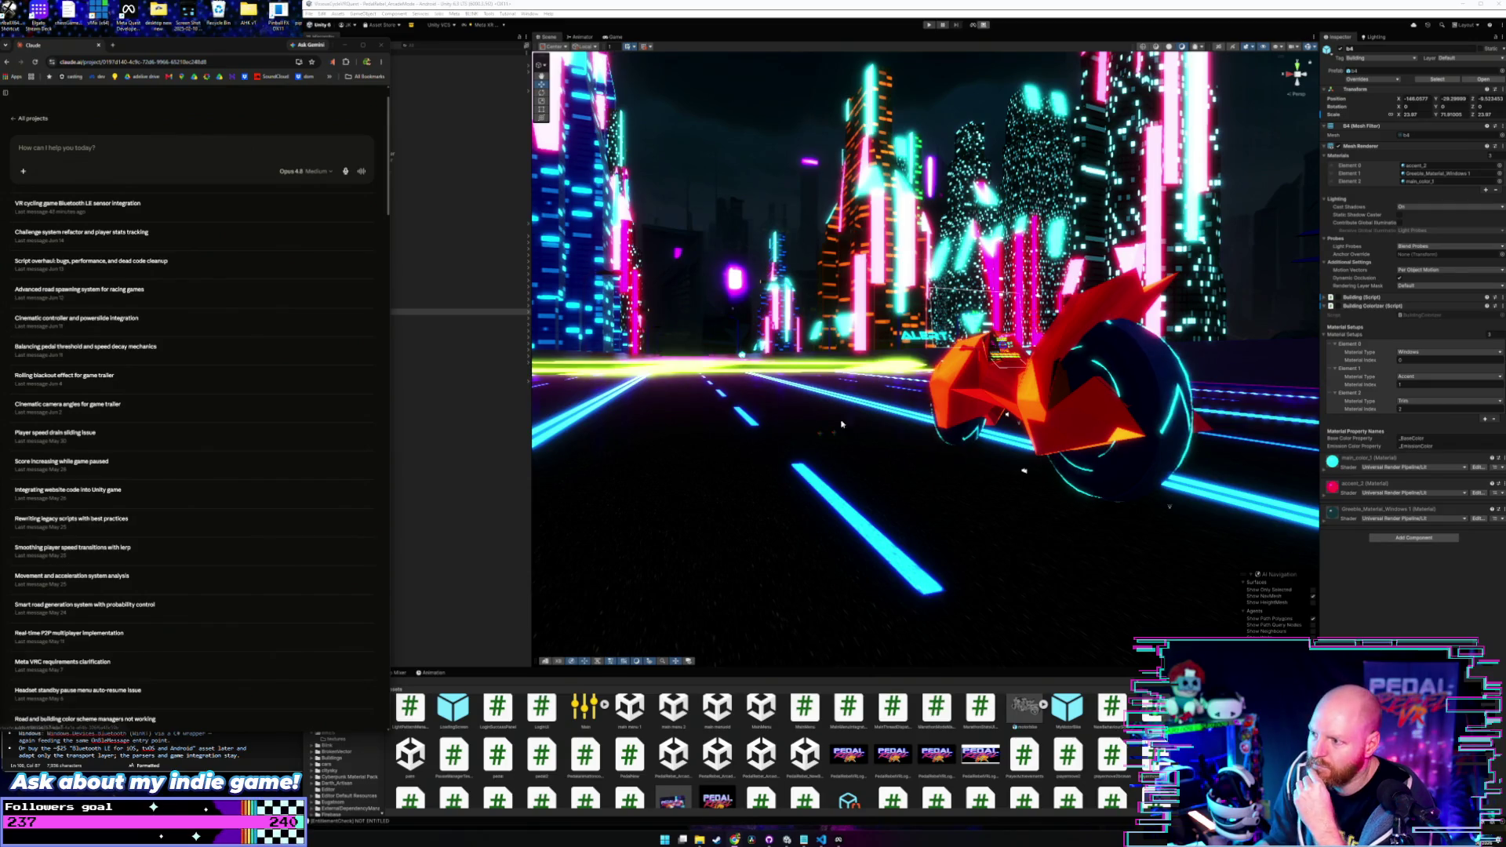
- Expand XR Rig and the bike, then activate PlayerModel so the rider appears
left_click(808, 406)
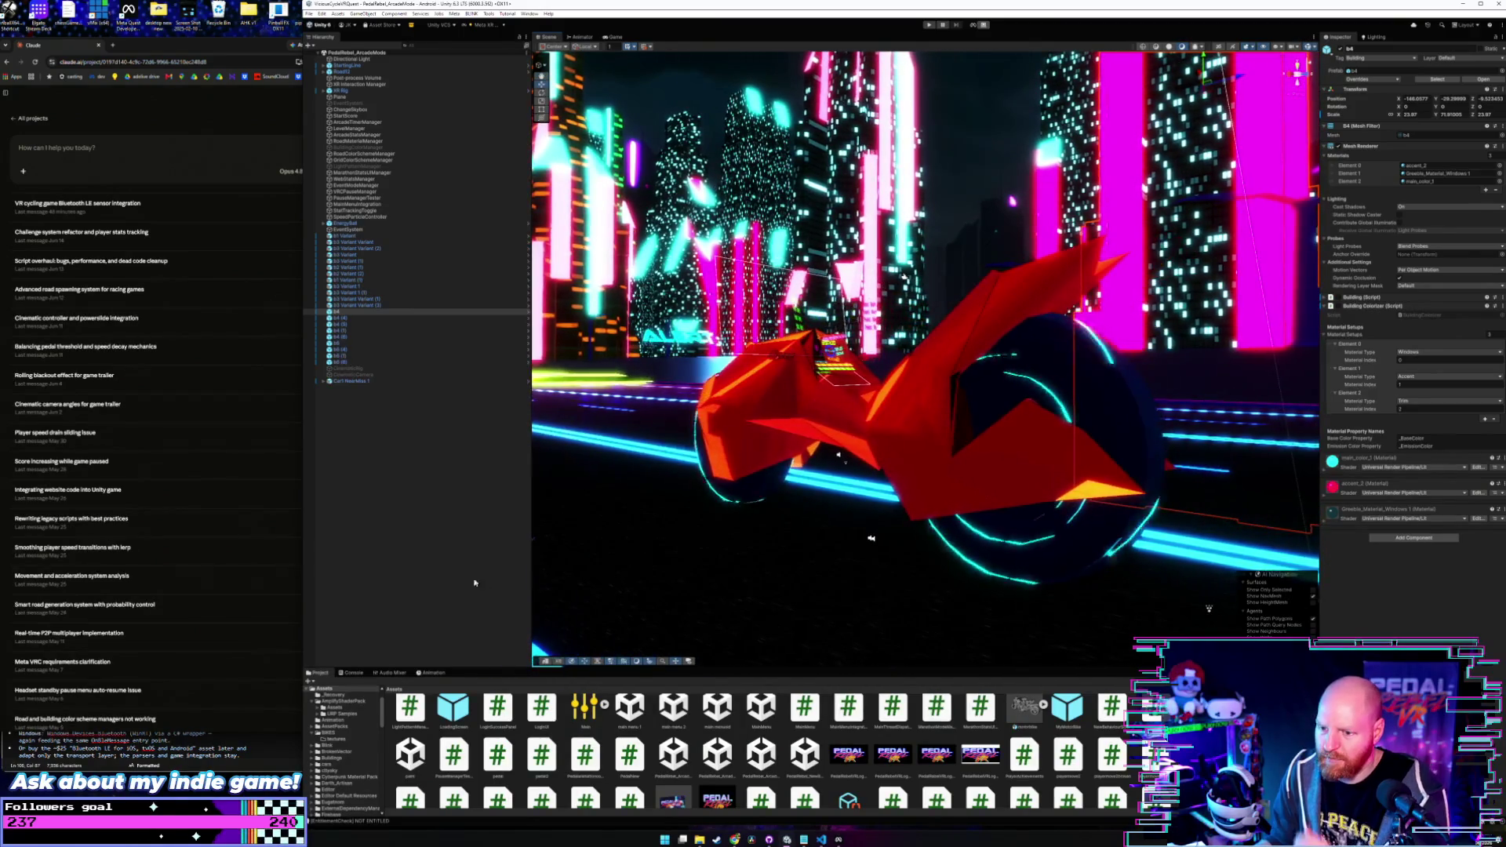
left_click(323, 91)
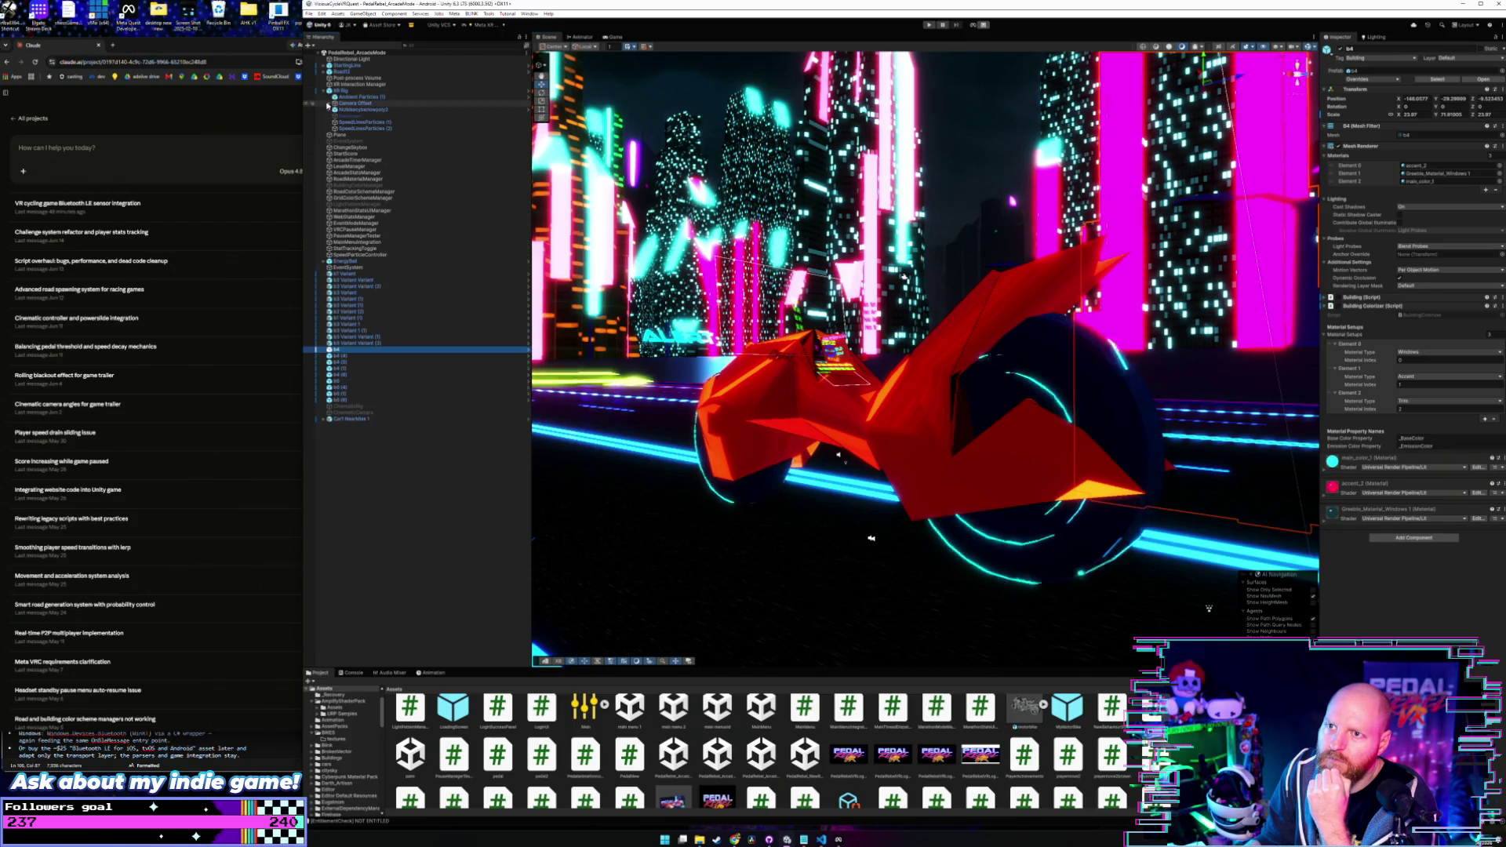
left_click(329, 111)
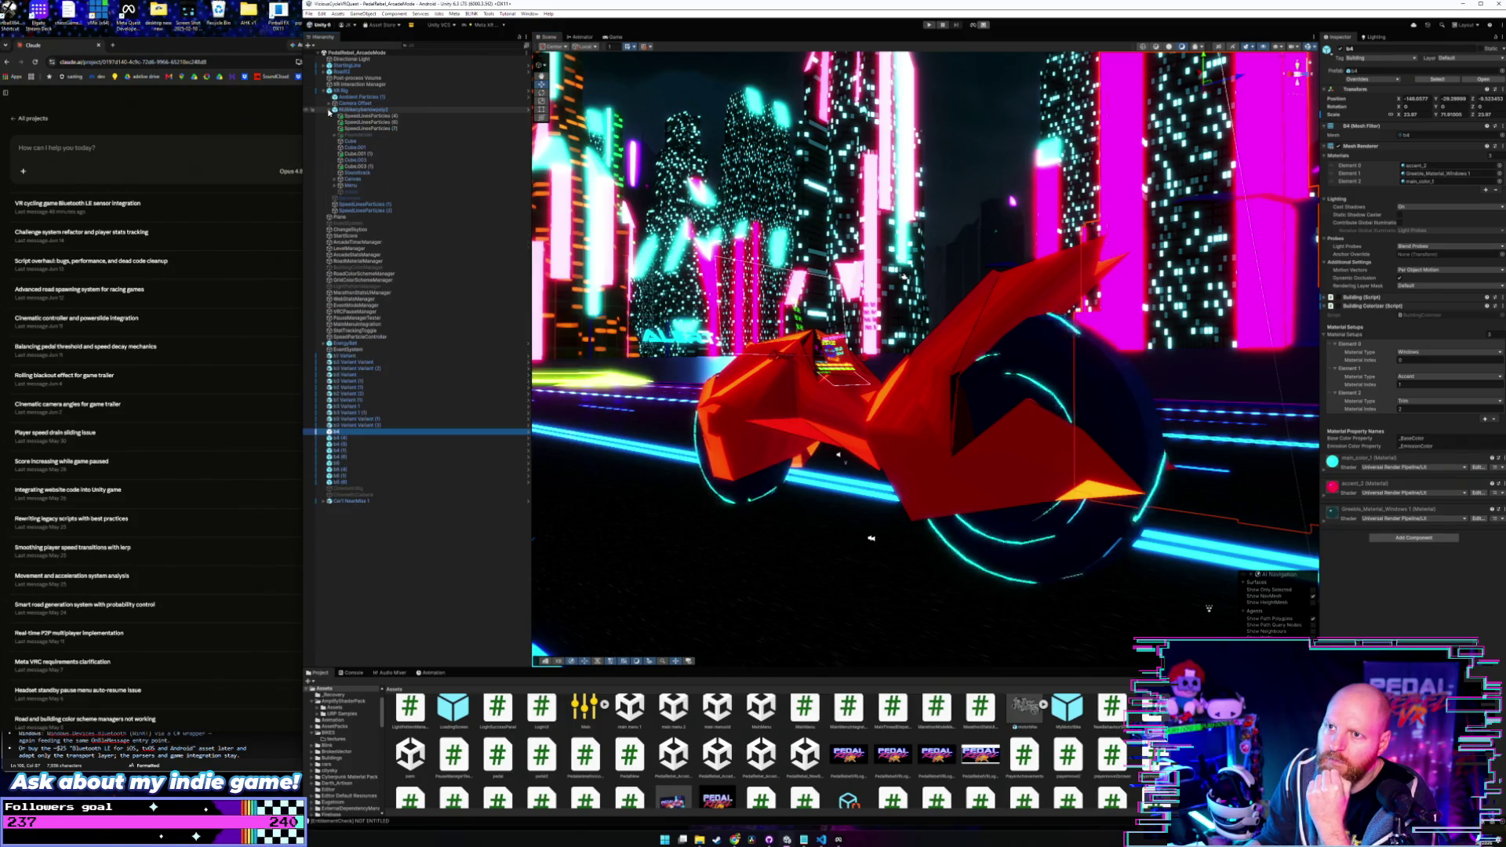
left_click(349, 135)
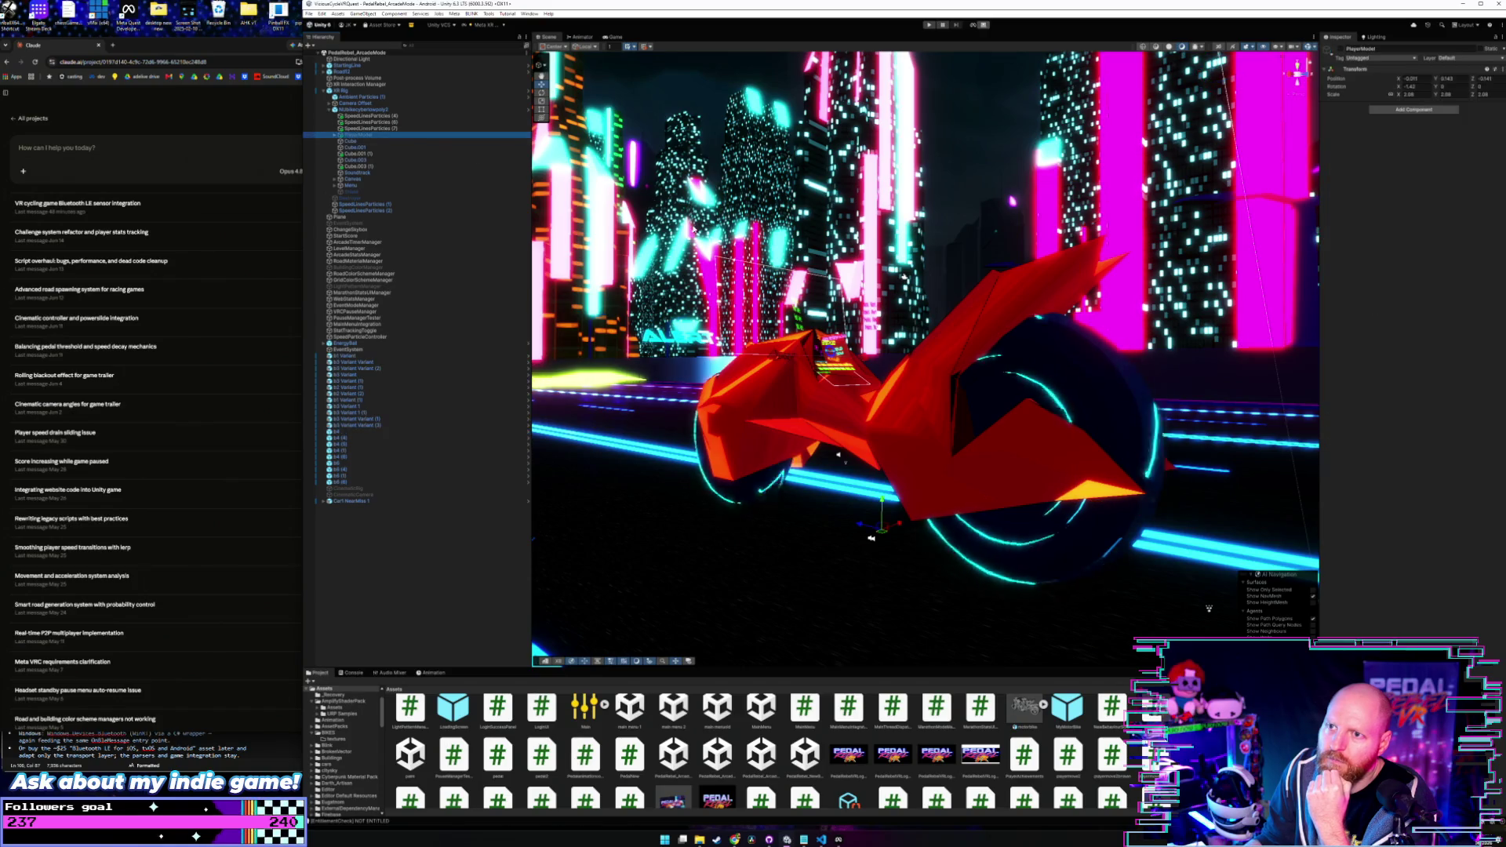
left_click(1328, 49)
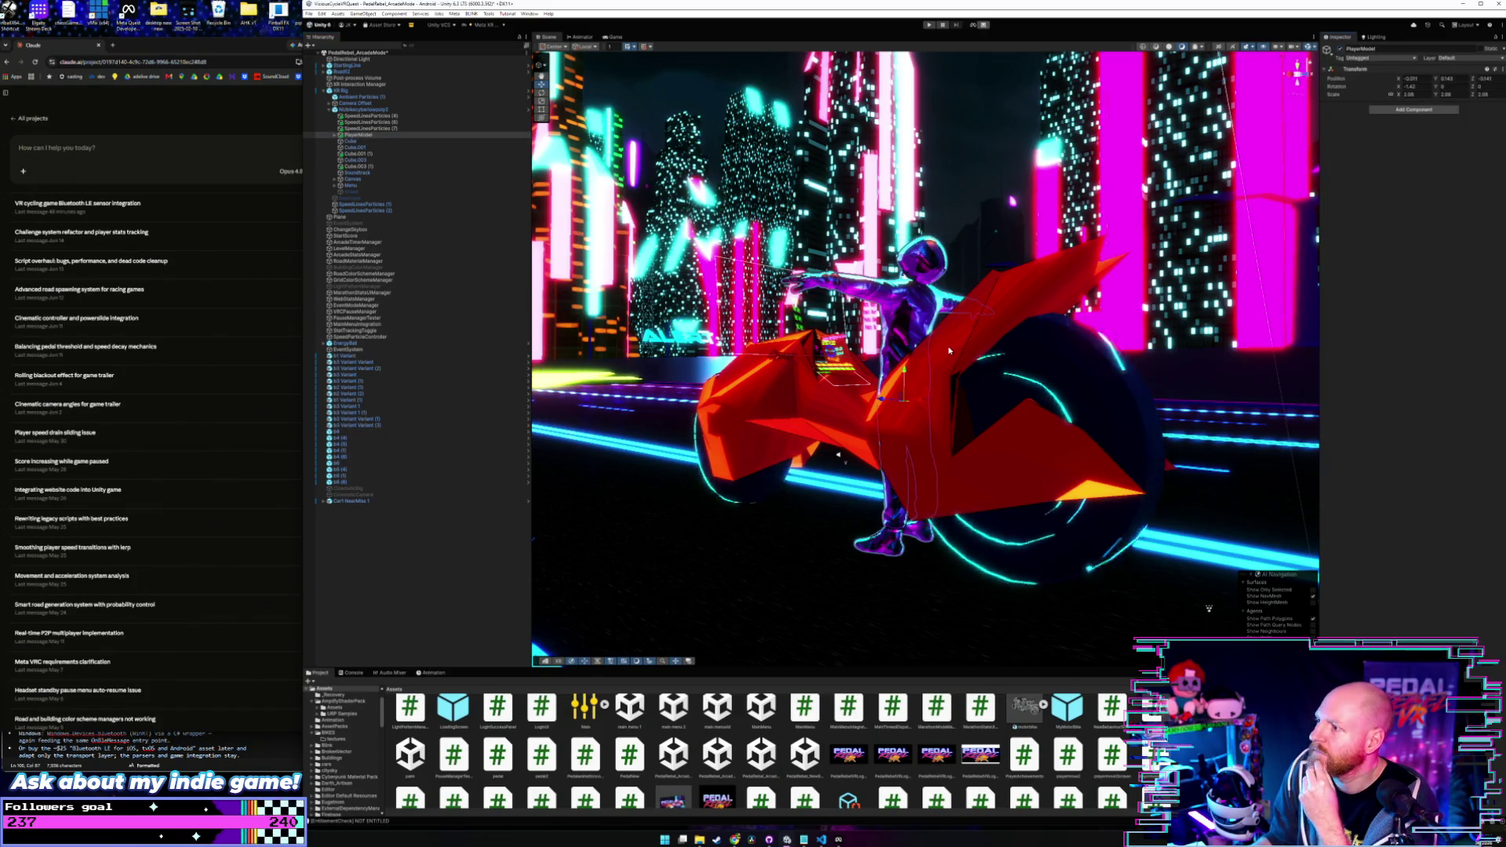
- Select the Viper rider under PlayerModel and show its animation timeline
left_click(335, 136)
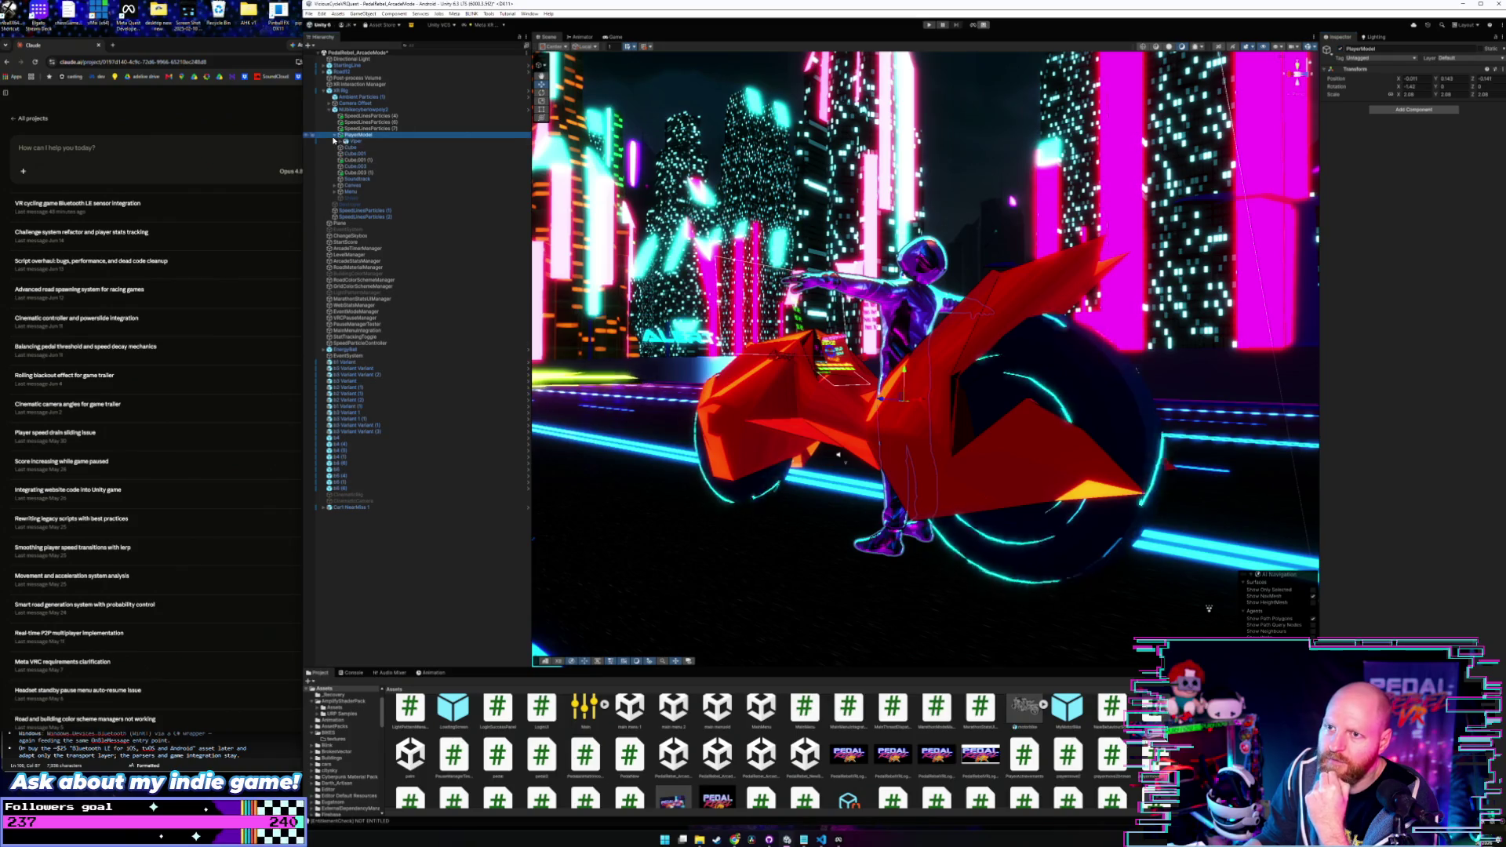
left_click(350, 142)
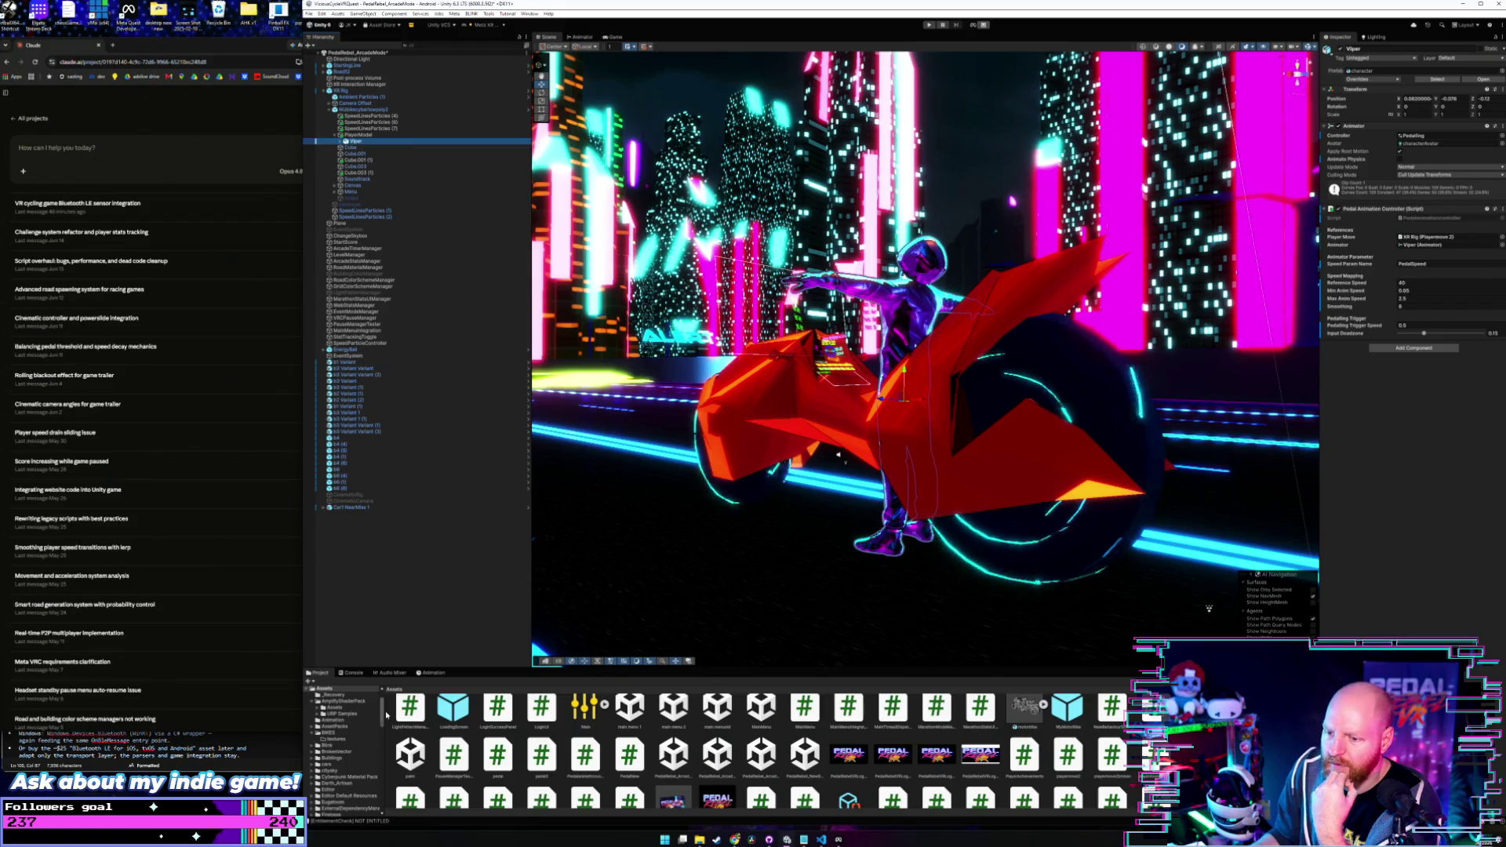
left_click(433, 673)
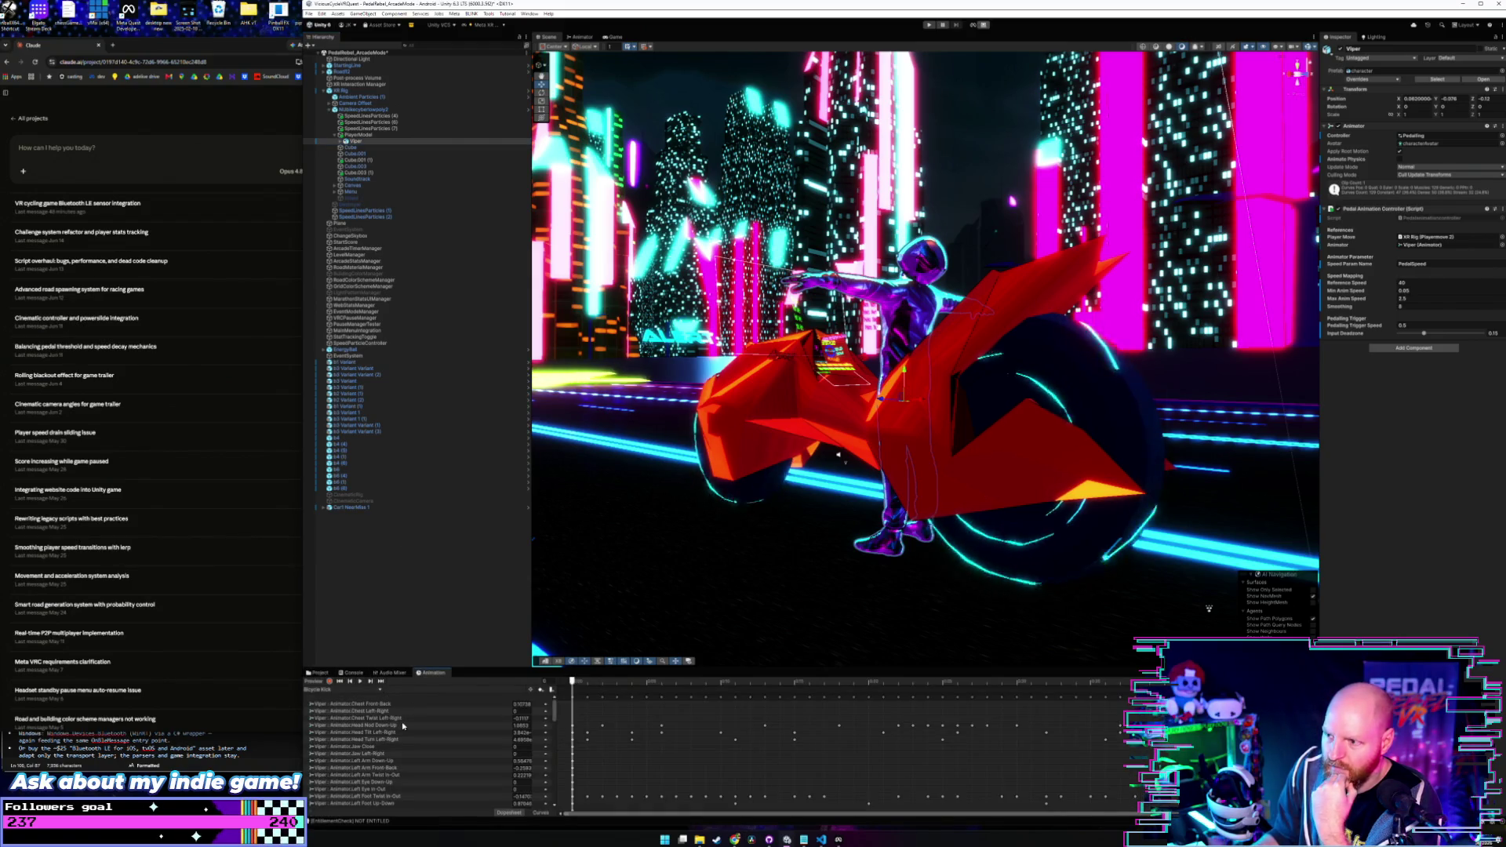
- Play Viper's pedalling animation preview, zoom toward the bike, then select XR Rig
left_click(361, 681)
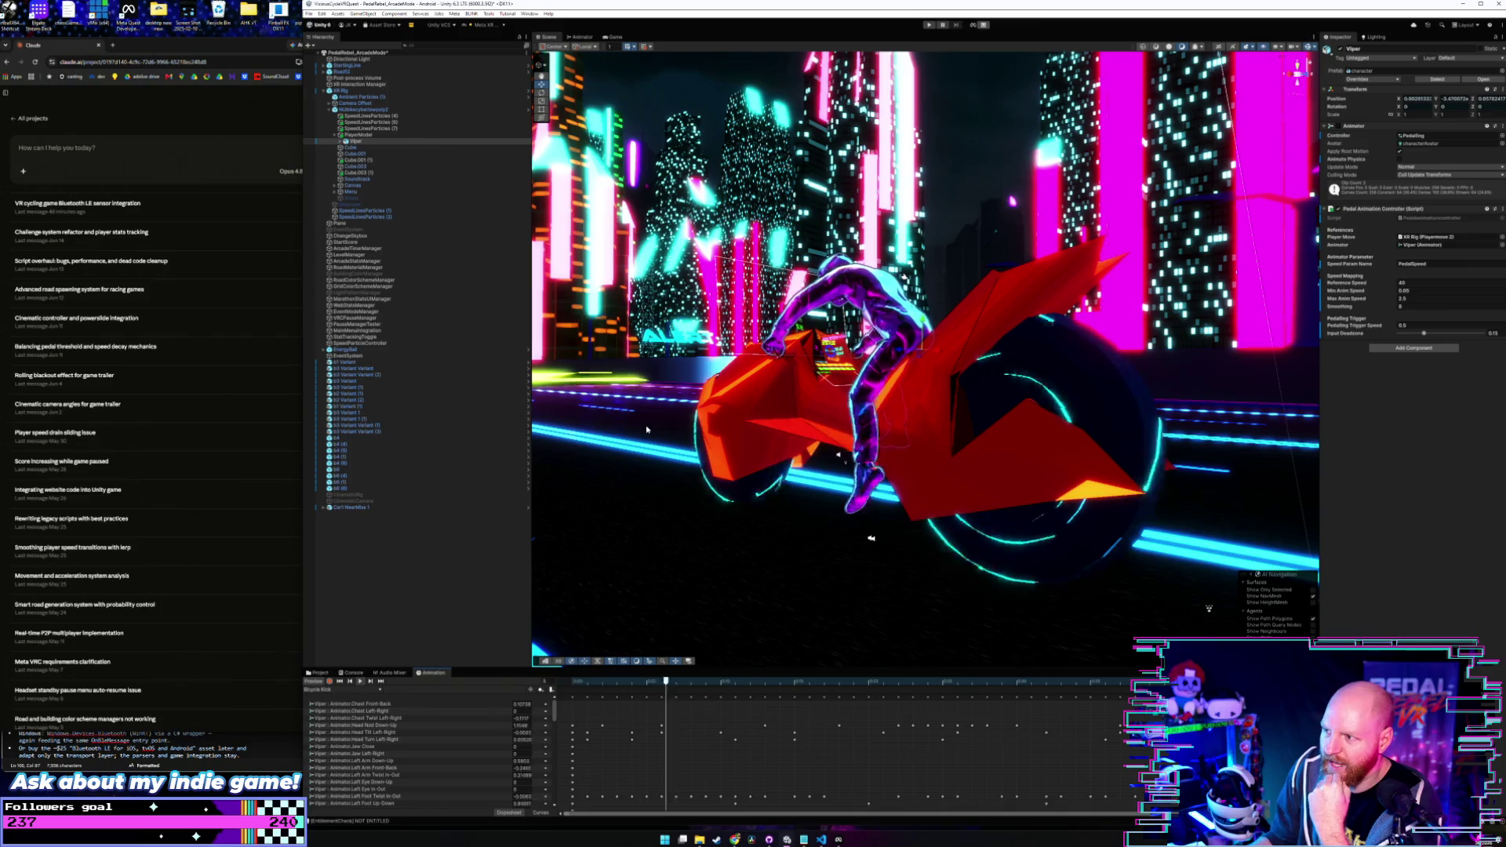
mouse_move(793, 393)
left_mouse_down()
mouse_move(750, 412)
mouse_move(950, 414)
left_mouse_up()
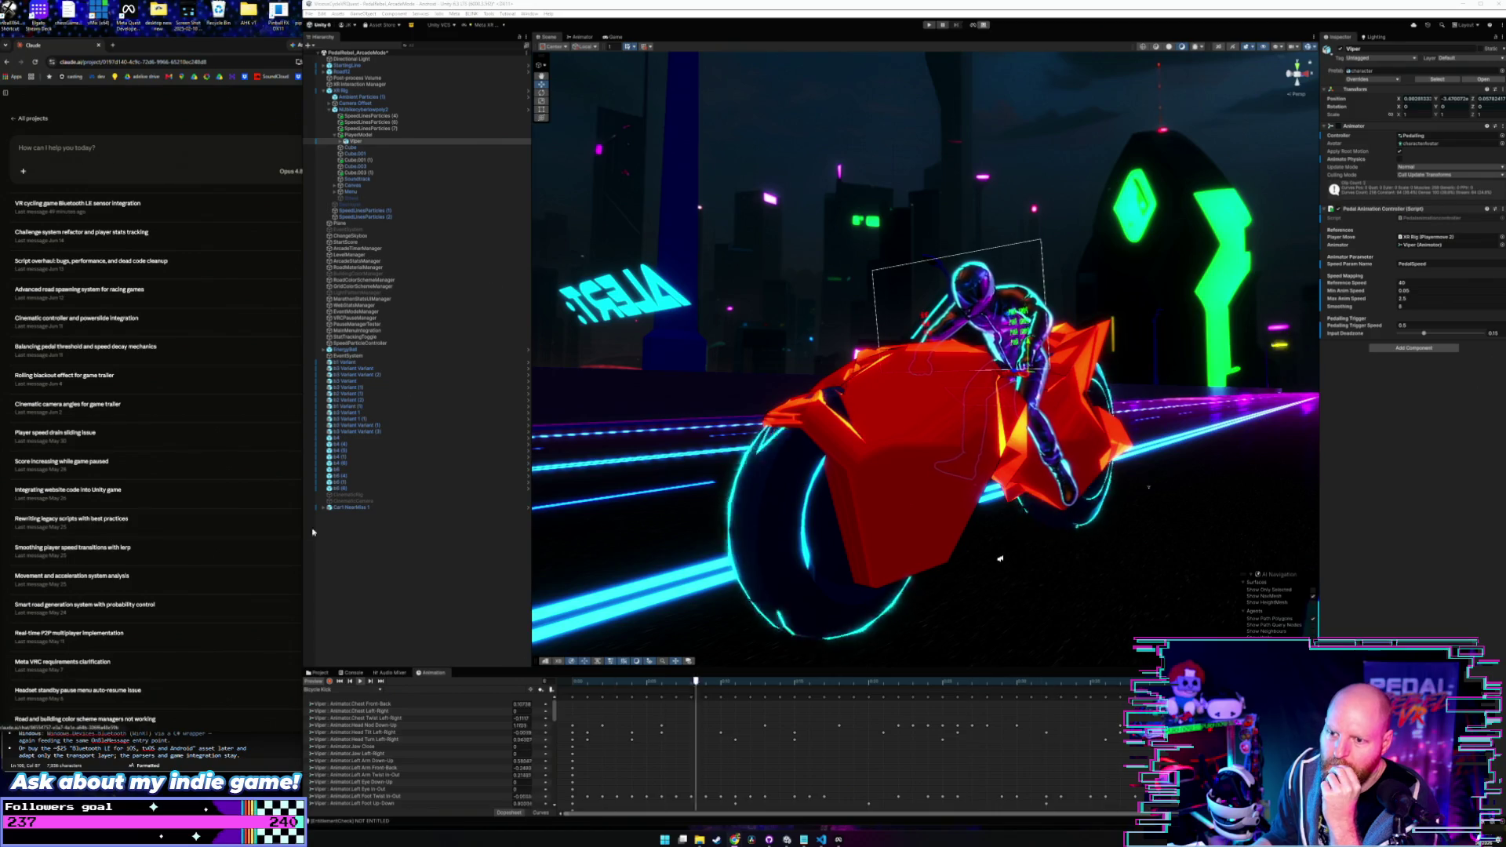
left_click(398, 204)
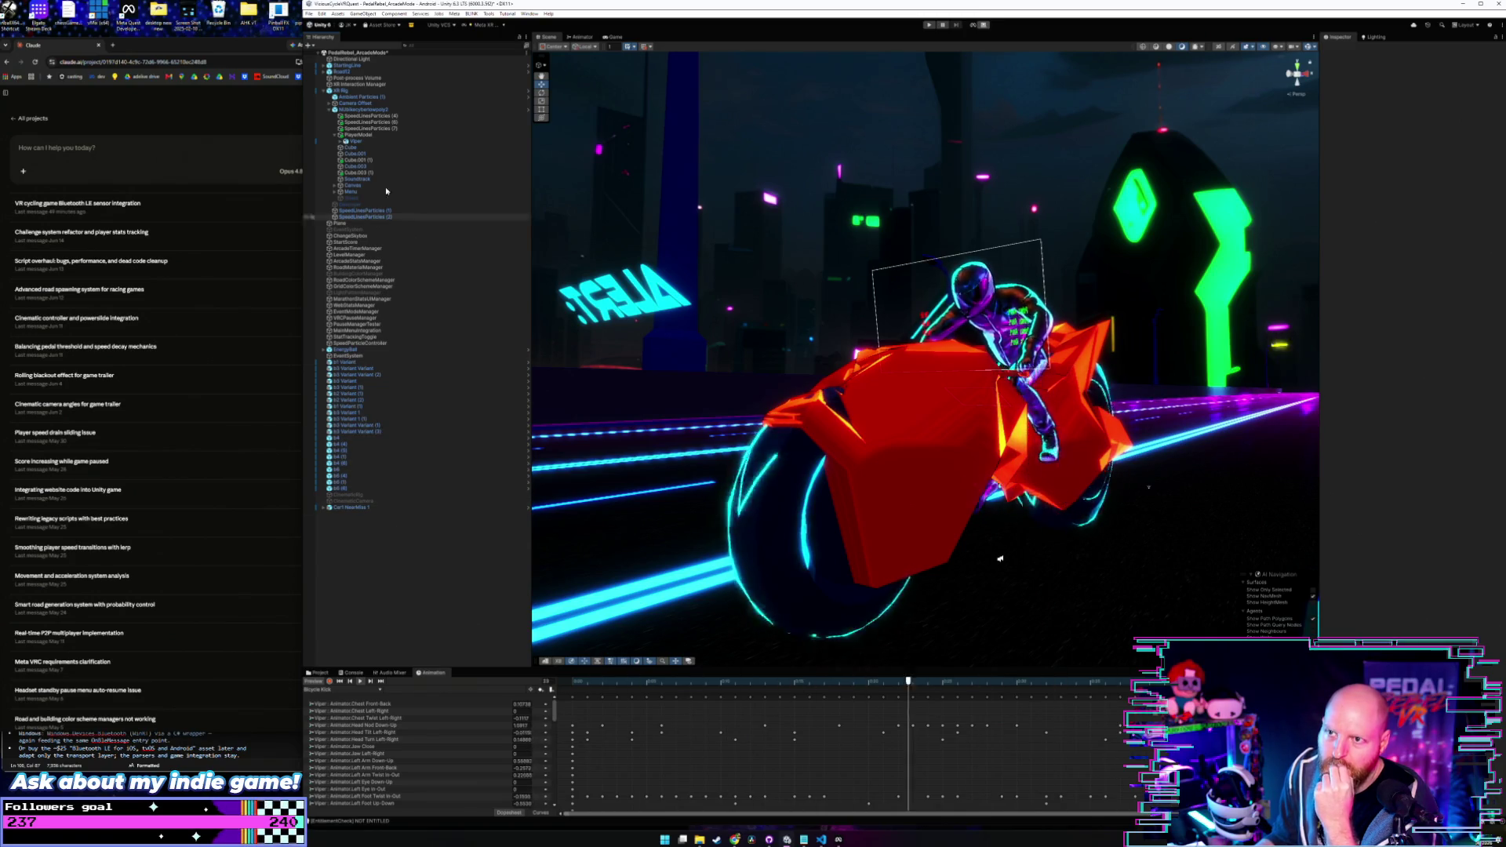
left_click(375, 92)
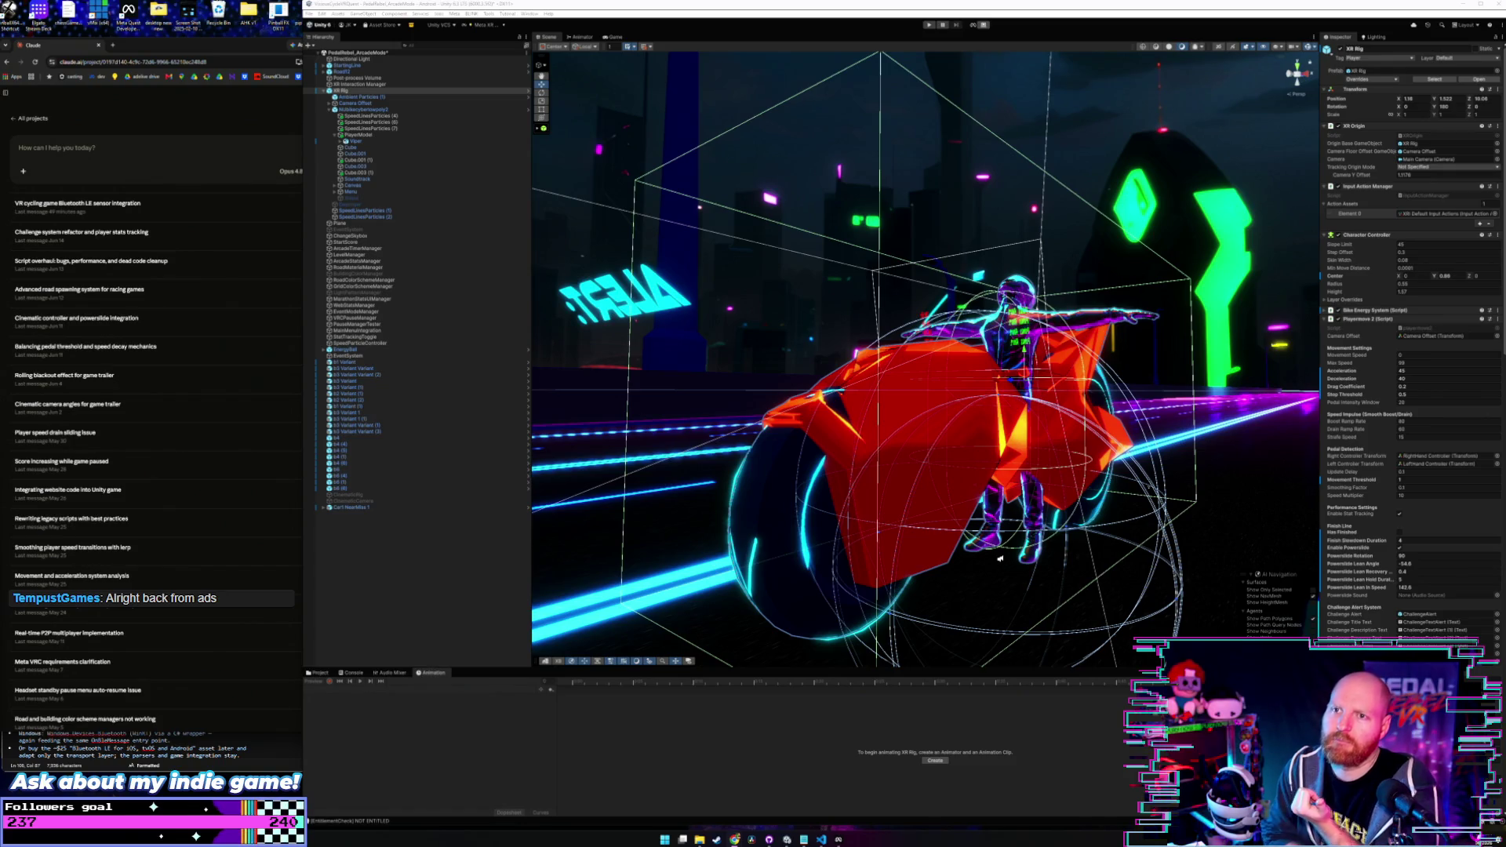
left_click(309, 14)
left_click(310, 14)
left_click(311, 14)
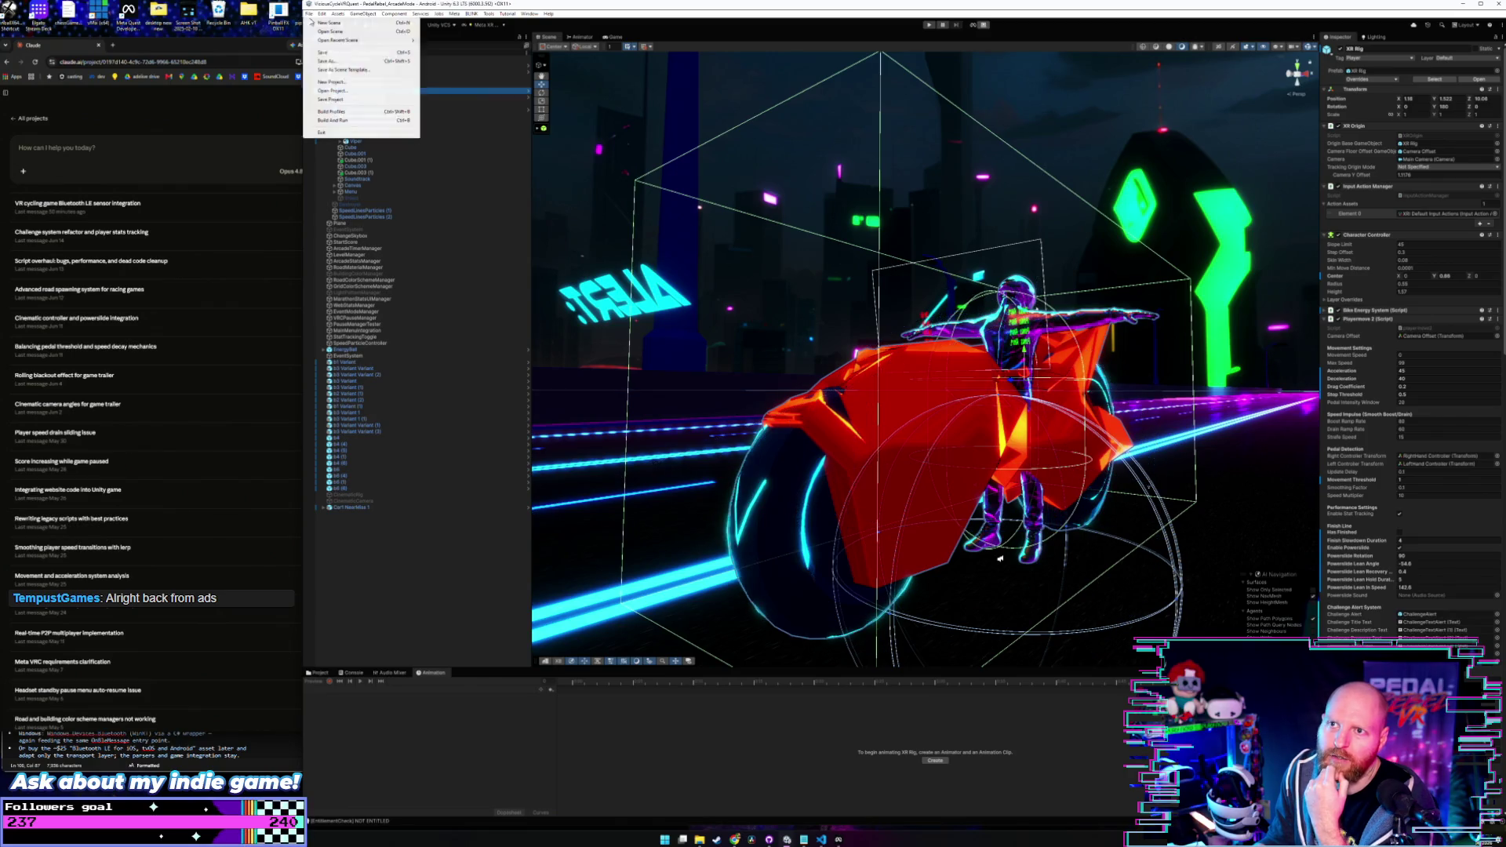
left_click(309, 14)
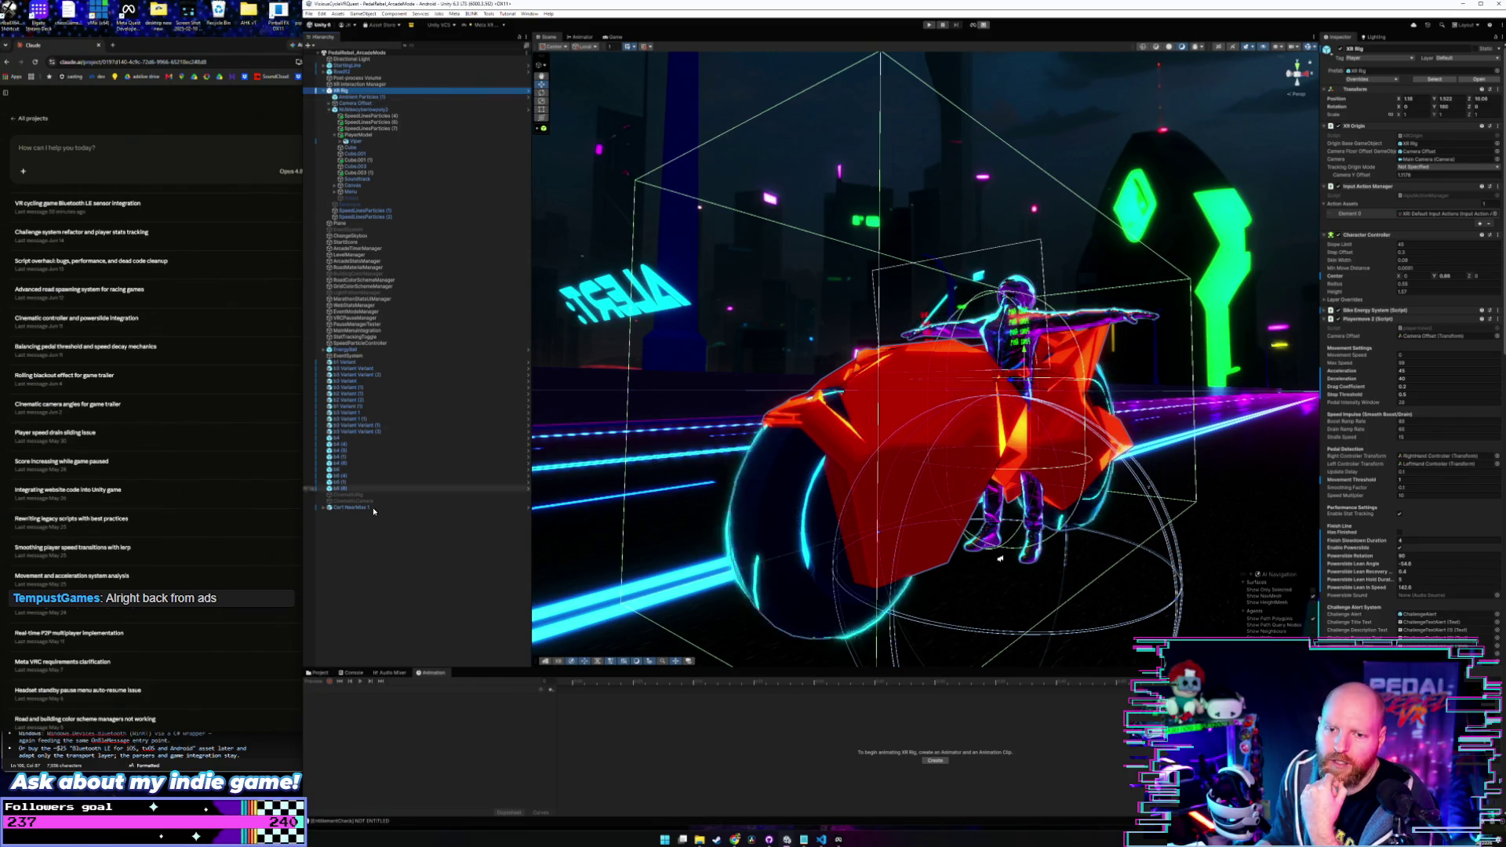
key("alt+Tab")
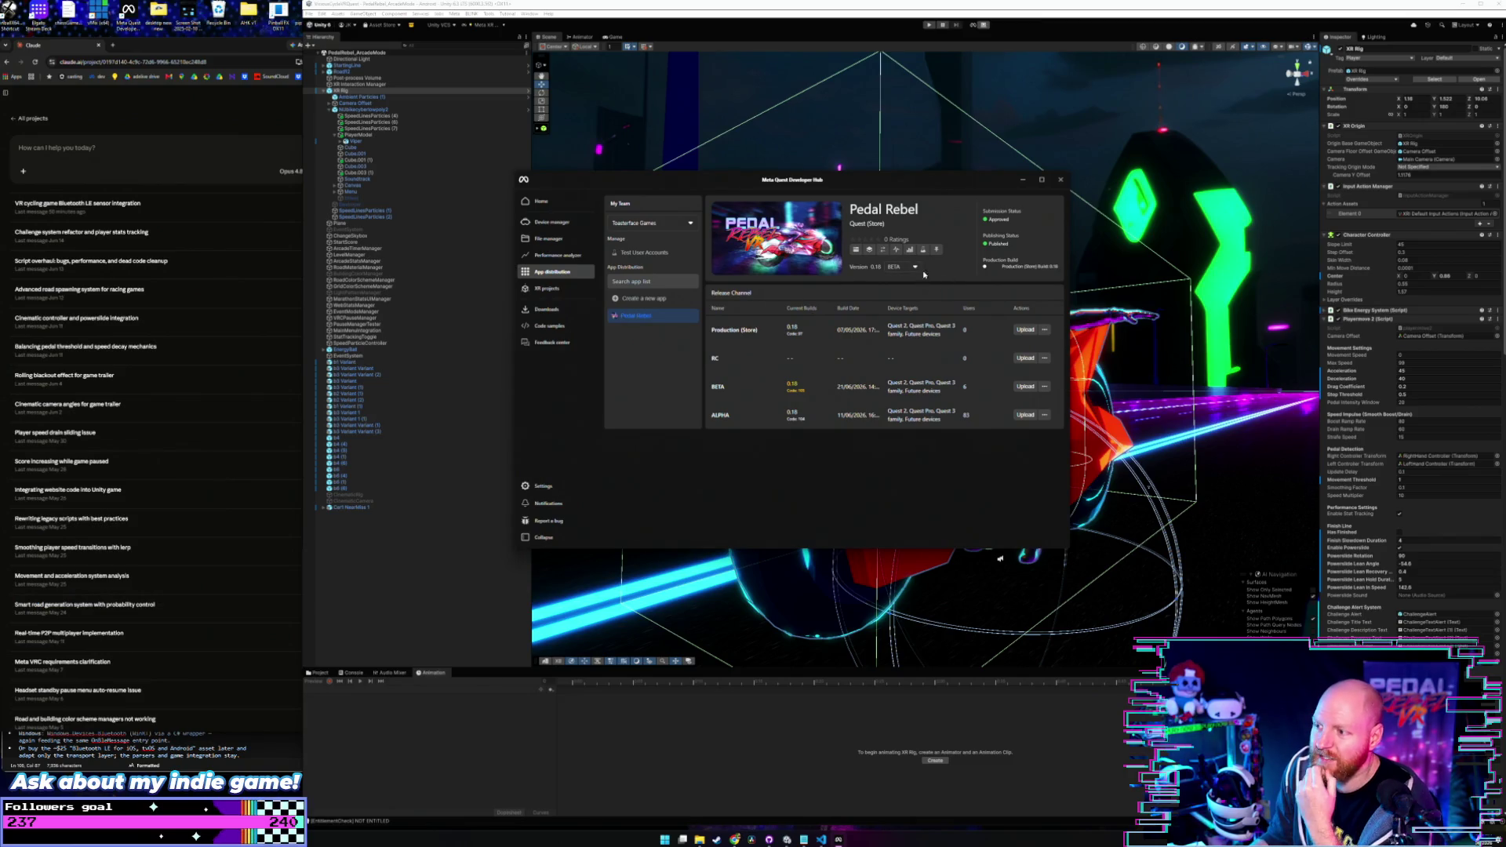
left_click(1025, 181)
left_click(422, 618)
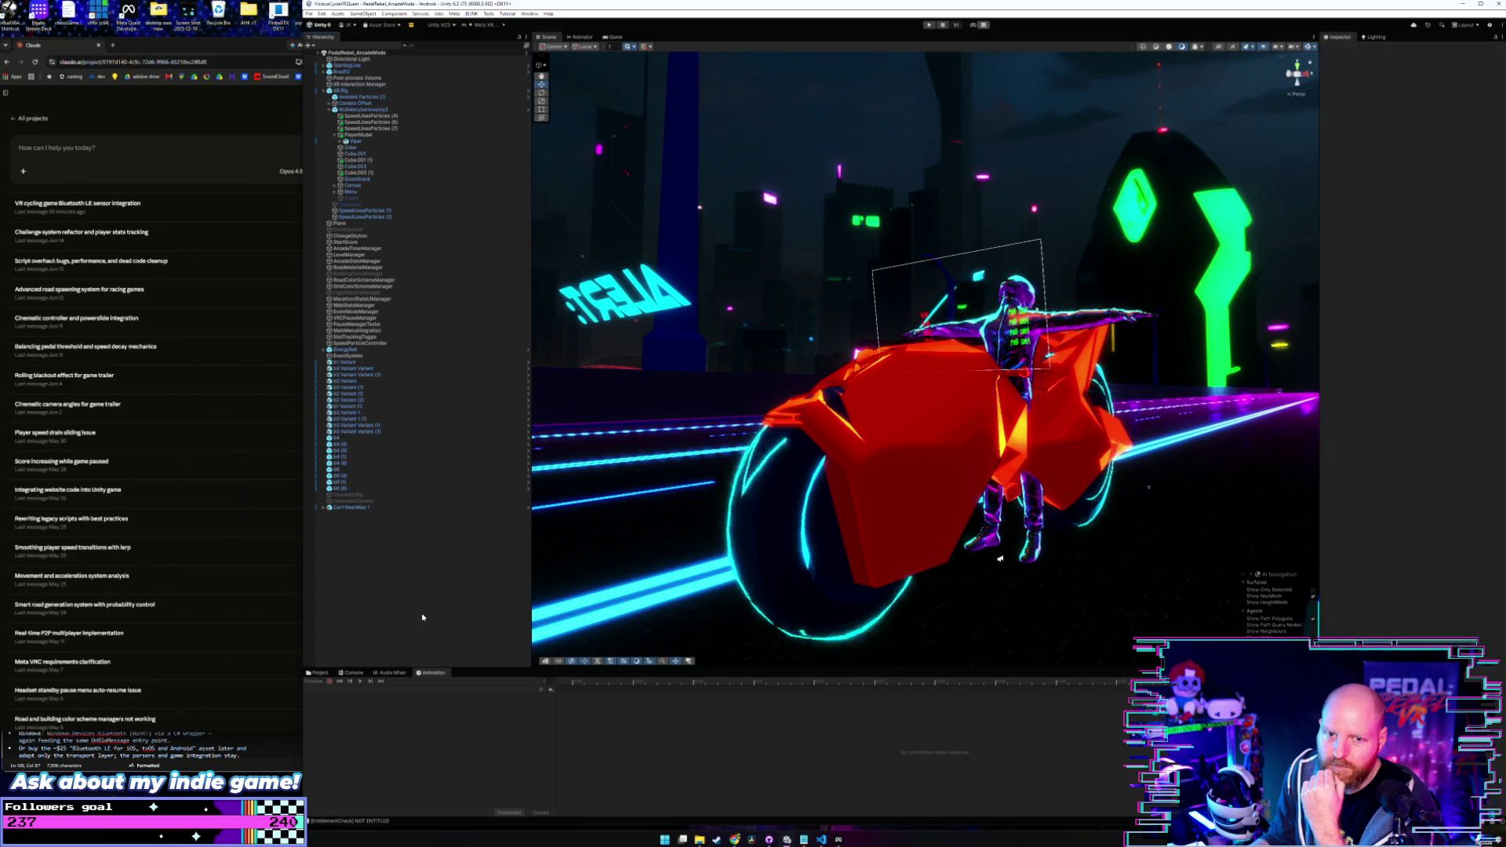
- Check the AI chat in the browser, then return to the Unity editor
left_click(185, 157)
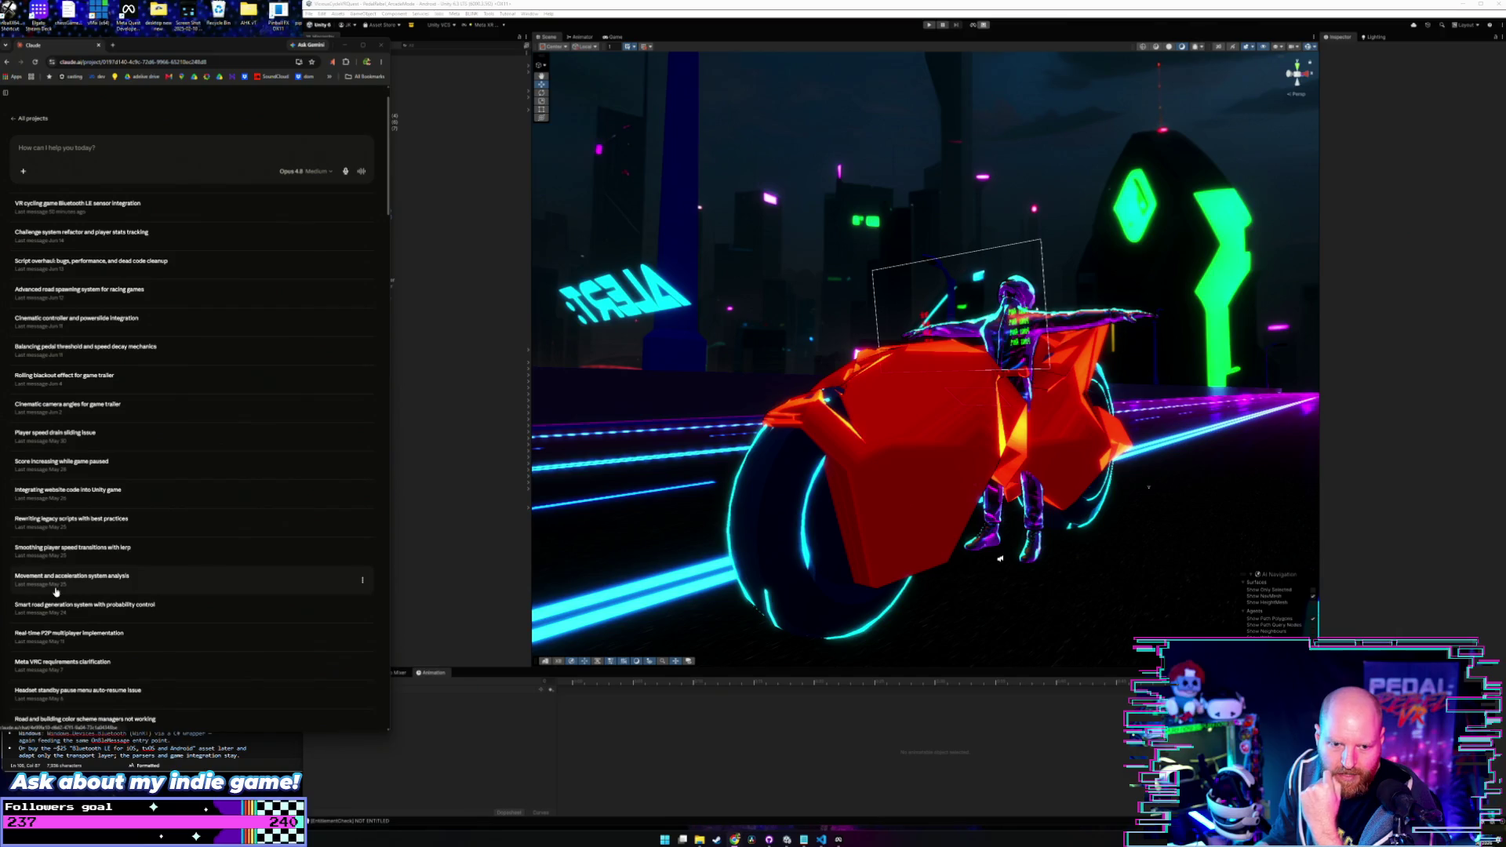
left_click(511, 9)
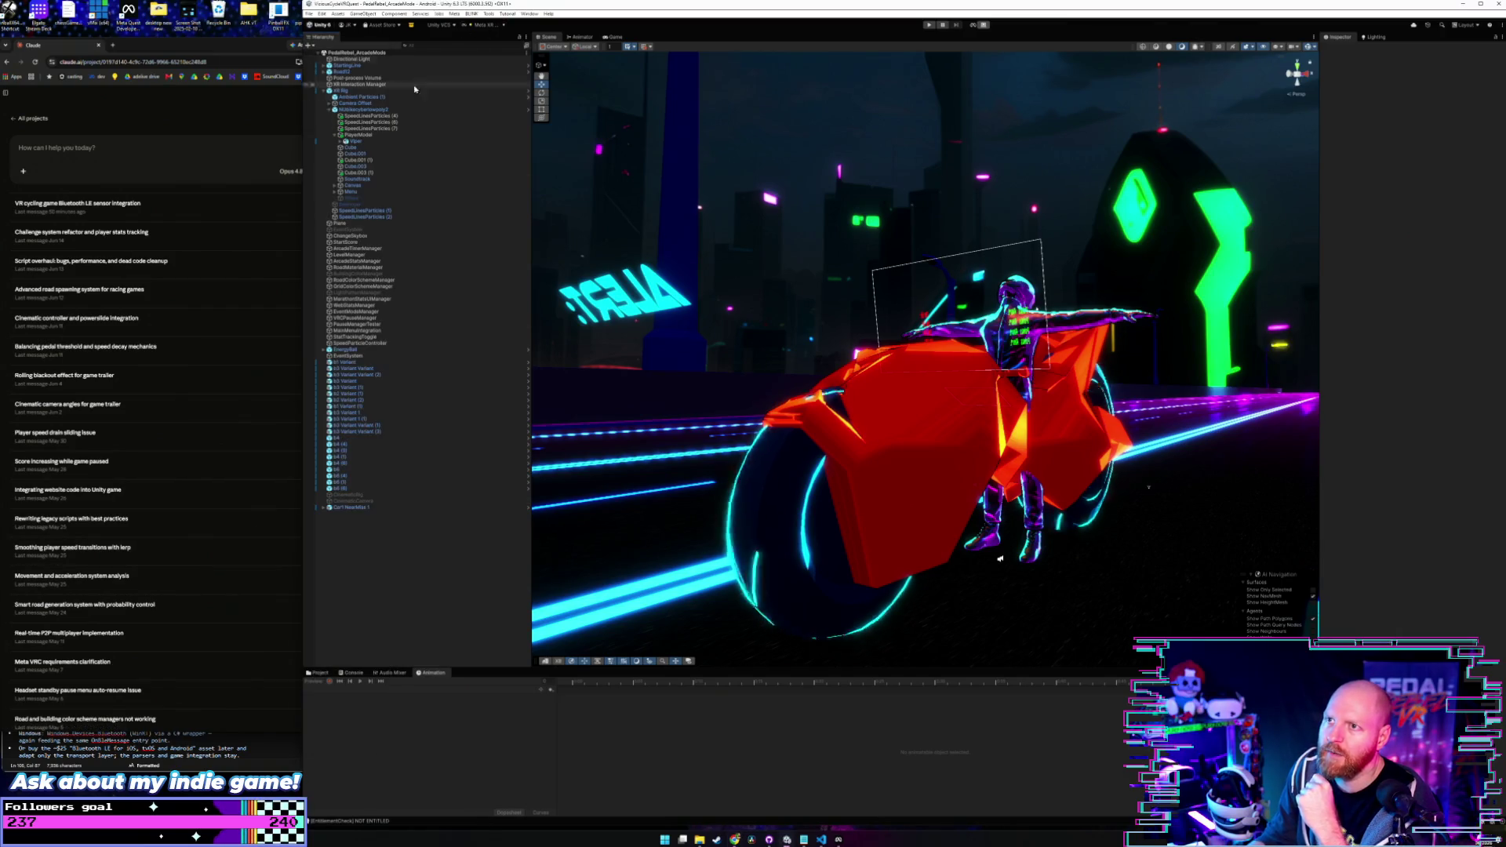
left_click(308, 13)
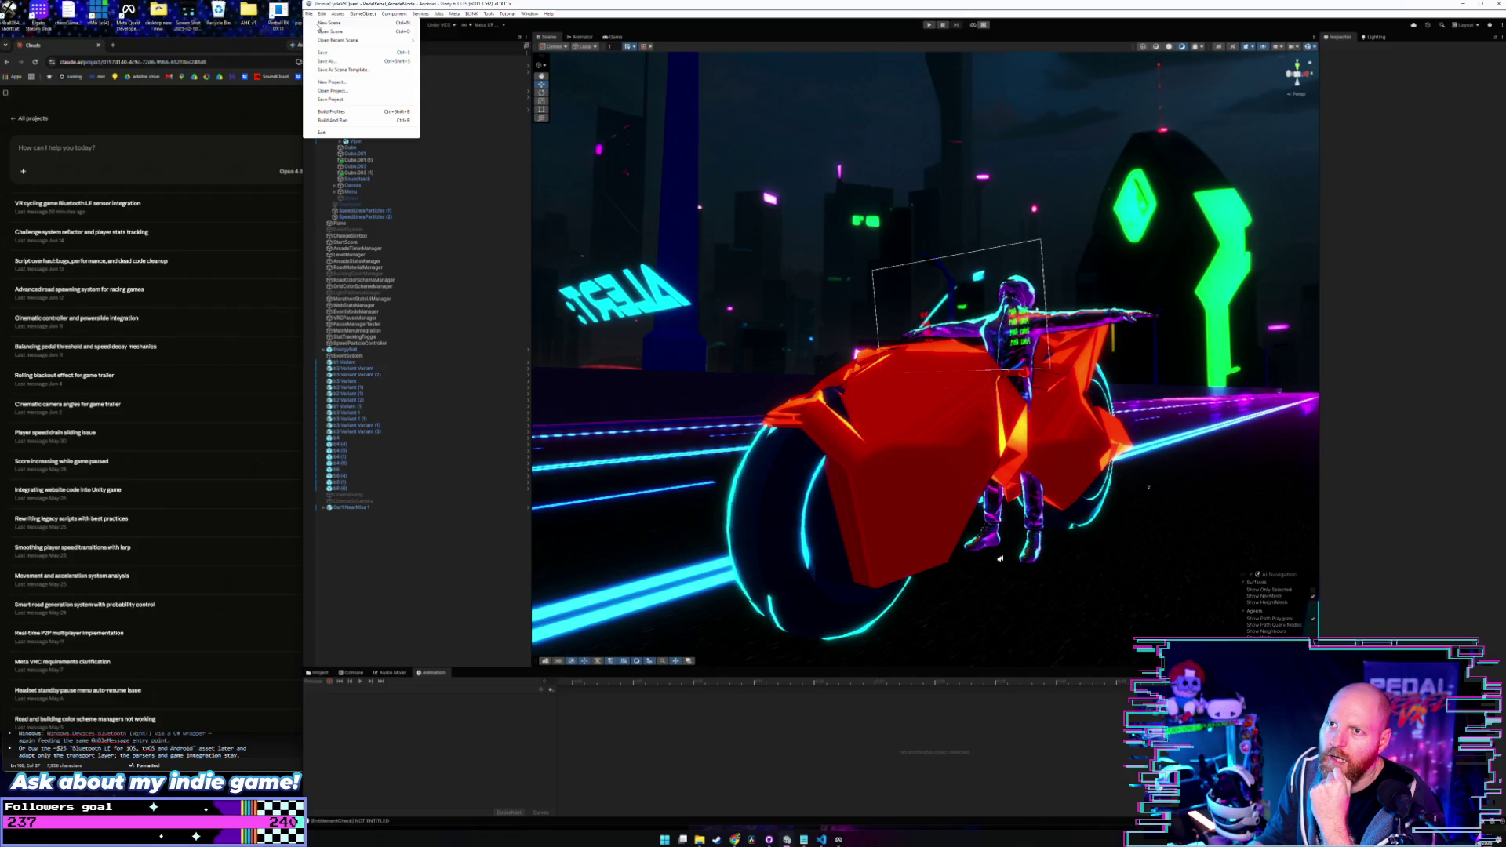
left_click(308, 14)
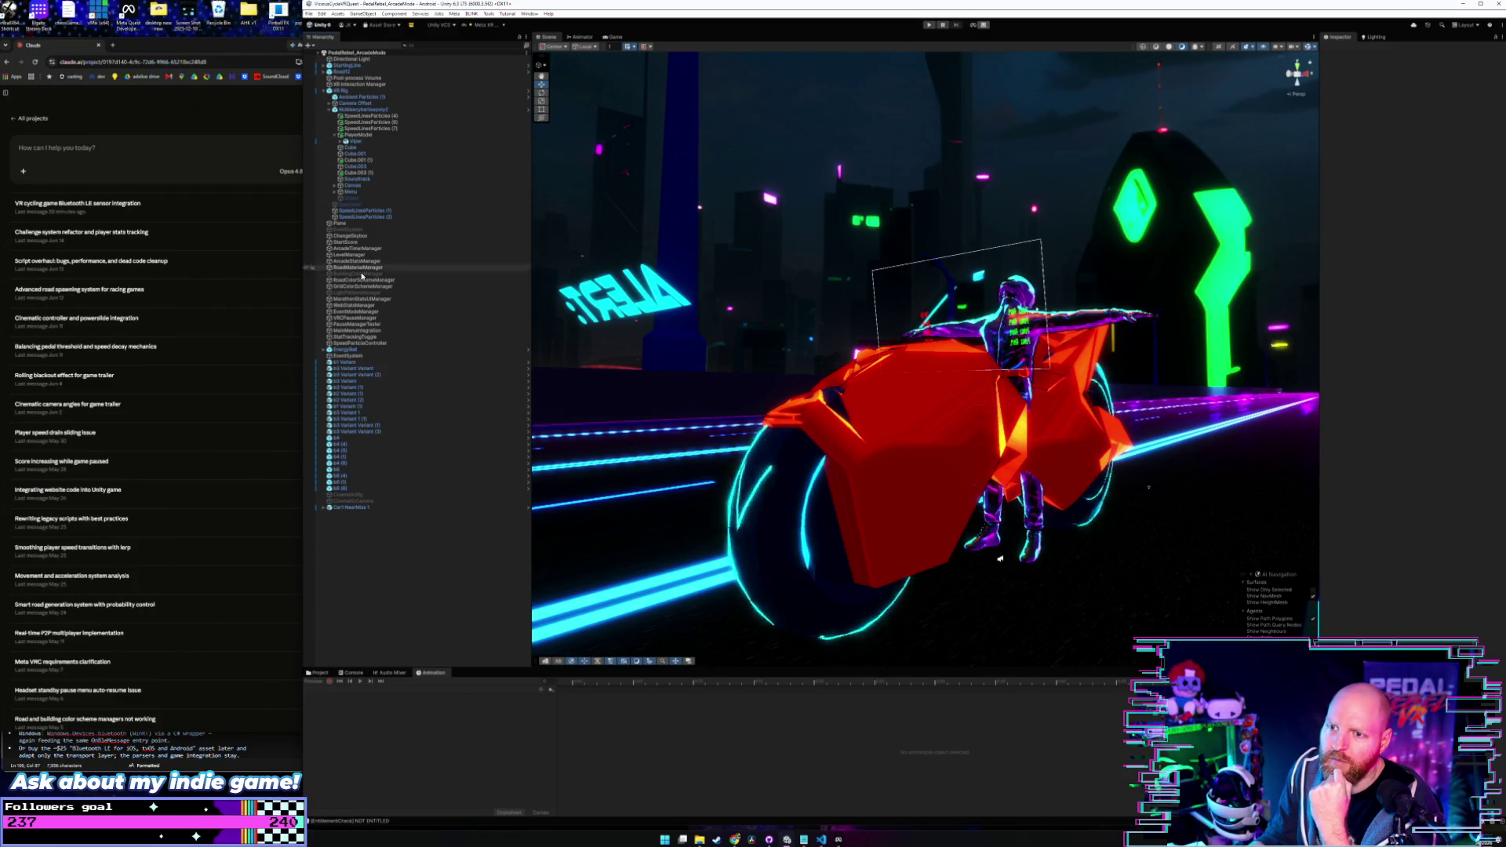
- Deactivate PlayerModel to hide the Viper rider and show the Project assets
left_click(361, 140)
left_click(365, 135)
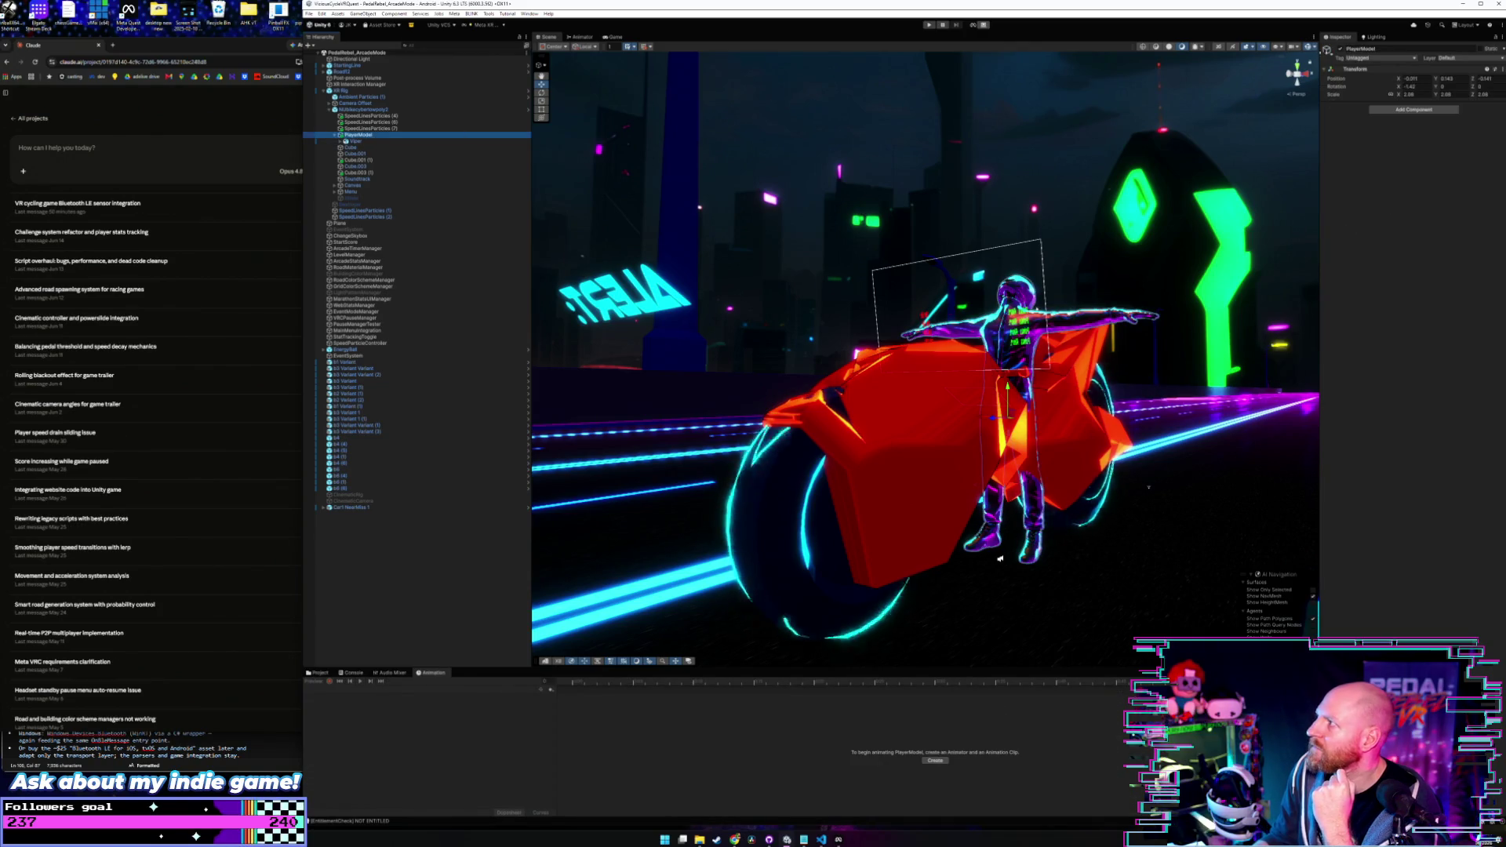
left_click(1340, 50)
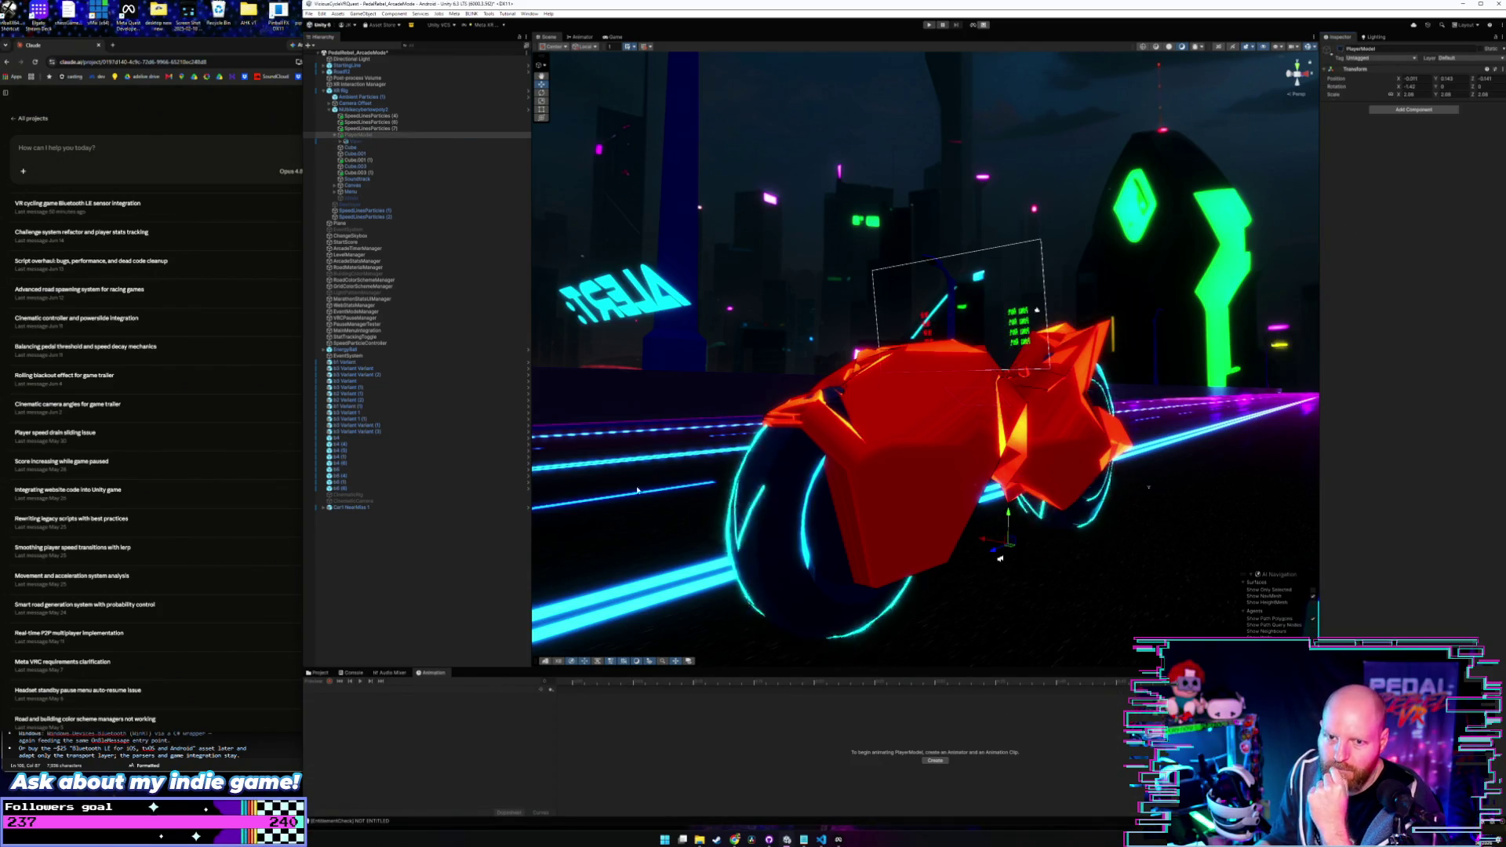
left_click(319, 673)
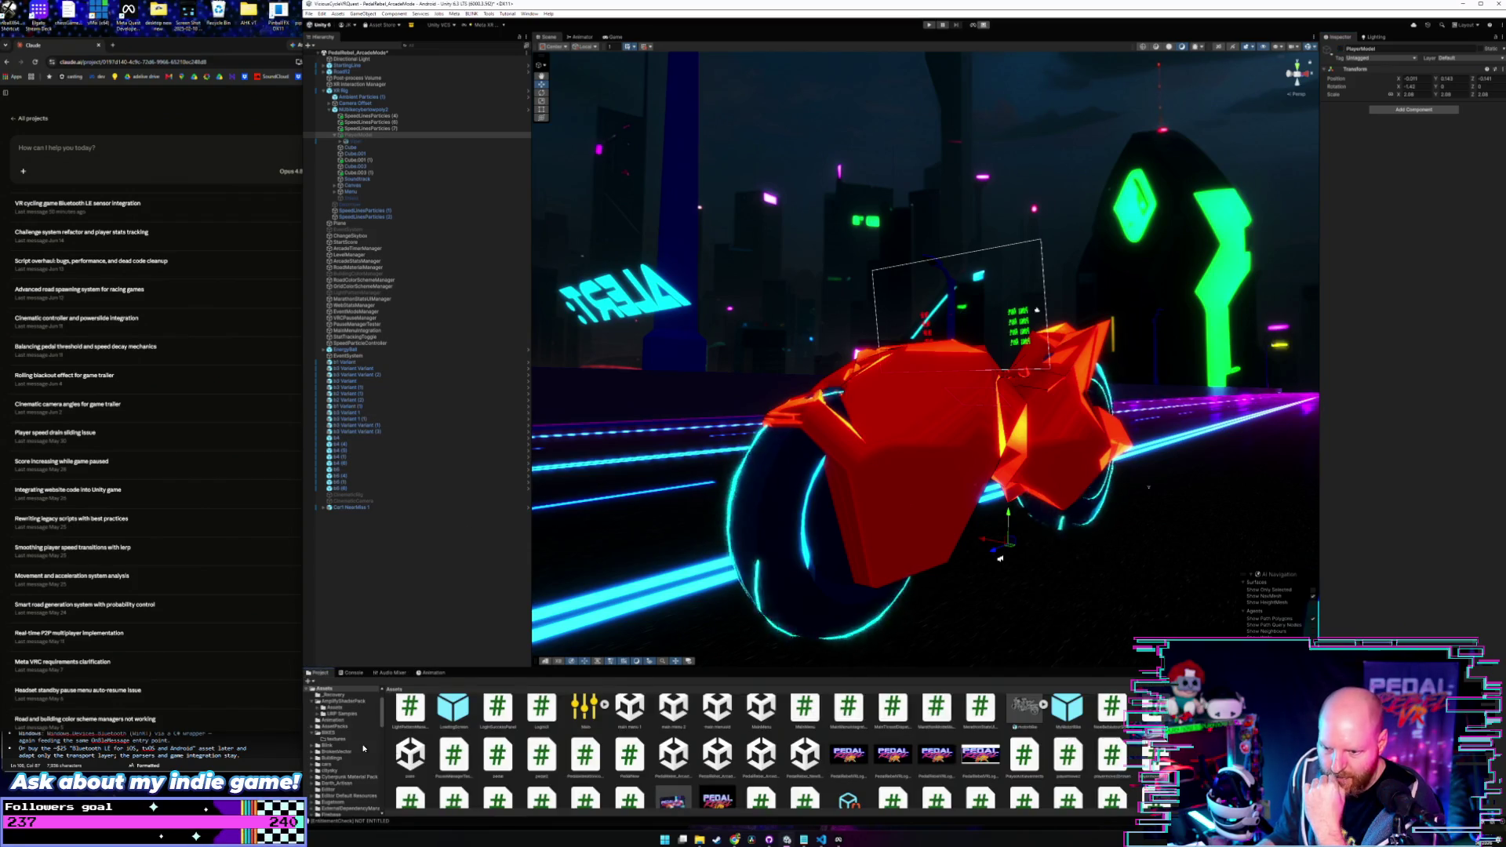
- Scroll through the Project folder tree and open the Roads folder
scroll(364, 749, "up", 2)
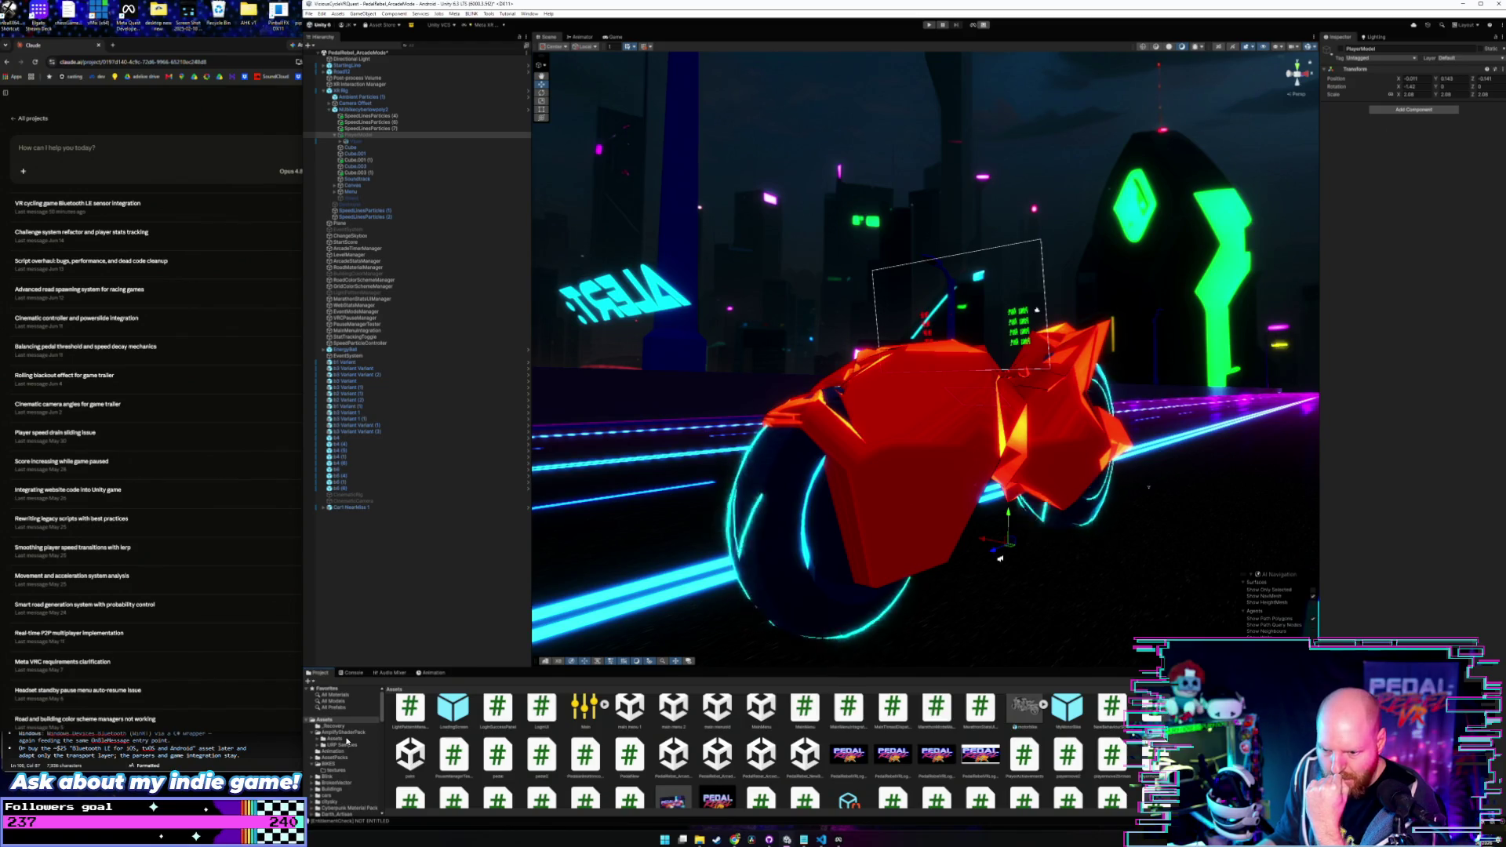
scroll(349, 747, "down", 2)
scroll(345, 760, "down", 3)
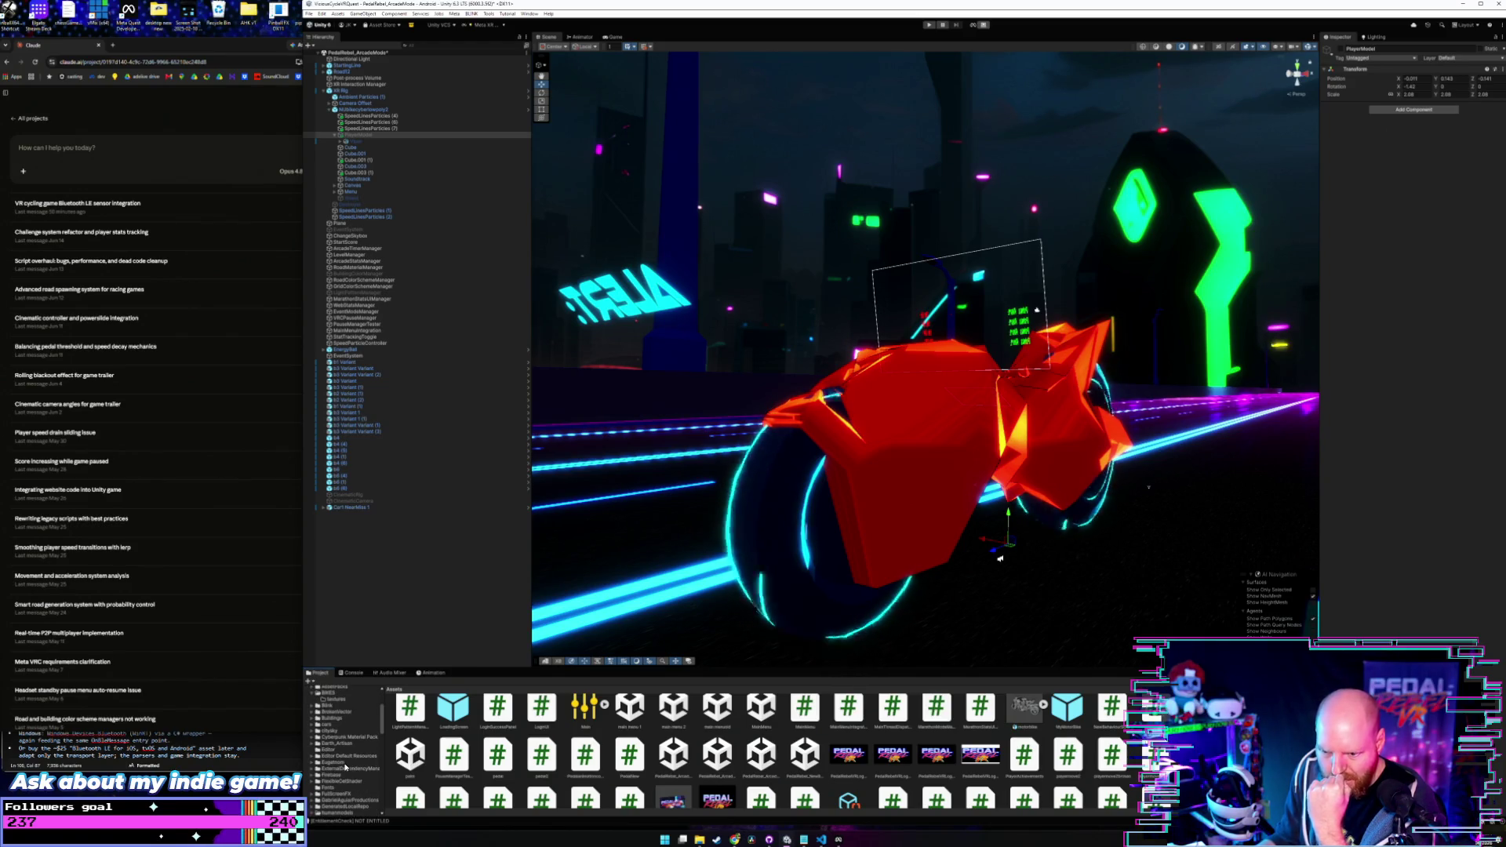
scroll(344, 766, "down", 5)
scroll(345, 766, "up", 2)
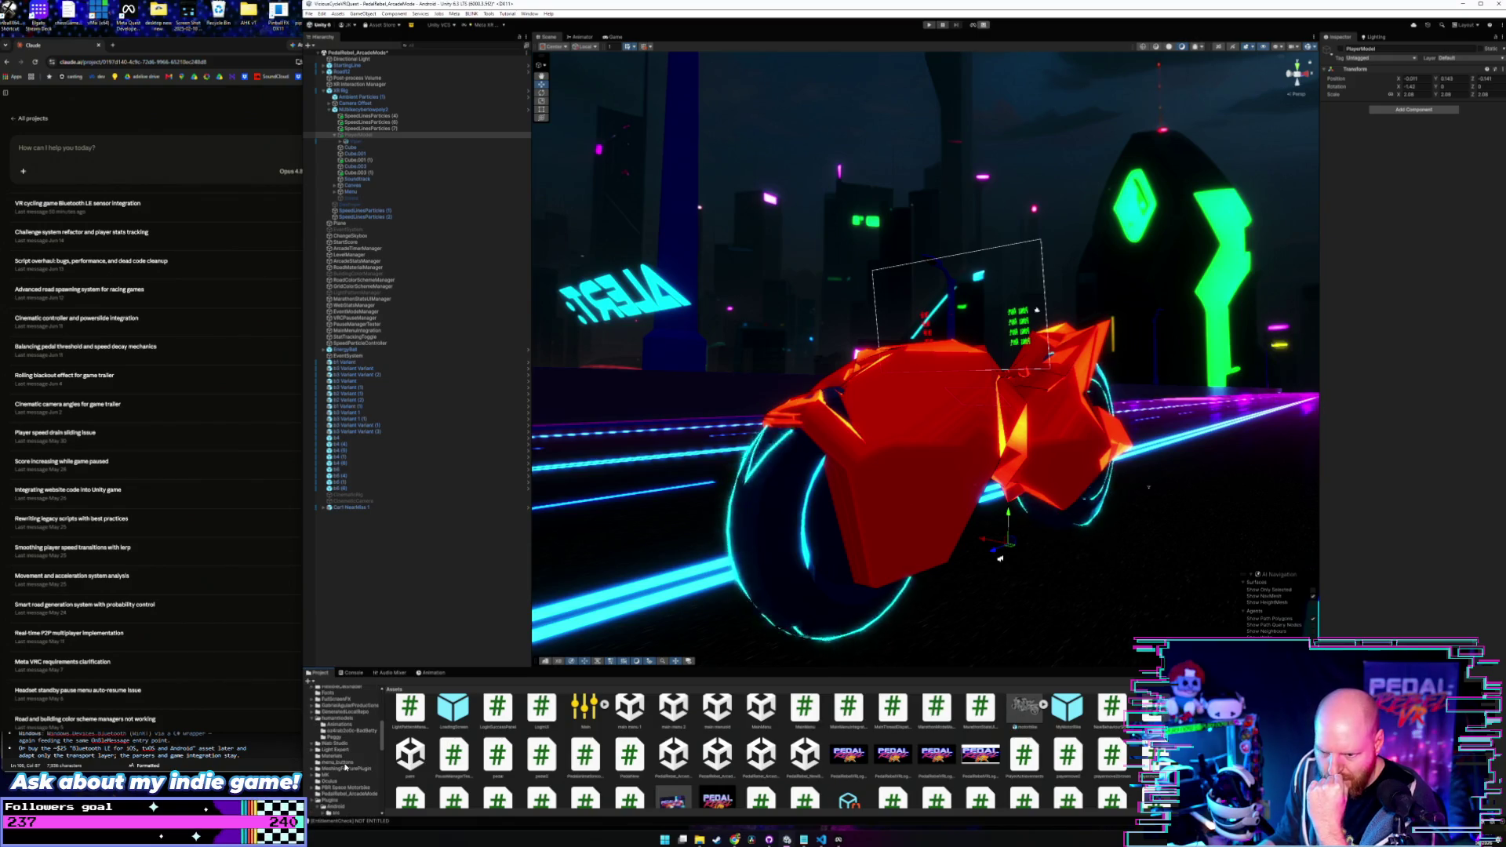
scroll(346, 767, "up", 2)
scroll(345, 760, "up", 3)
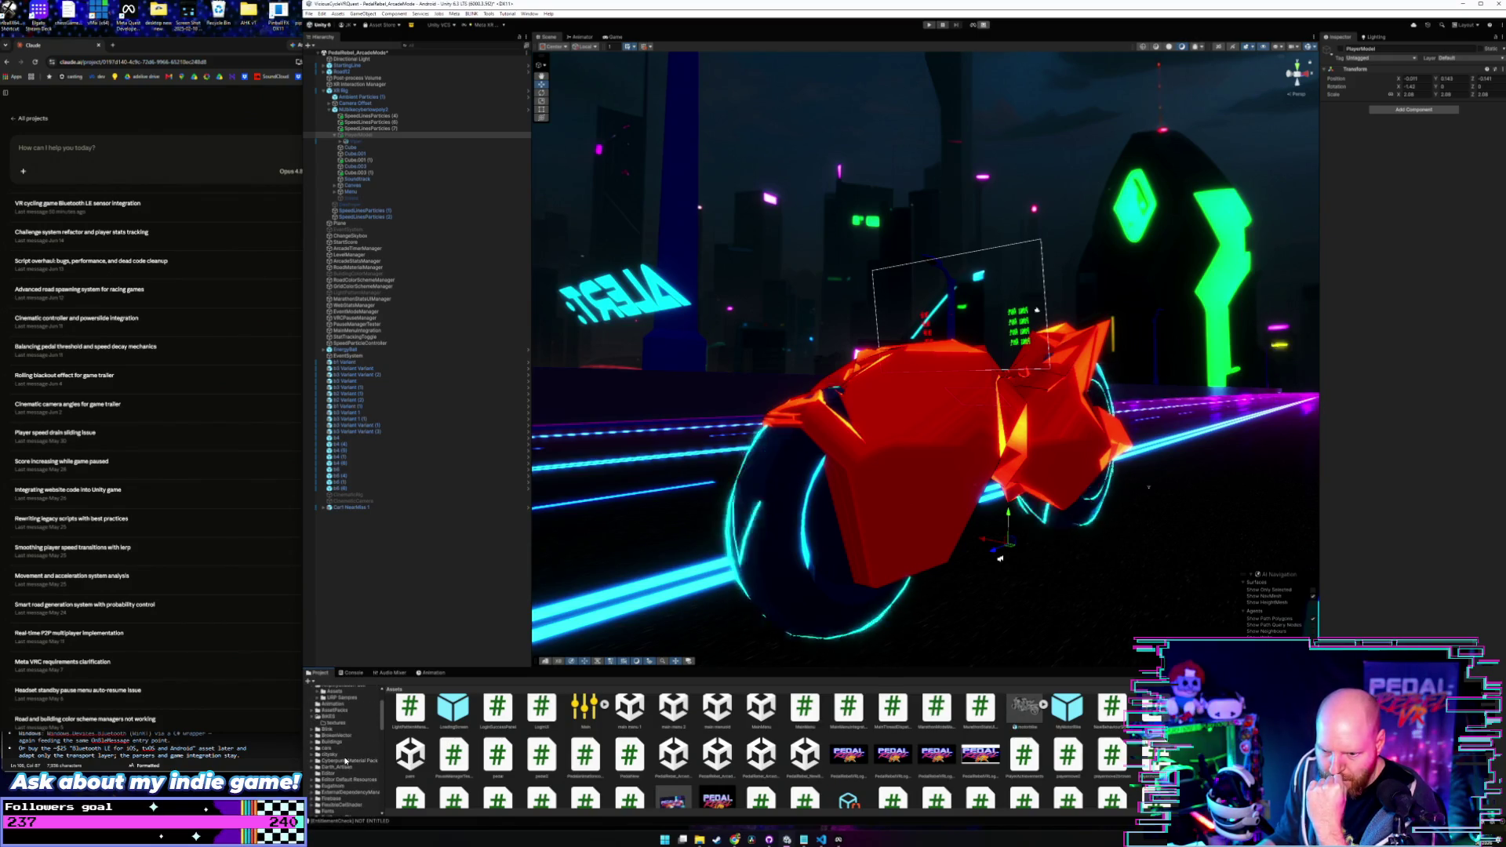
scroll(345, 761, "down", 4)
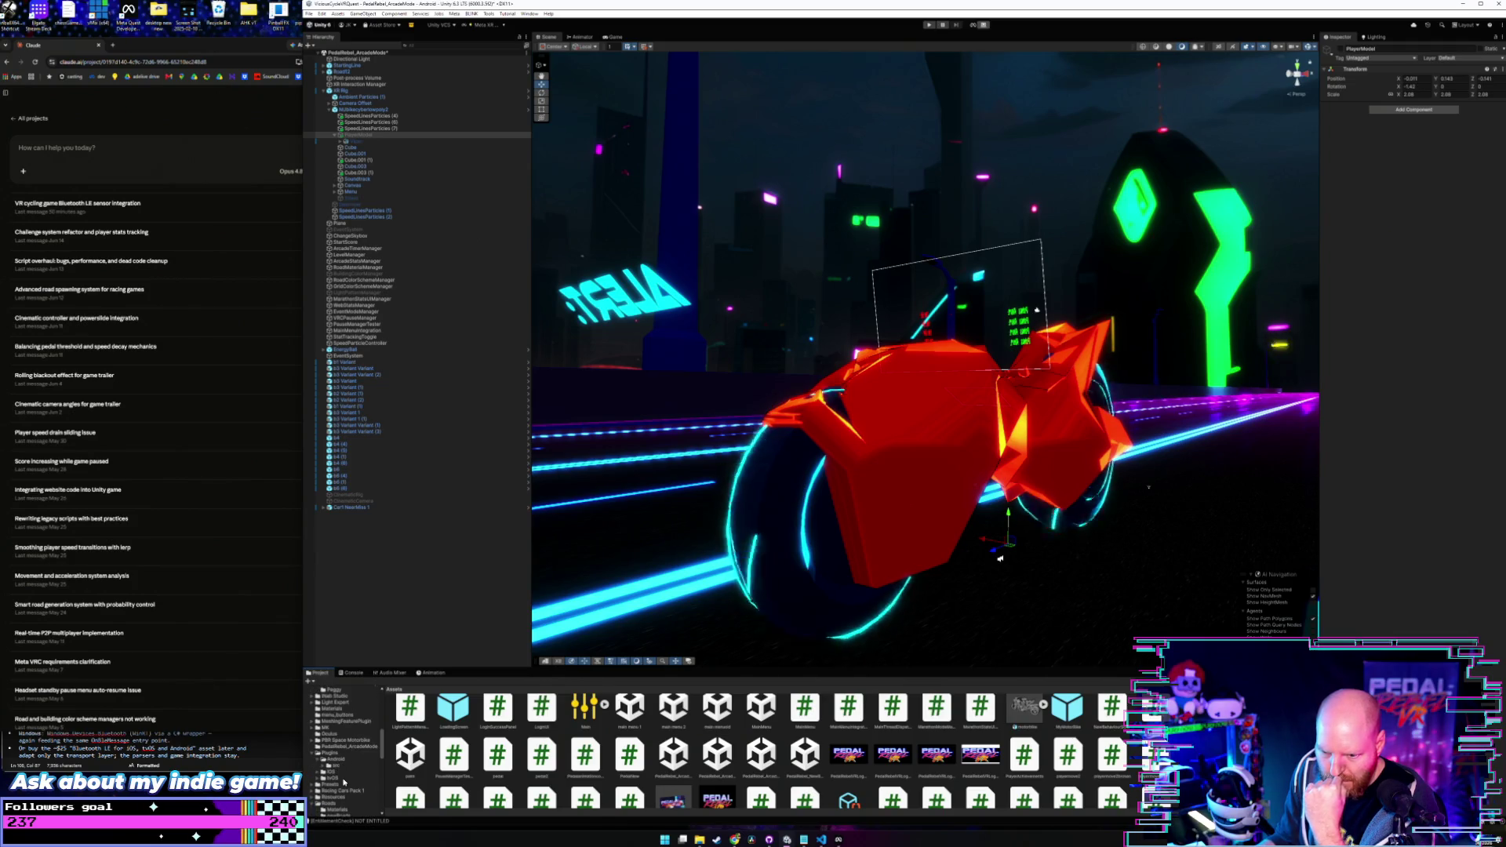
scroll(344, 781, "down", 2)
scroll(343, 782, "down", 2)
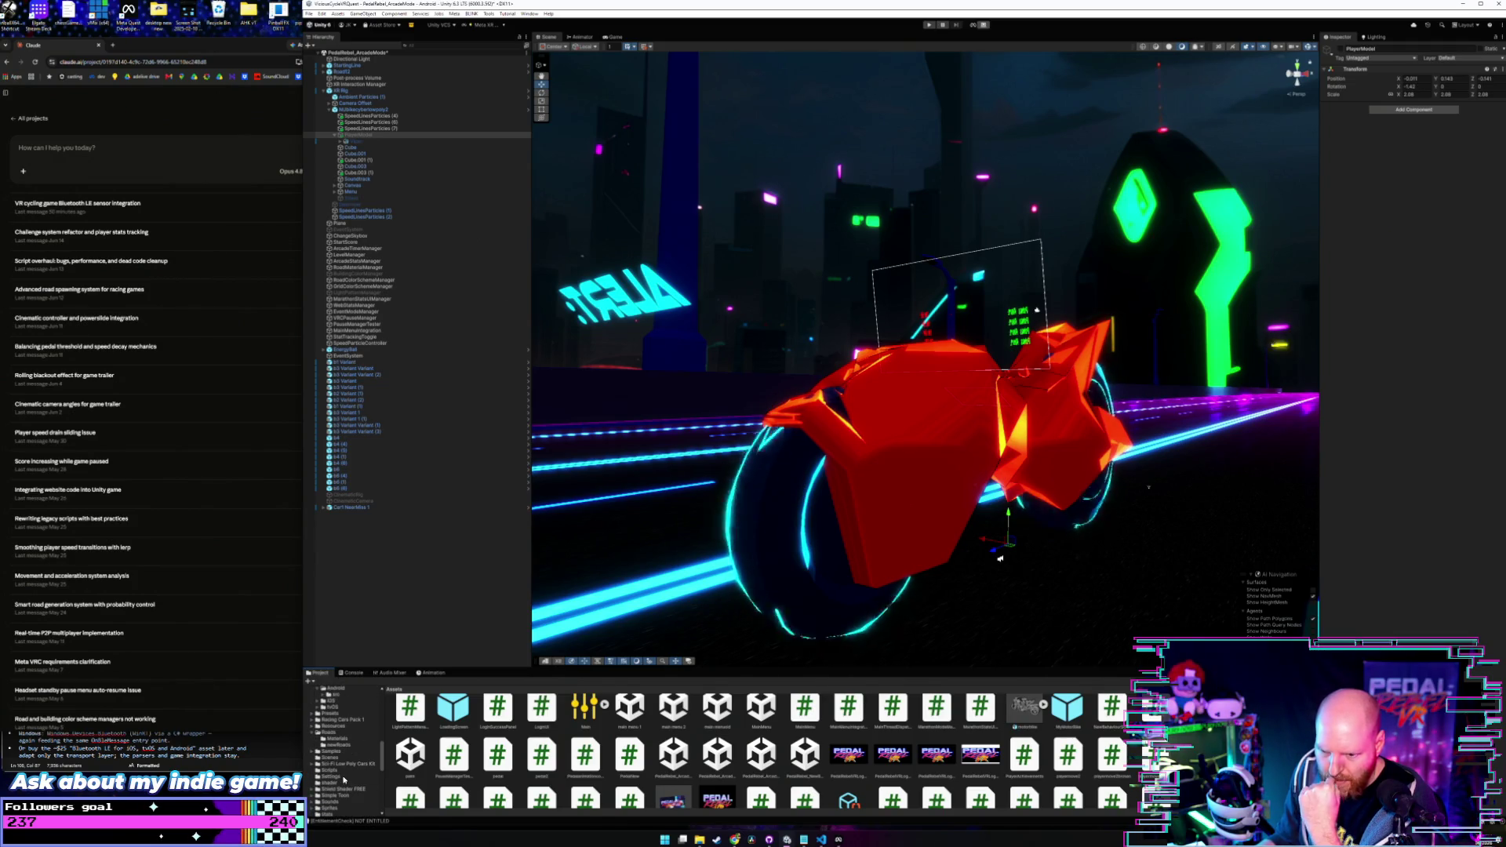
scroll(344, 780, "down", 3)
scroll(342, 775, "down", 4)
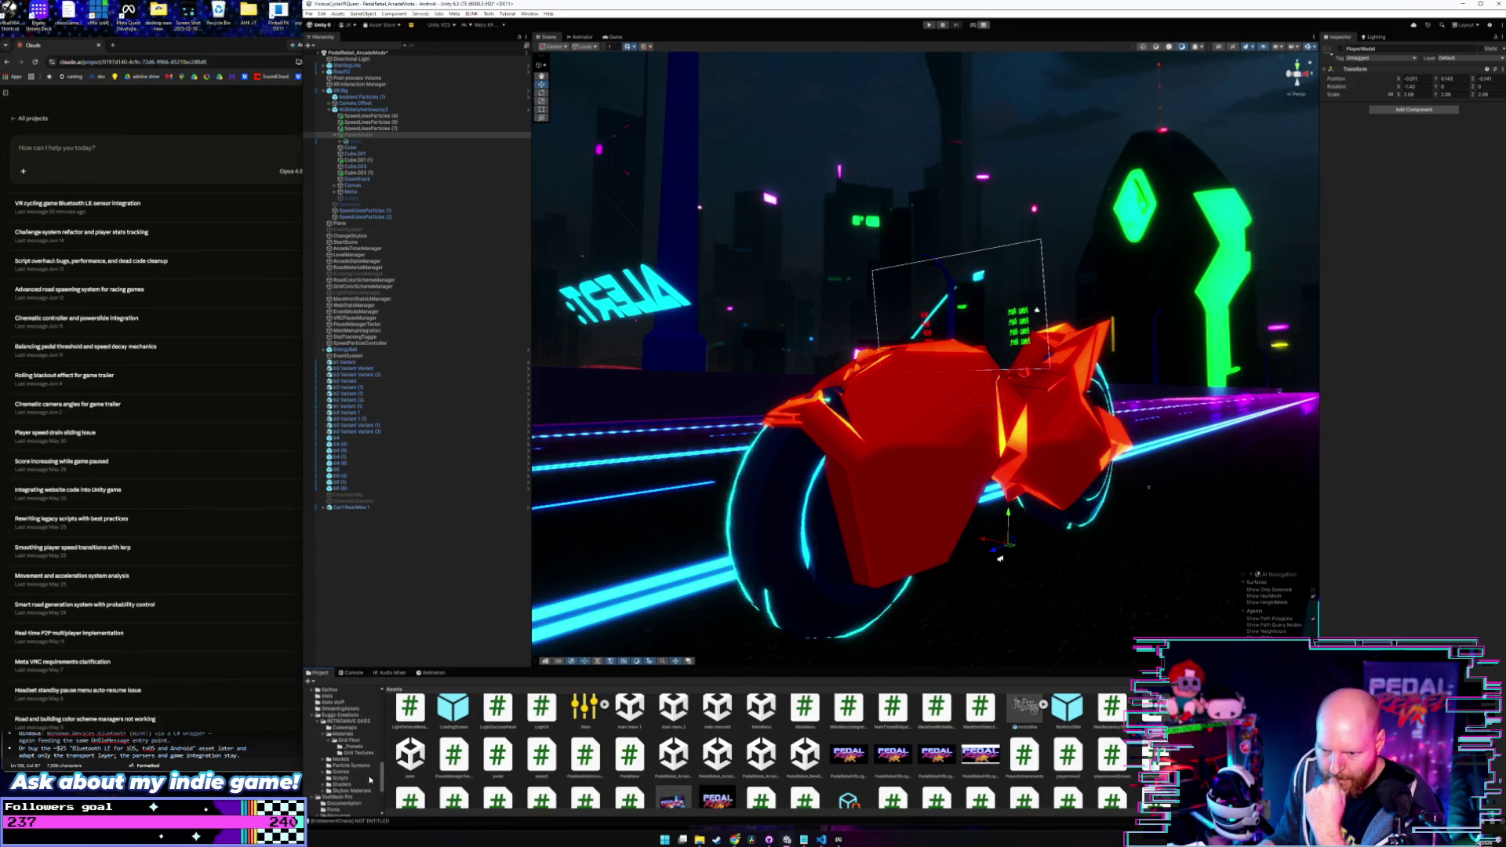
scroll(370, 779, "down", 5)
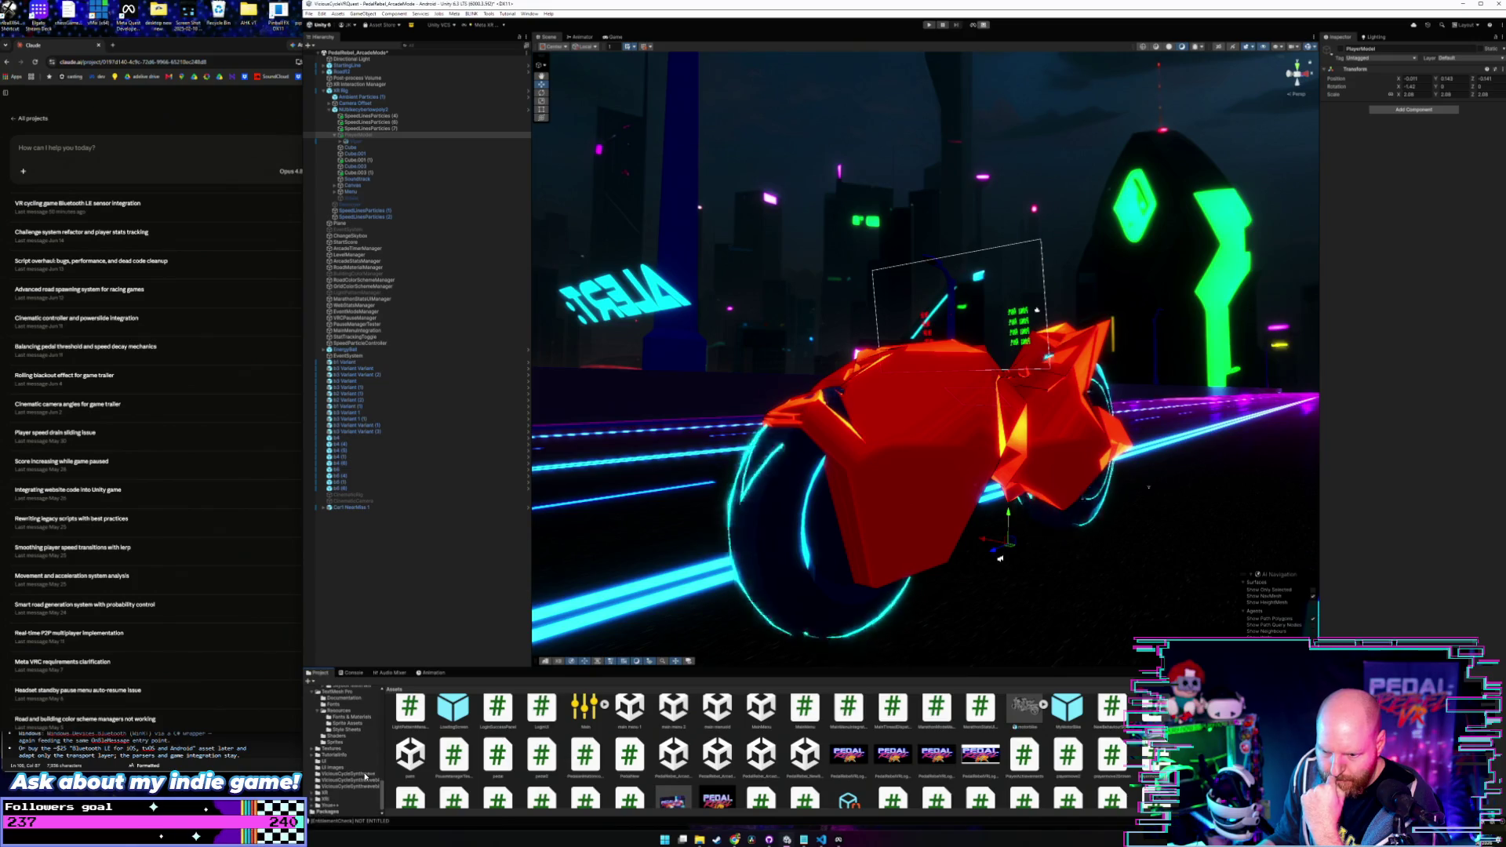
scroll(365, 775, "up", 6)
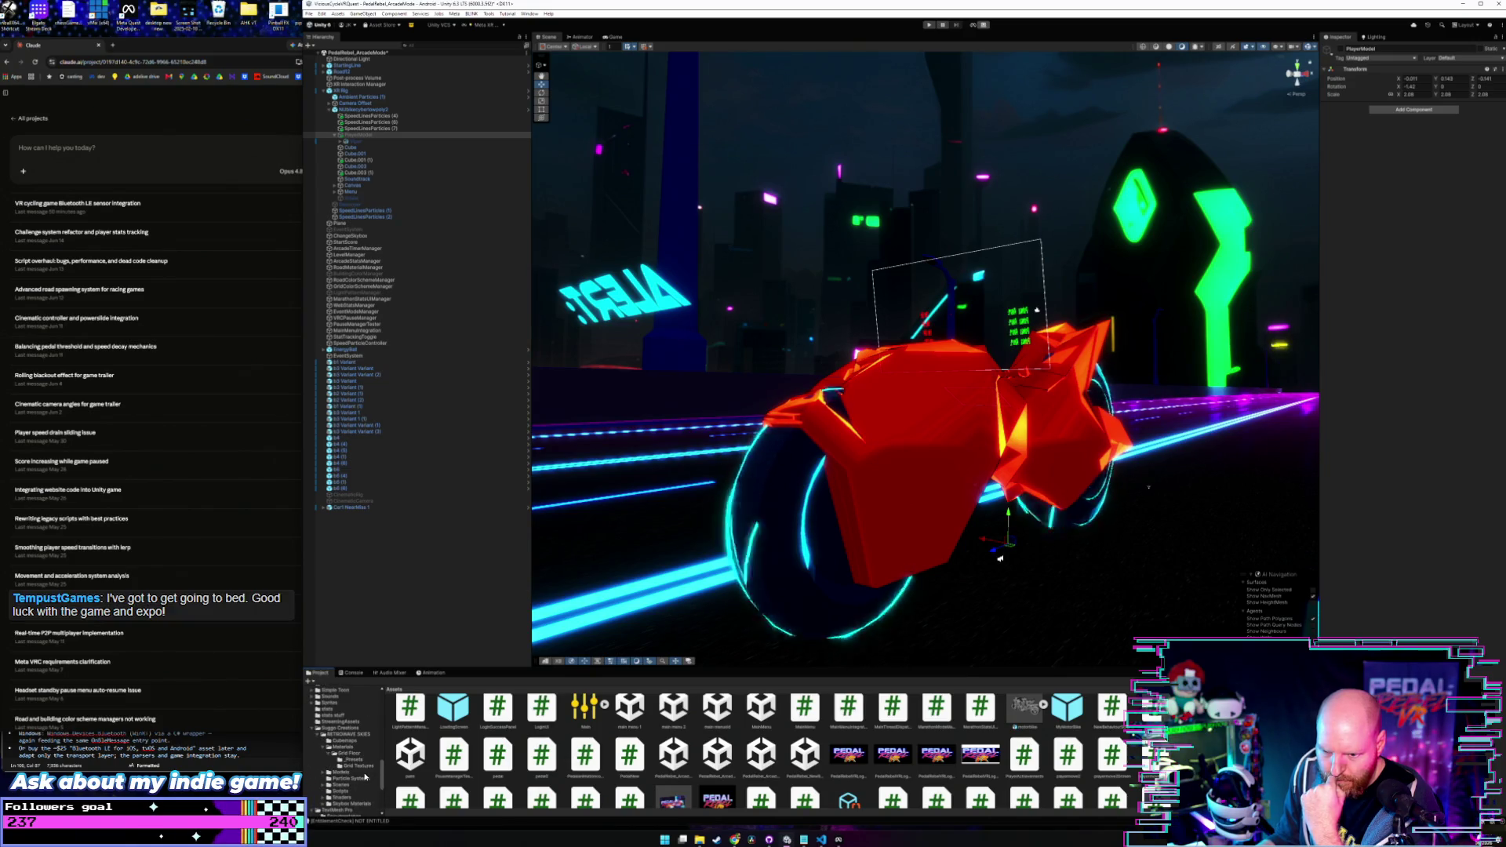
scroll(364, 776, "up", 5)
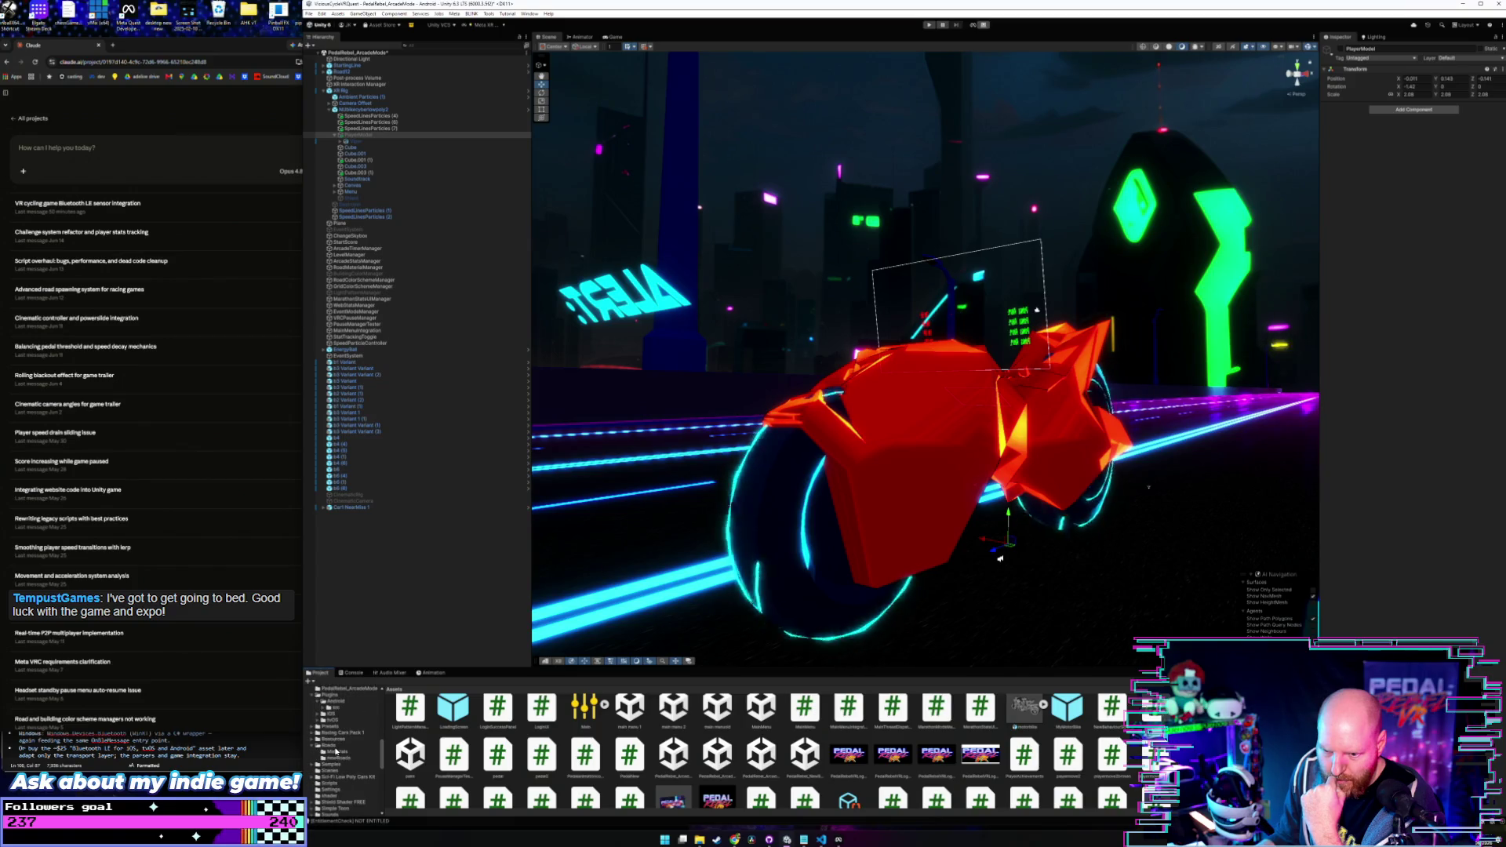
left_click(331, 747)
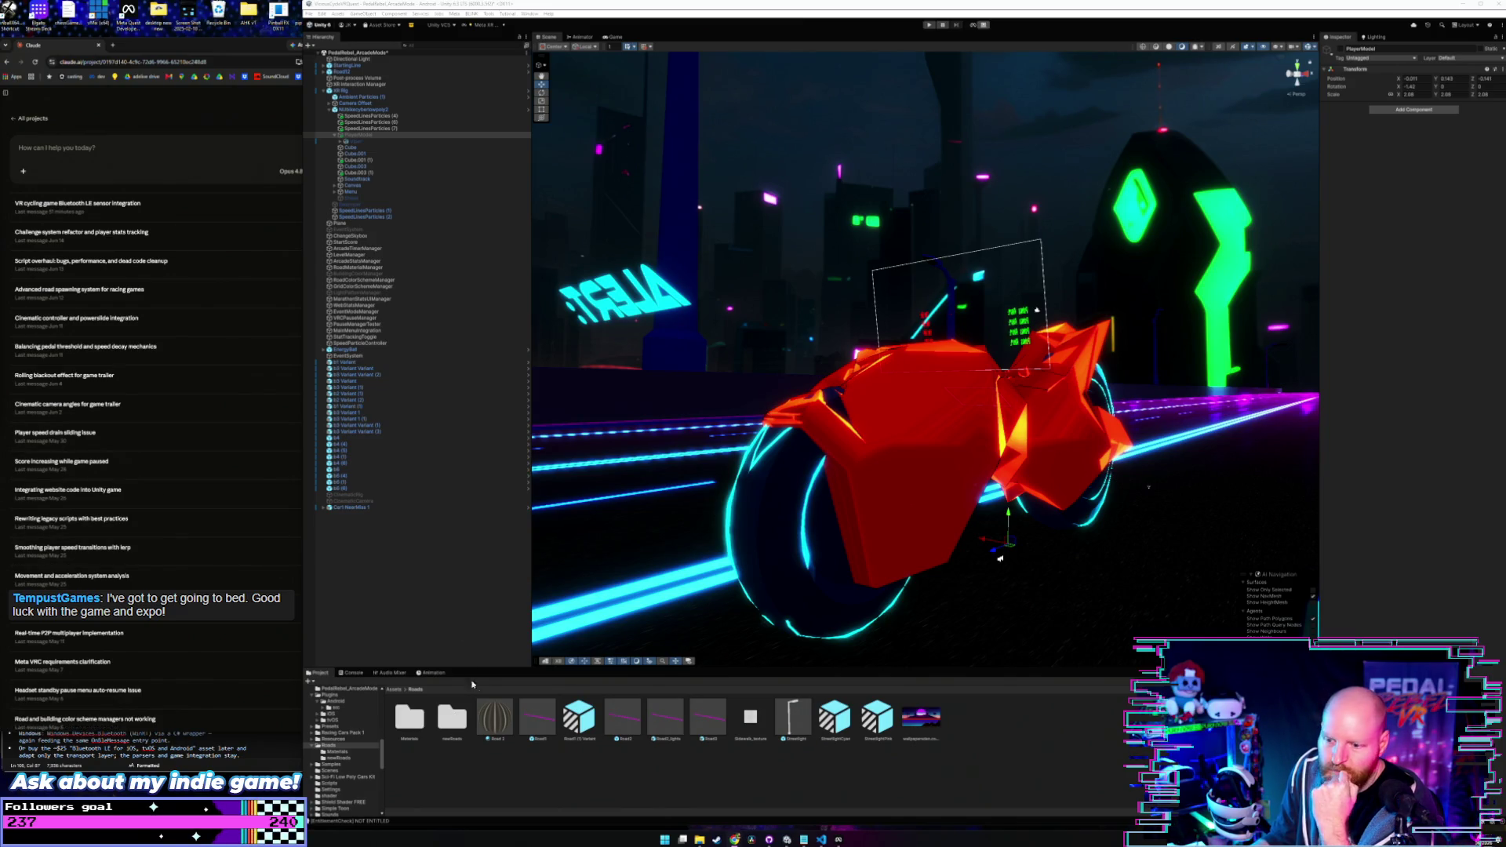
- Open New Prefab from the newRoads folder for editing
double_click(441, 725)
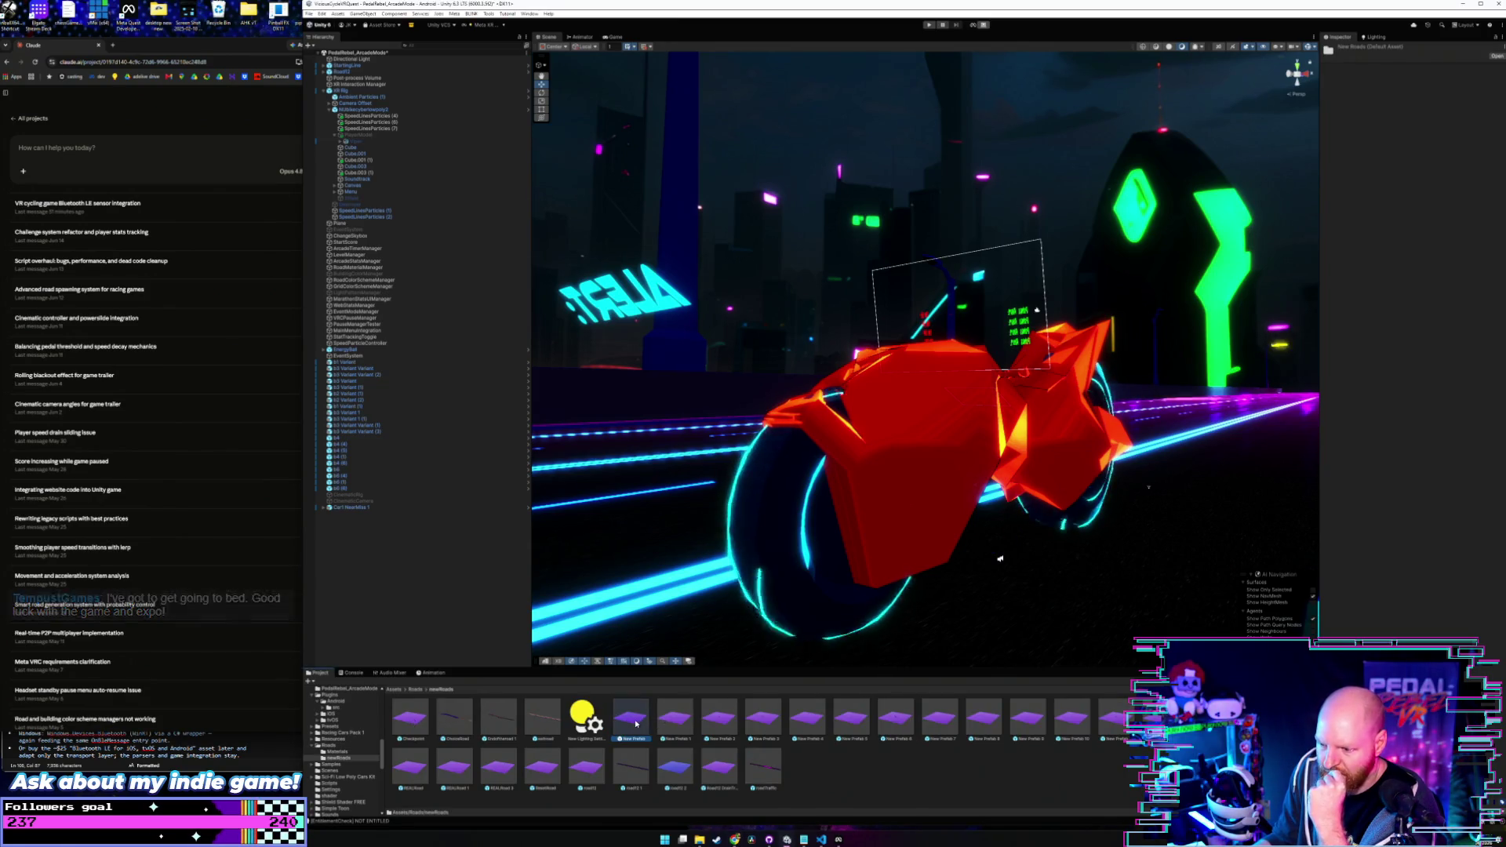
double_click(636, 724)
mouse_move(878, 511)
left_mouse_down()
mouse_move(1086, 552)
mouse_move(943, 503)
mouse_move(879, 511)
left_mouse_up()
- Inspect road12 (1) and blockers (11)–(14), ending on blocker (11) at a low angle
left_click(423, 143)
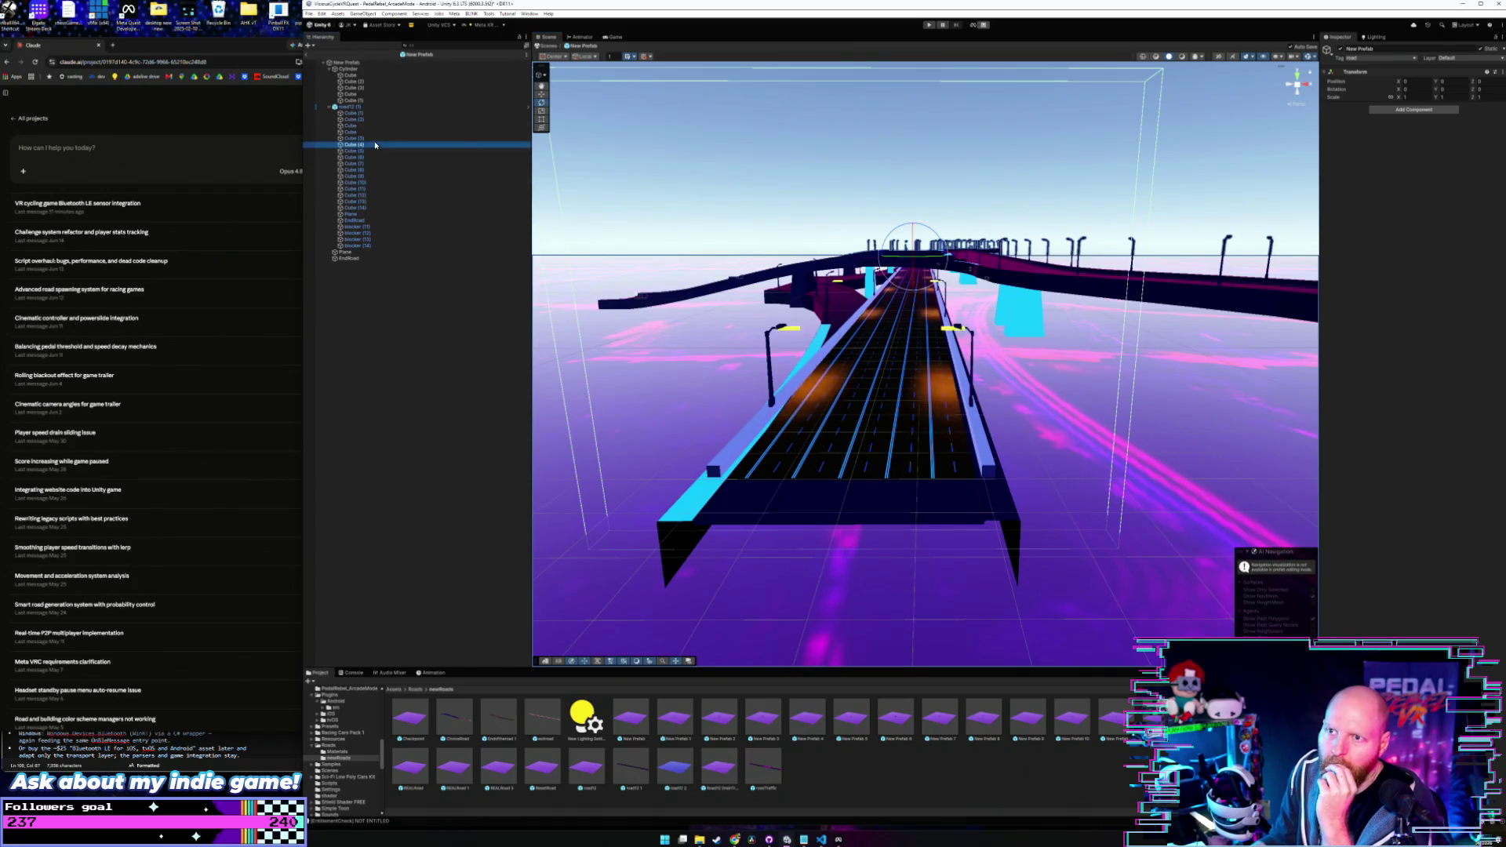
left_click(373, 107)
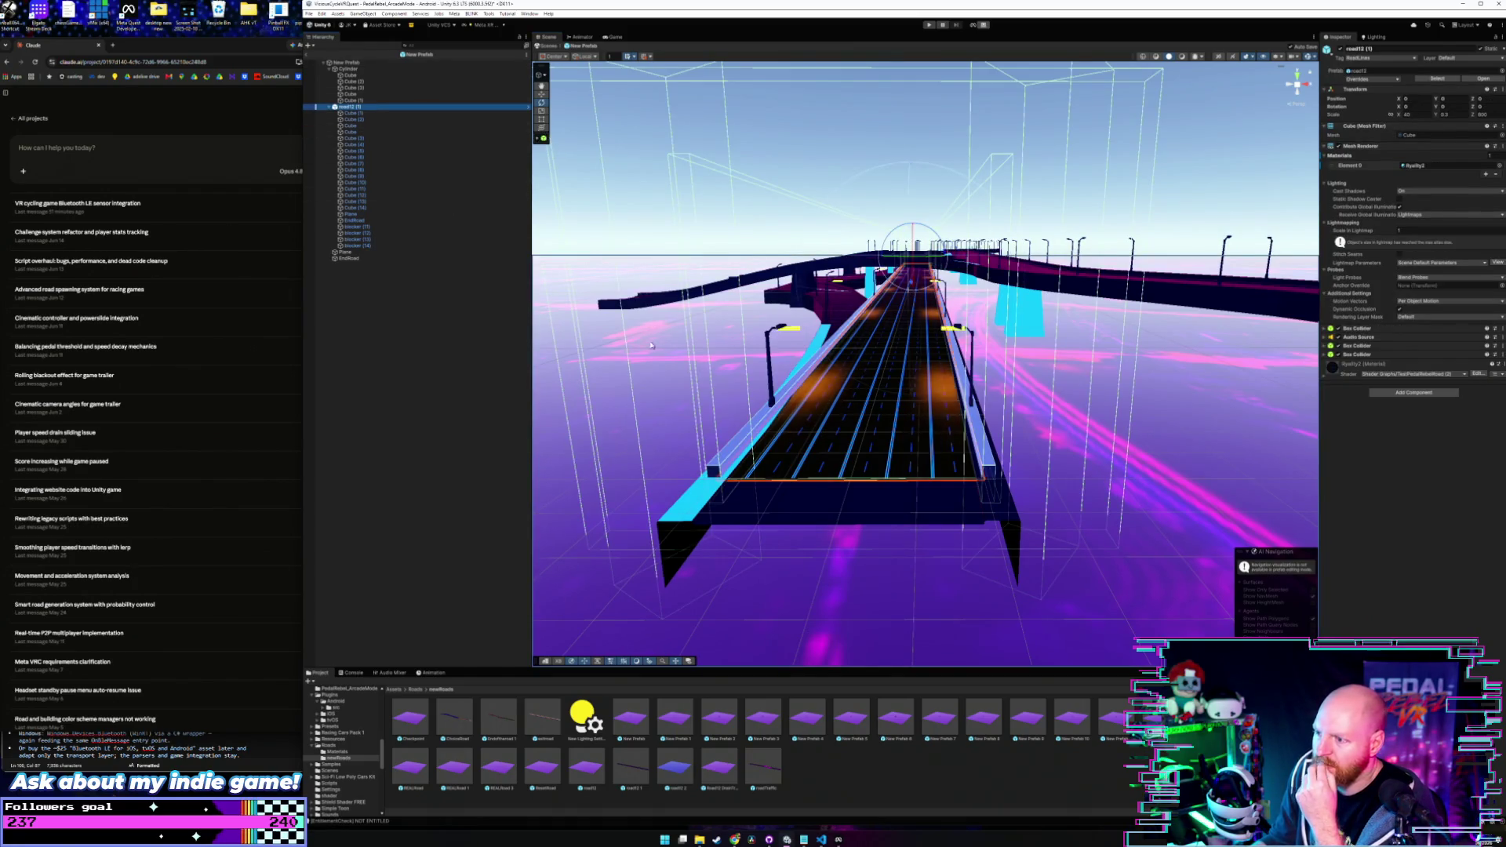
mouse_move(759, 412)
left_mouse_down()
mouse_move(765, 529)
mouse_move(750, 553)
mouse_move(769, 555)
mouse_move(767, 538)
left_mouse_up()
left_click(368, 227)
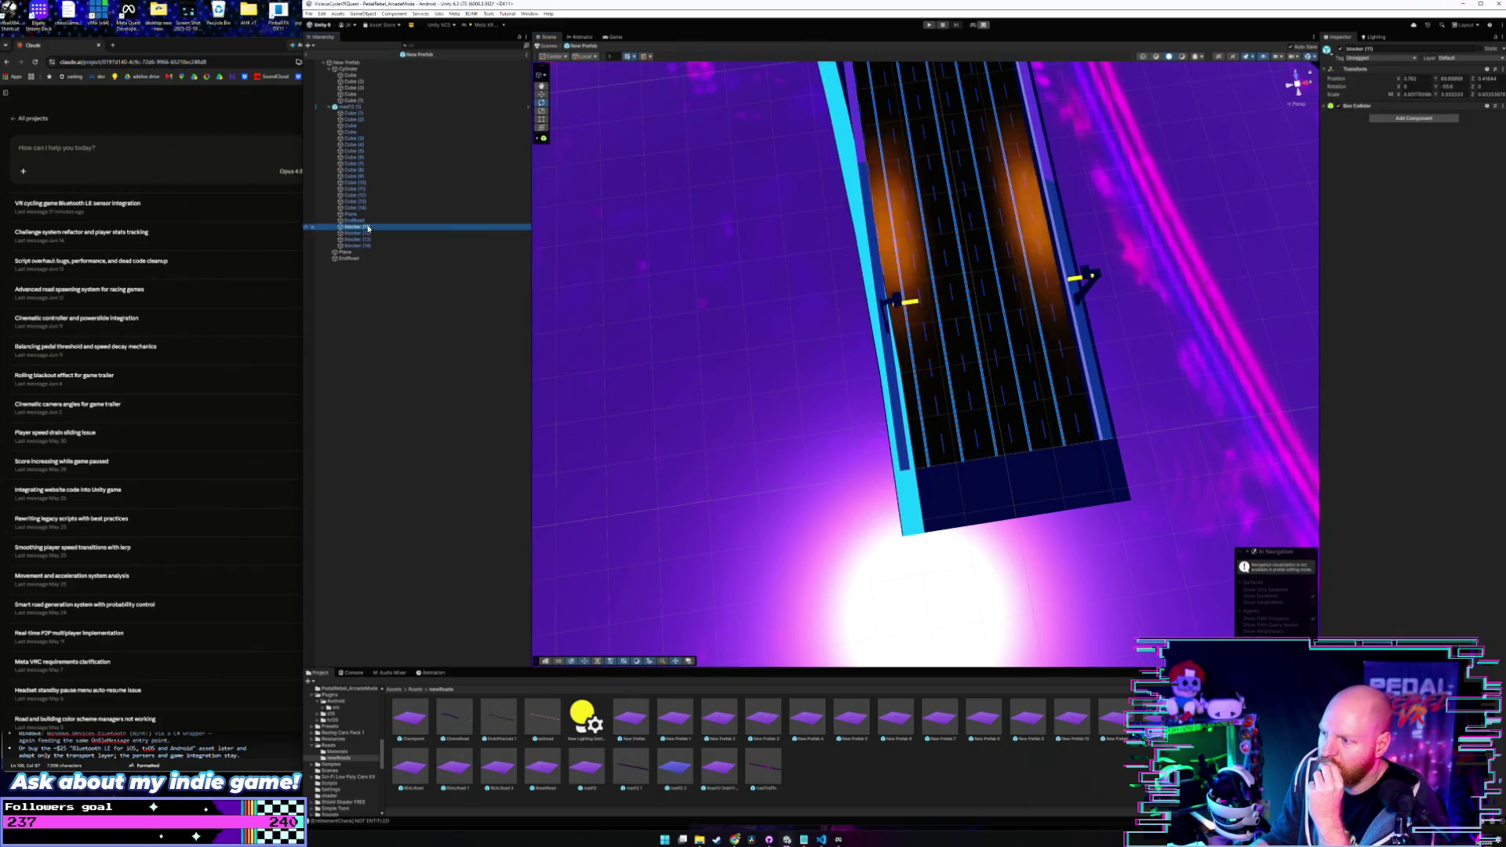
left_click(372, 234)
left_click(372, 240)
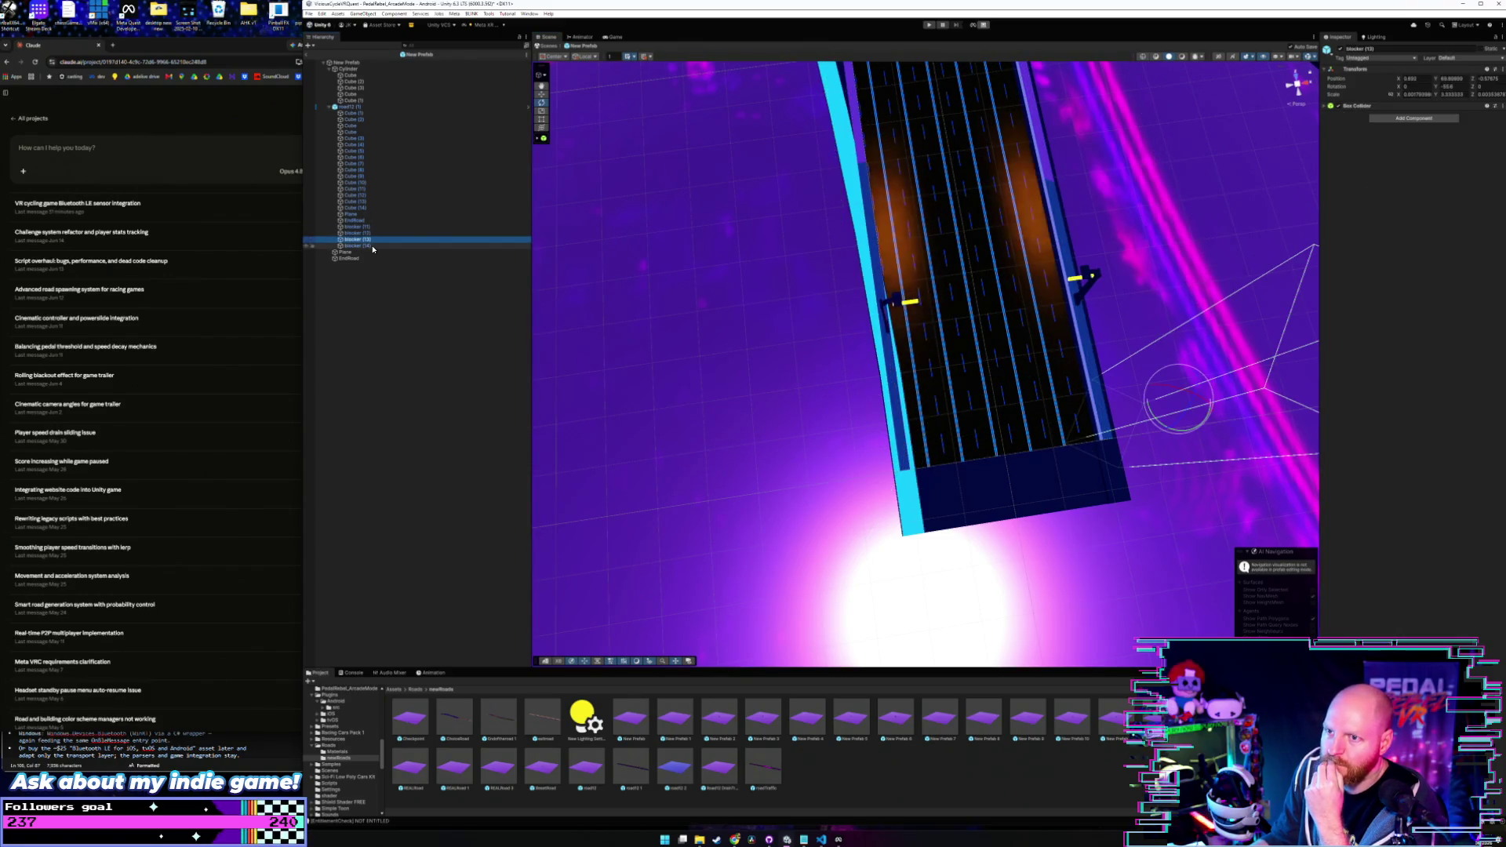
left_click(373, 247)
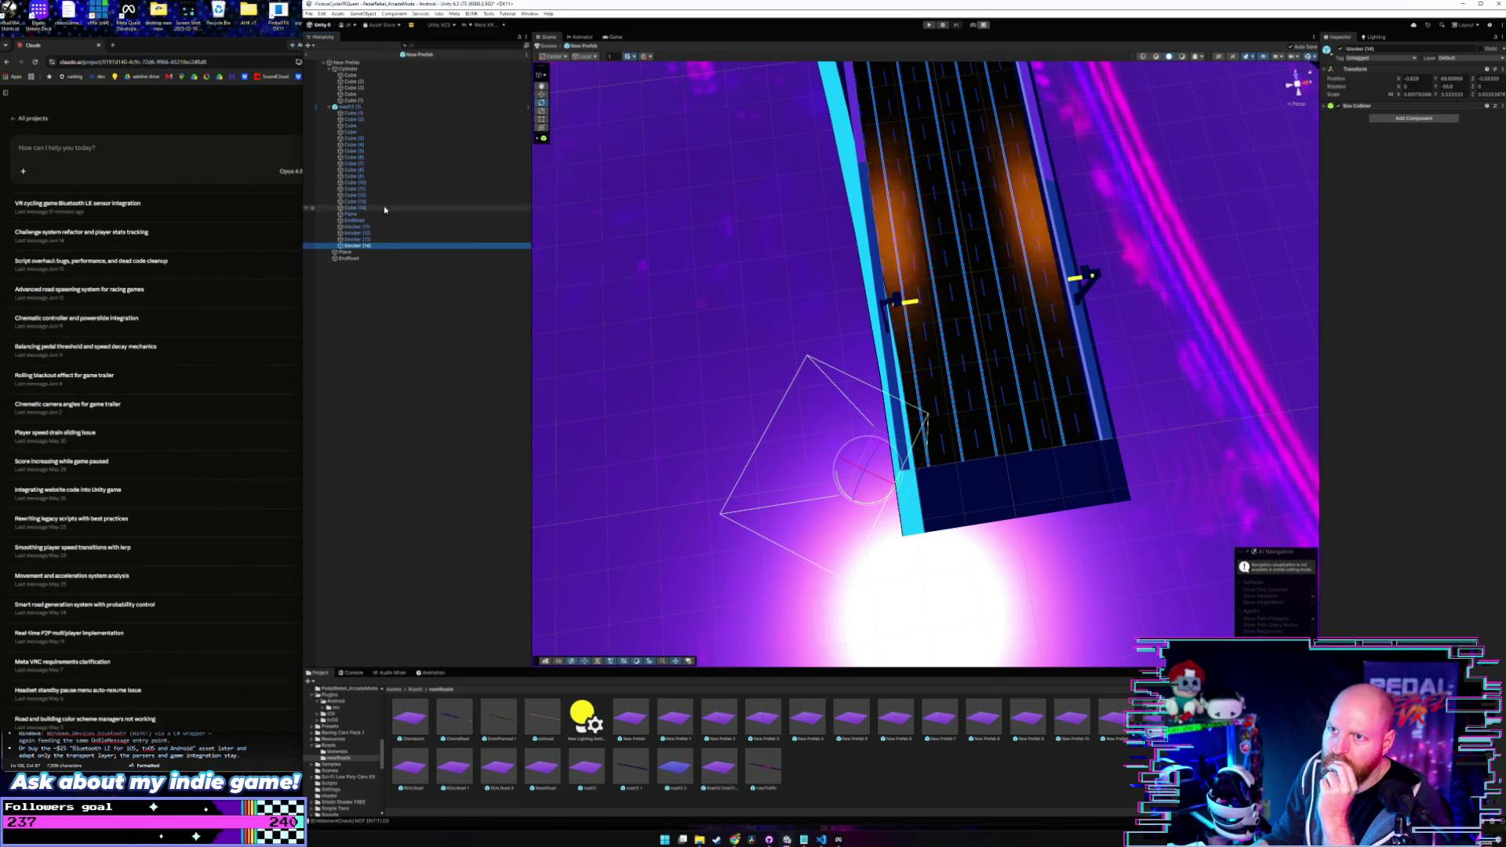
left_click(382, 227)
mouse_move(840, 336)
left_mouse_down()
mouse_move(834, 206)
mouse_move(840, 362)
left_mouse_up()
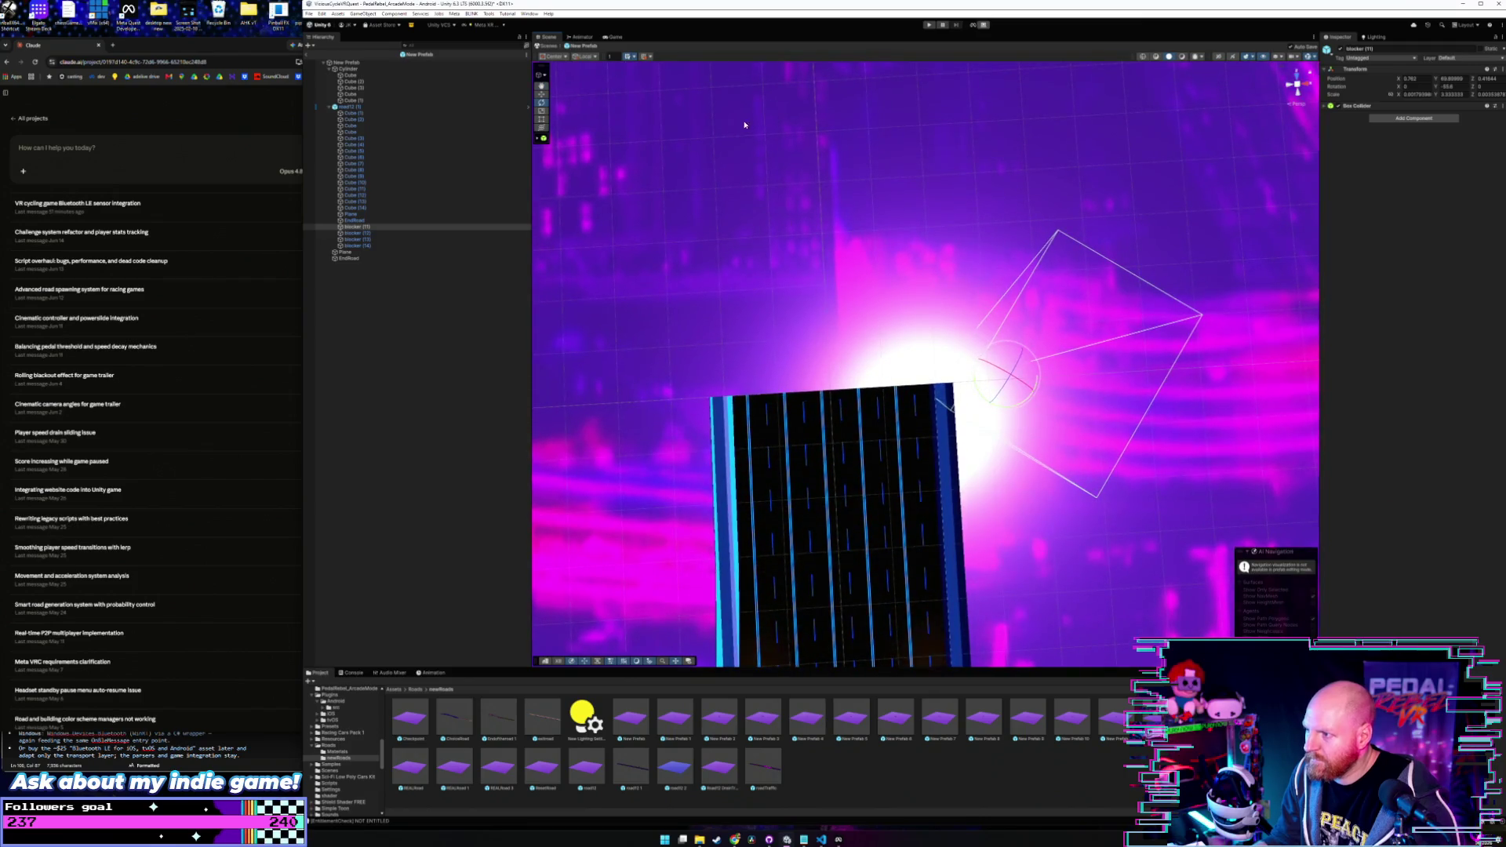
- Move blocker (11) with the Move tool to X 0.71
left_click(542, 94)
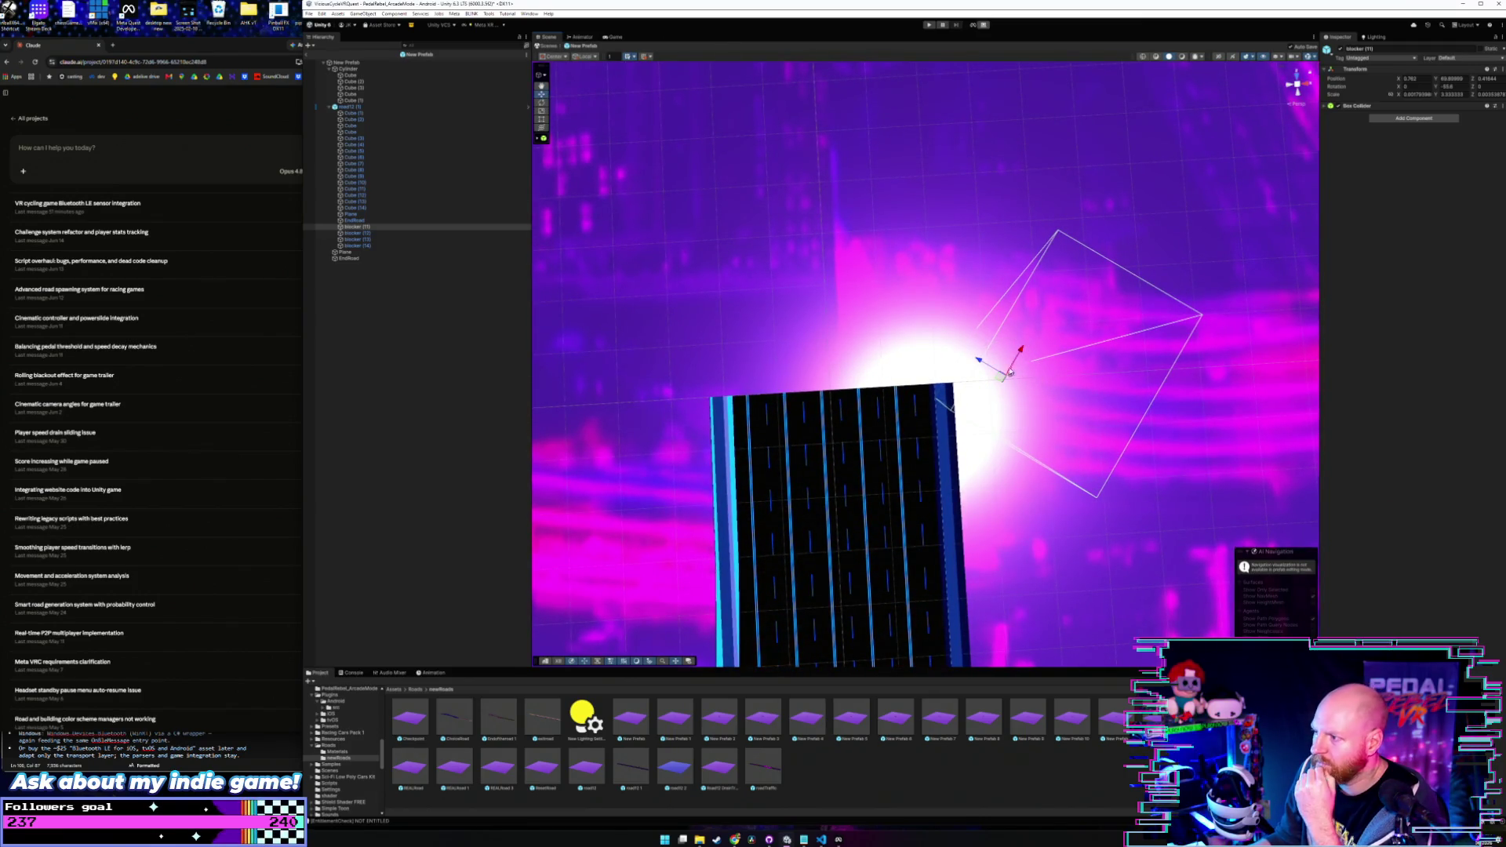
mouse_move(1020, 357)
left_mouse_down()
mouse_move(941, 370)
mouse_move(996, 341)
left_mouse_up()
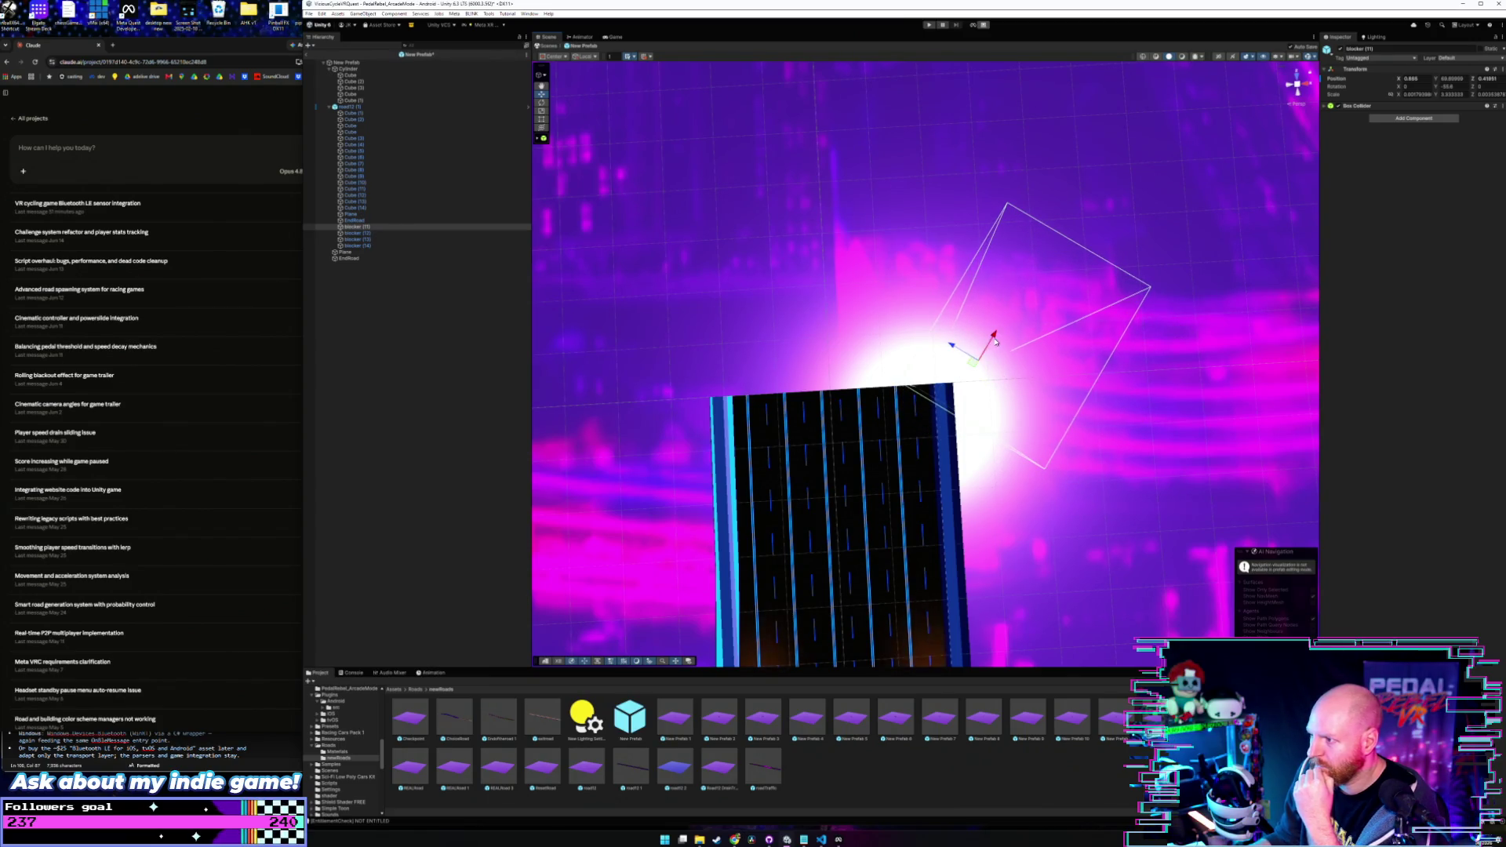
left_click_drag(895, 370, 894, 314)
mouse_move(1010, 320)
left_mouse_down()
mouse_move(1021, 298)
mouse_move(966, 296)
mouse_move(1008, 279)
left_mouse_up()
left_click(969, 284)
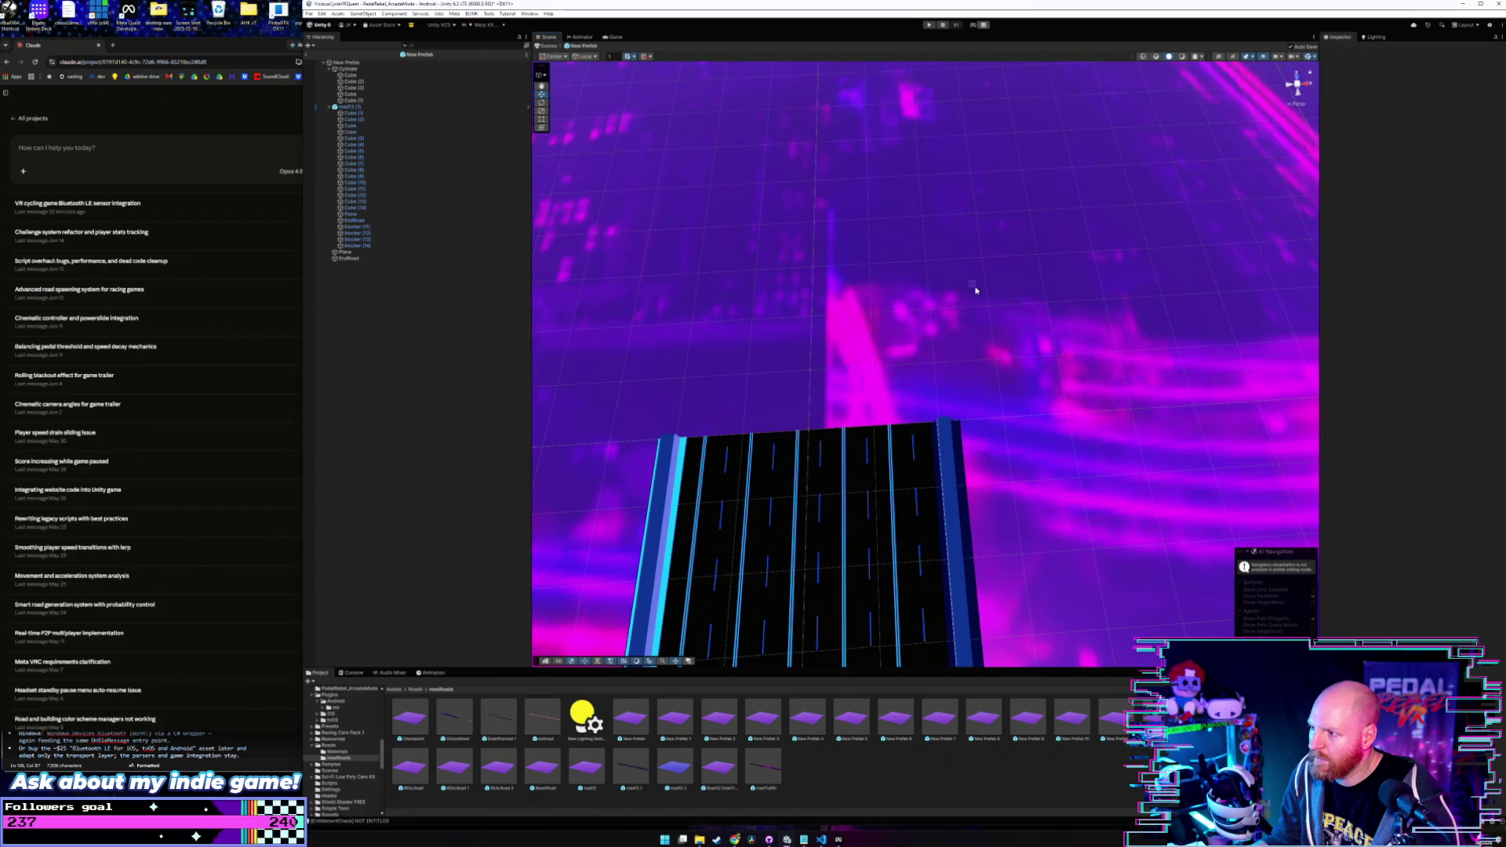
left_click(354, 227)
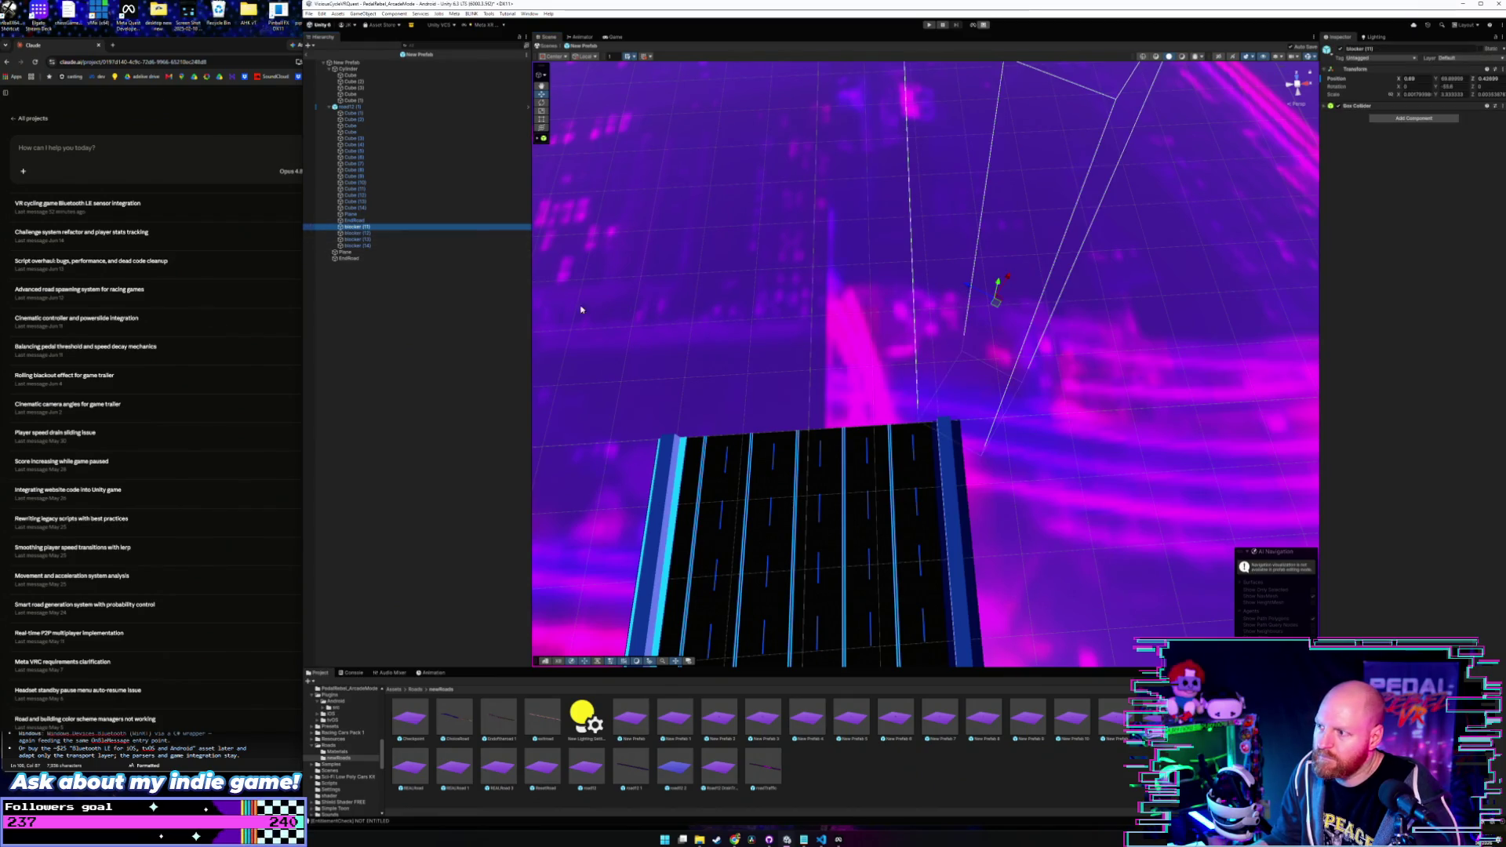
left_click_drag(970, 280, 965, 306)
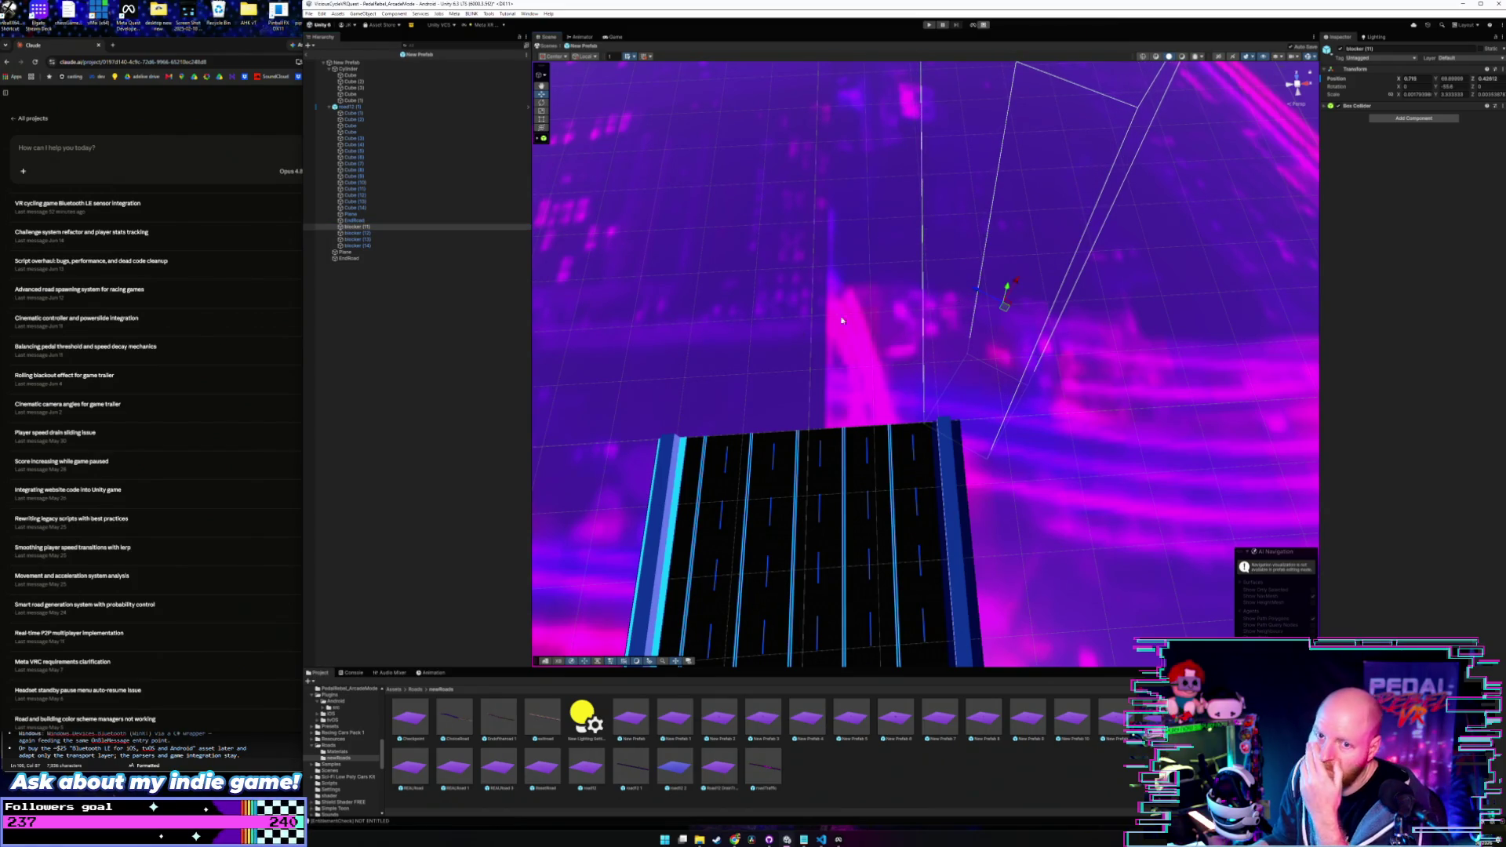
- Select blocker (12) and orbit the view around it
left_click(357, 233)
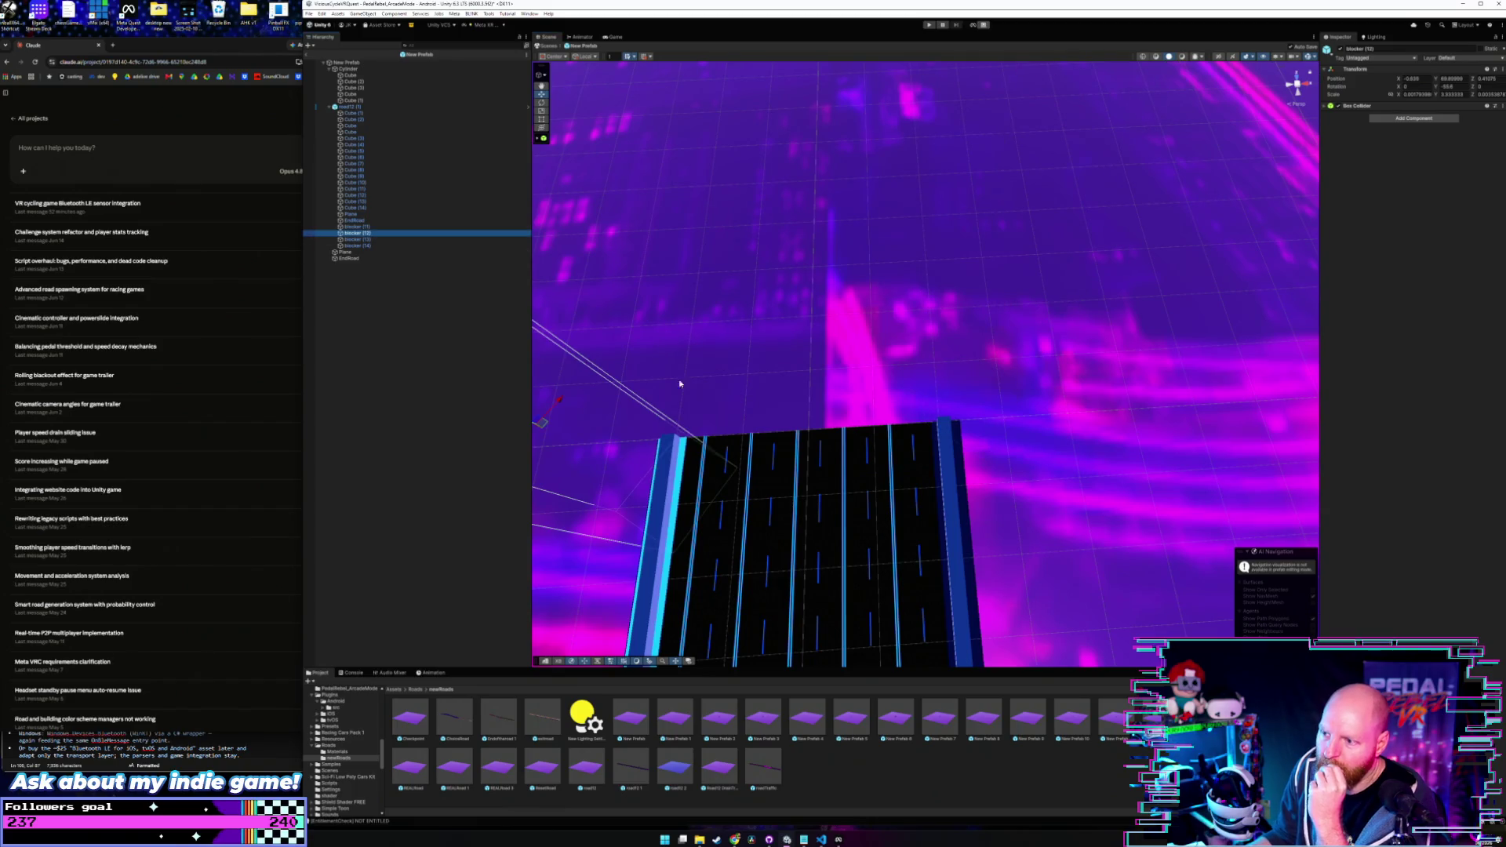
mouse_move(682, 380)
left_mouse_down()
mouse_move(754, 396)
mouse_move(765, 418)
left_mouse_up()
scroll(766, 422, "down", 3)
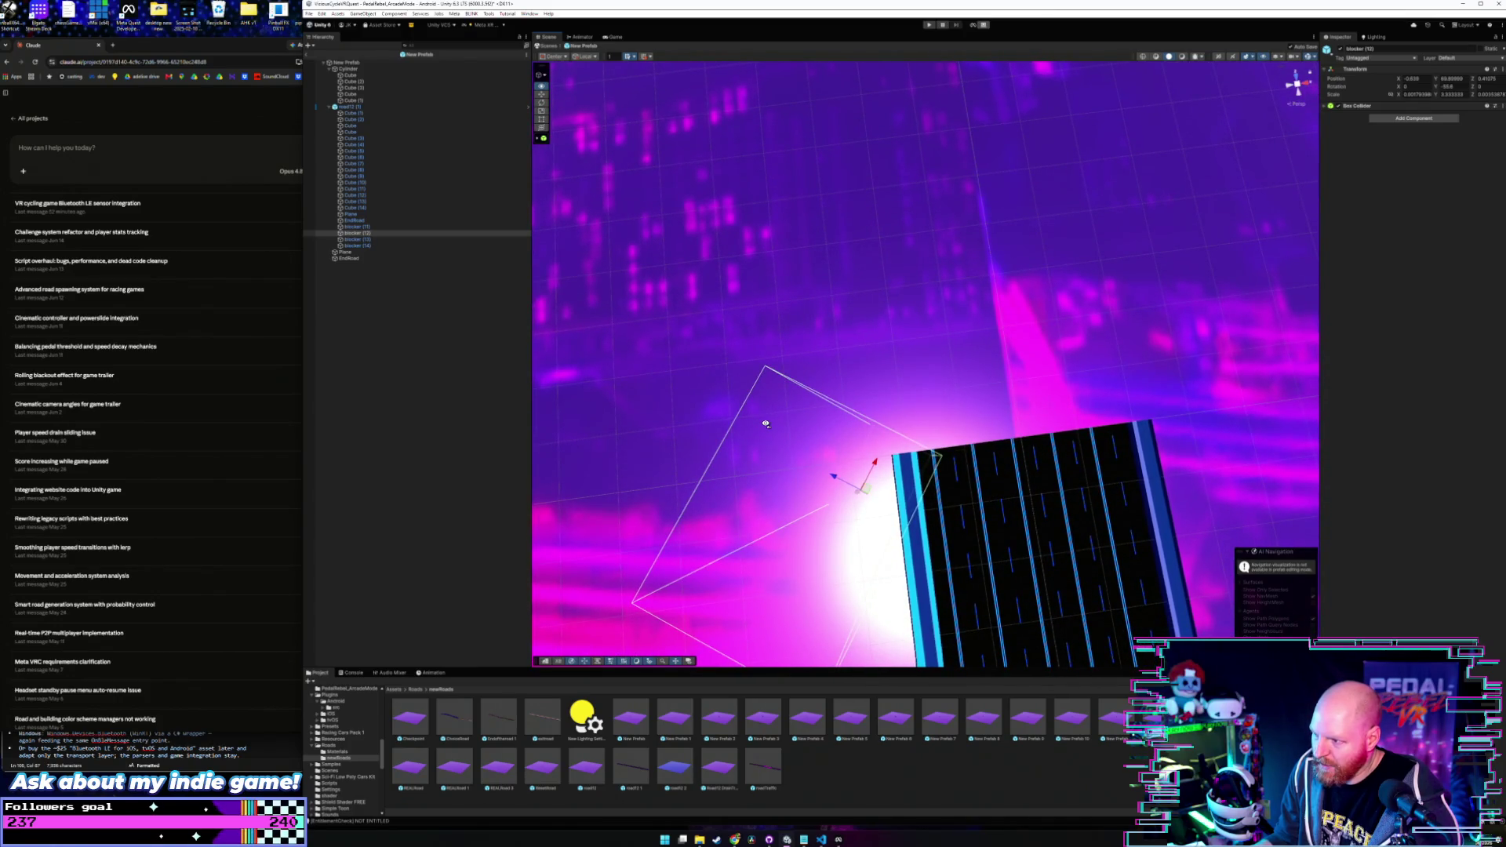
scroll(766, 423, "down", 2)
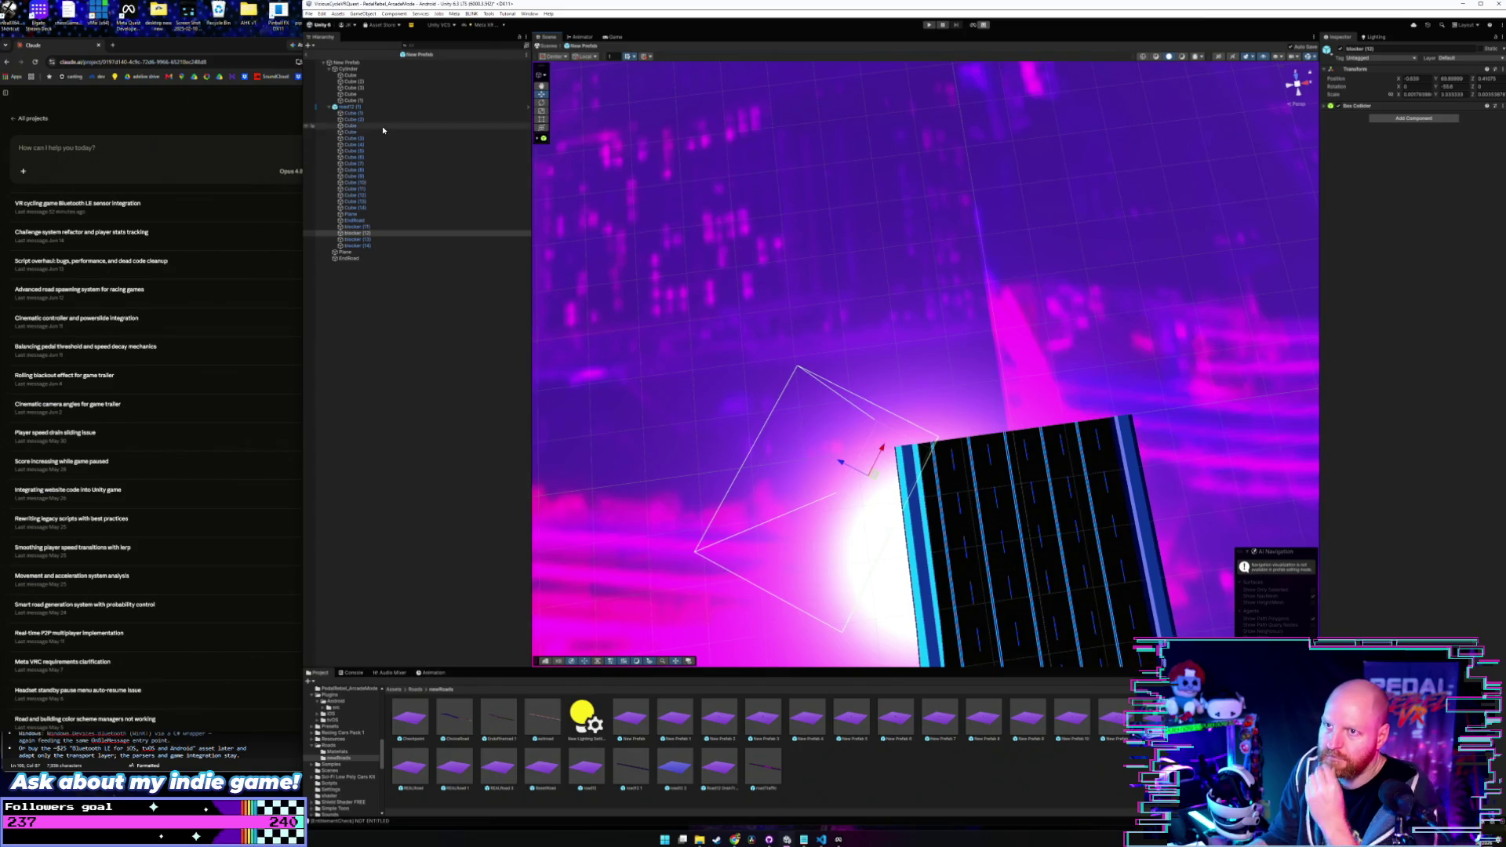
- Leave New Prefab, preview other road prefabs, and open road12 for editing
left_click(306, 59)
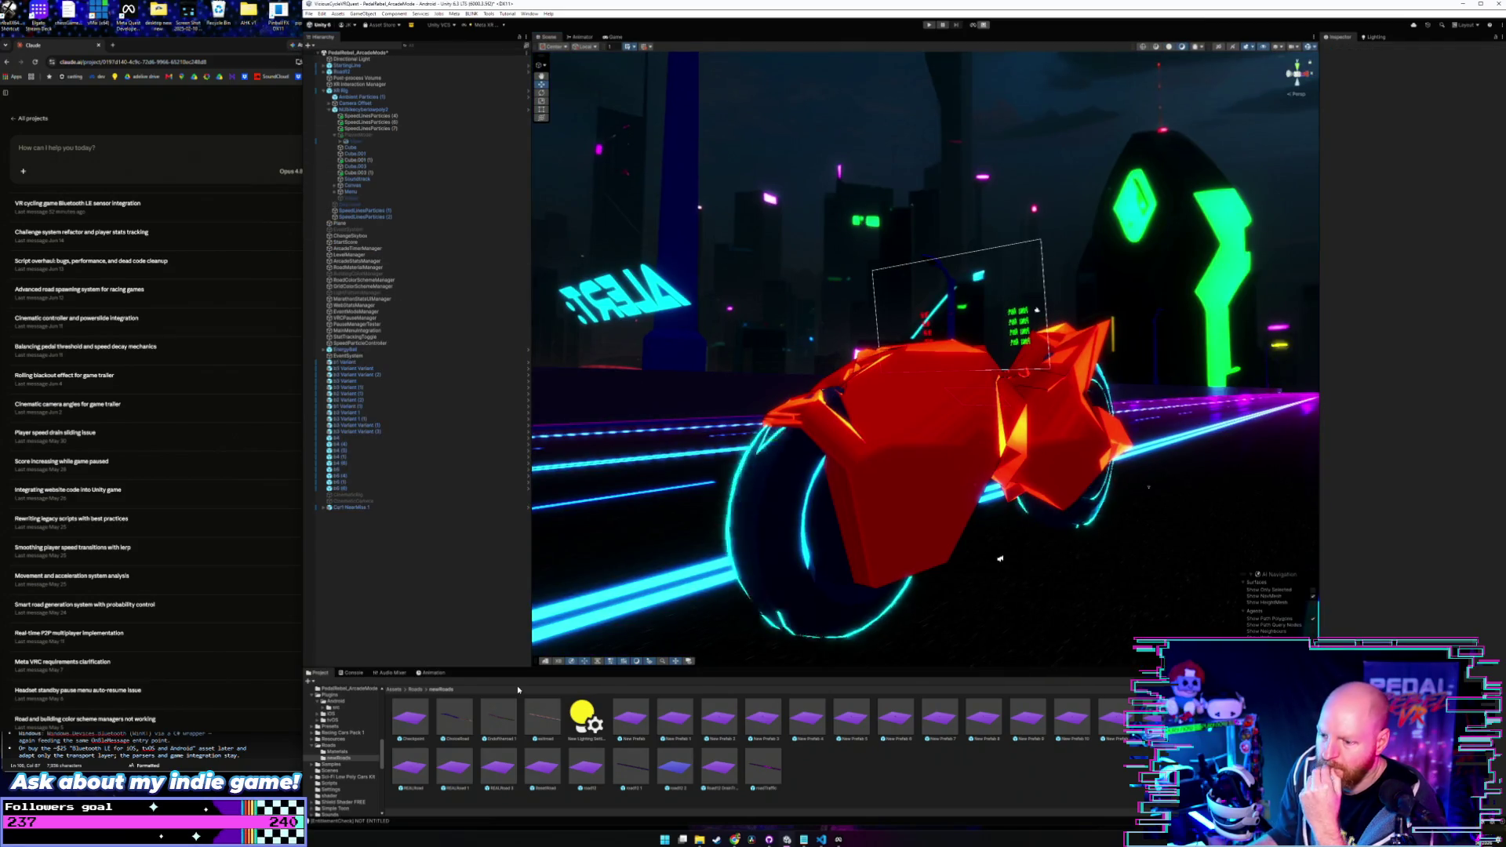
left_click(679, 723)
double_click(717, 767)
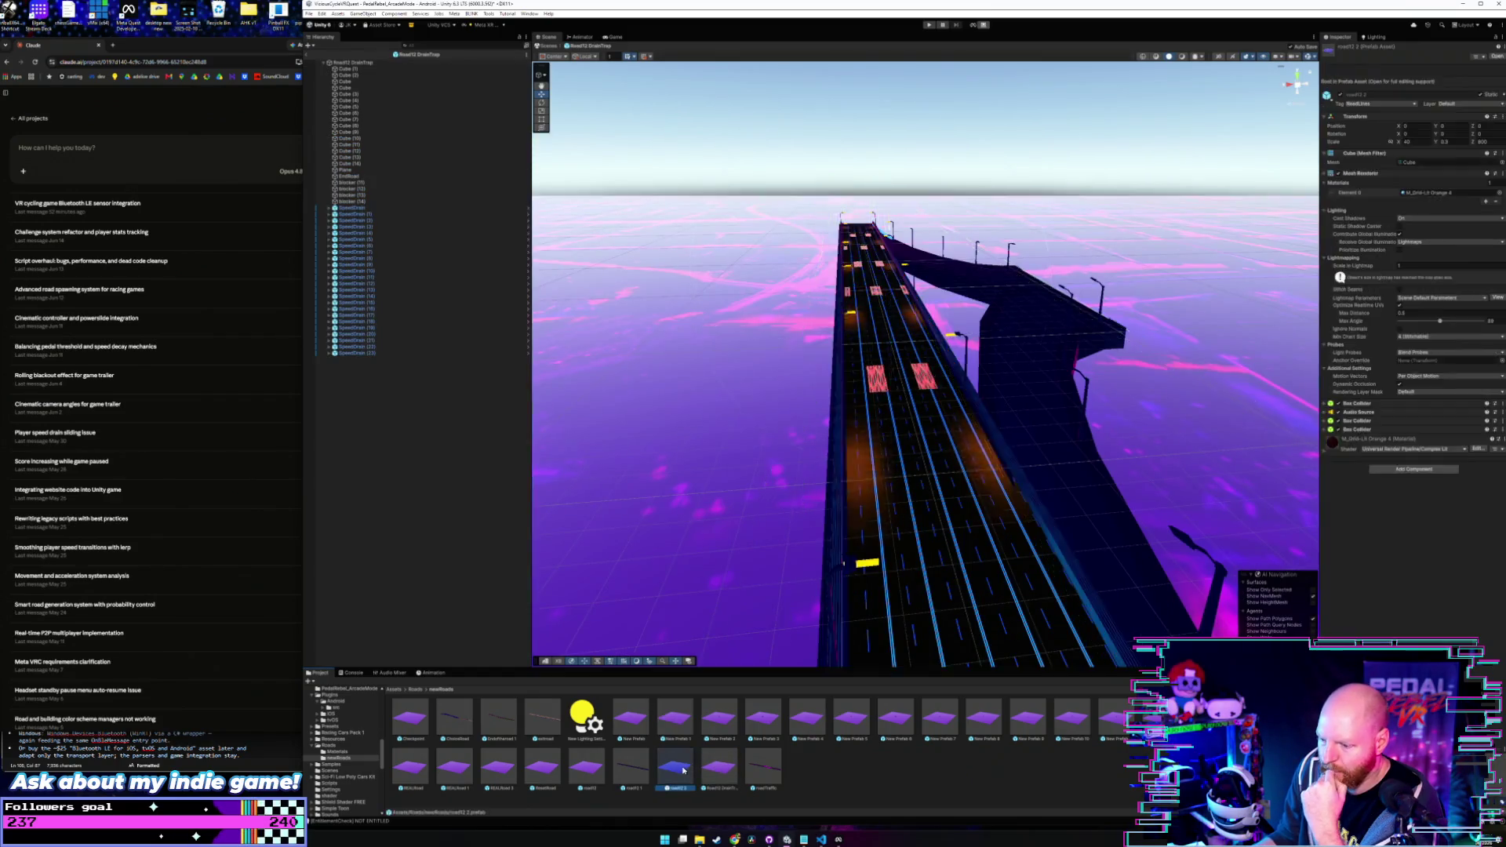
double_click(756, 770)
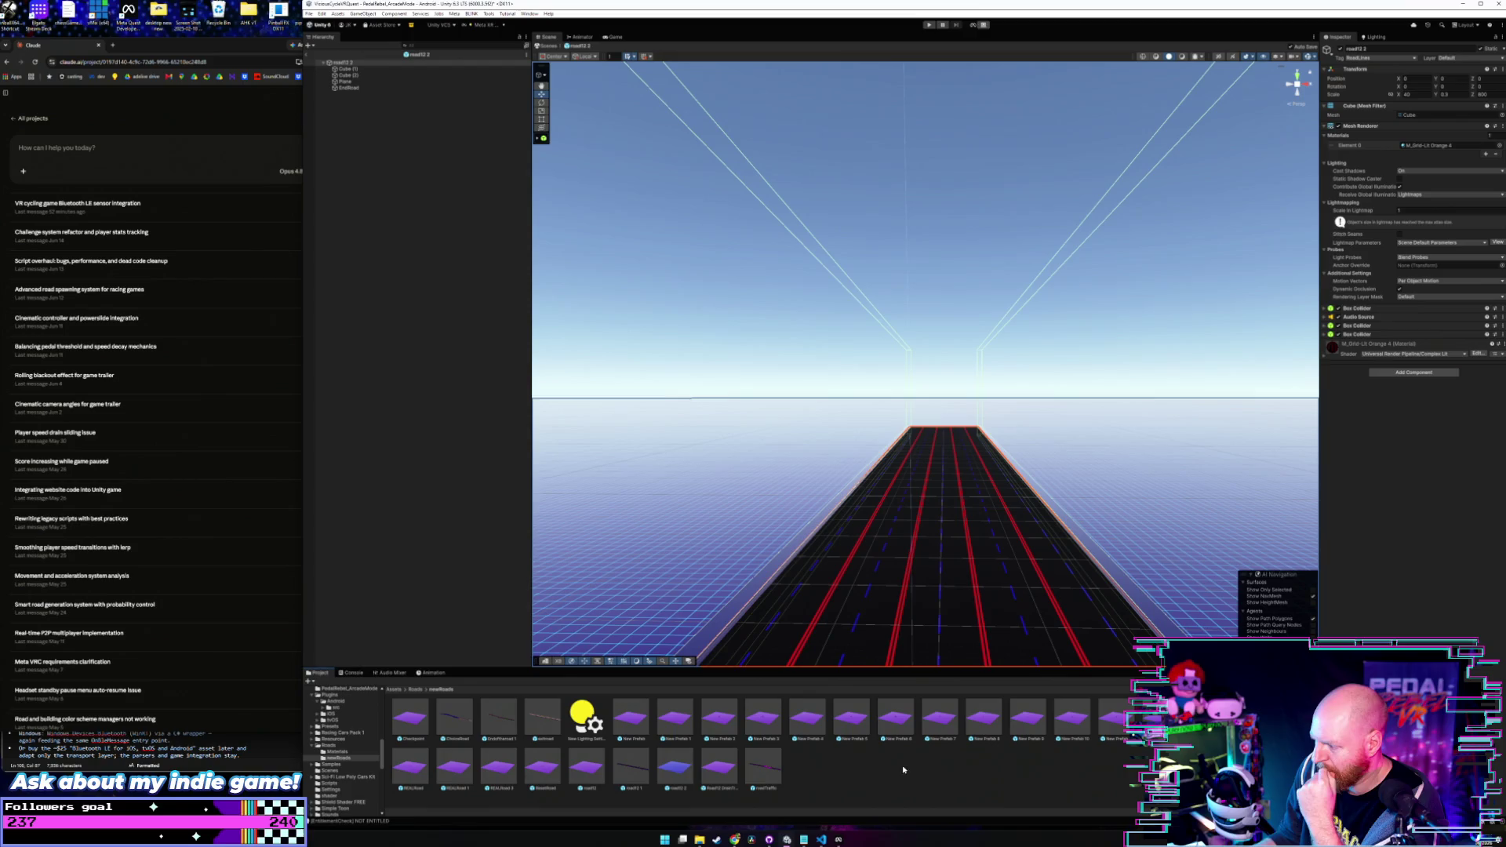
double_click(586, 769)
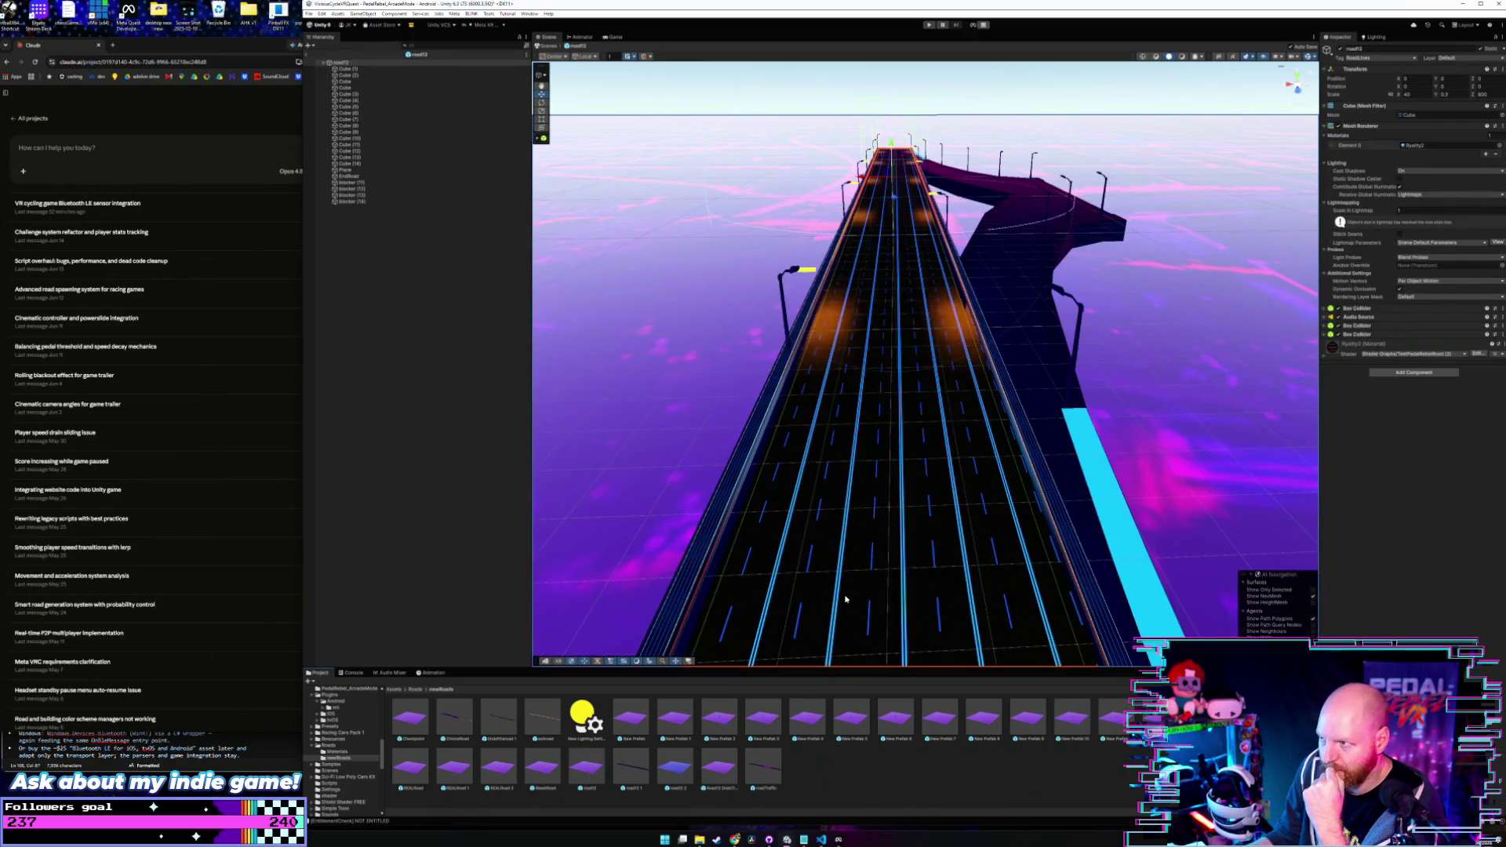
- Orbit down over road12's end to view its flanking blocker boxes
scroll(890, 503, "up", 2)
scroll(890, 503, "down", 5)
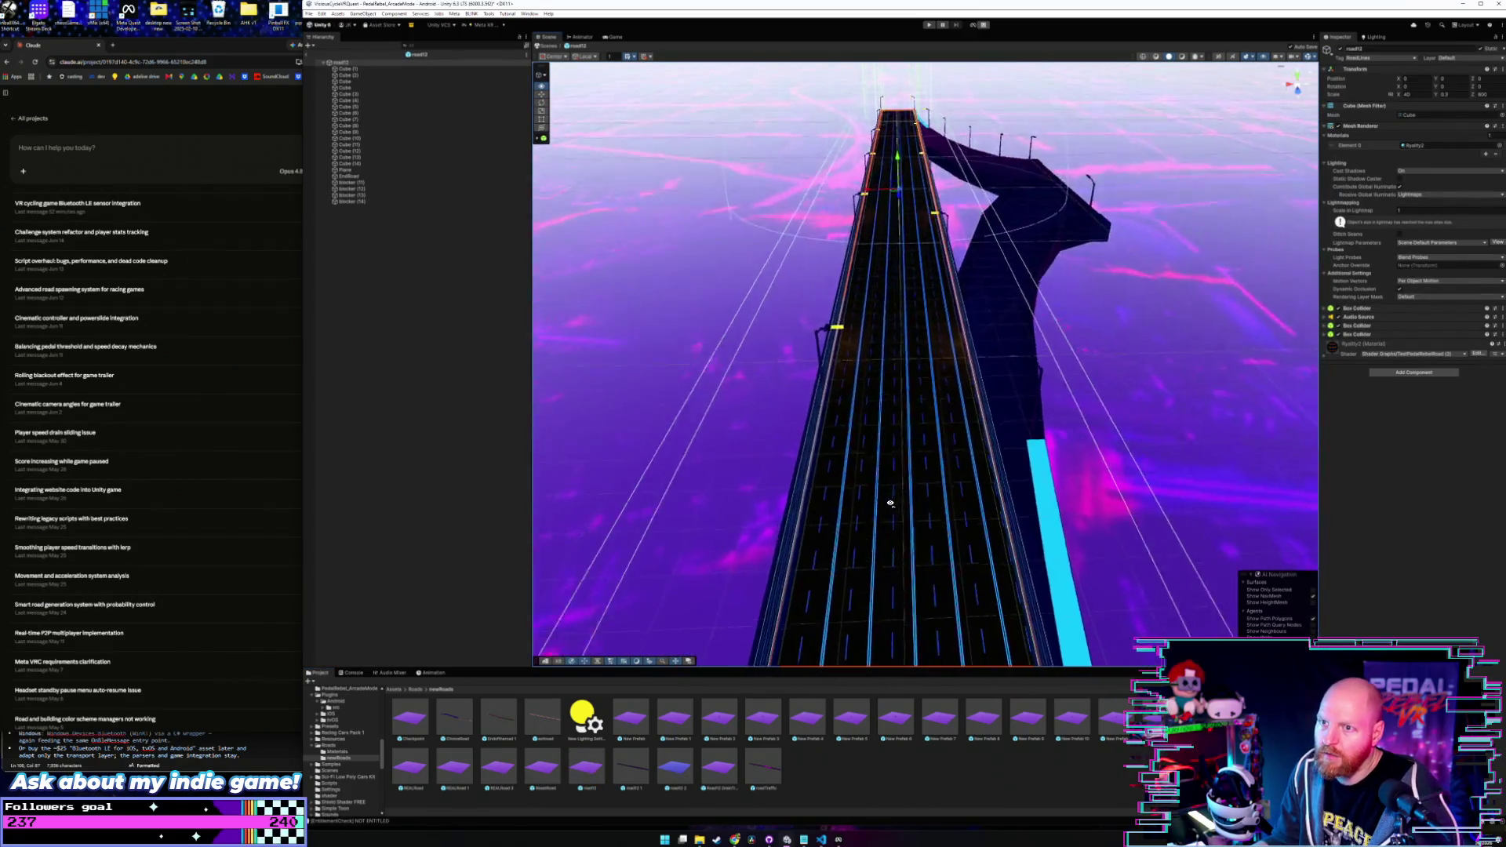
left_click_drag(890, 502, 718, 459)
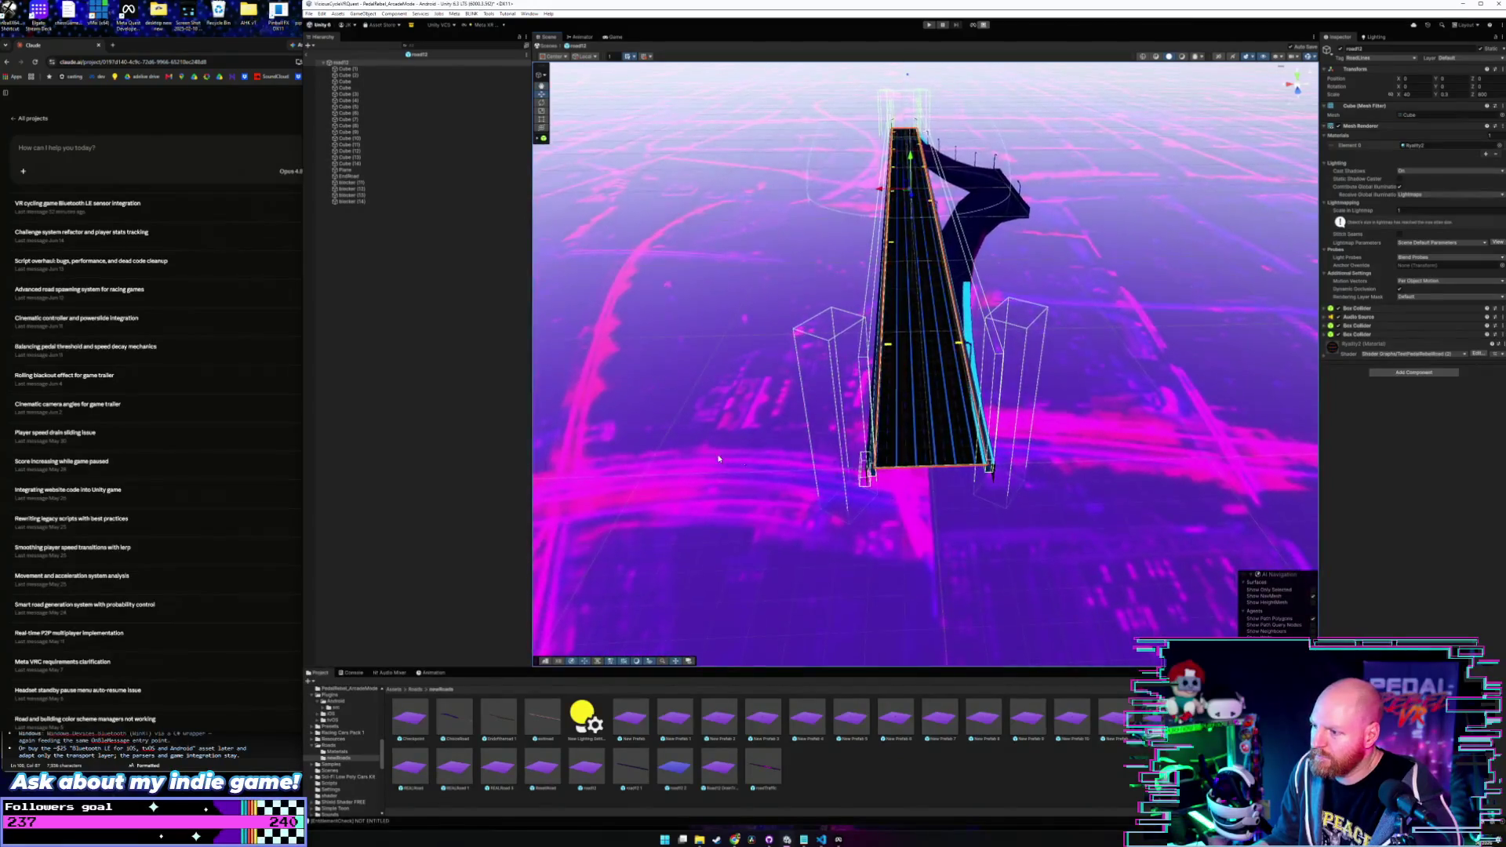
left_click_drag(924, 426, 929, 532)
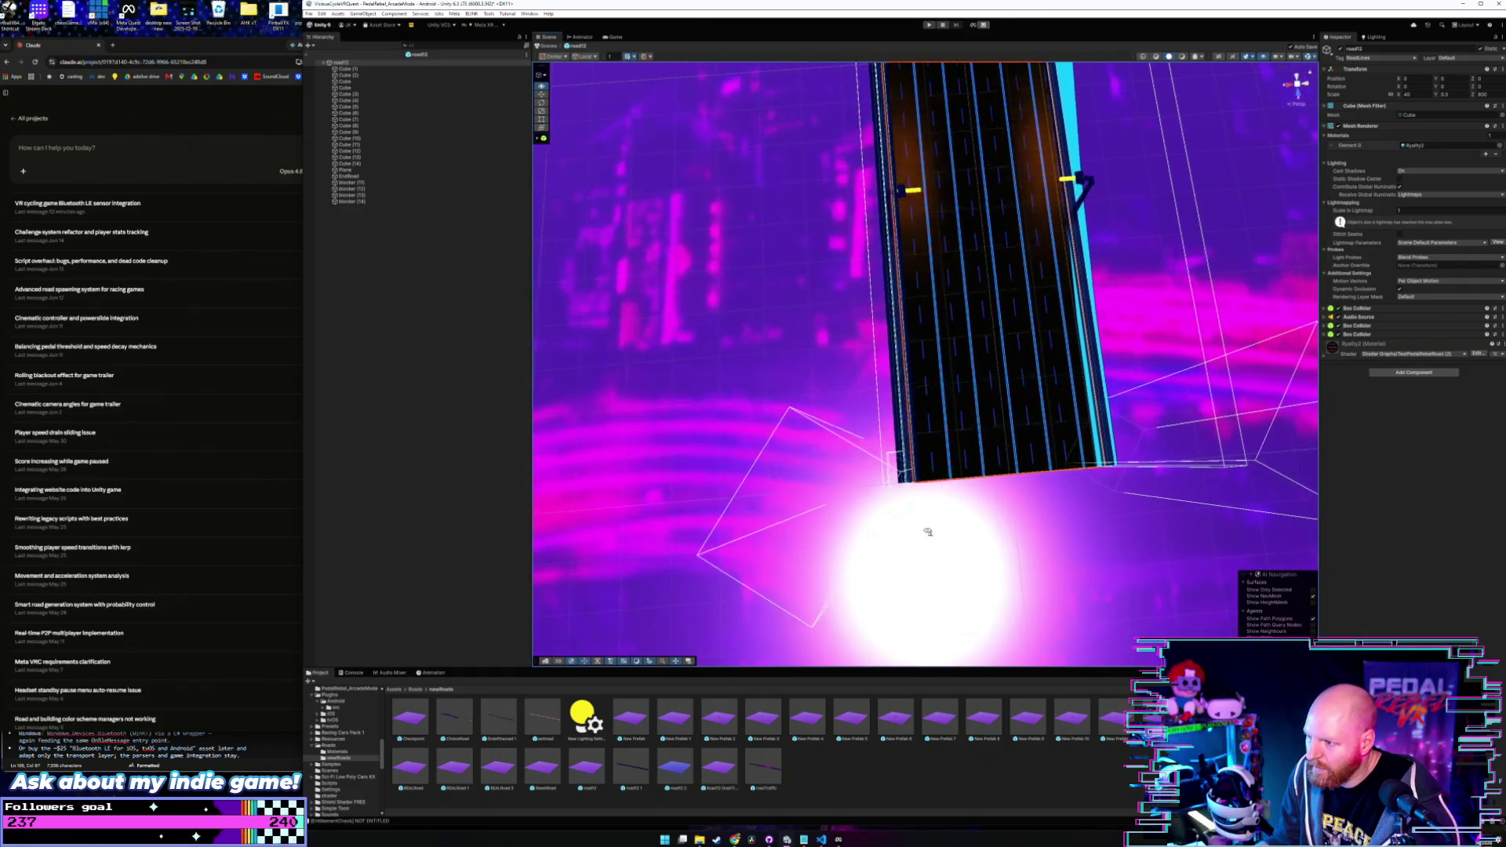
- Select blockers (14) and (11) and orbit around road12's end
left_click(362, 202)
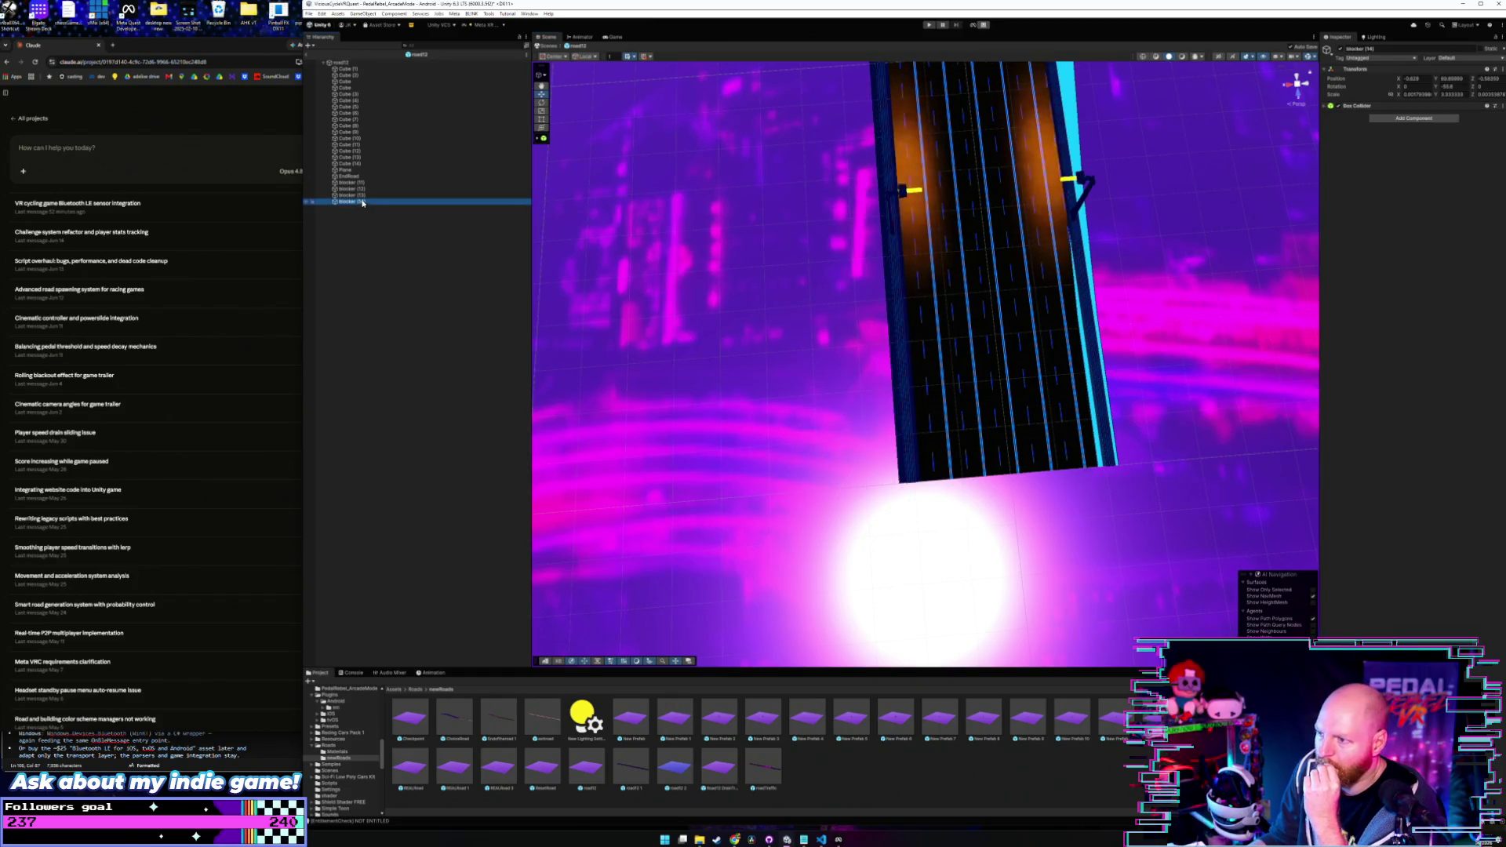
left_click(351, 183)
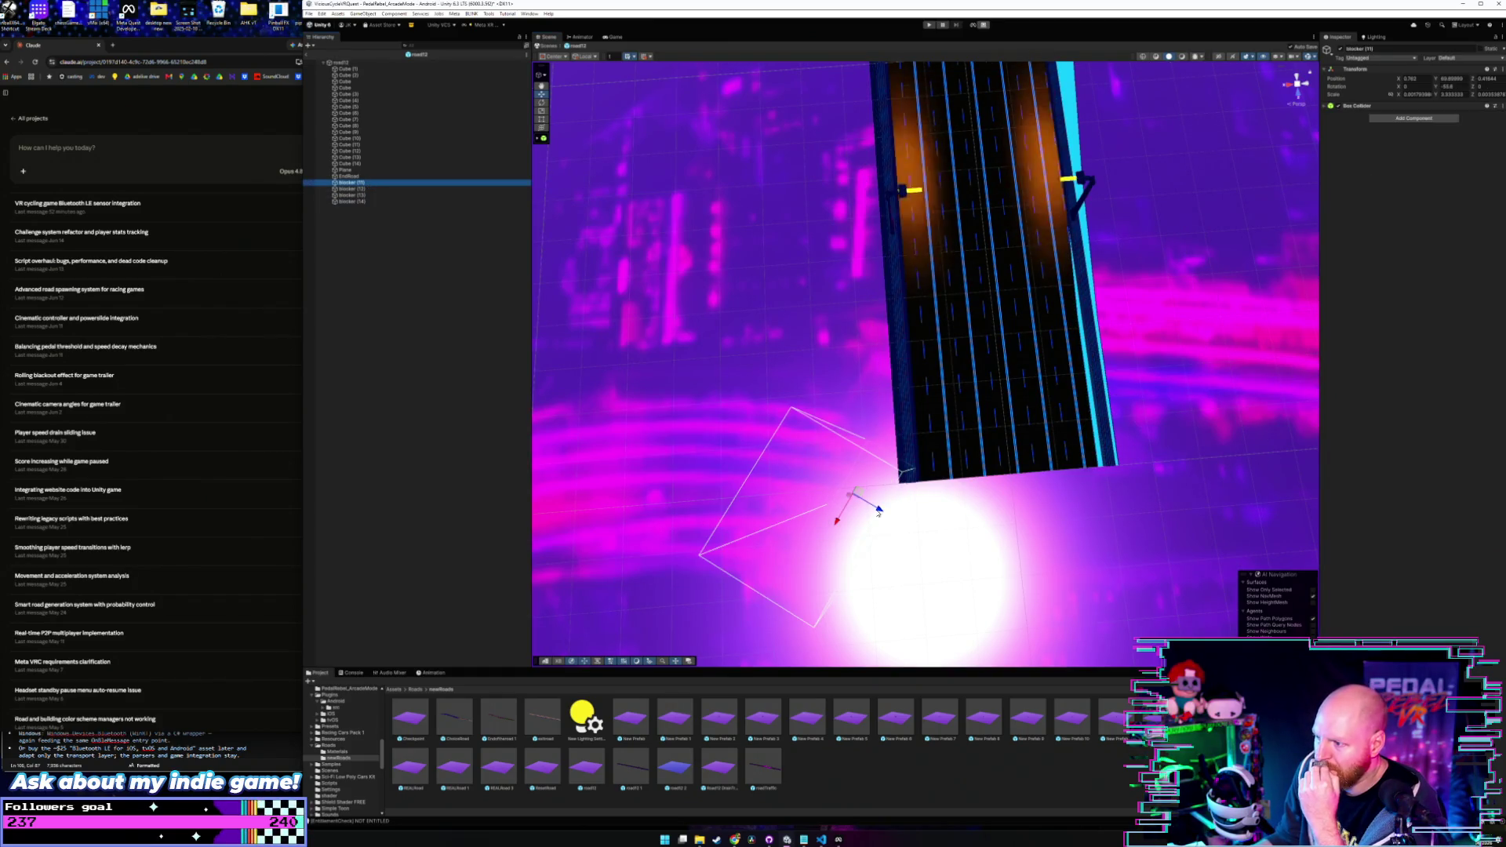
left_click(878, 510)
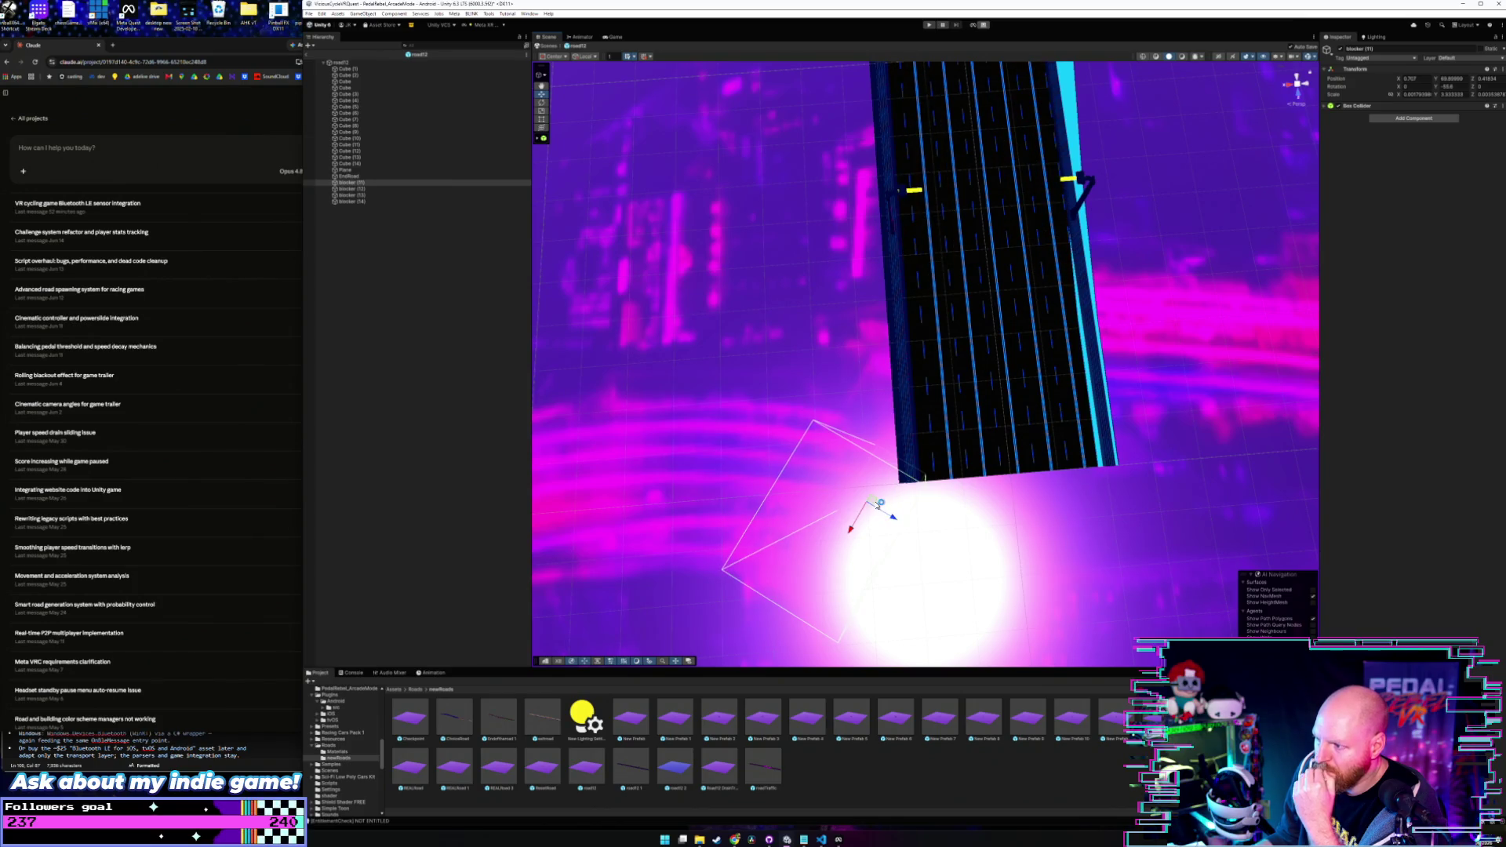
mouse_move(983, 490)
left_mouse_down()
mouse_move(965, 444)
mouse_move(974, 357)
left_mouse_up()
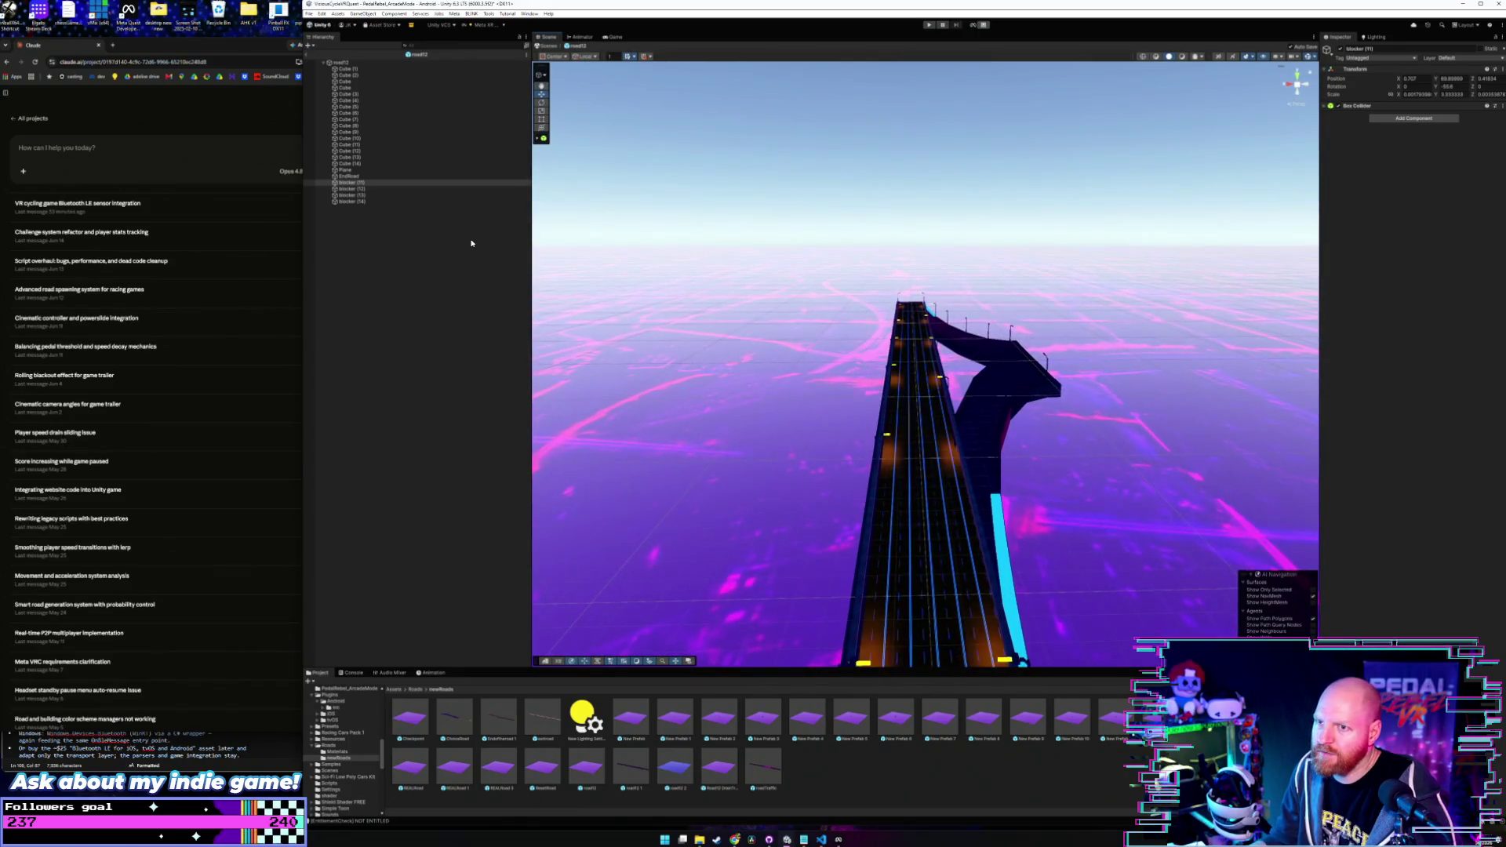
mouse_move(868, 374)
left_mouse_down()
mouse_move(854, 495)
mouse_move(868, 516)
mouse_move(923, 495)
mouse_move(913, 391)
mouse_move(861, 379)
mouse_move(868, 432)
mouse_move(808, 457)
mouse_move(672, 457)
left_mouse_up()
- Inspect the road Cube and blockers (12)–(14), then return to PedalRebel_ArcadeMode
left_click(1036, 460)
left_click(380, 182)
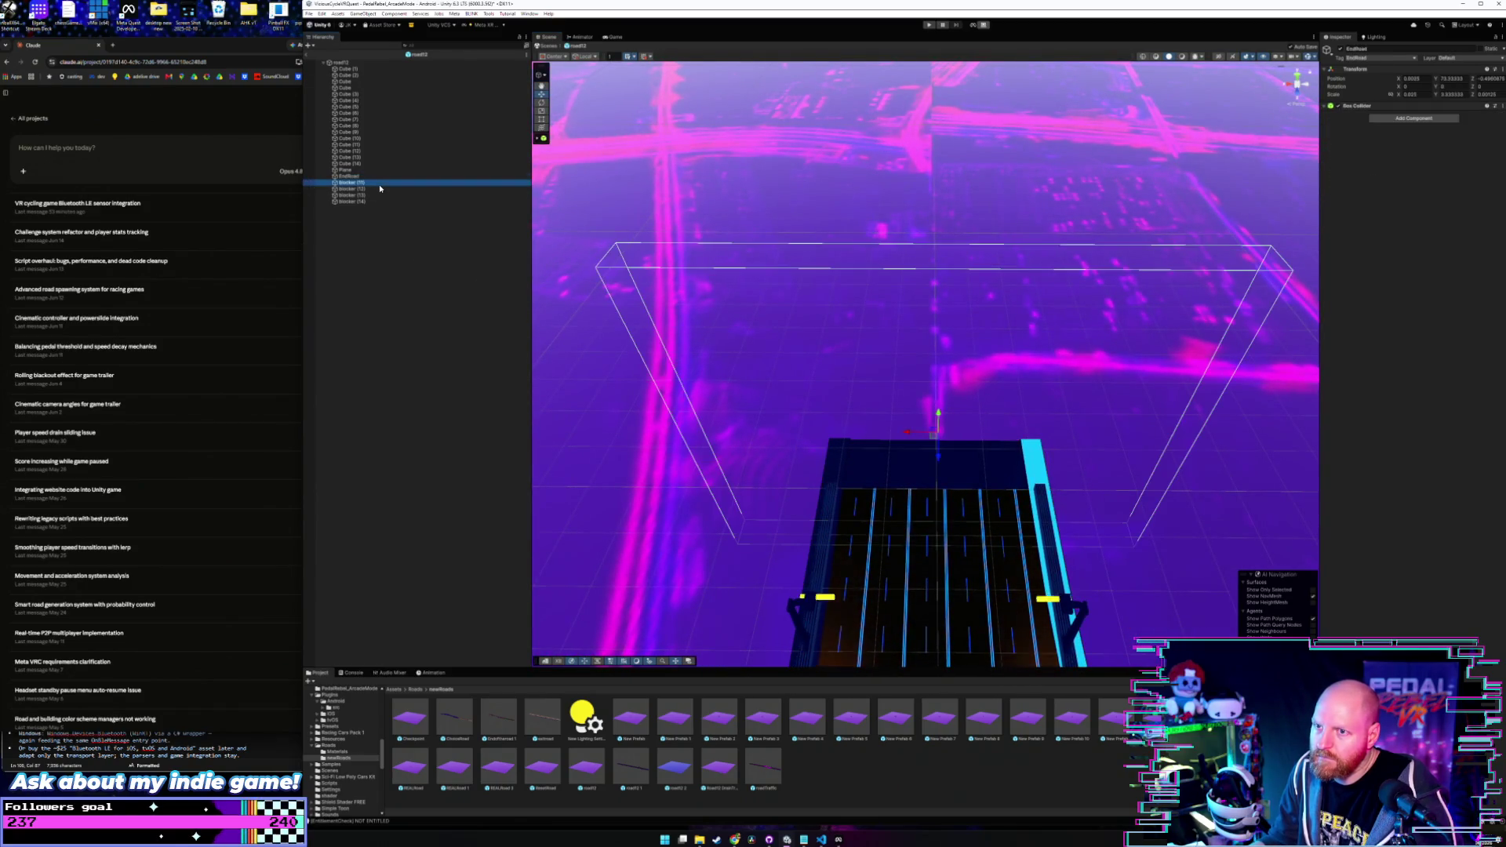
left_click(379, 188)
left_click(379, 195)
mouse_move(706, 329)
left_mouse_down()
mouse_move(743, 337)
mouse_move(787, 528)
mouse_move(757, 492)
left_mouse_up()
left_click(381, 202)
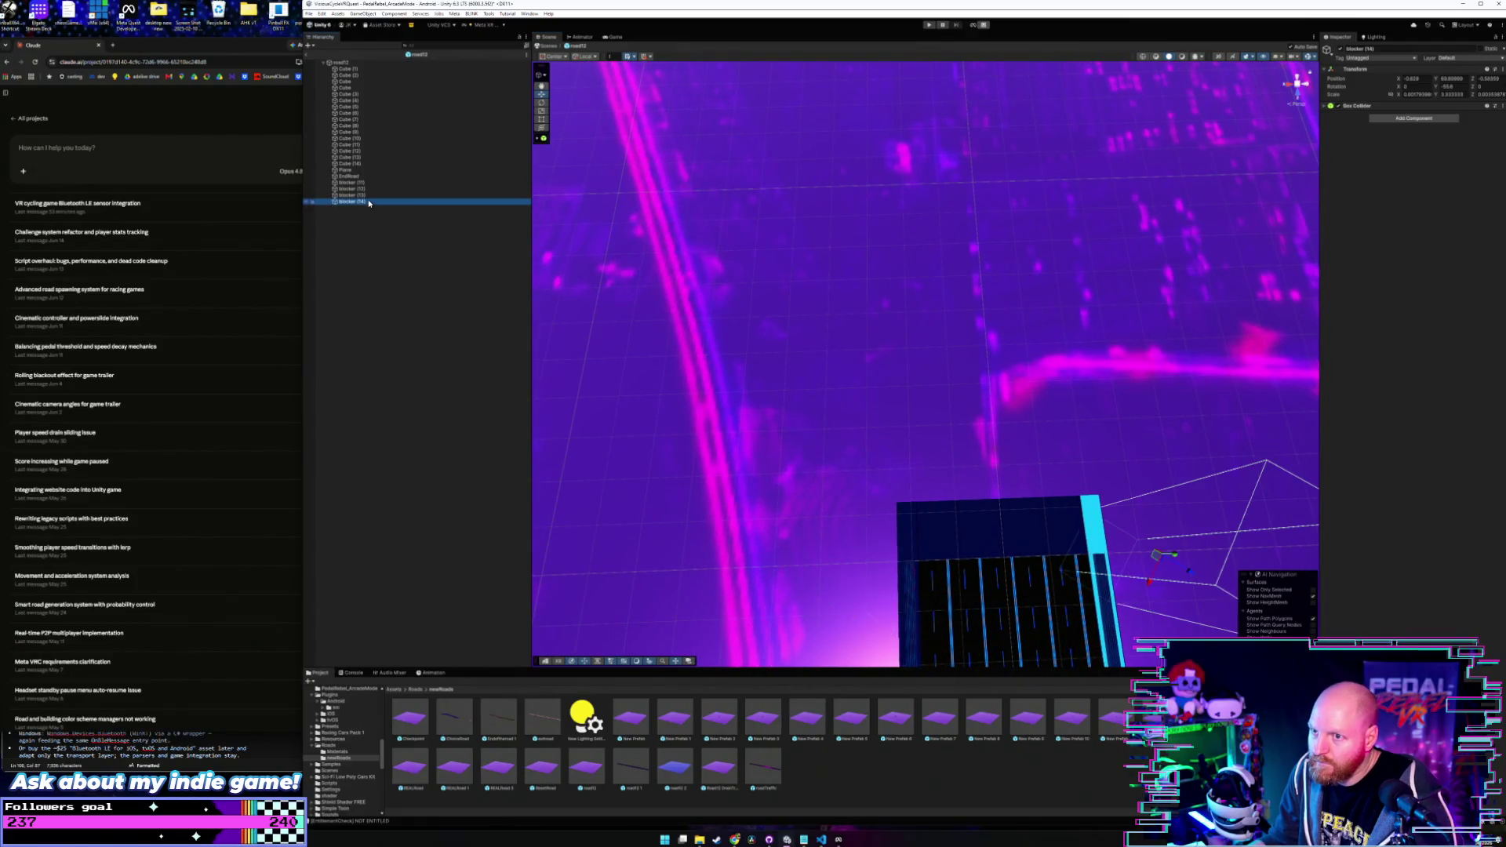
mouse_move(867, 439)
left_mouse_down()
mouse_move(970, 518)
mouse_move(628, 303)
left_mouse_up()
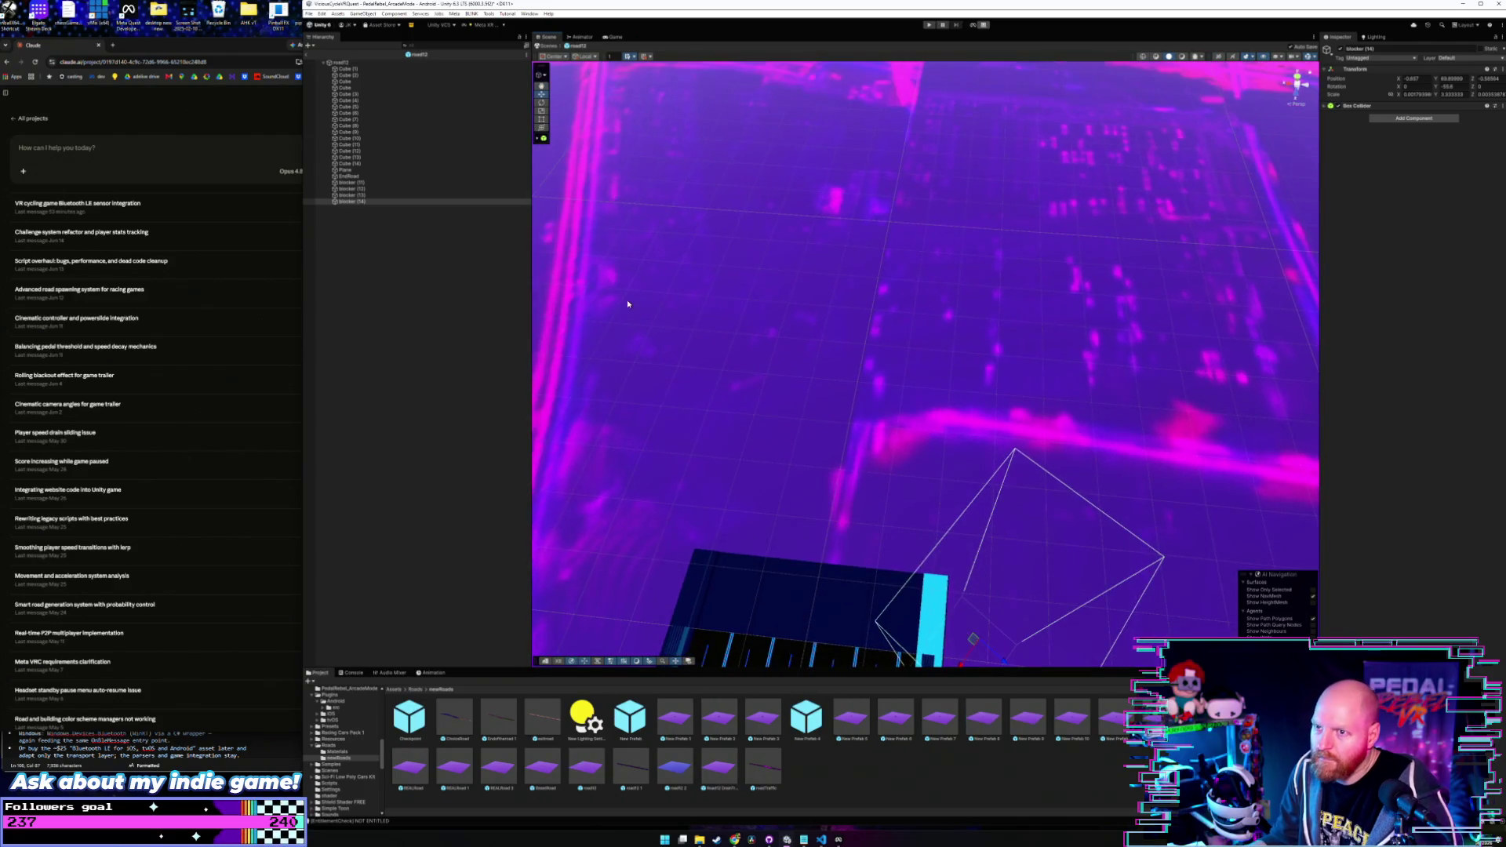
left_click(307, 55)
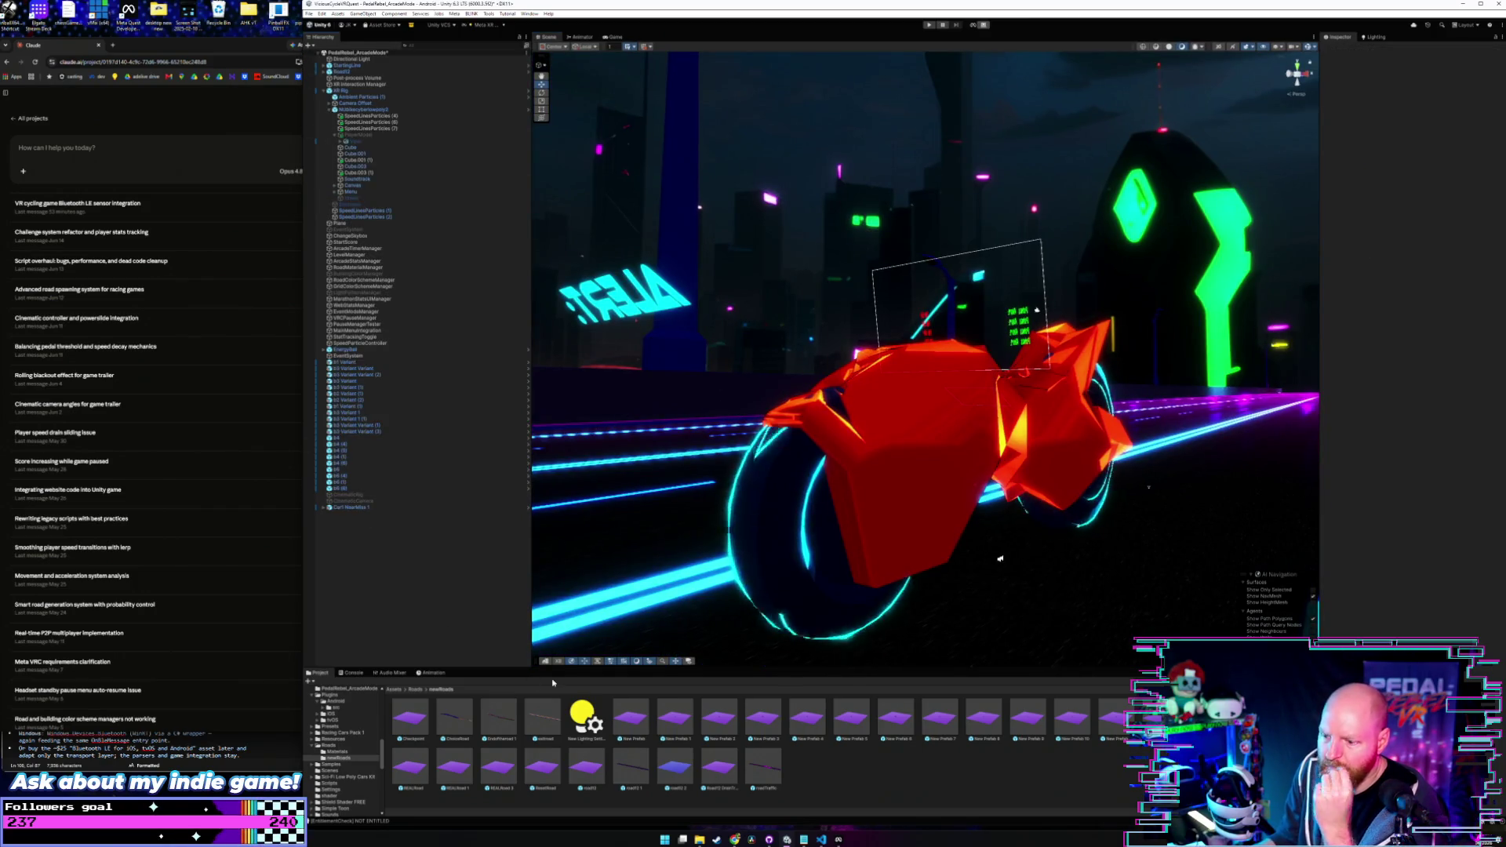
- Open New Prefab 1, 2, then 3, flying over New Prefab 3's road colliders
double_click(681, 722)
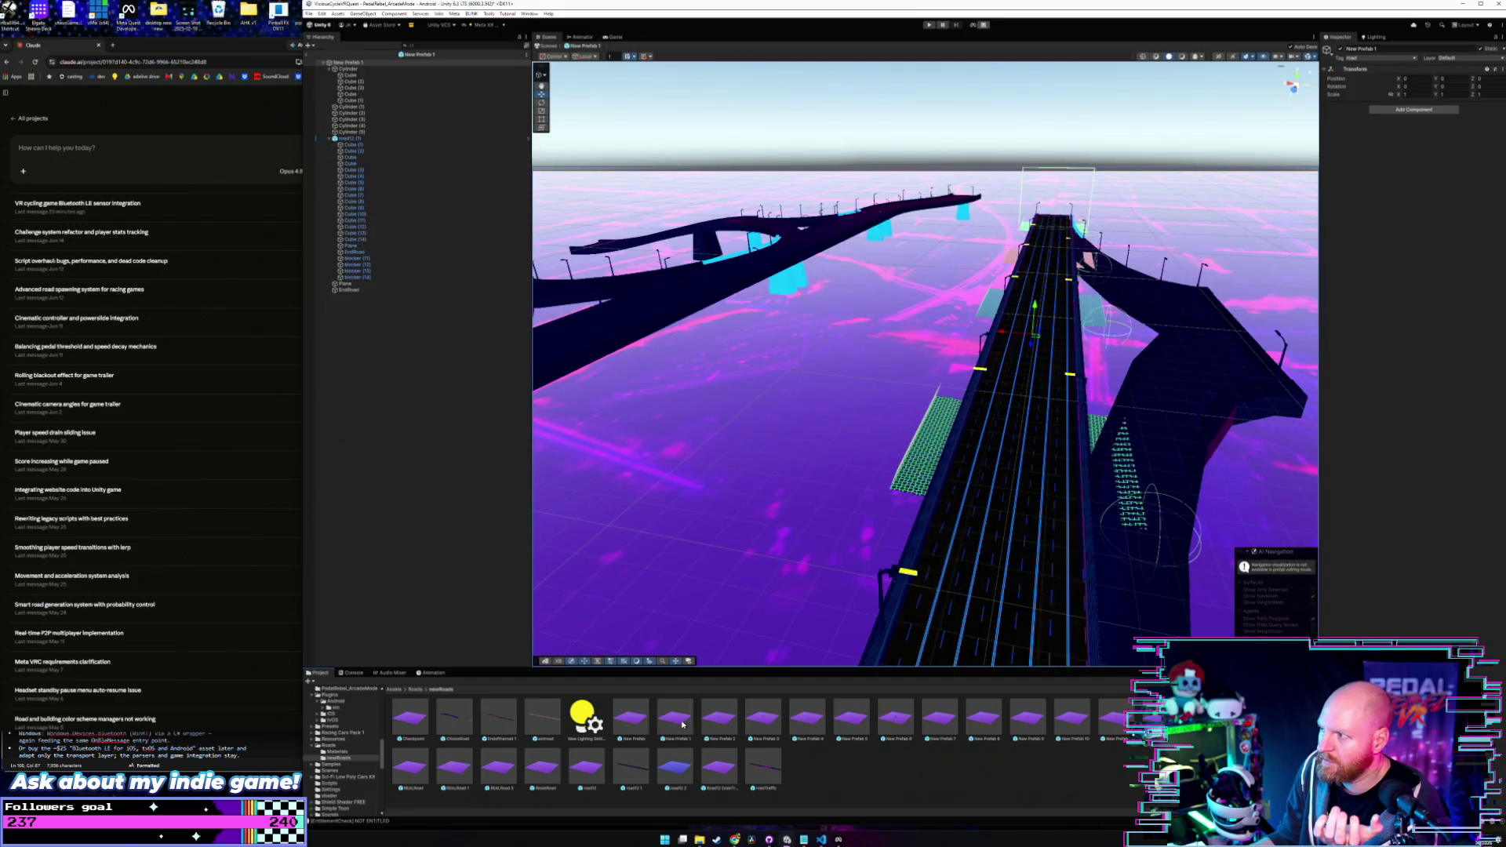
double_click(712, 723)
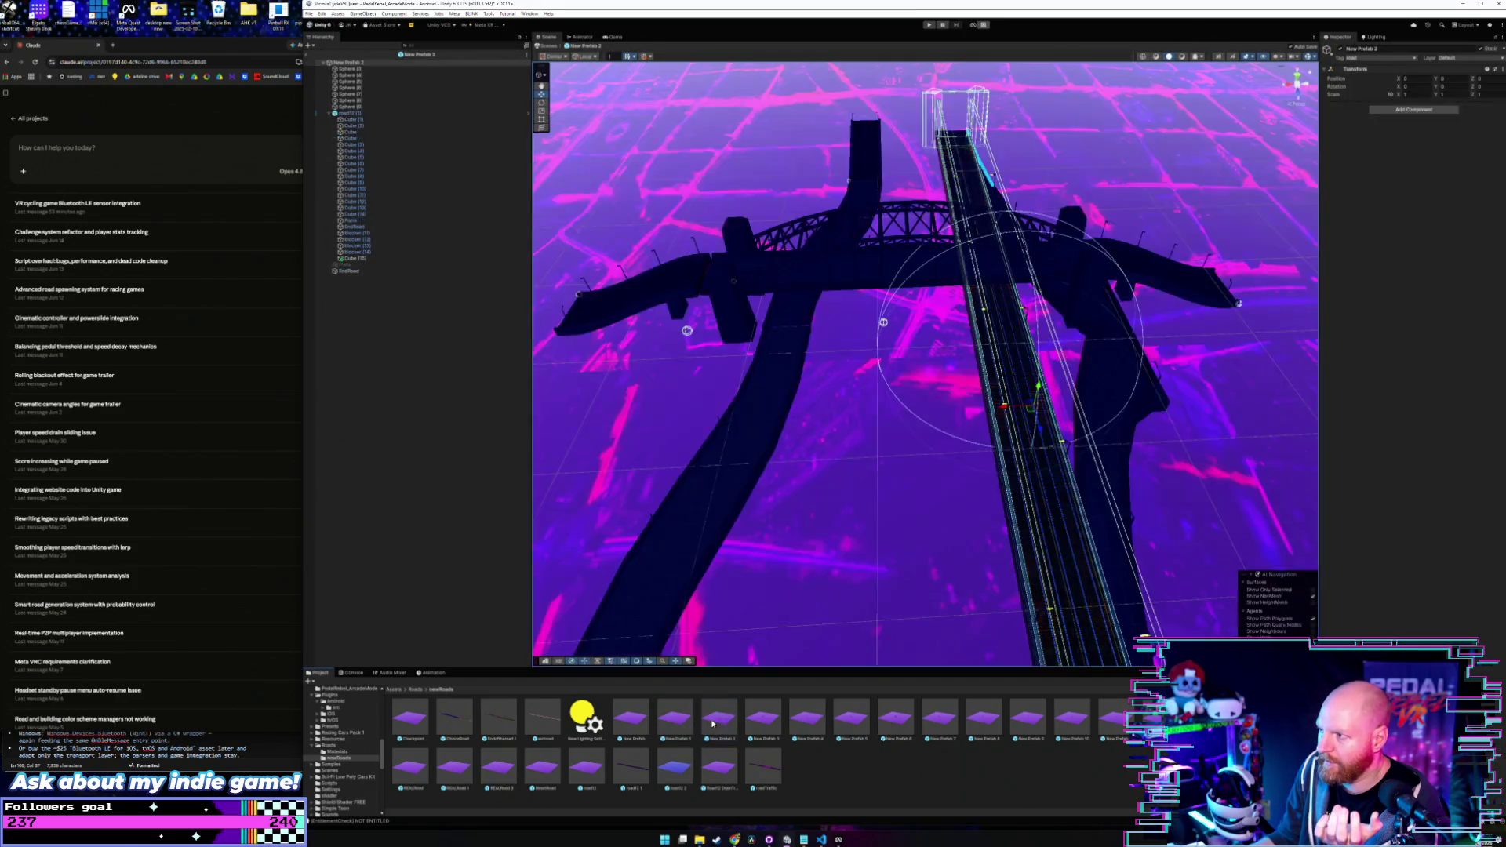
mouse_move(951, 529)
left_mouse_down()
mouse_move(1010, 498)
mouse_move(908, 540)
left_mouse_up()
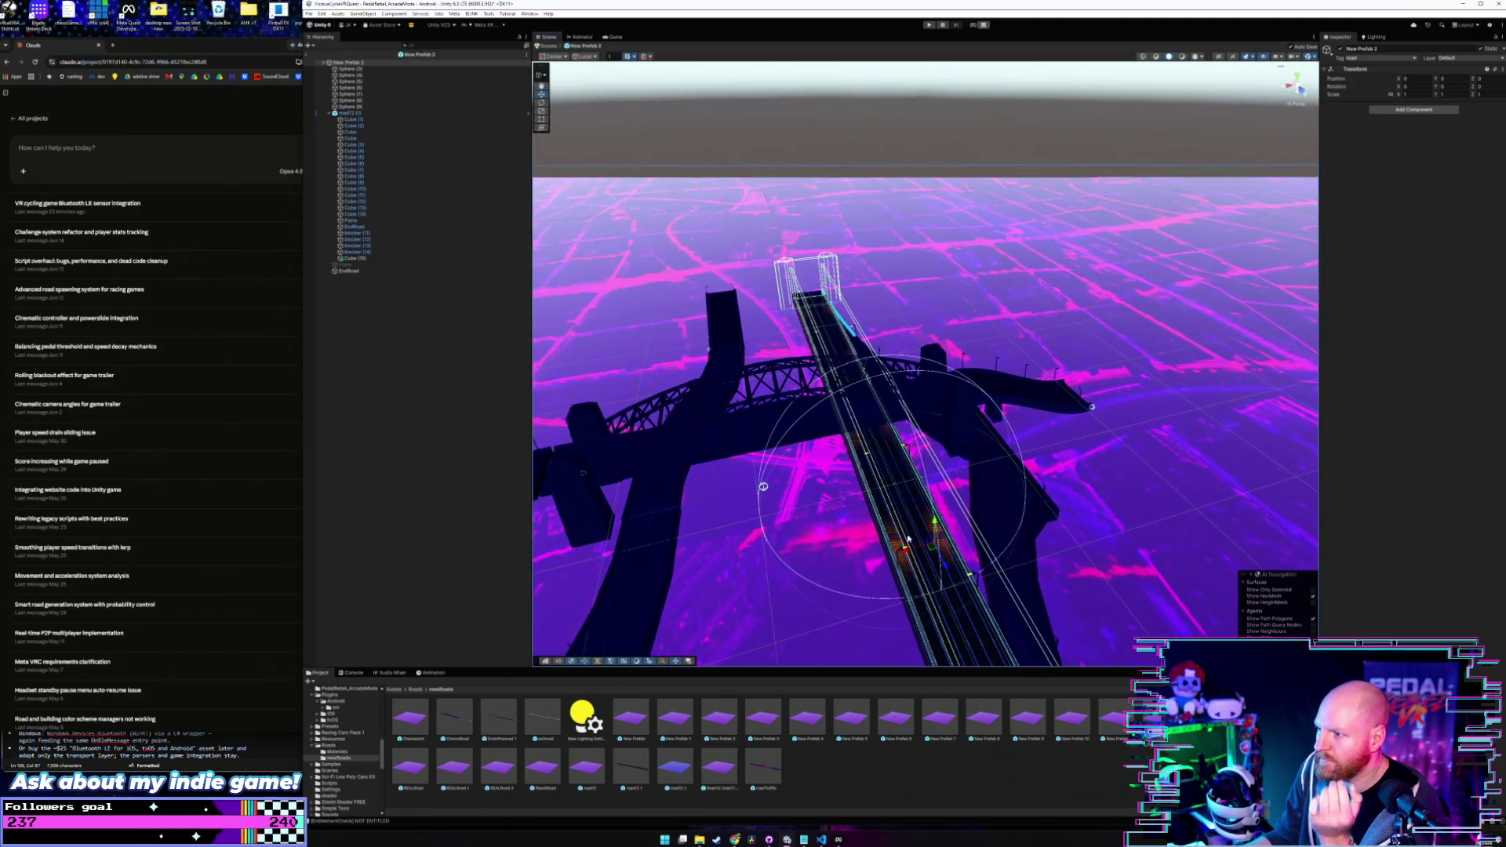
double_click(758, 719)
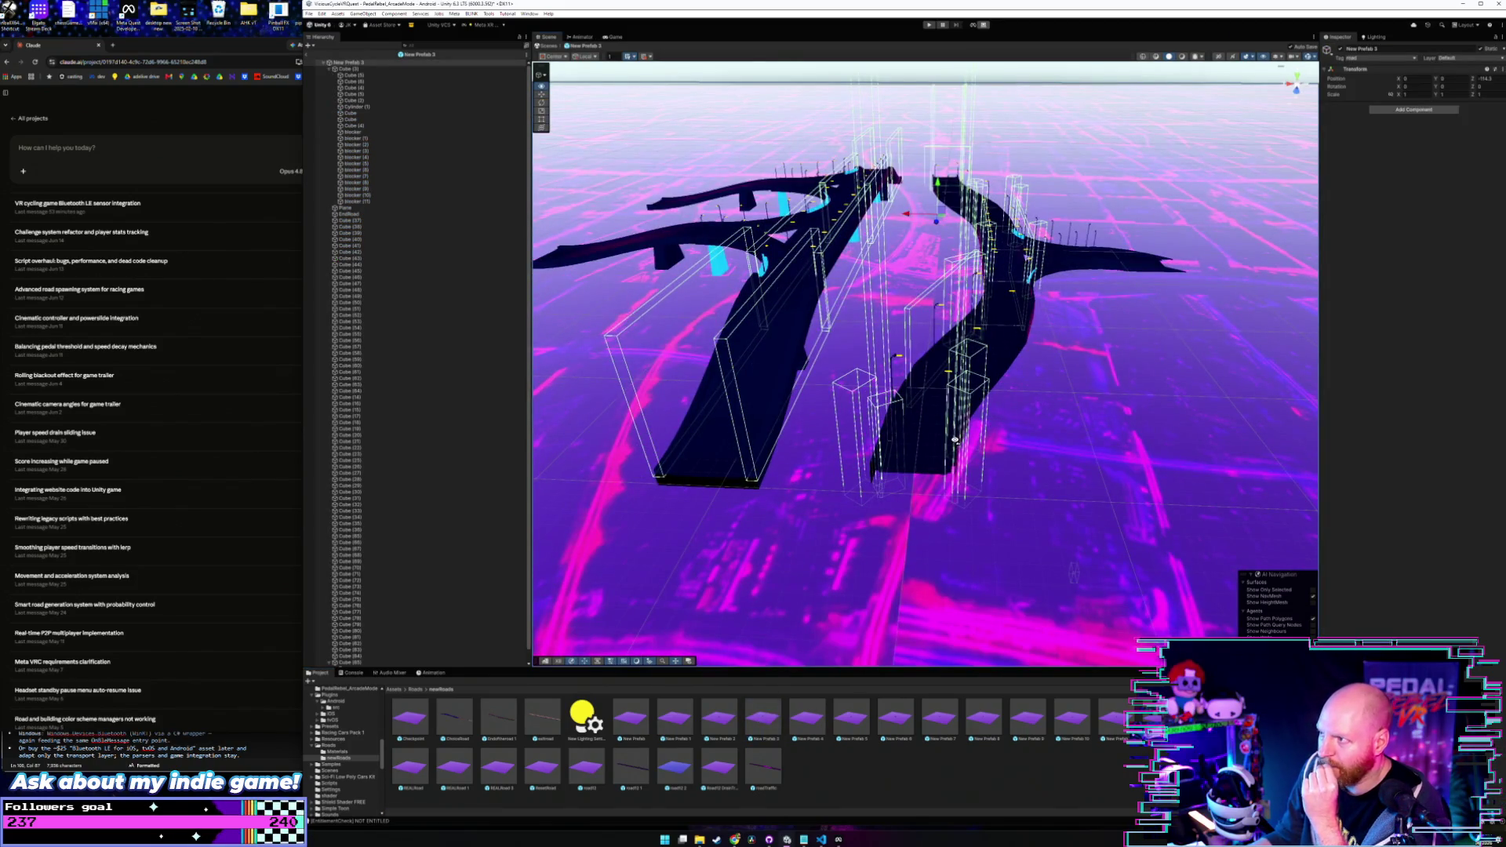
mouse_move(955, 441)
left_mouse_down()
mouse_move(963, 380)
mouse_move(958, 508)
mouse_move(972, 428)
left_mouse_up()
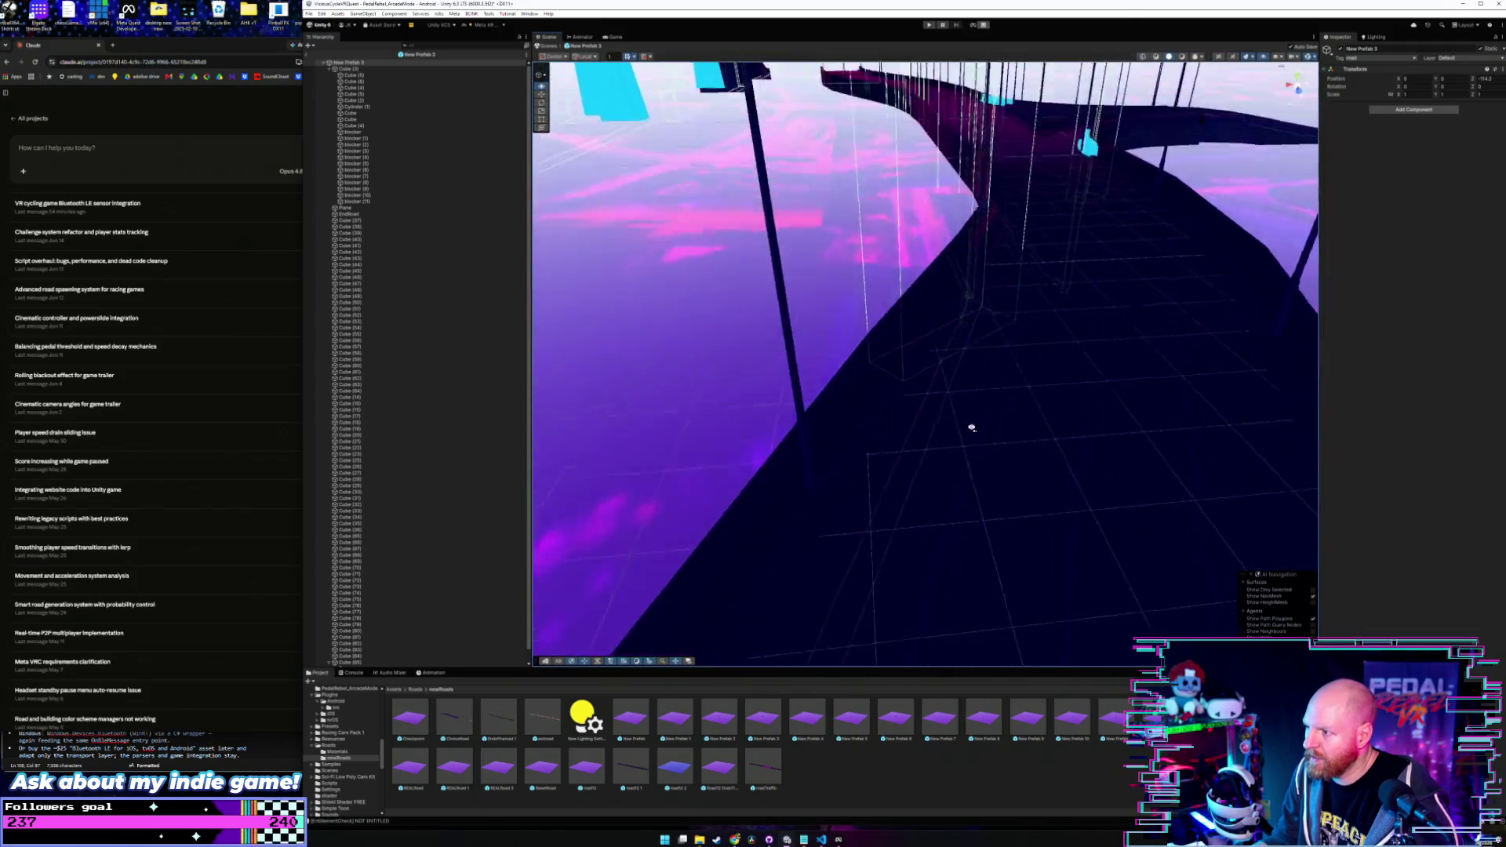
mouse_move(942, 481)
left_mouse_down()
mouse_move(925, 510)
mouse_move(979, 487)
mouse_move(1001, 448)
mouse_move(991, 429)
mouse_move(915, 497)
mouse_move(909, 553)
mouse_move(880, 444)
mouse_move(837, 532)
mouse_move(798, 542)
mouse_move(877, 505)
left_mouse_up()
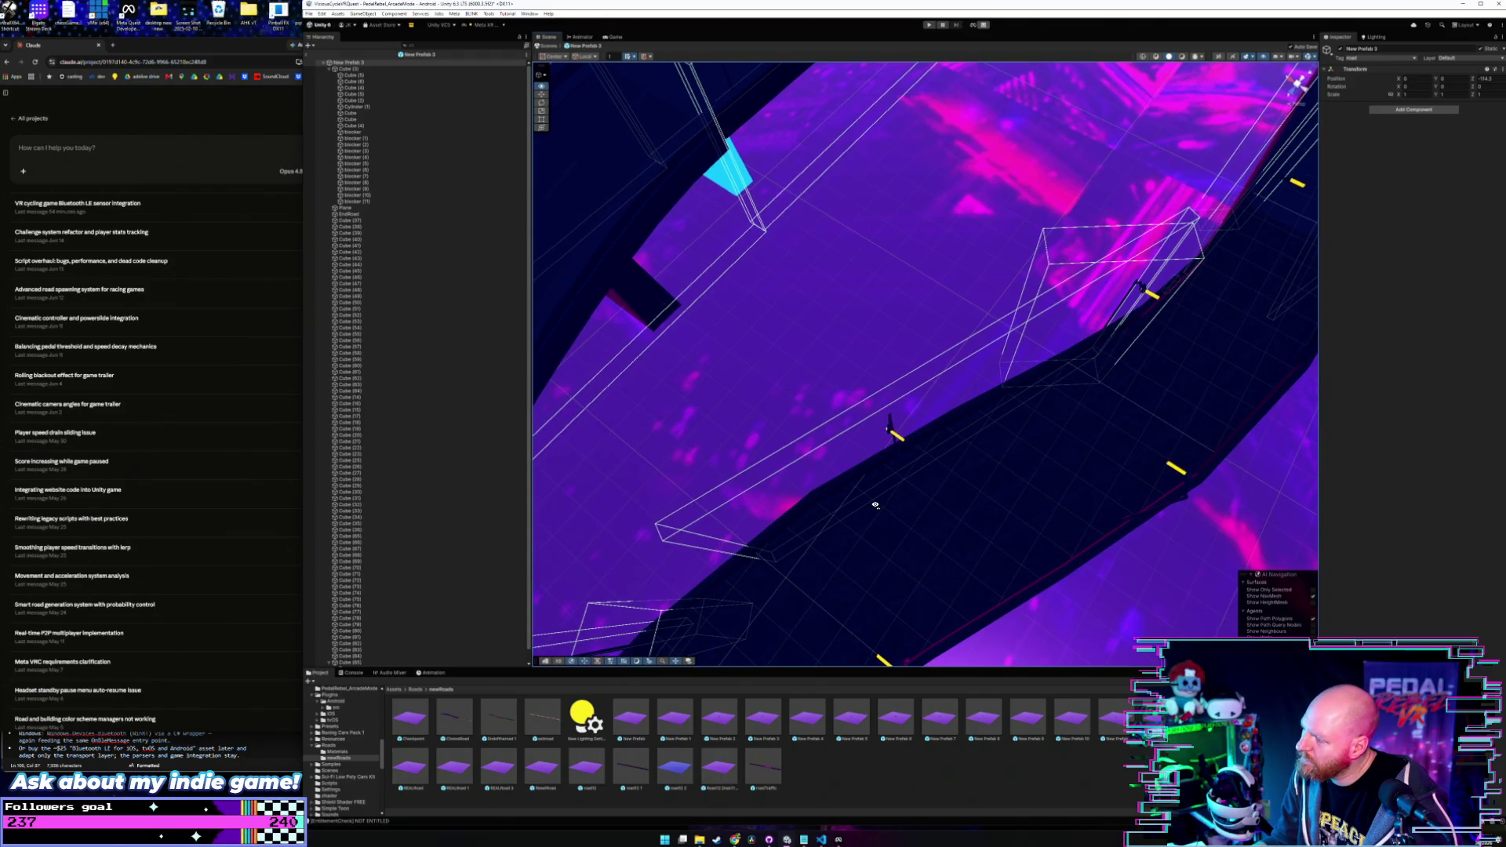
mouse_move(875, 503)
left_mouse_down()
mouse_move(851, 487)
mouse_move(838, 511)
mouse_move(965, 454)
mouse_move(965, 400)
mouse_move(955, 510)
mouse_move(955, 431)
mouse_move(955, 460)
mouse_move(827, 461)
left_mouse_up()
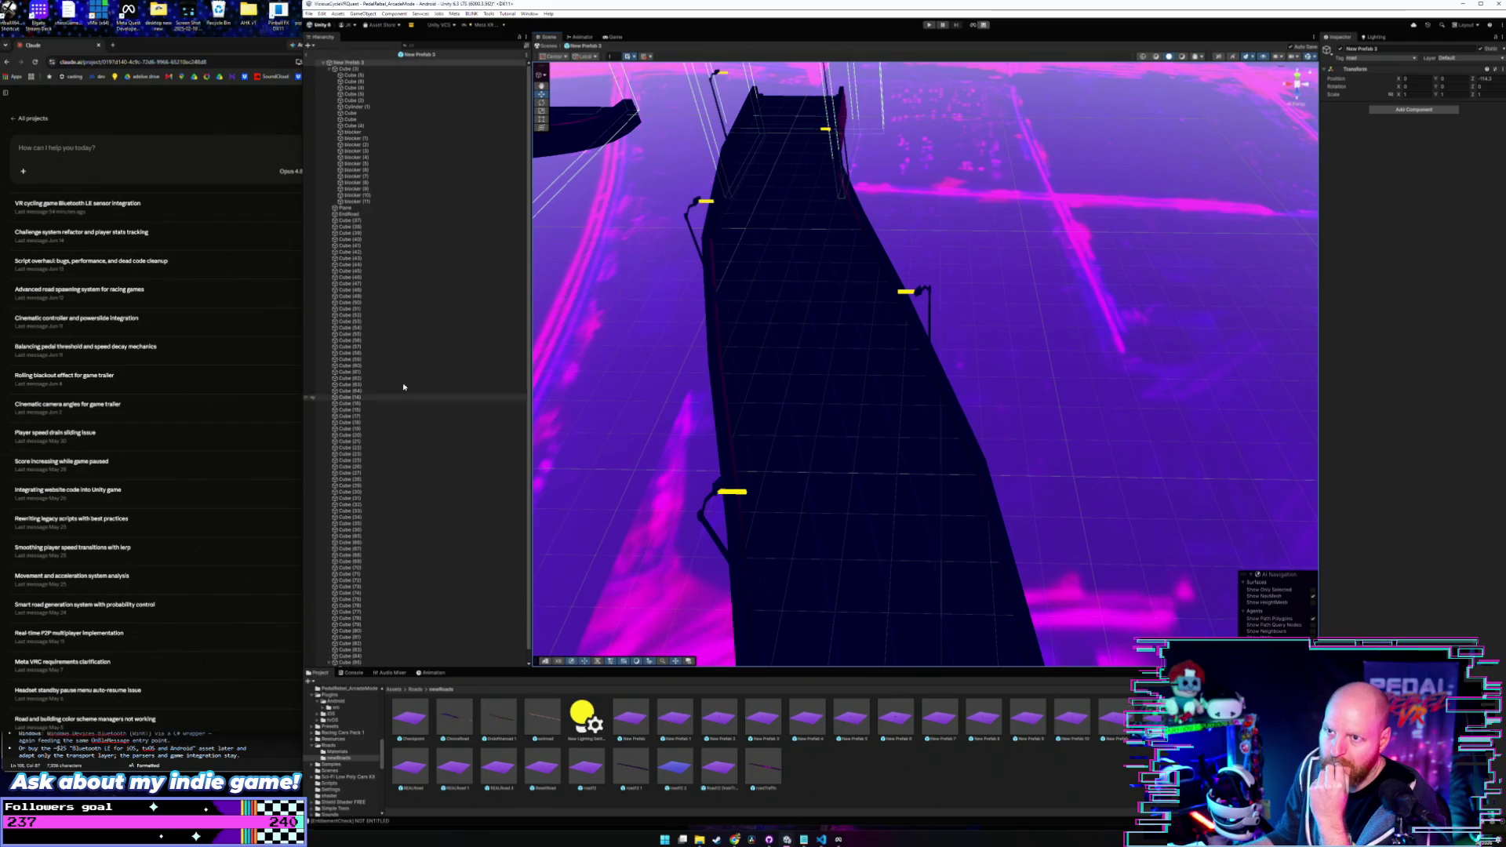
- Step through blockers (8)–(10) and the cubes to select the group object
left_click(390, 189)
left_click(385, 184)
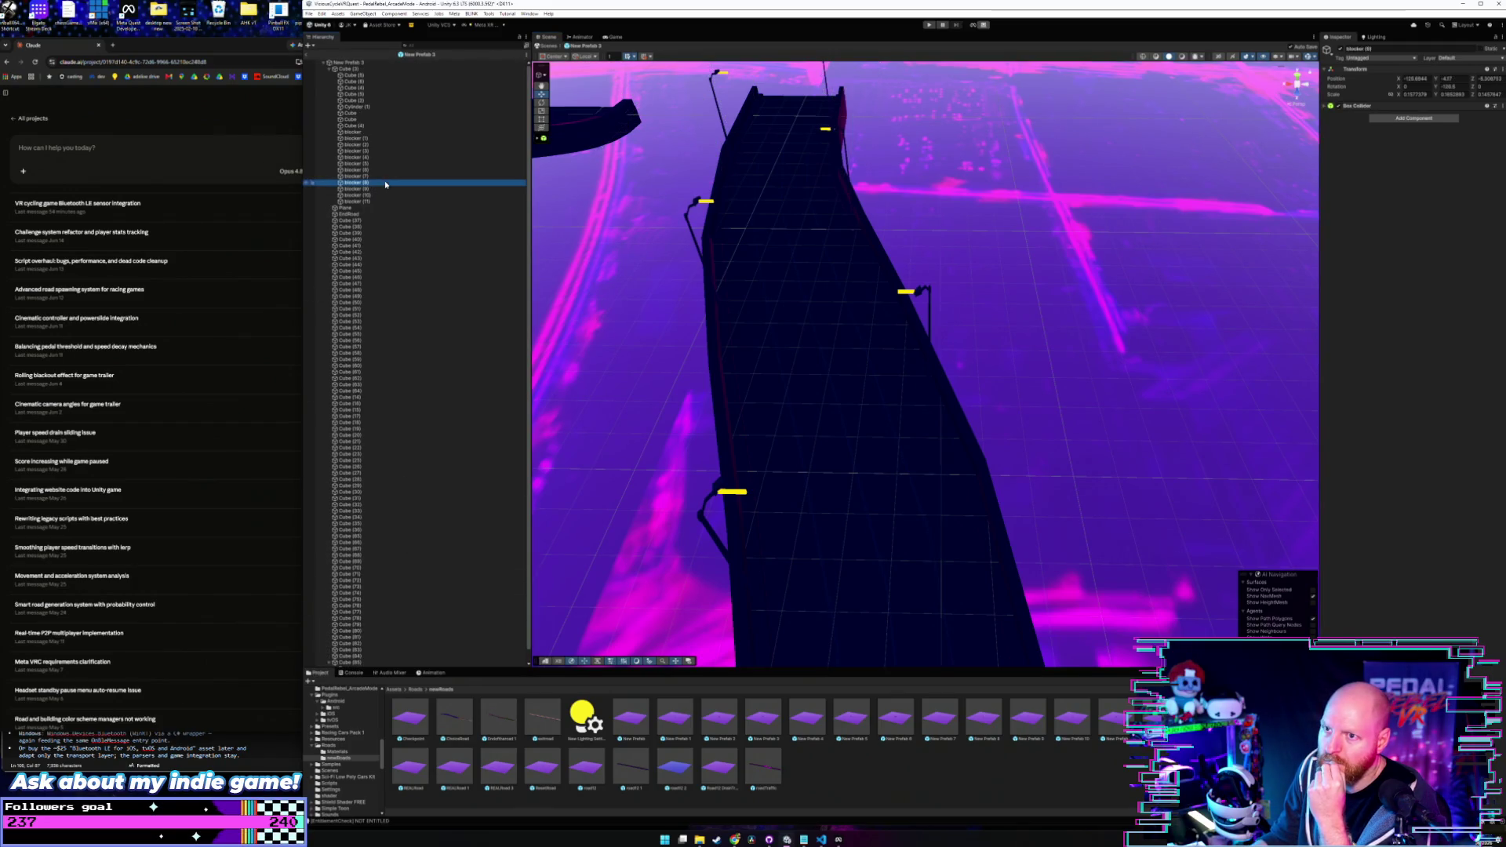
key("Up")
key("Up")
key("Up")
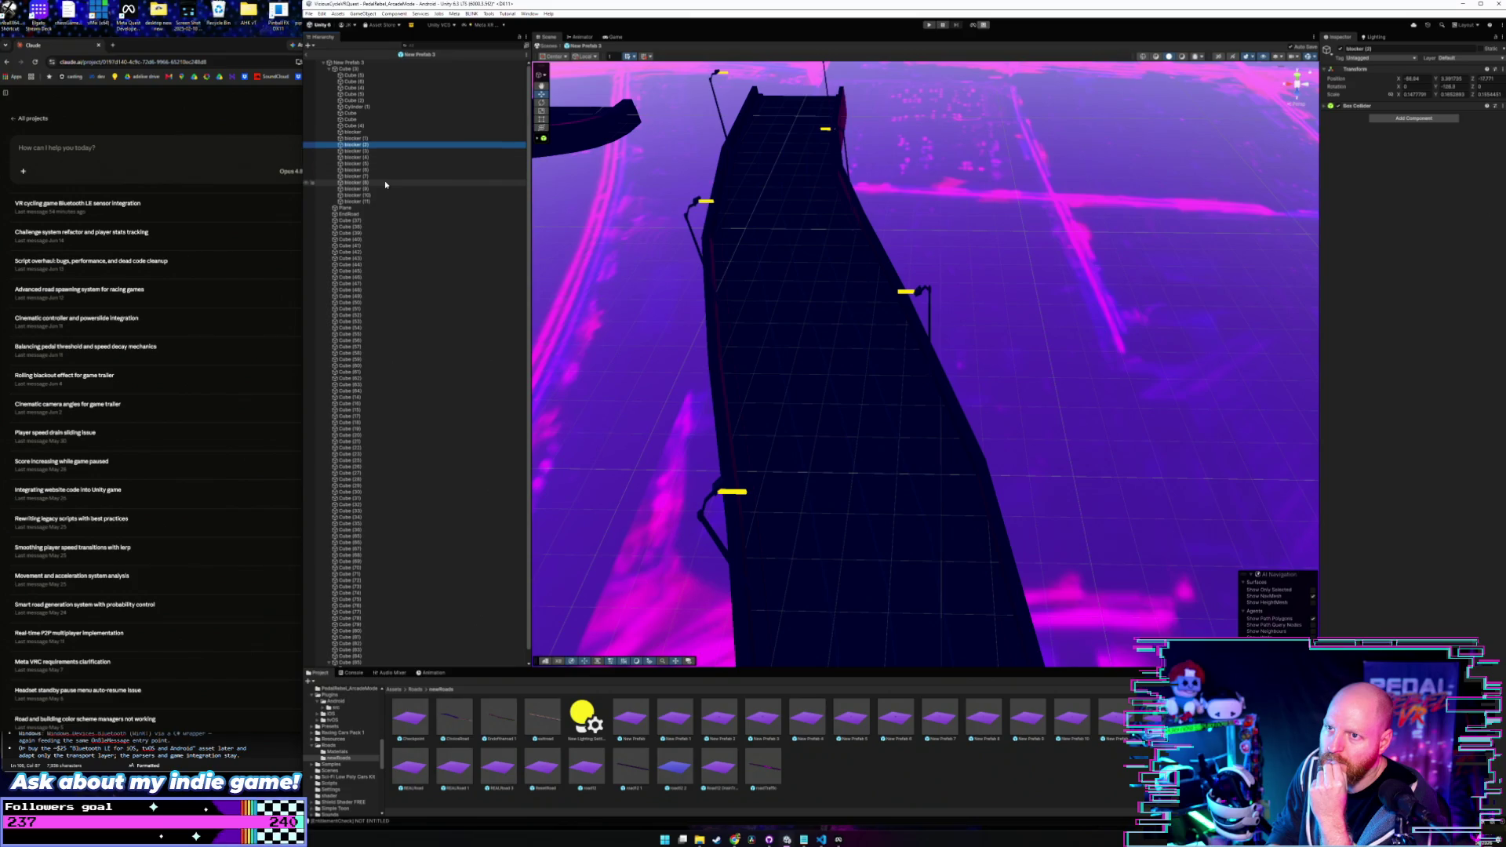
key("Down")
key("Down")
key("Down")
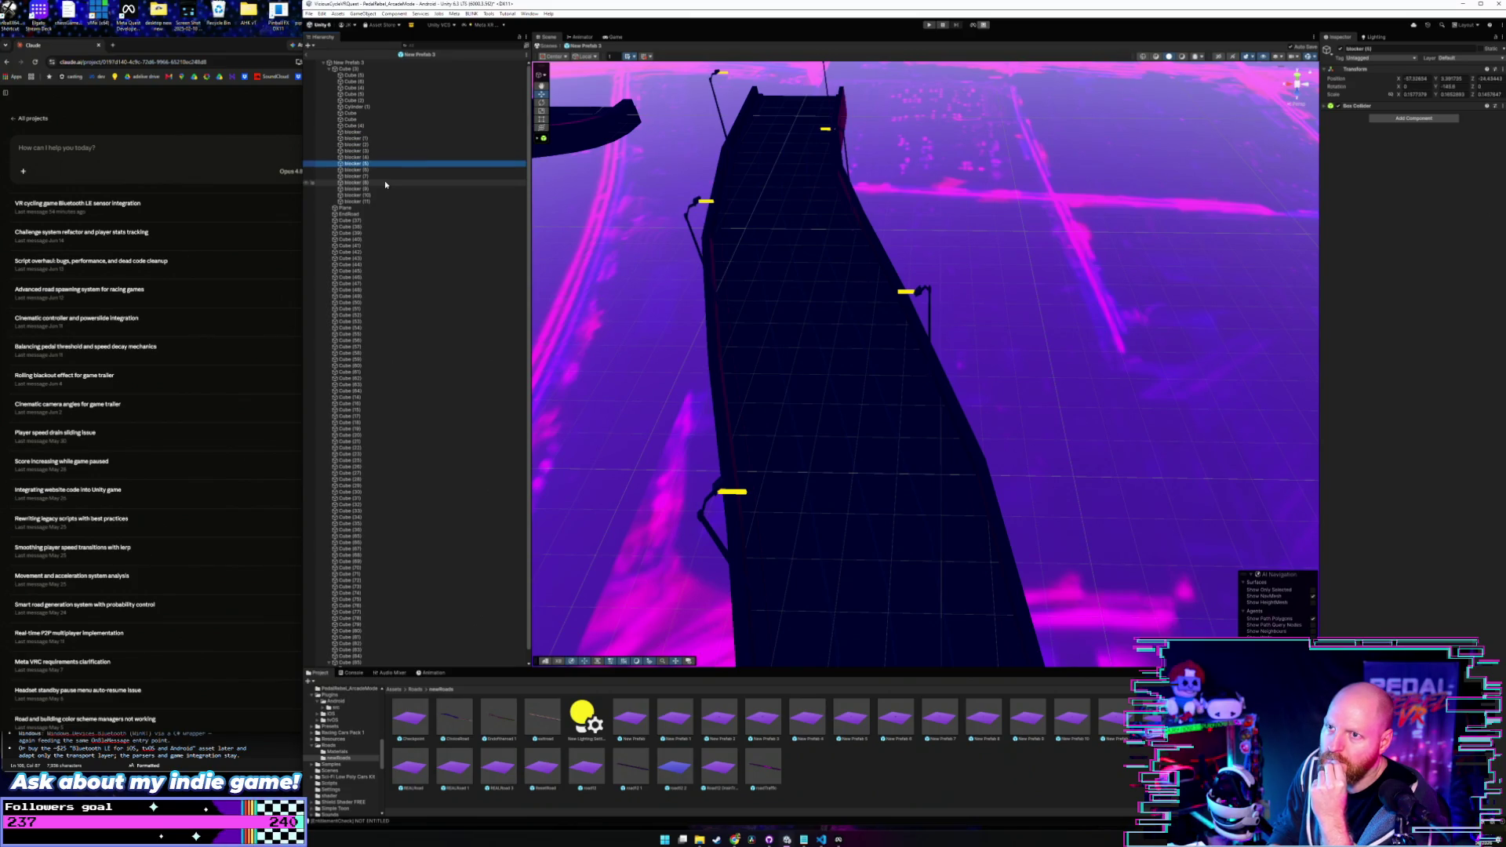
key("Down")
key("Down")
key("Down")
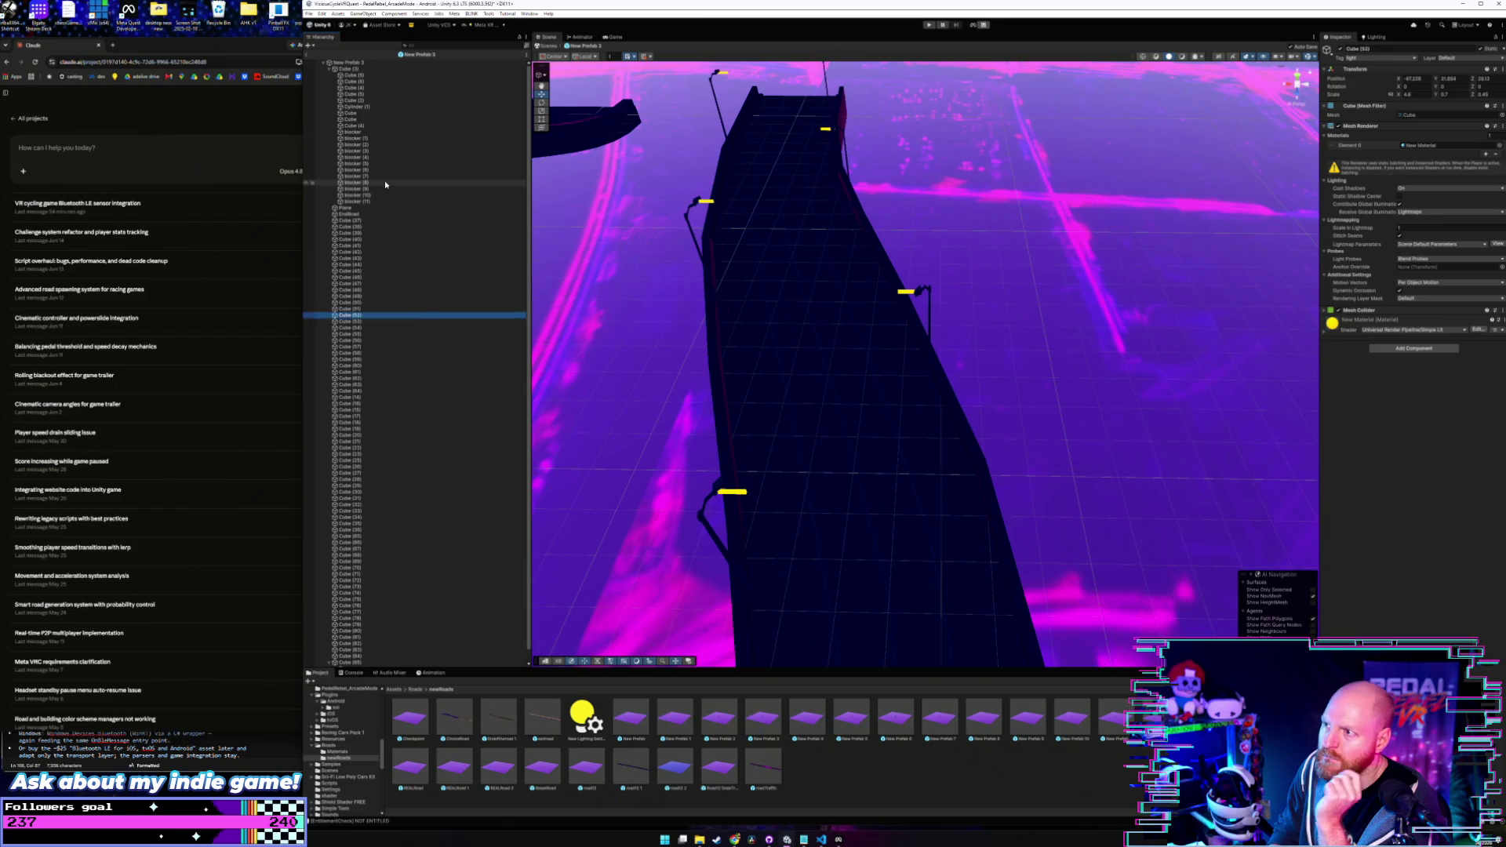
key("Down")
key("Down")
key("Down")
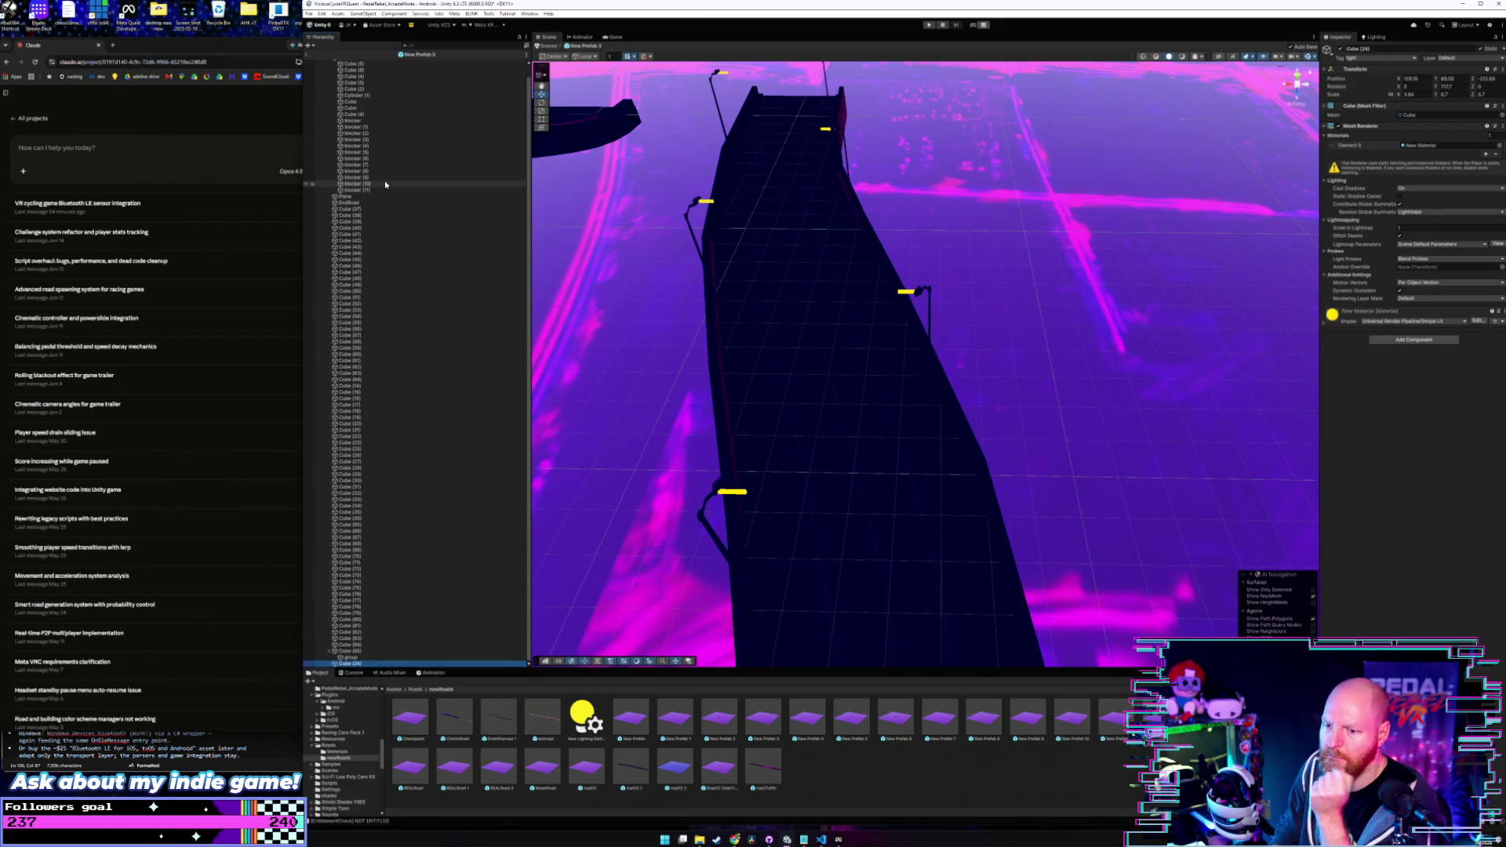
key("Up")
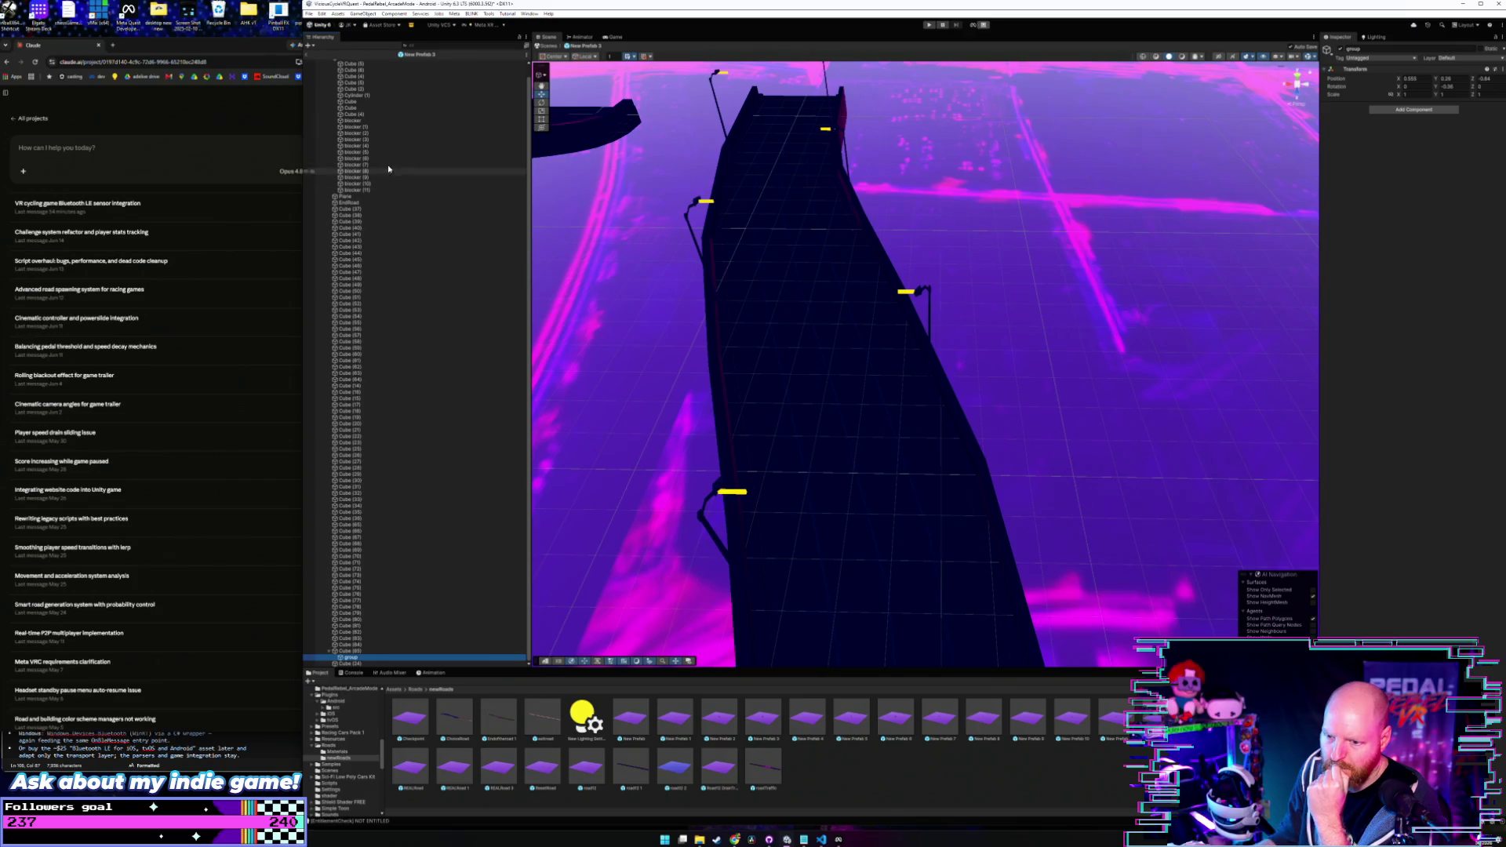
- Frame the whole road network and locate Cubes (69), (35), (30) and (49)
key("f")
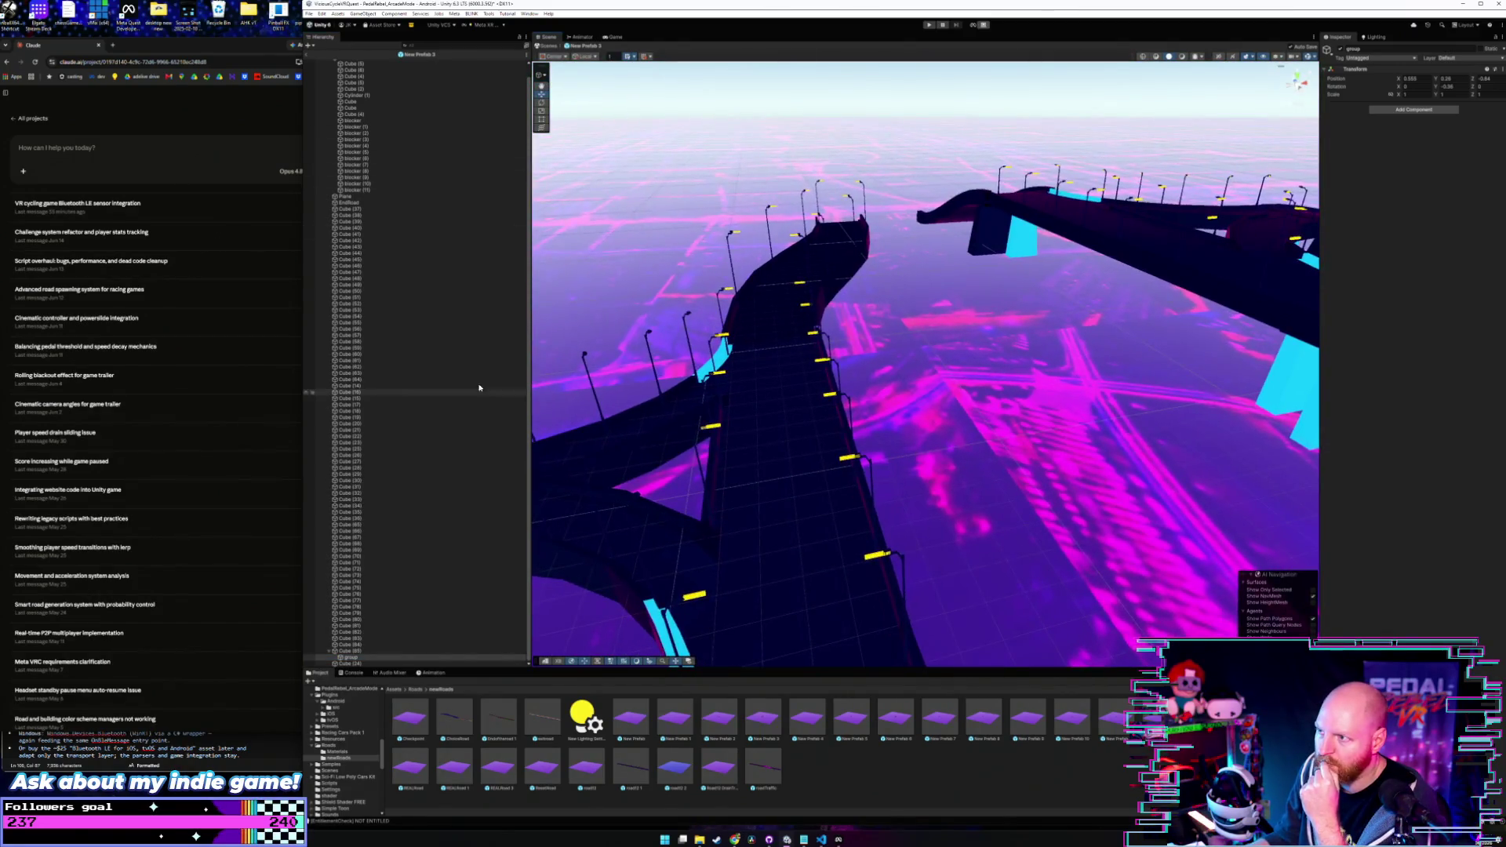
left_click(354, 551)
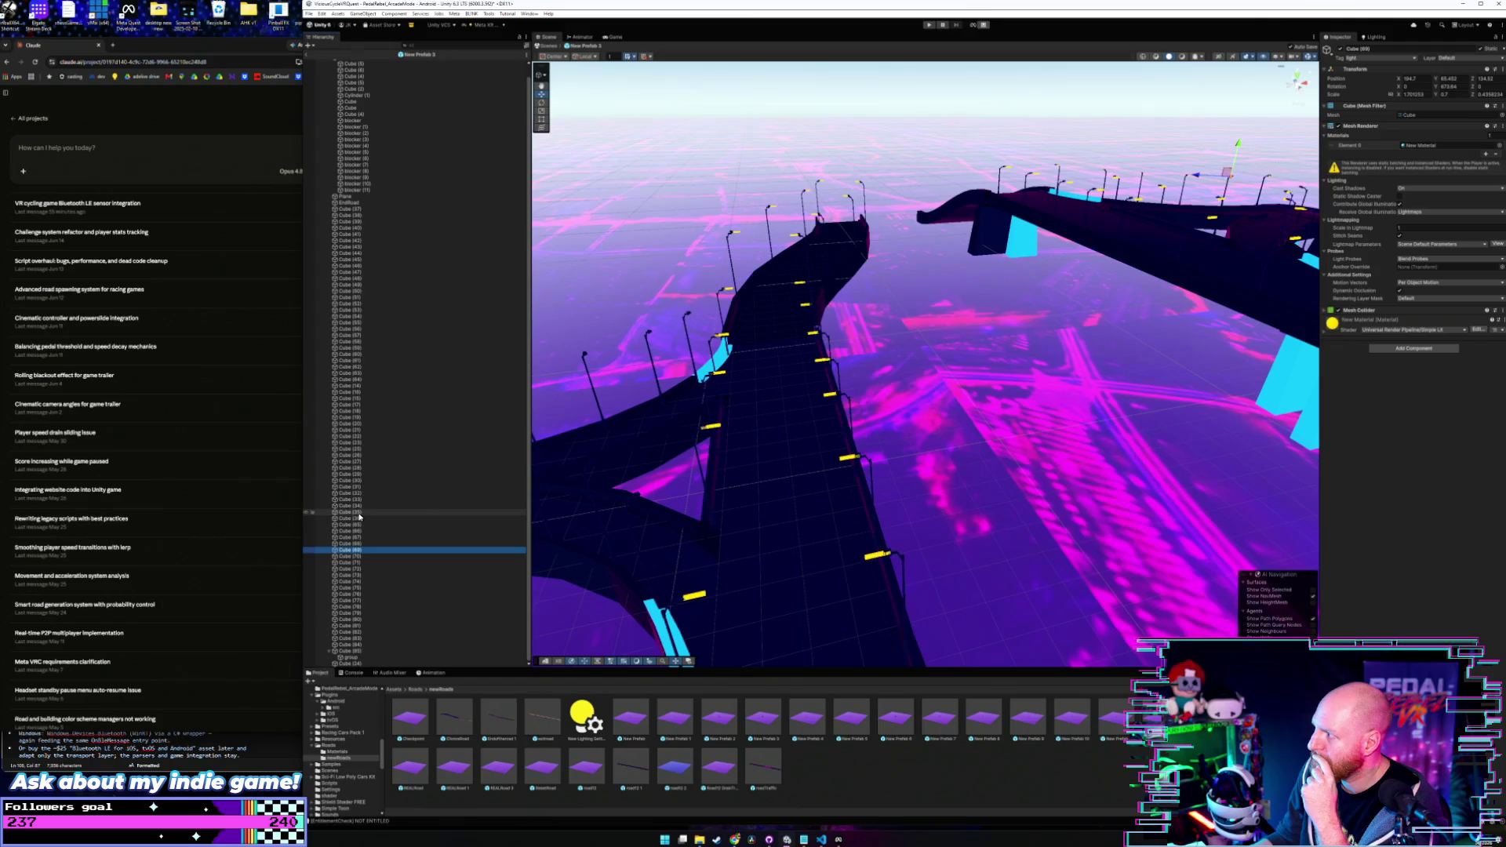
left_click(353, 513)
left_click(353, 481)
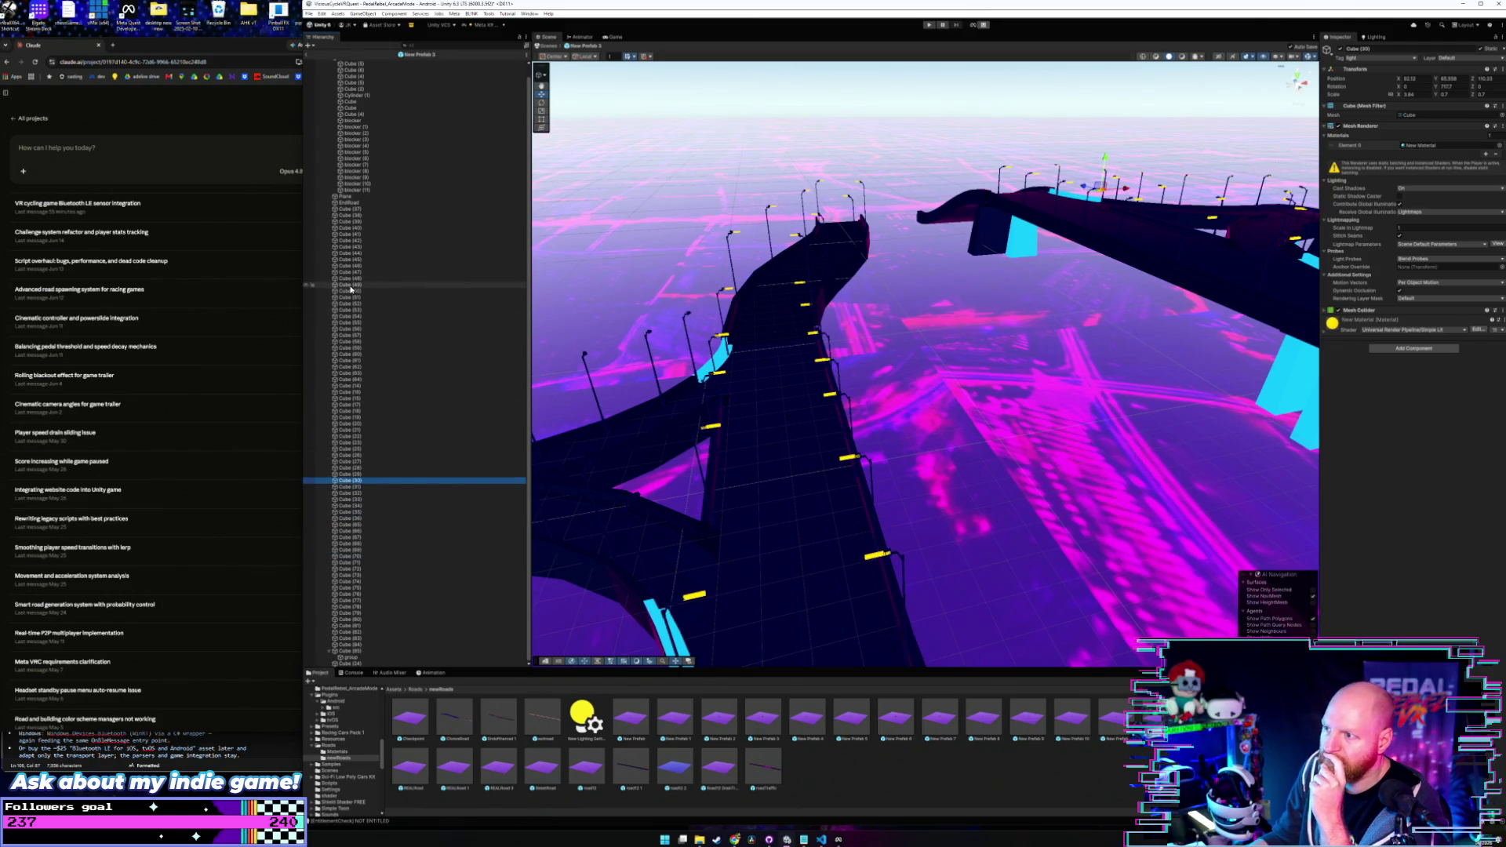
left_click(351, 285)
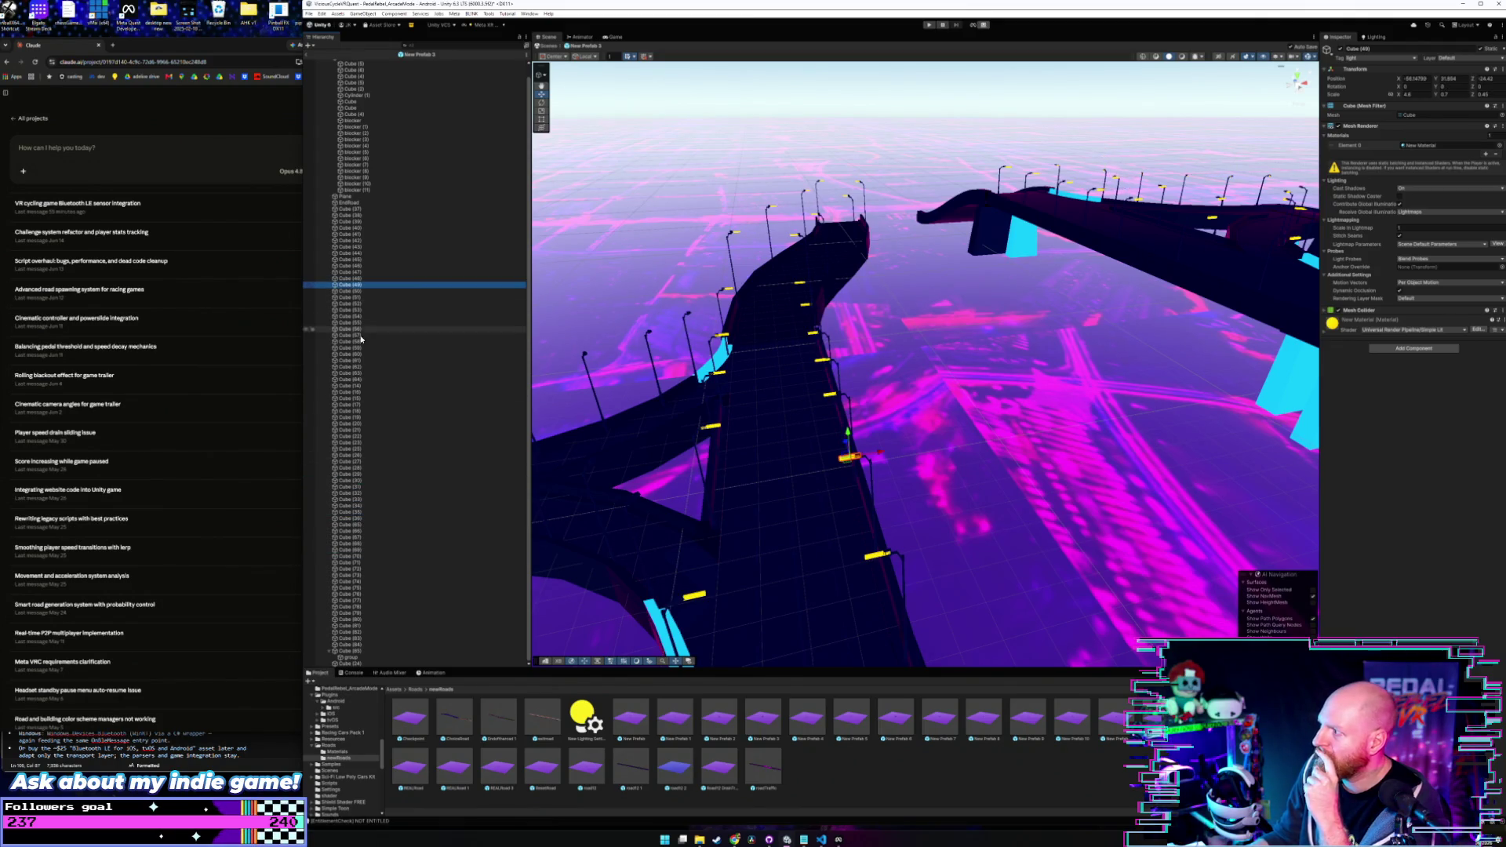
- Remove the Mesh Collider from Cube (37) through Cube (84), then briefly check Meta Quest Developer Hub
left_click(352, 210)
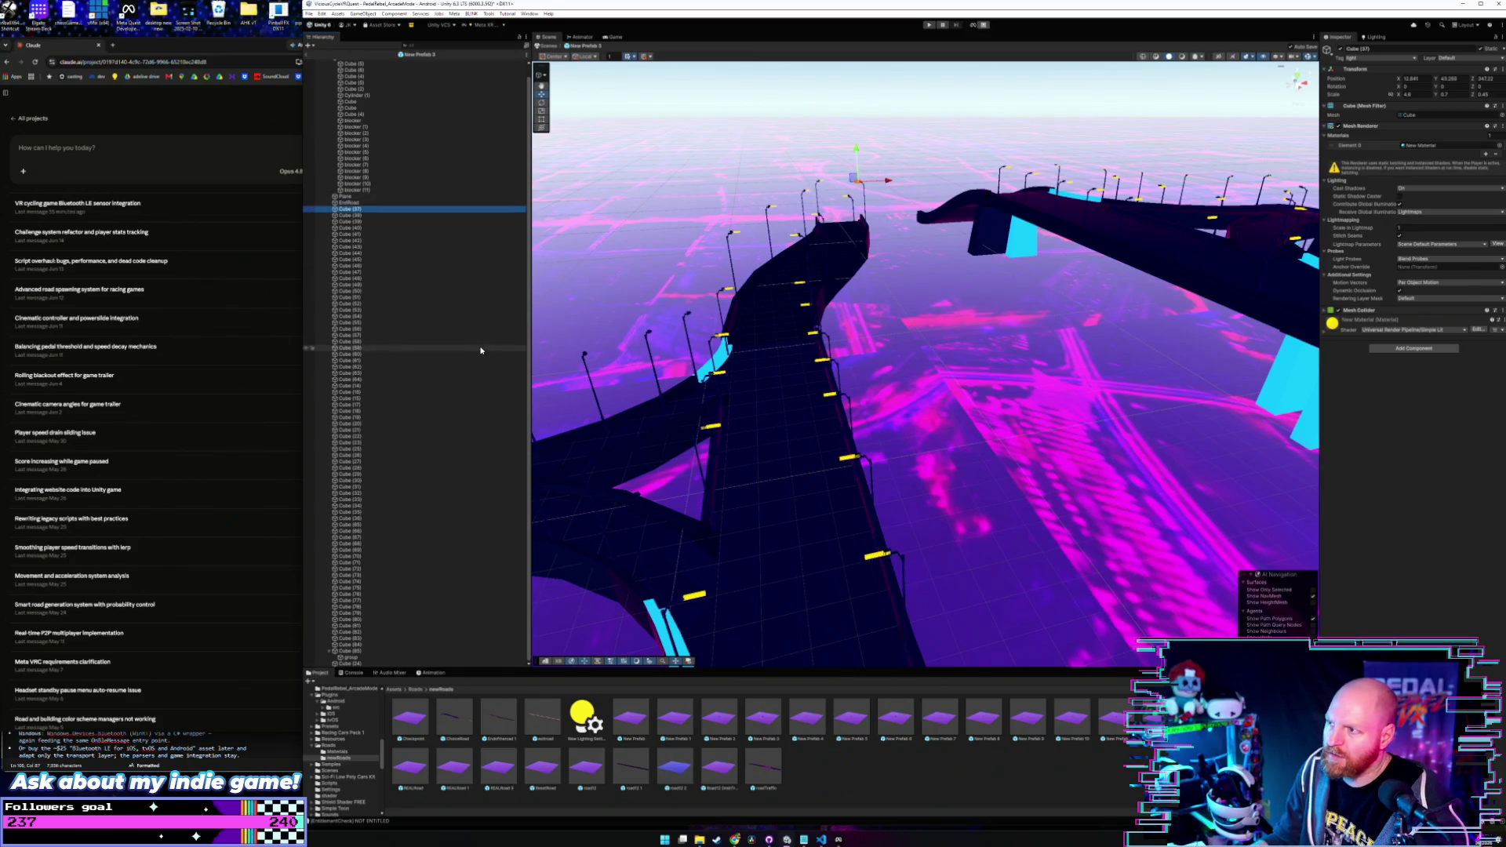
left_click(377, 646, "shift")
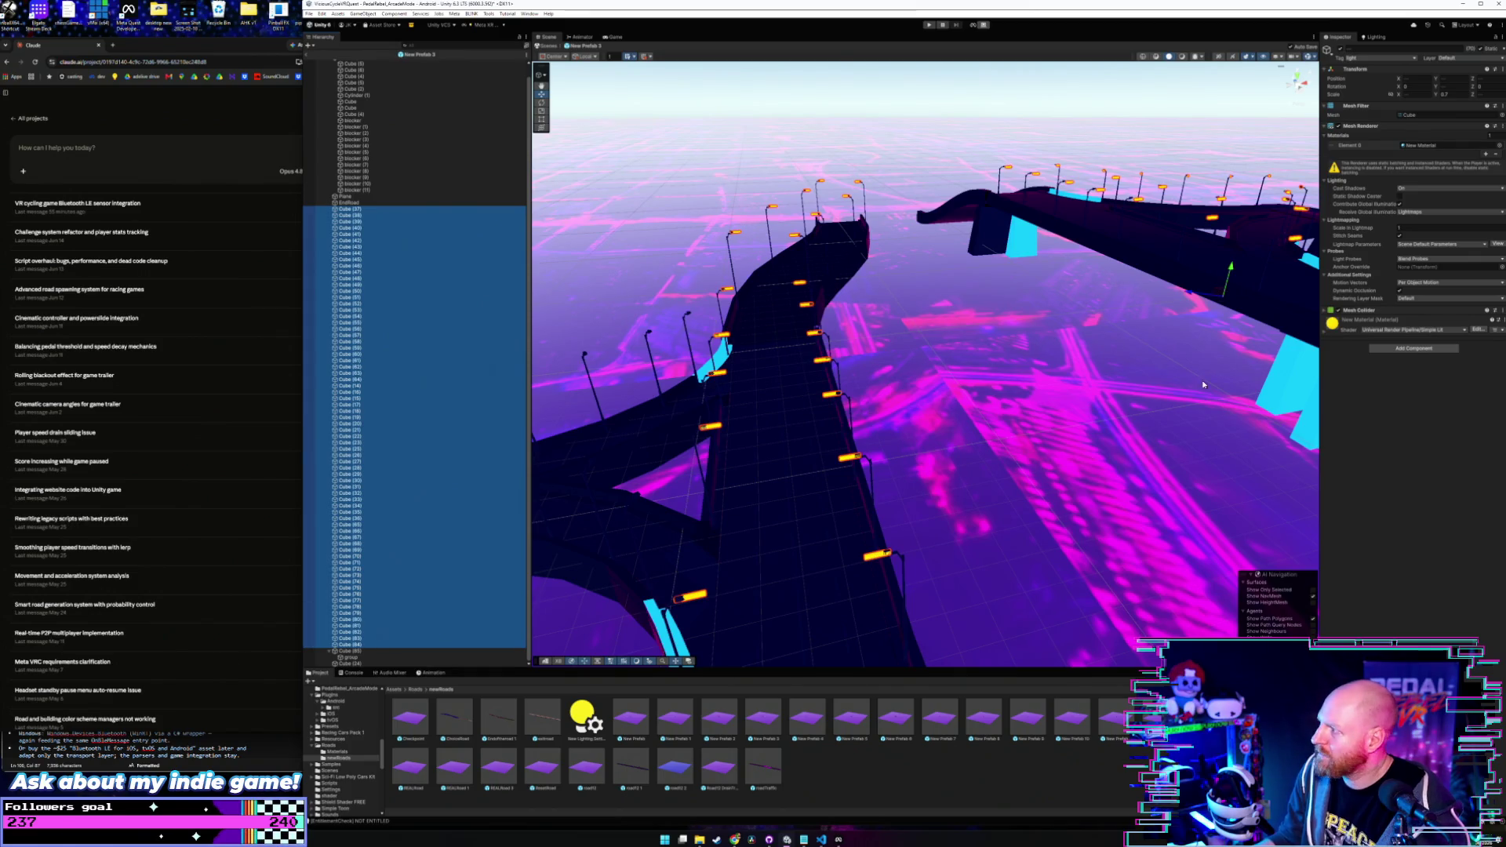
right_click(1421, 311)
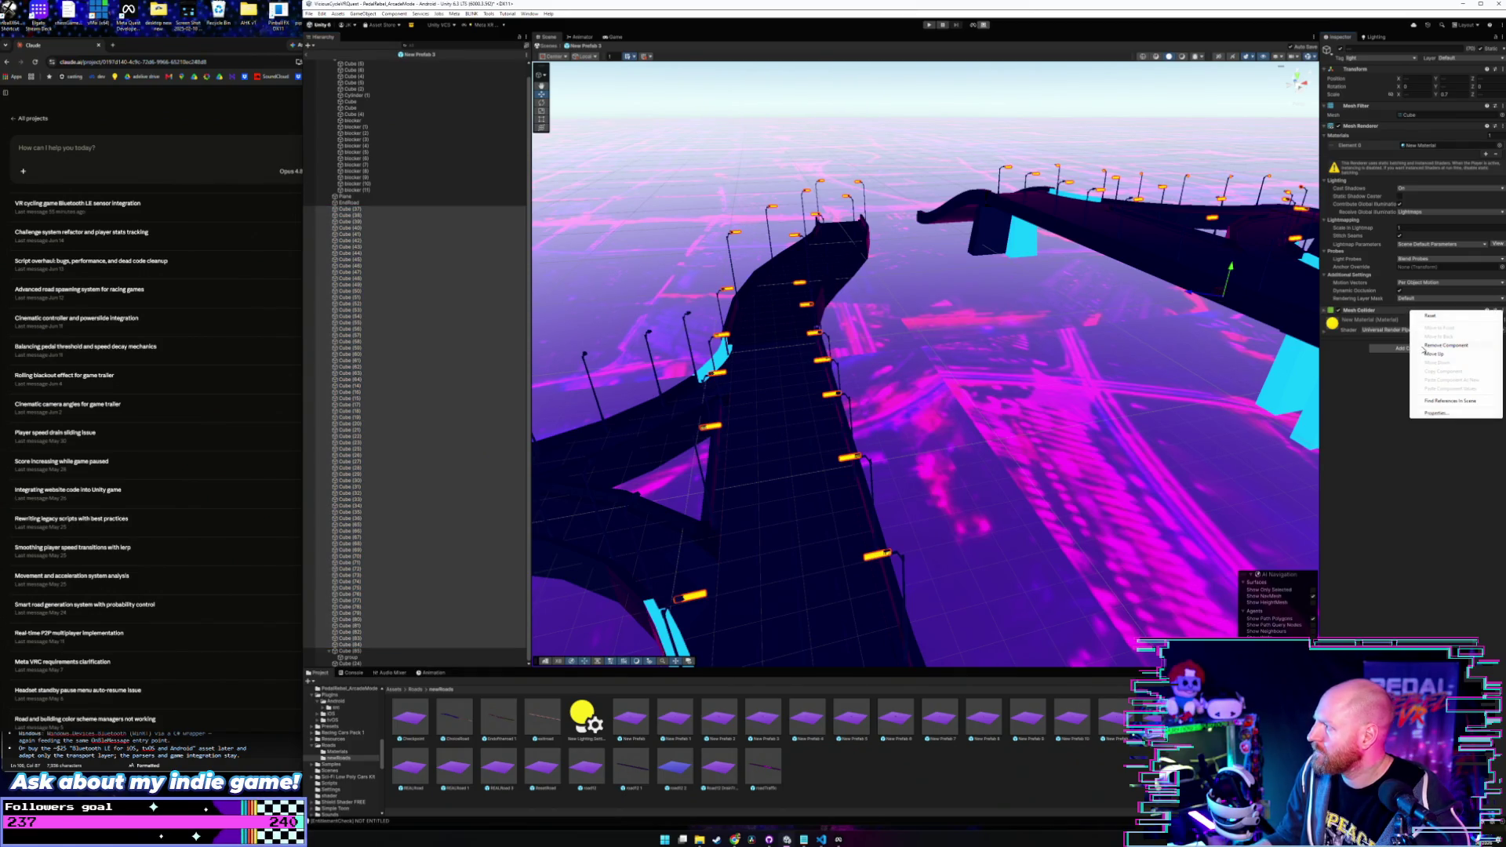
left_click(1425, 346)
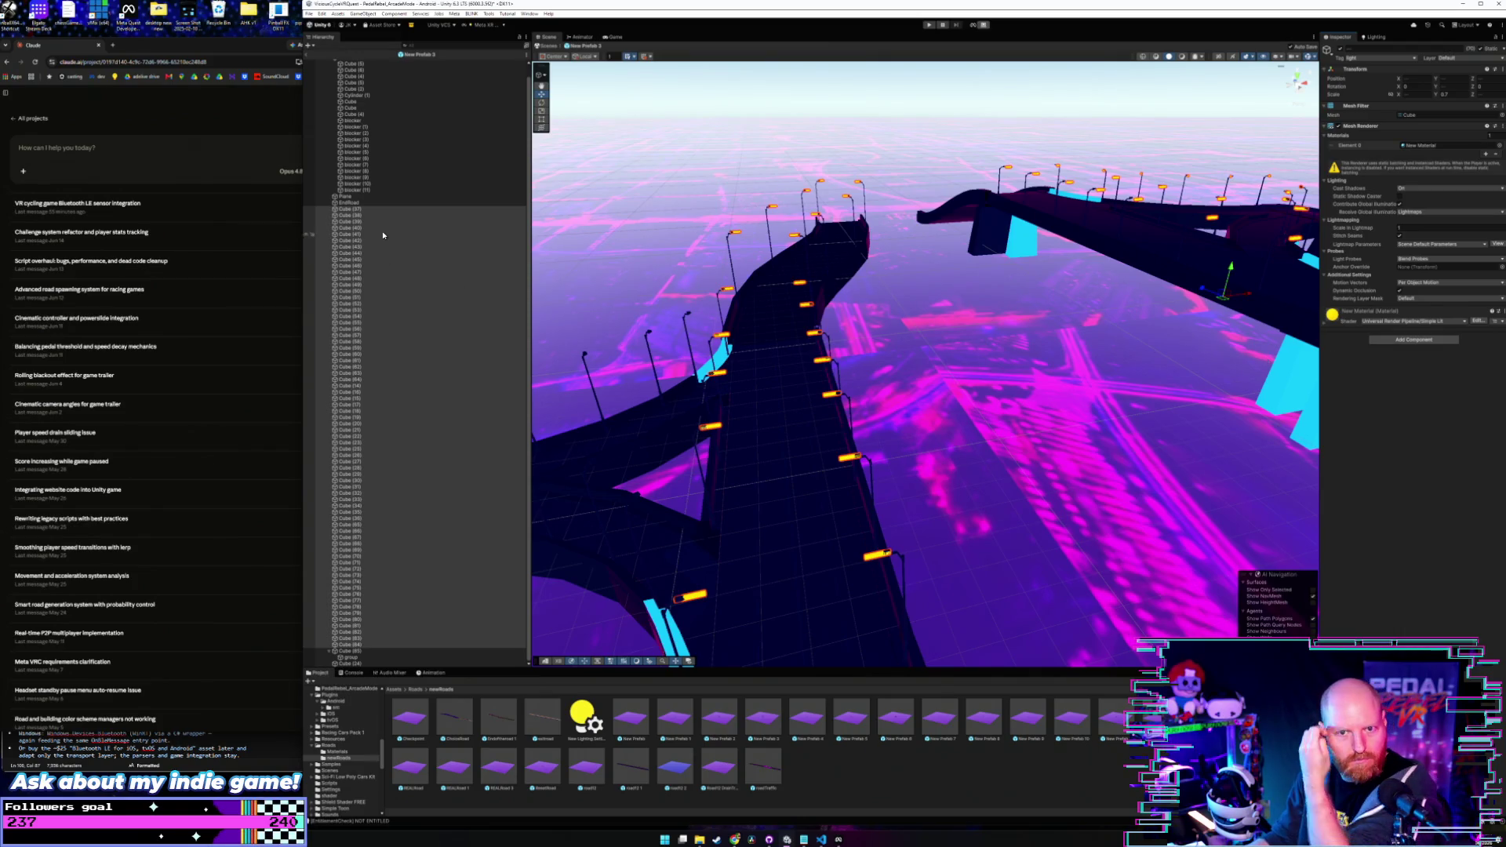
left_click(372, 209)
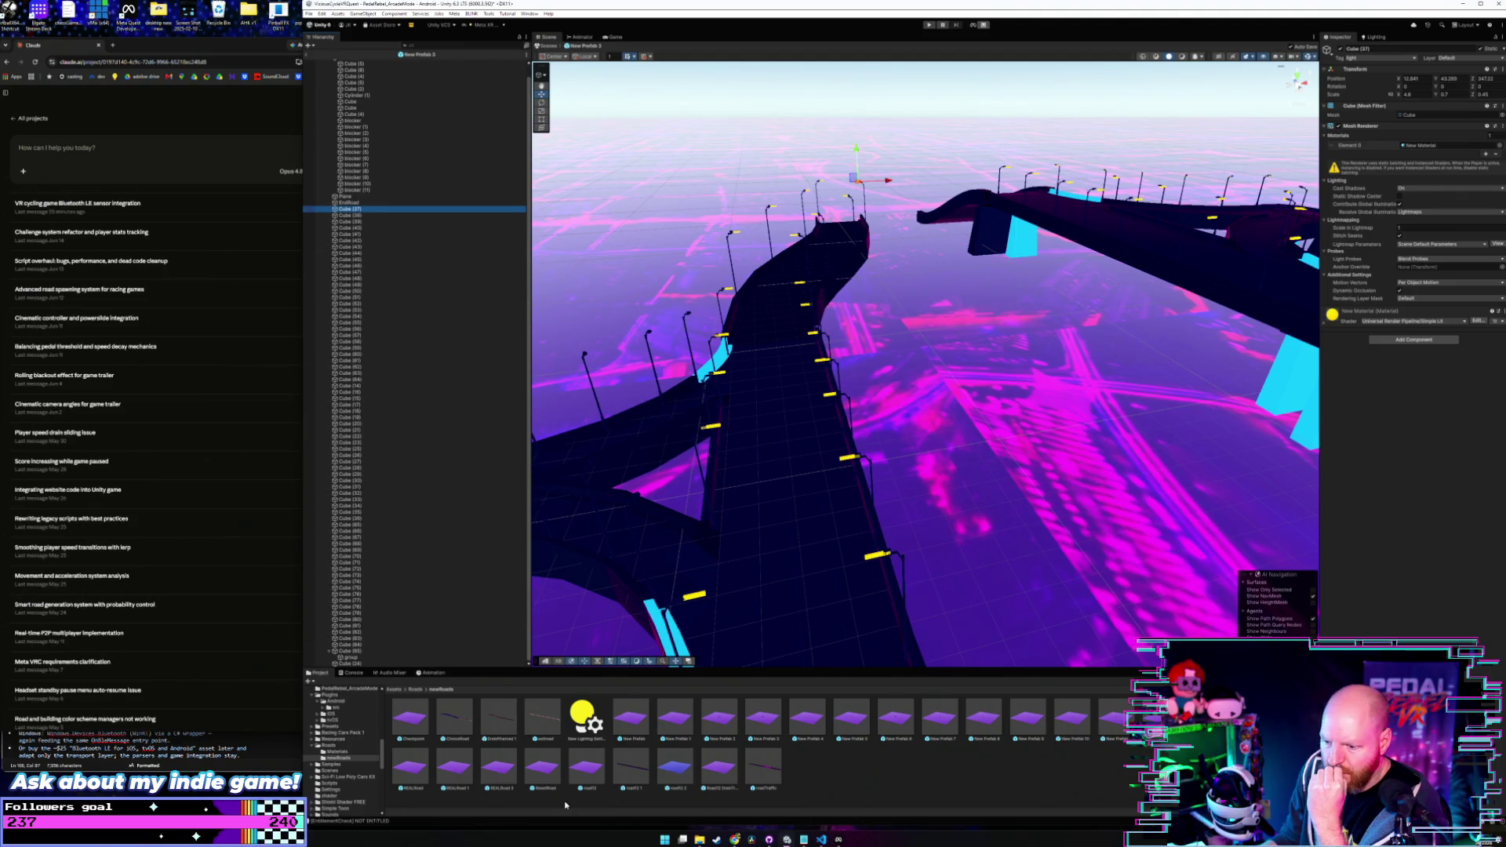
left_click(838, 840)
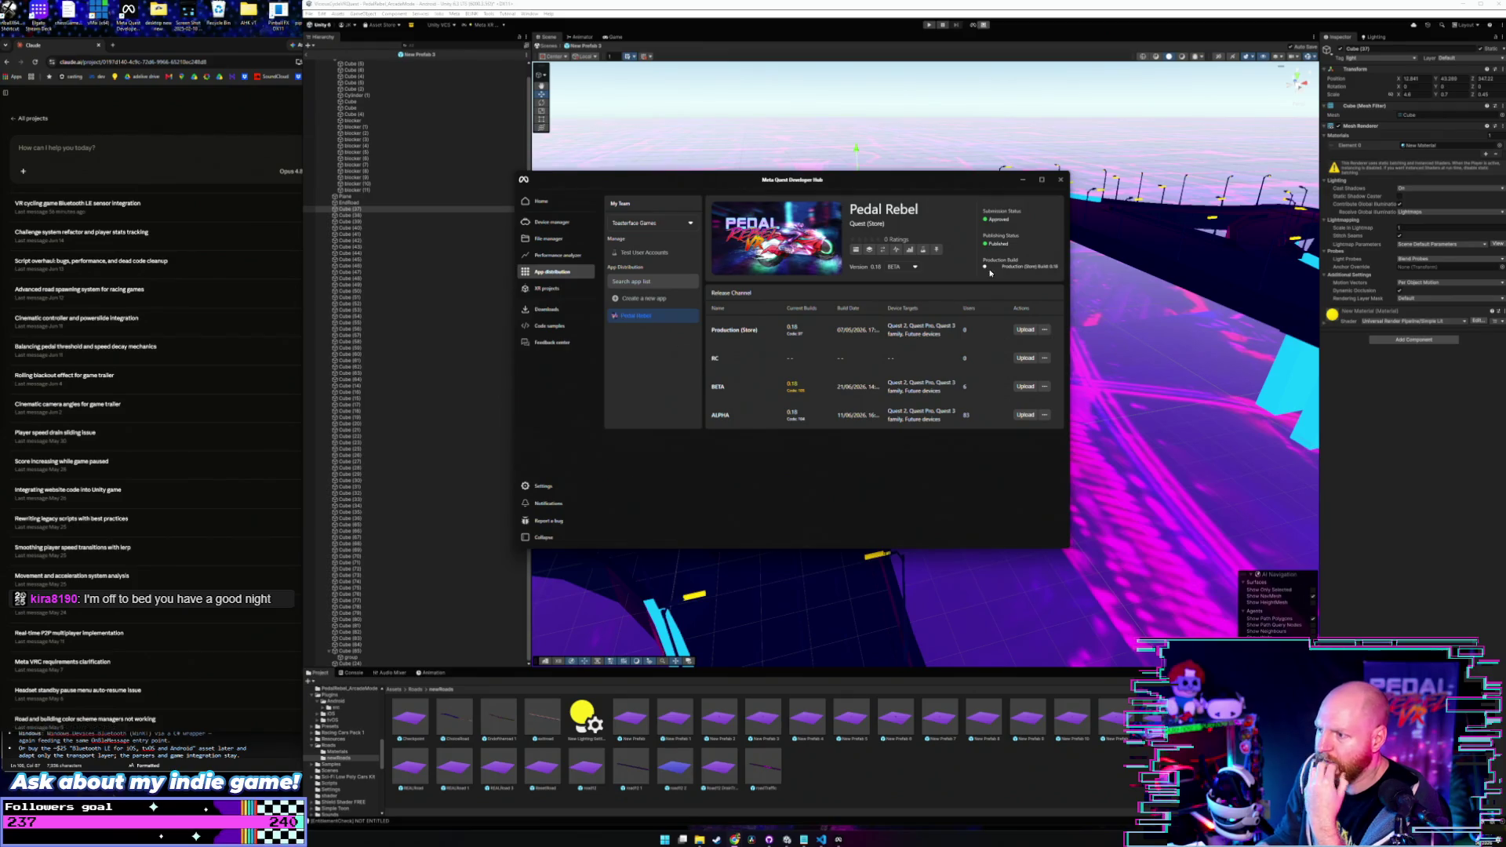
left_click(1022, 181)
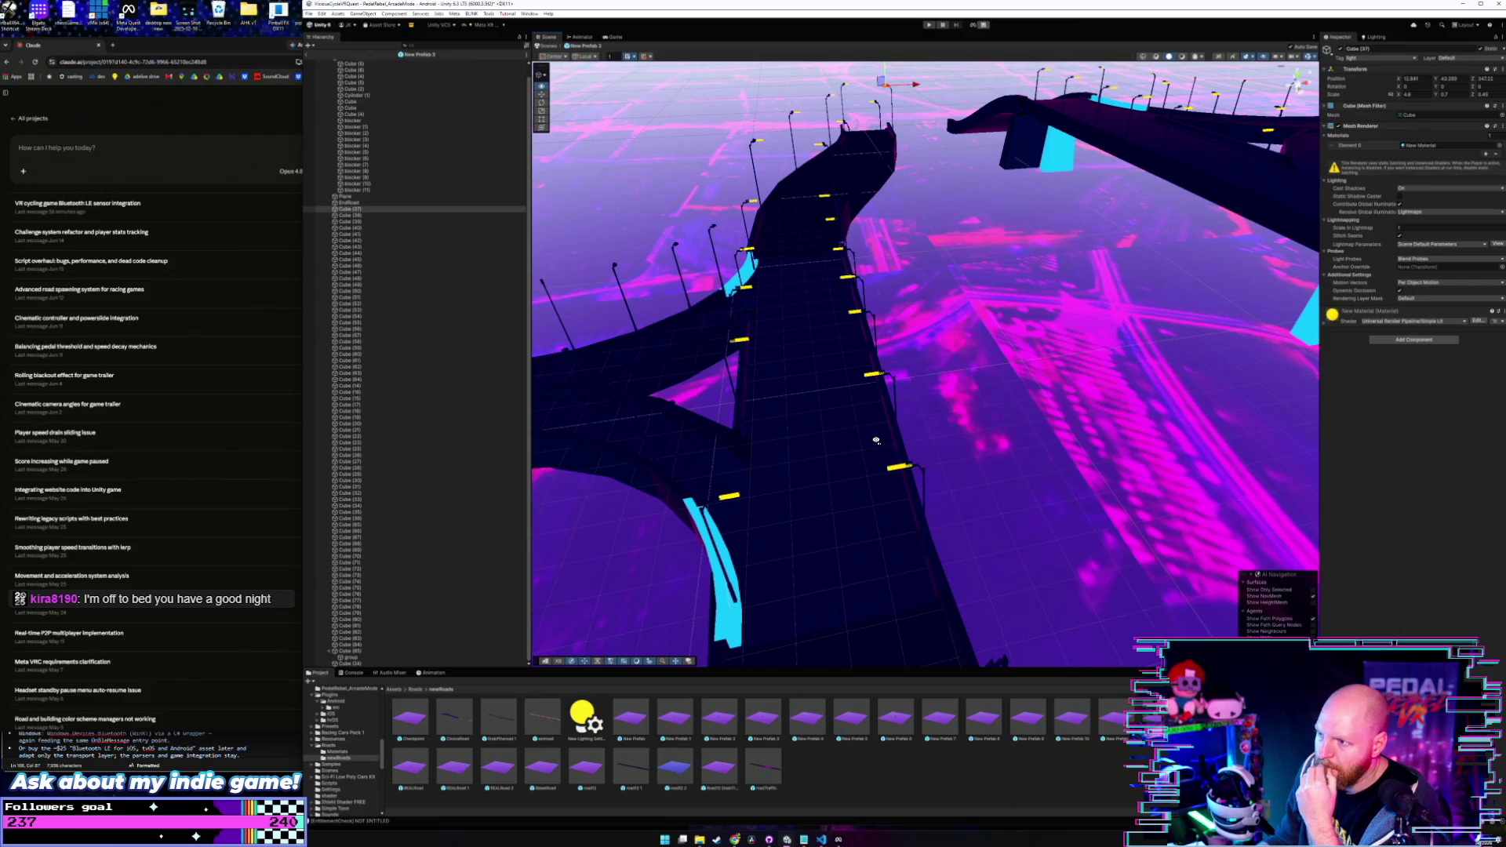
- Confirm Cubes (30), (66) and (84) no longer have Mesh Colliders
left_click(416, 480)
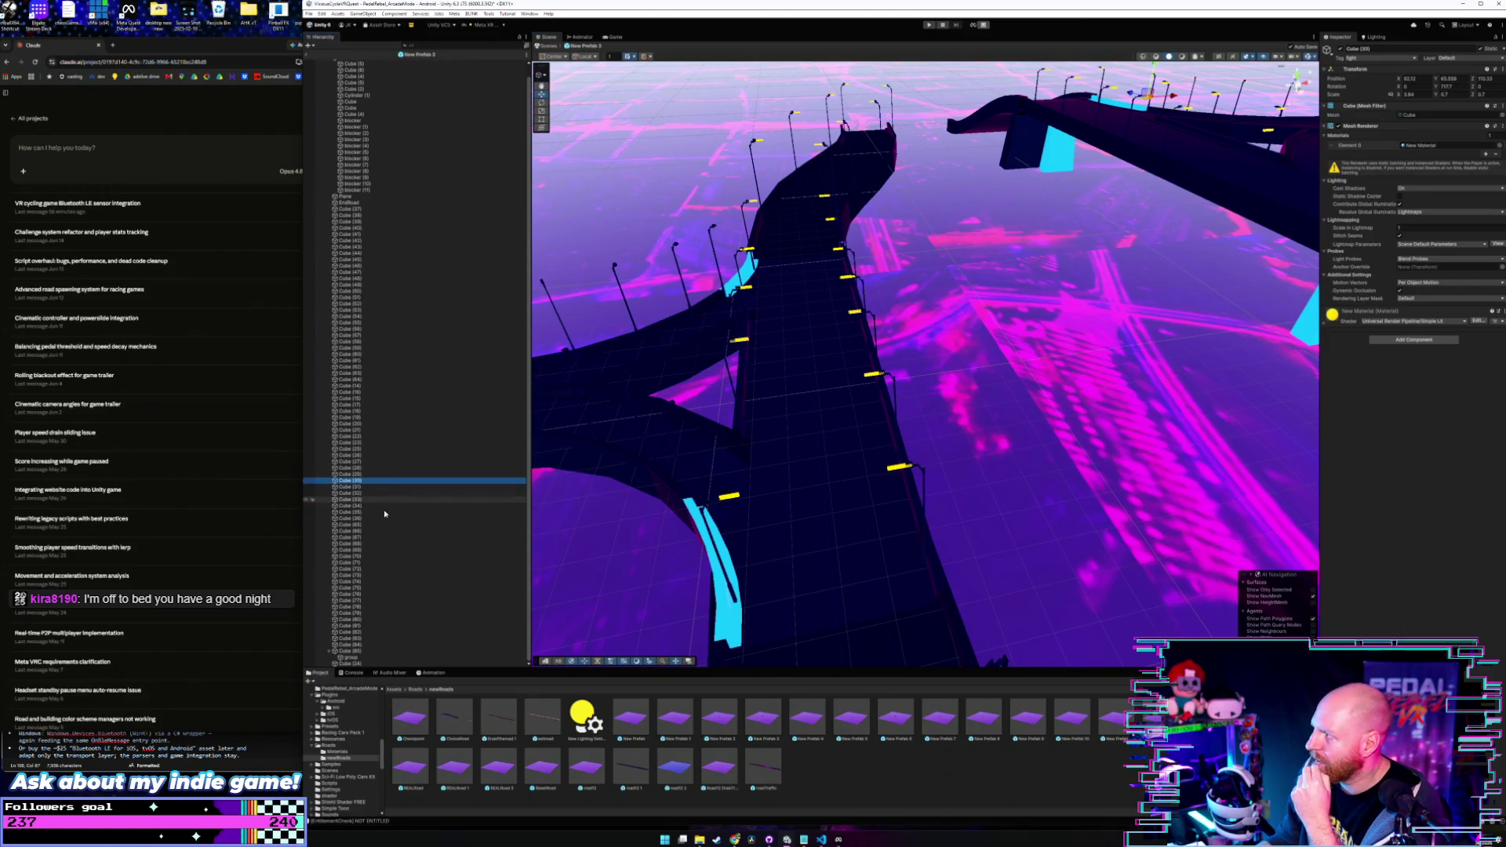
left_click(365, 545)
left_click(364, 610)
left_click(366, 645)
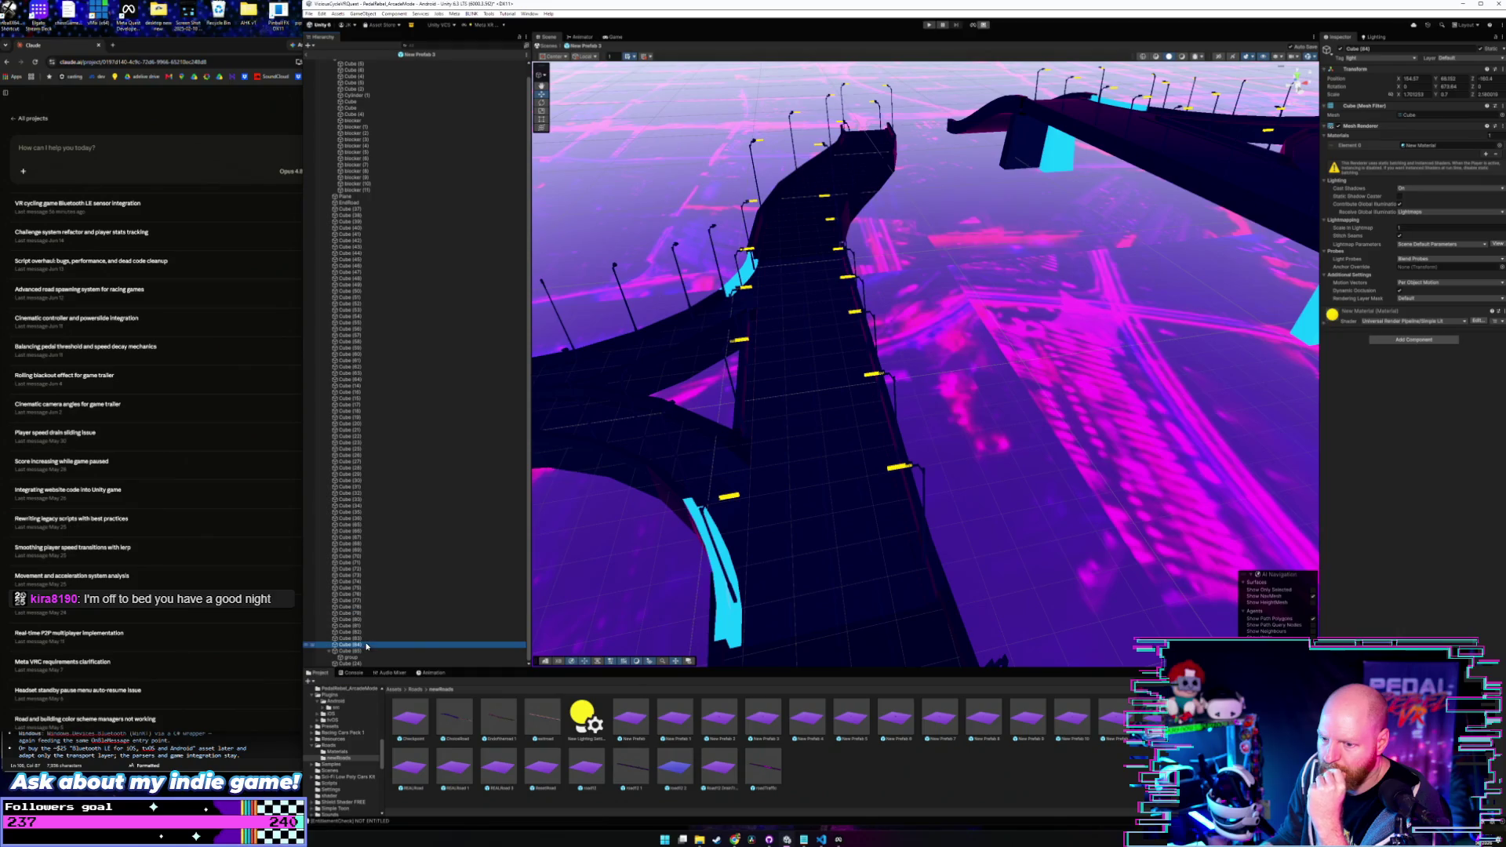
scroll(357, 392, "up", 1)
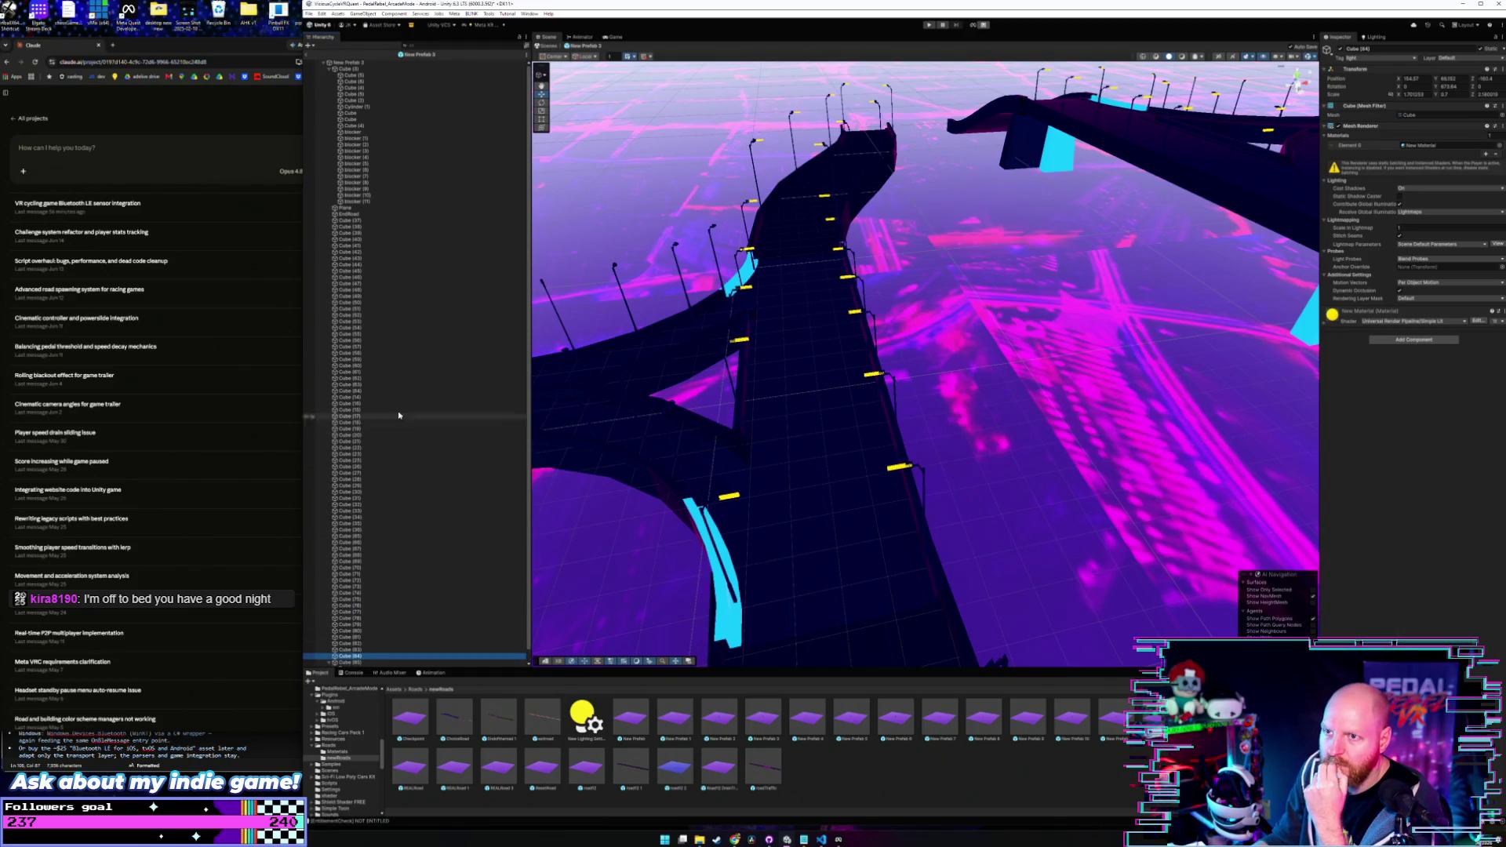
- Step from Cube (2) and Cube (5) down to blocker (11), zooming the Scene out
left_click(359, 100)
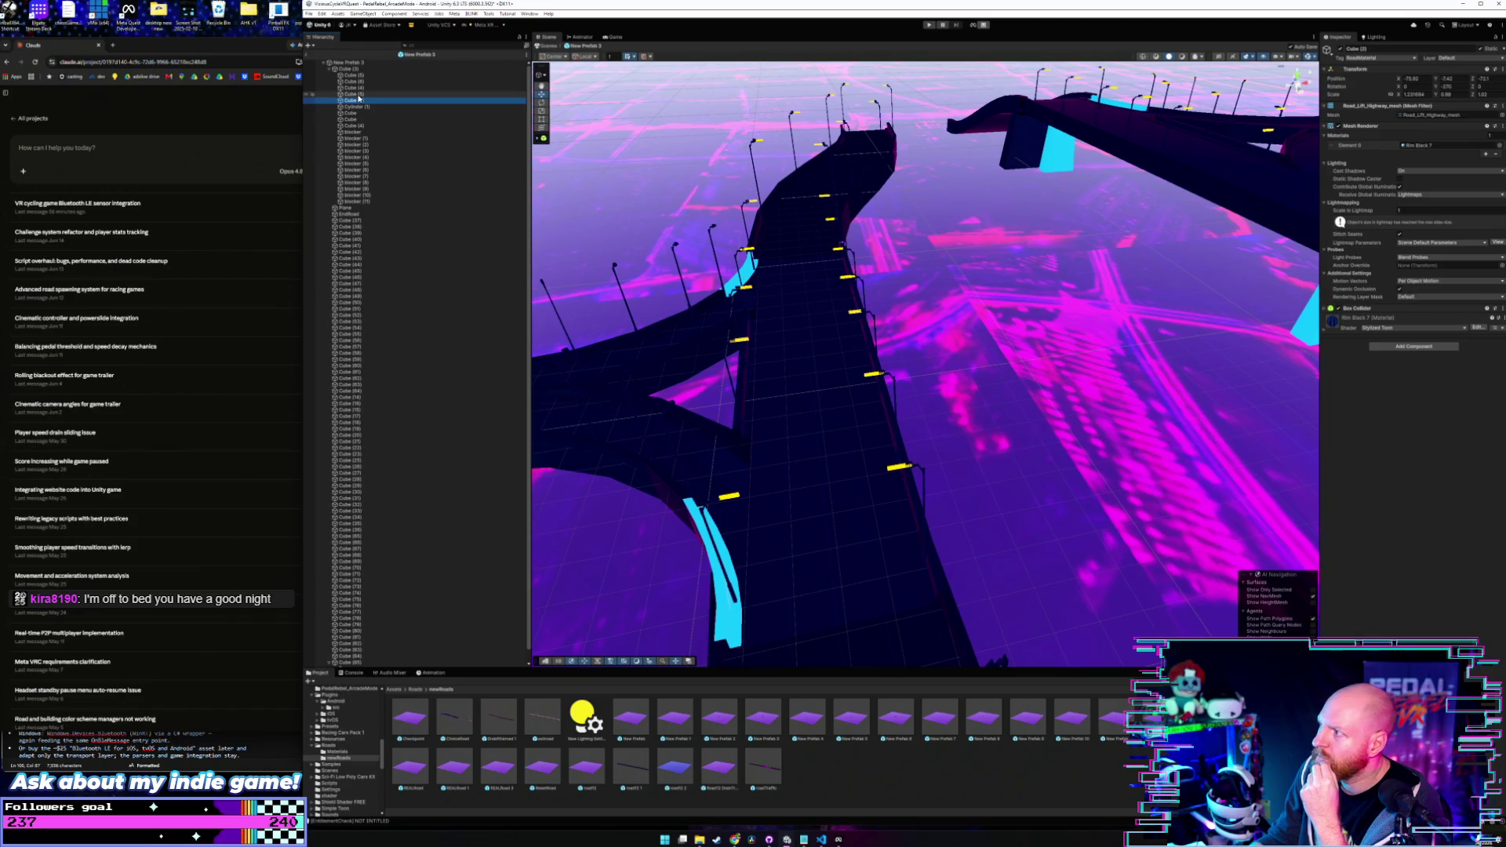
left_click(359, 95)
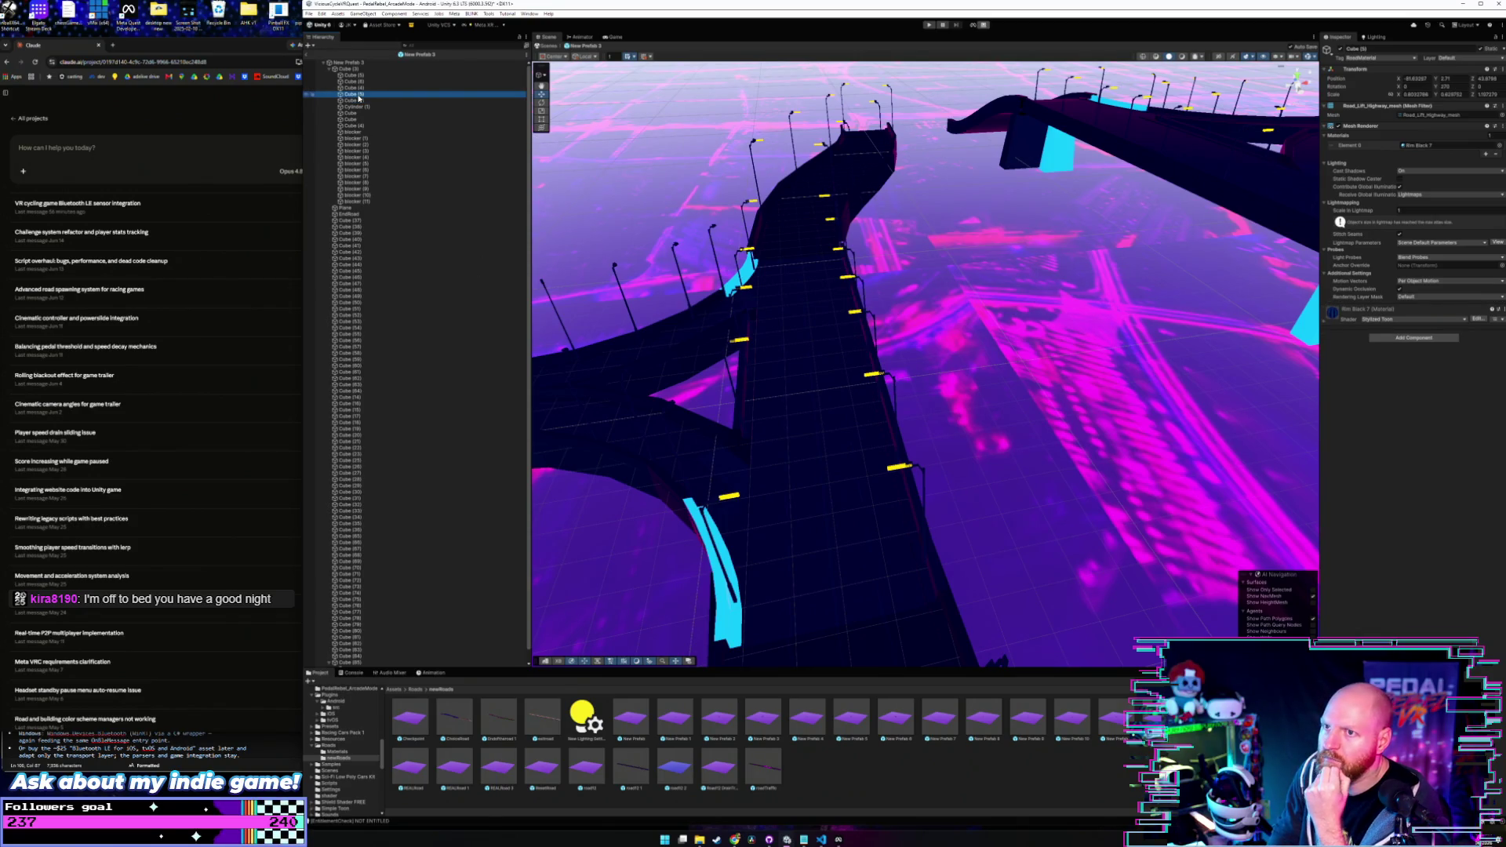
key("Down")
key("Down")
key("Down")
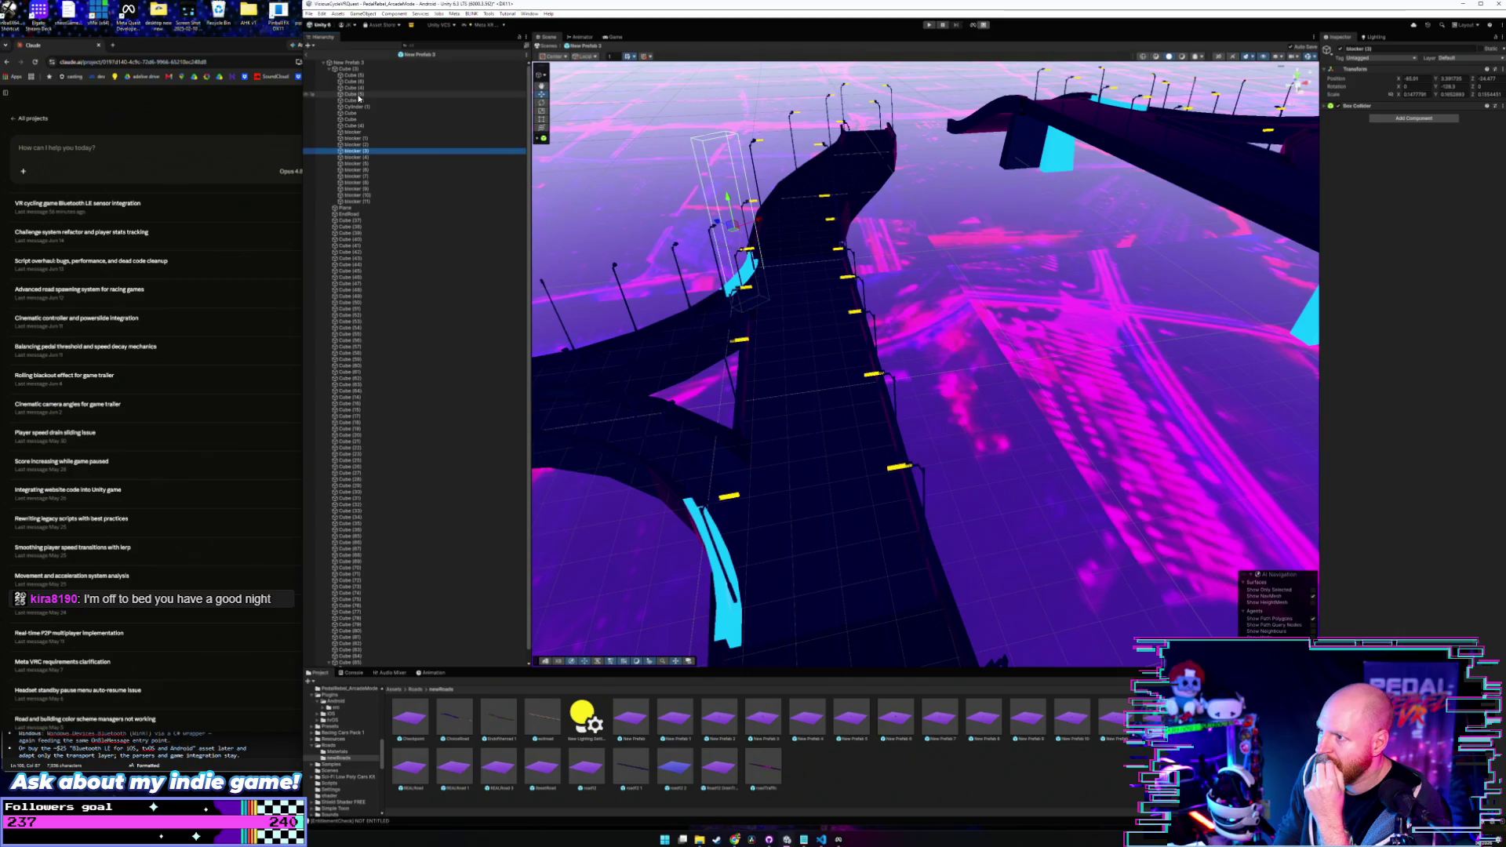
left_click(361, 203)
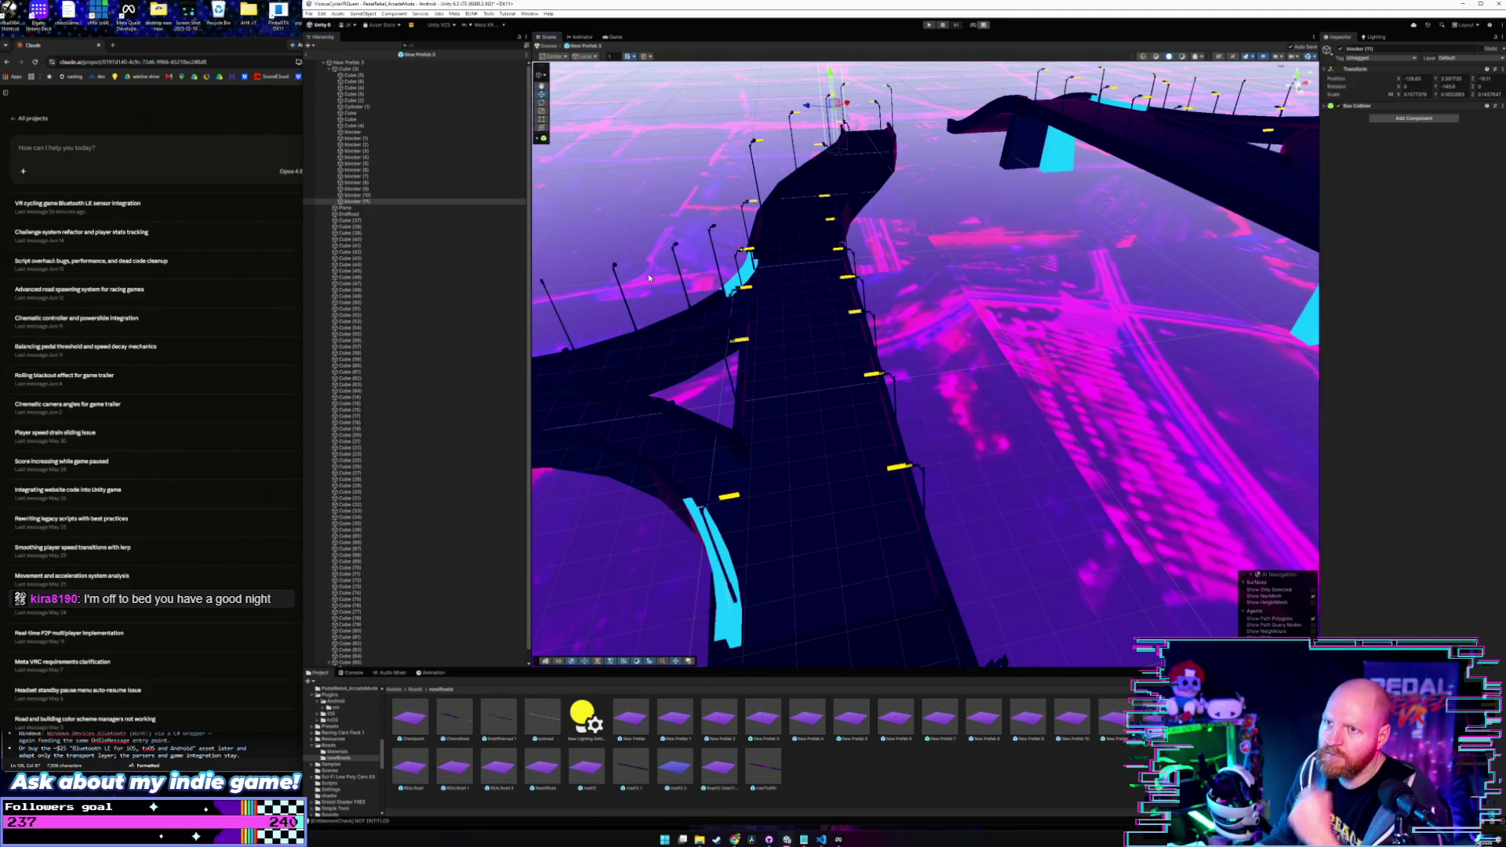
scroll(650, 278, "down", 5)
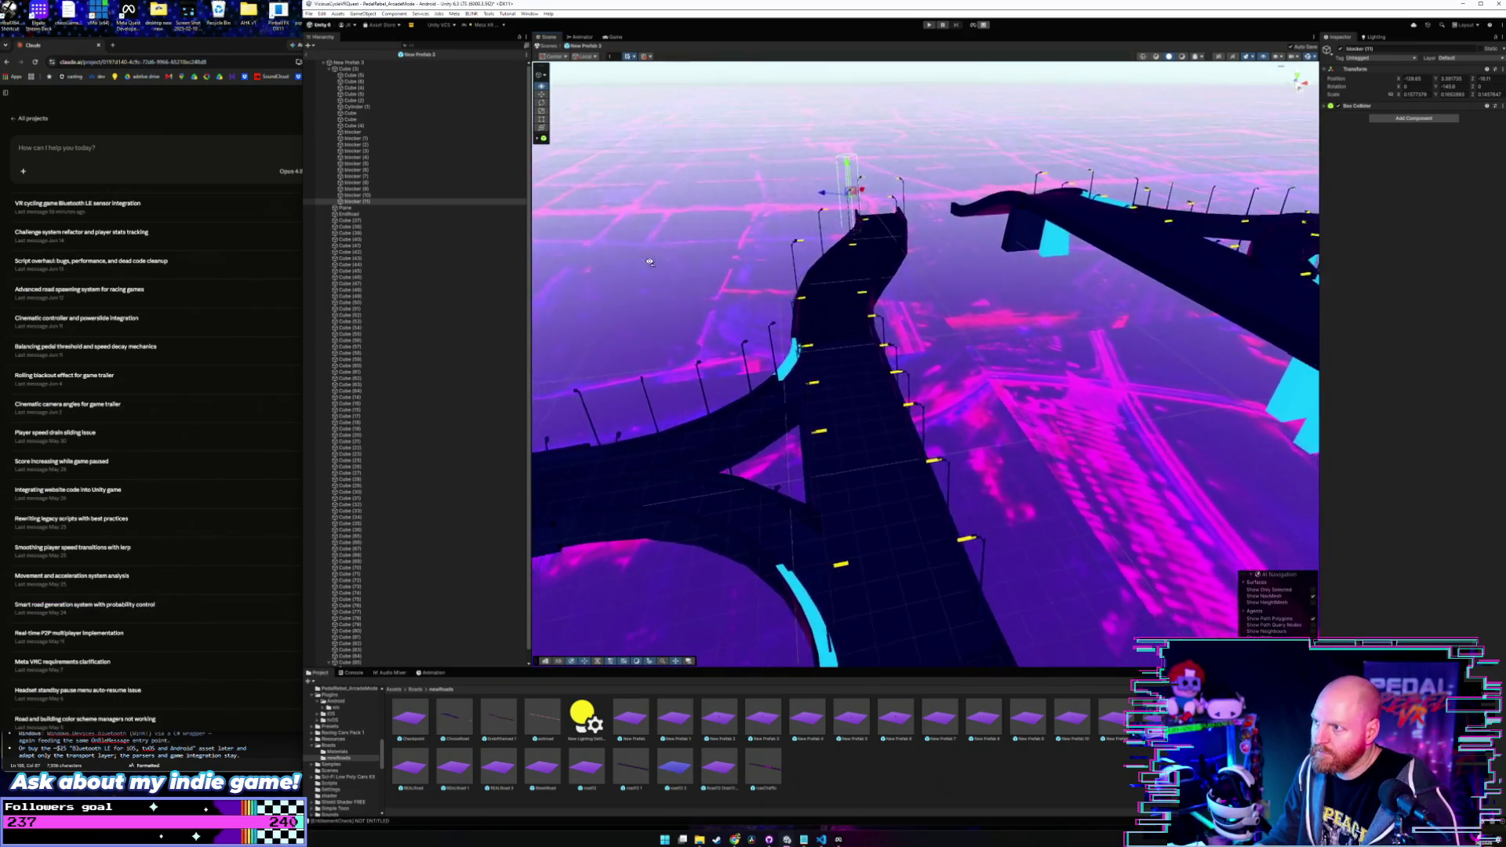
scroll(649, 261, "down", 5)
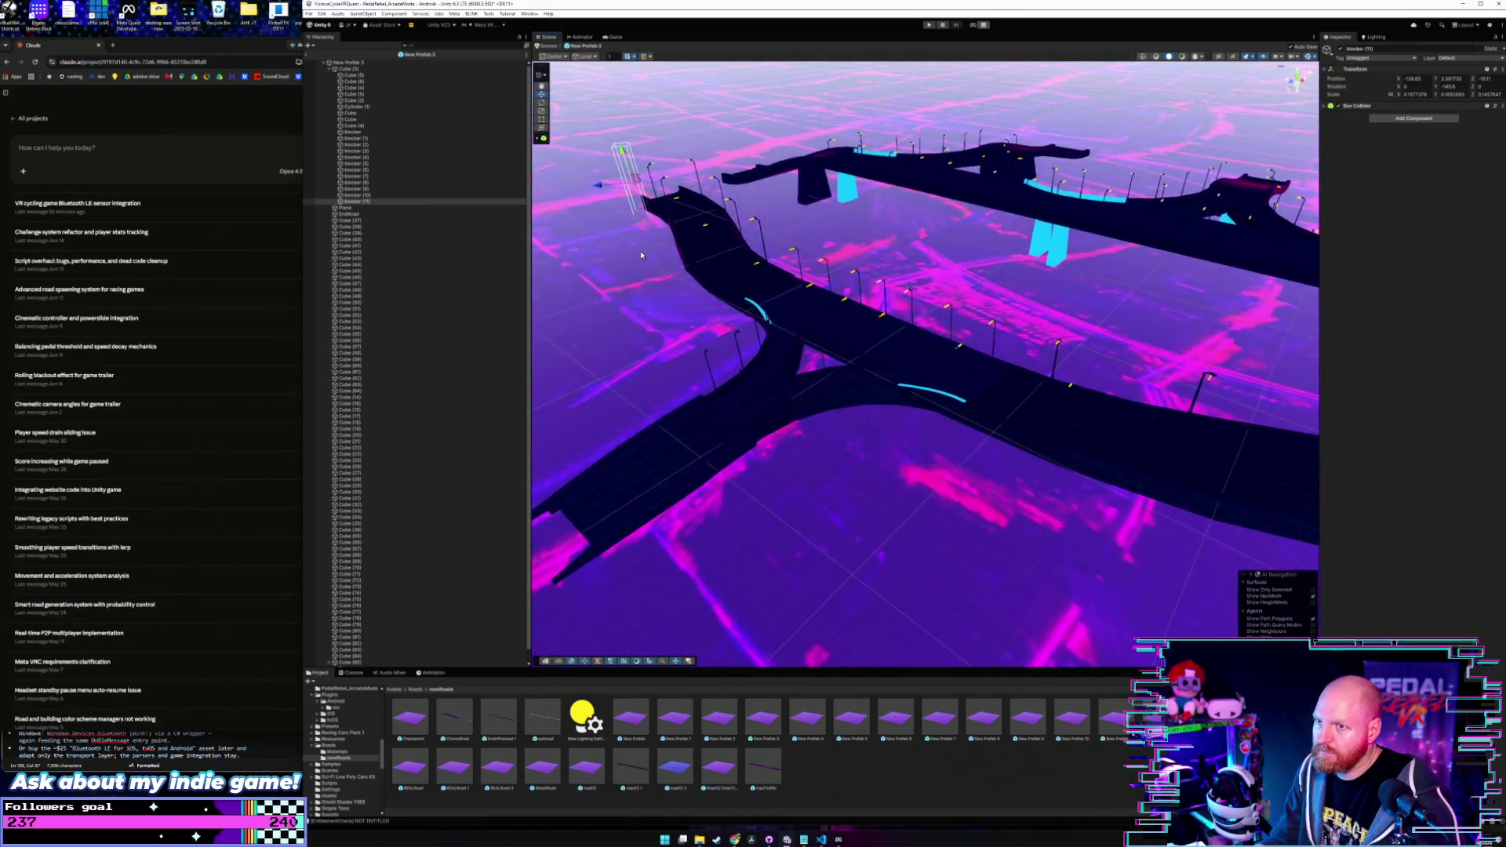
- Slide blocker (11) further along the road and move the blocker box from the road's left to right
left_click(361, 203)
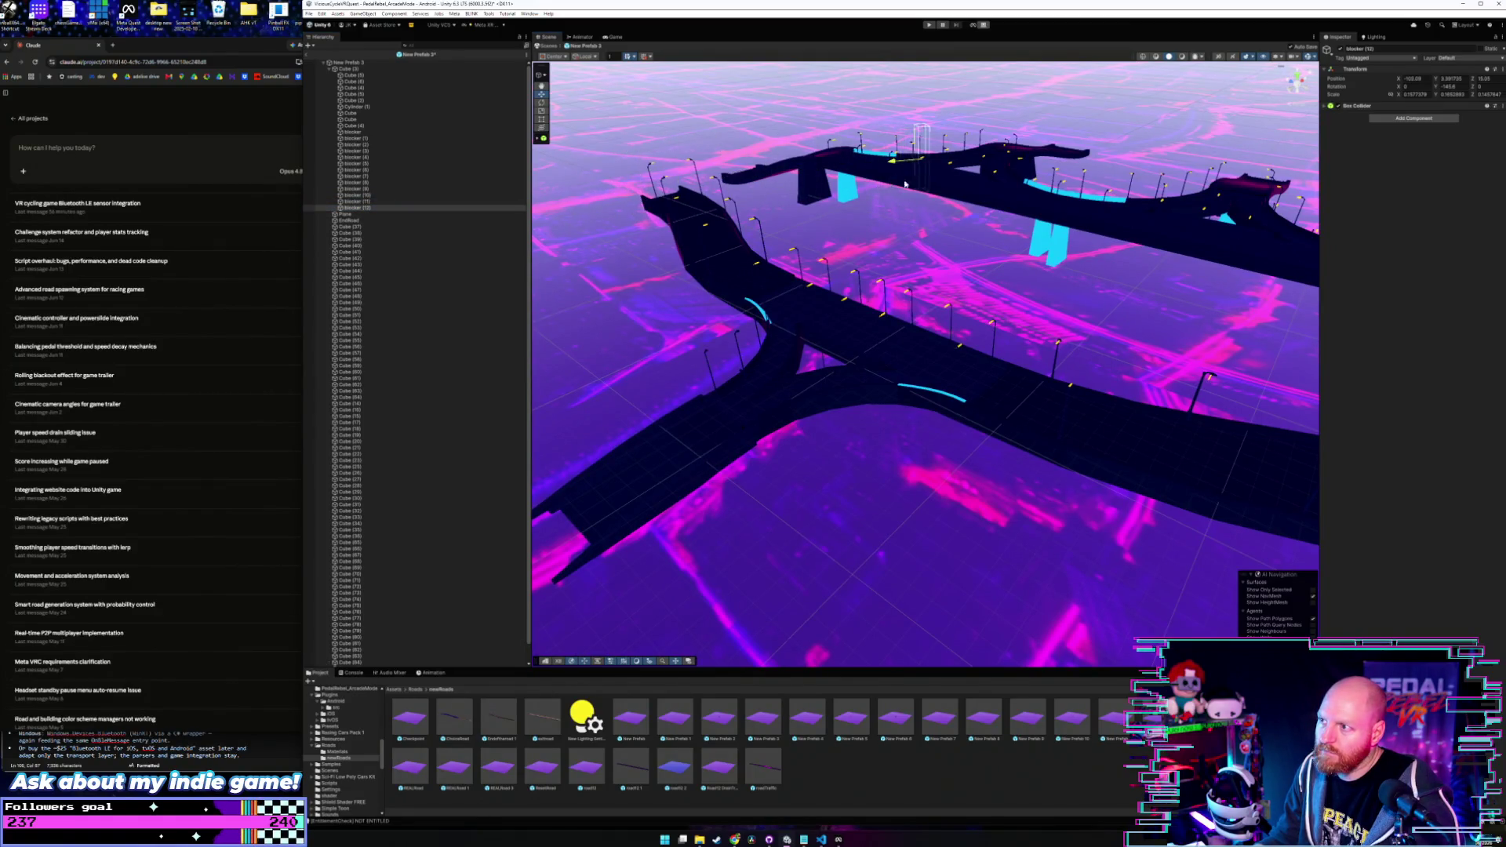
mouse_move(904, 184)
left_mouse_down()
mouse_move(944, 182)
mouse_move(1141, 396)
mouse_move(1026, 395)
mouse_move(1367, 345)
mouse_move(1251, 377)
mouse_move(1284, 383)
mouse_move(1138, 375)
left_mouse_up()
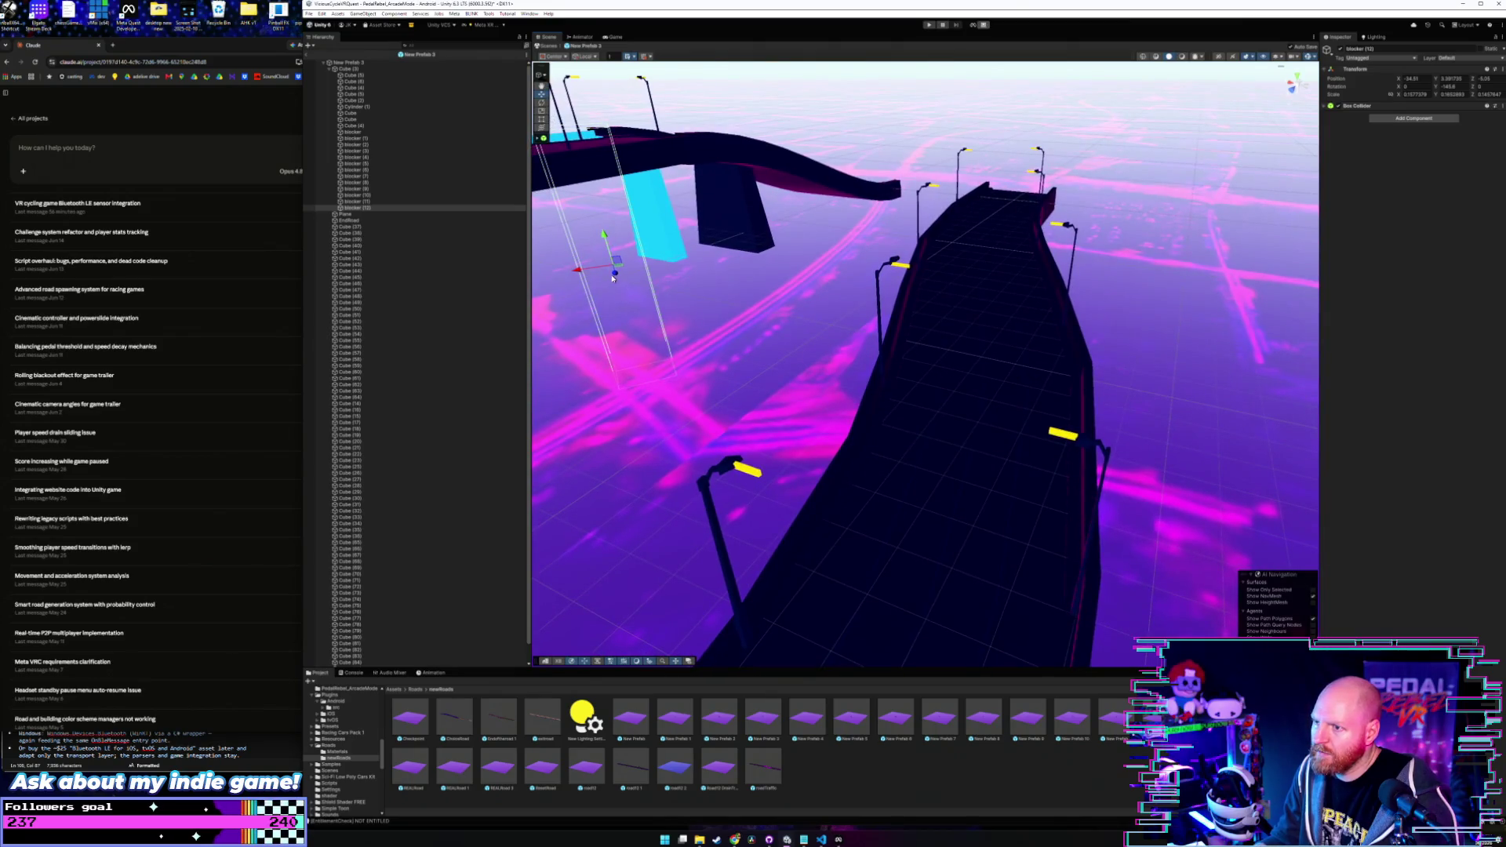
mouse_move(625, 403)
left_mouse_down()
mouse_move(1089, 323)
mouse_move(1009, 397)
mouse_move(1046, 410)
mouse_move(1052, 433)
mouse_move(952, 322)
mouse_move(898, 468)
mouse_move(922, 492)
mouse_move(965, 455)
mouse_move(1031, 485)
mouse_move(977, 516)
left_mouse_up()
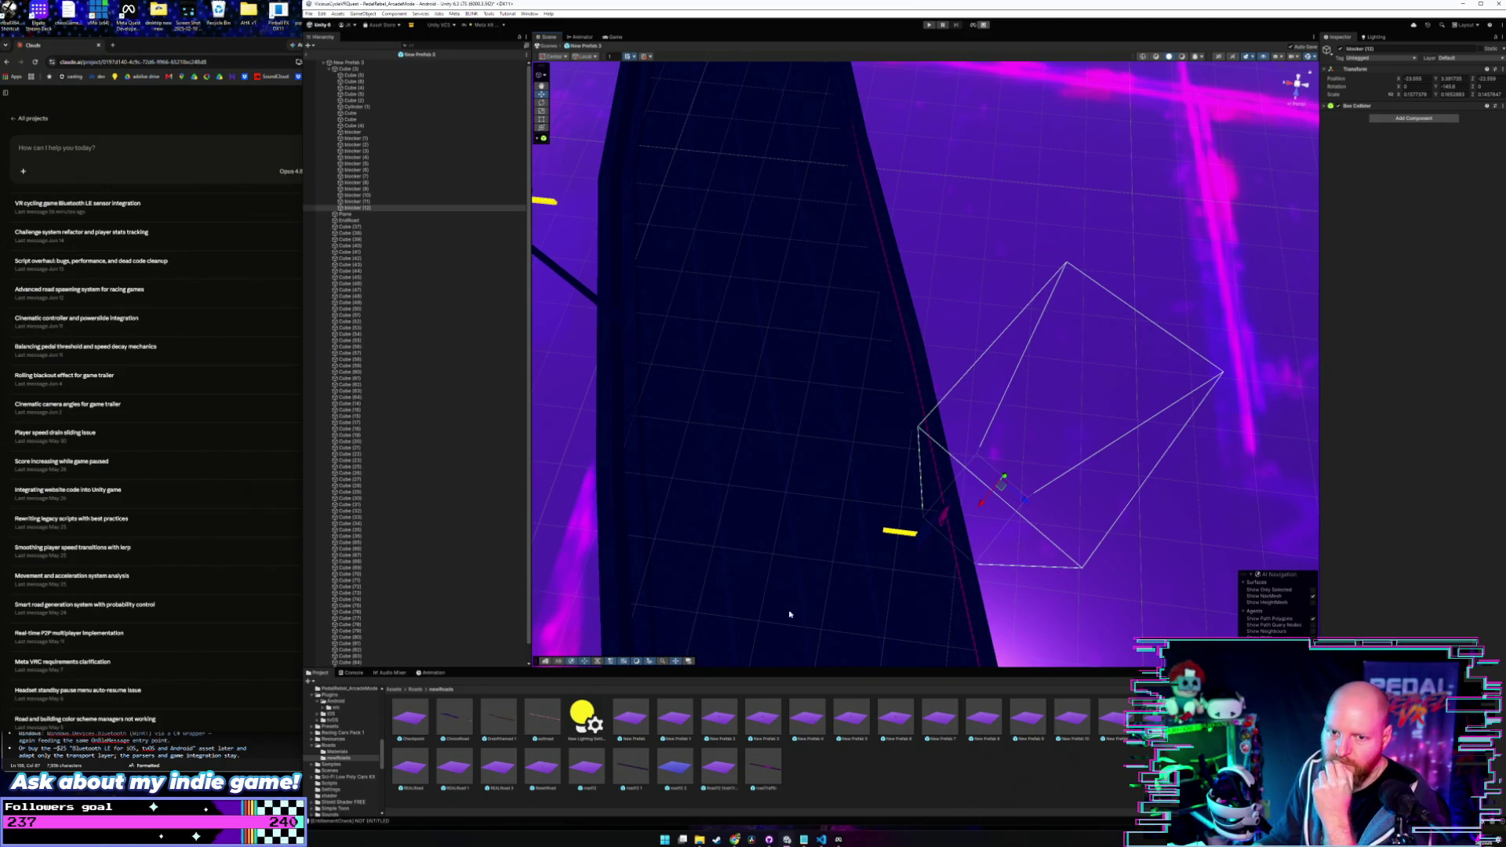
mouse_move(938, 565)
left_mouse_down()
mouse_move(916, 492)
mouse_move(875, 449)
mouse_move(924, 464)
mouse_move(860, 444)
mouse_move(861, 470)
mouse_move(697, 466)
mouse_move(693, 426)
mouse_move(546, 310)
left_mouse_up()
- Review all blocker boxes in New Prefab 3, then select blocker (11)
left_click(365, 202)
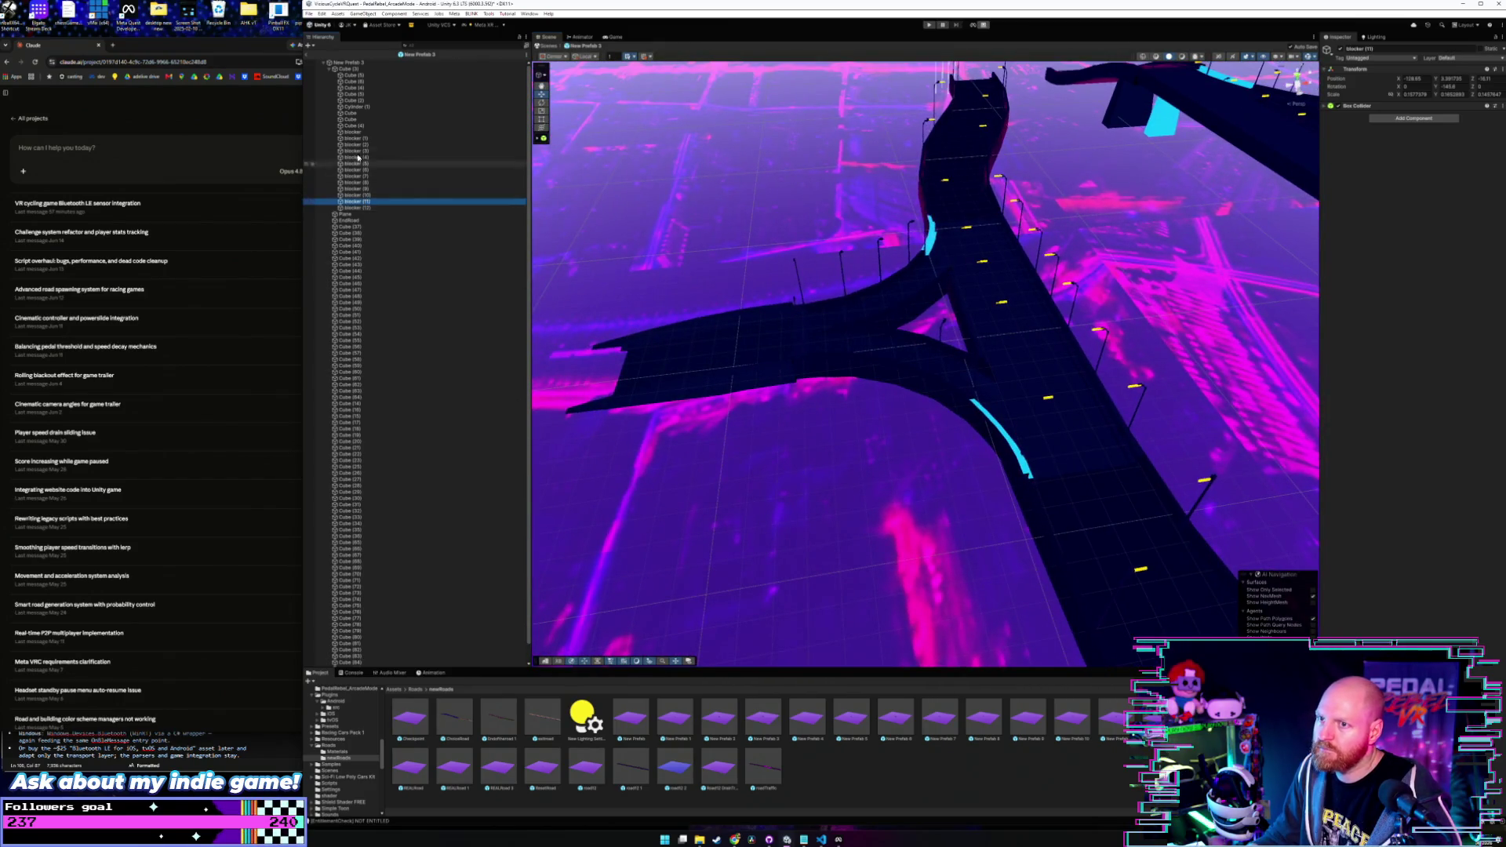
left_click(361, 63)
mouse_move(785, 330)
left_mouse_down()
mouse_move(740, 321)
mouse_move(823, 339)
mouse_move(460, 238)
left_mouse_up()
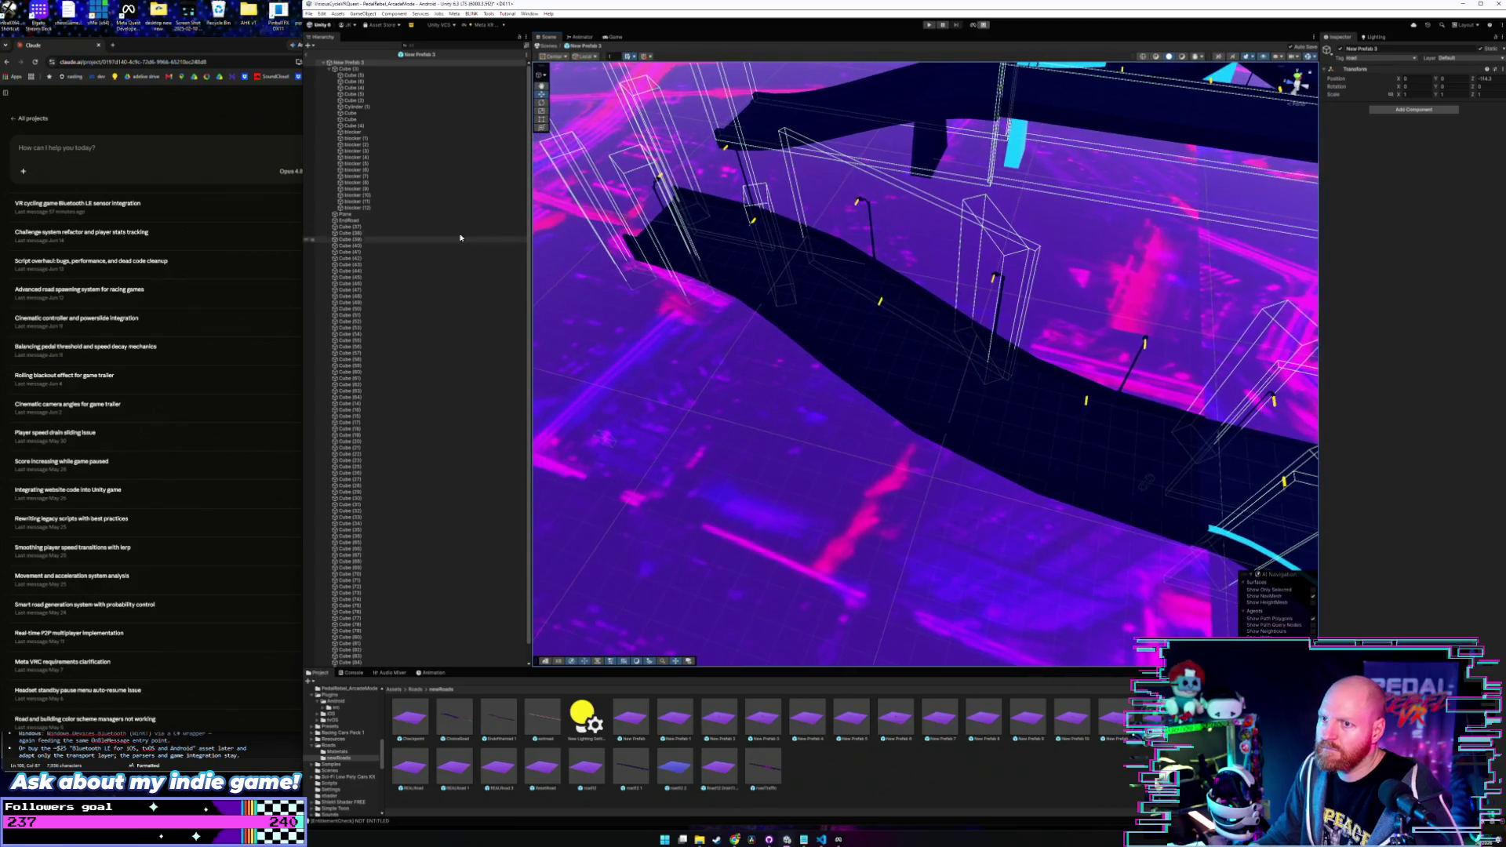
left_click(395, 207)
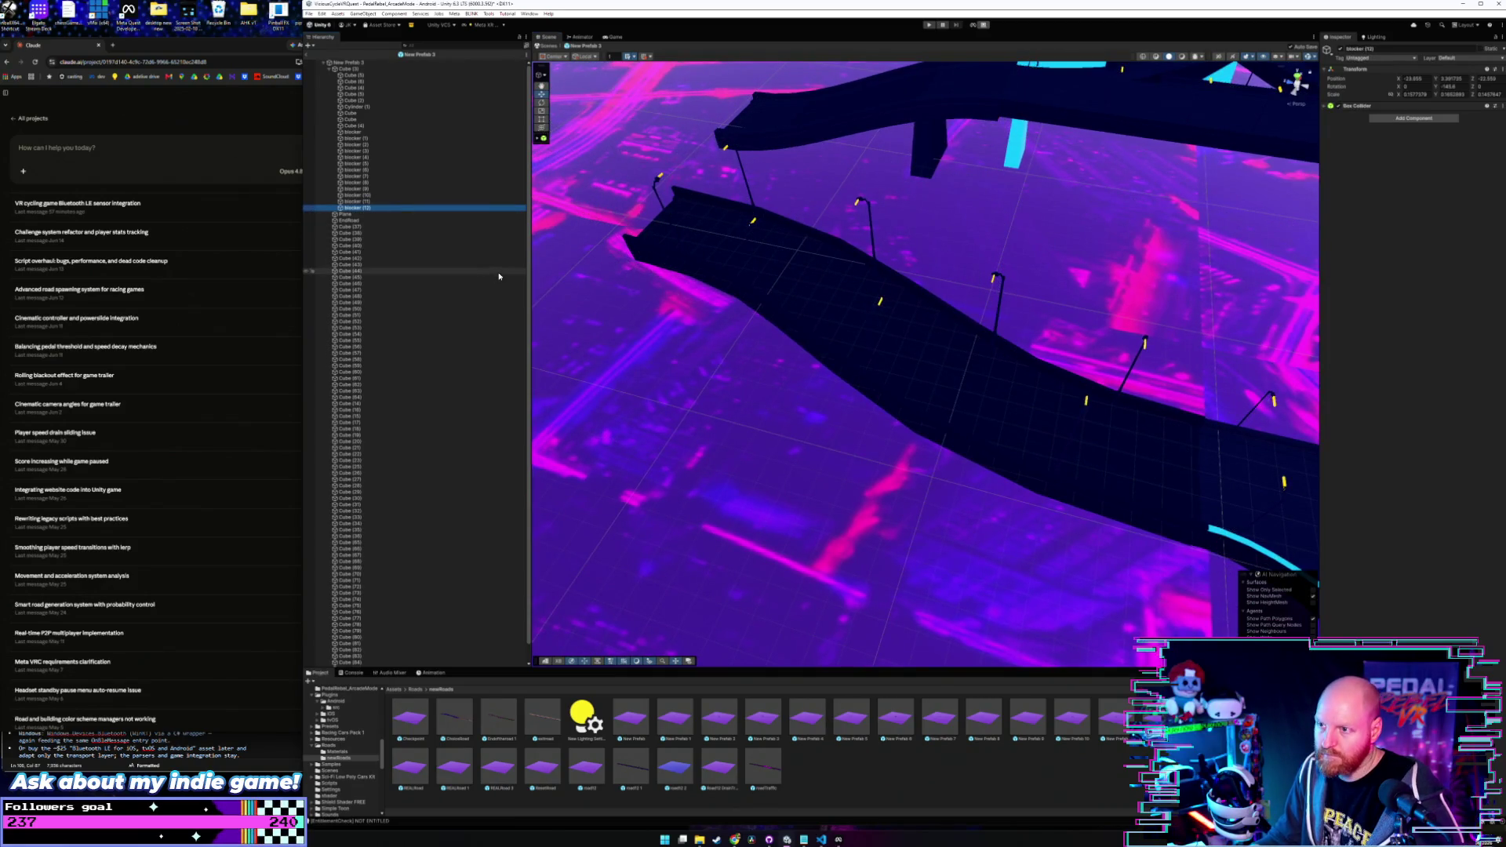
left_click(368, 202)
left_click_drag(831, 314, 784, 274)
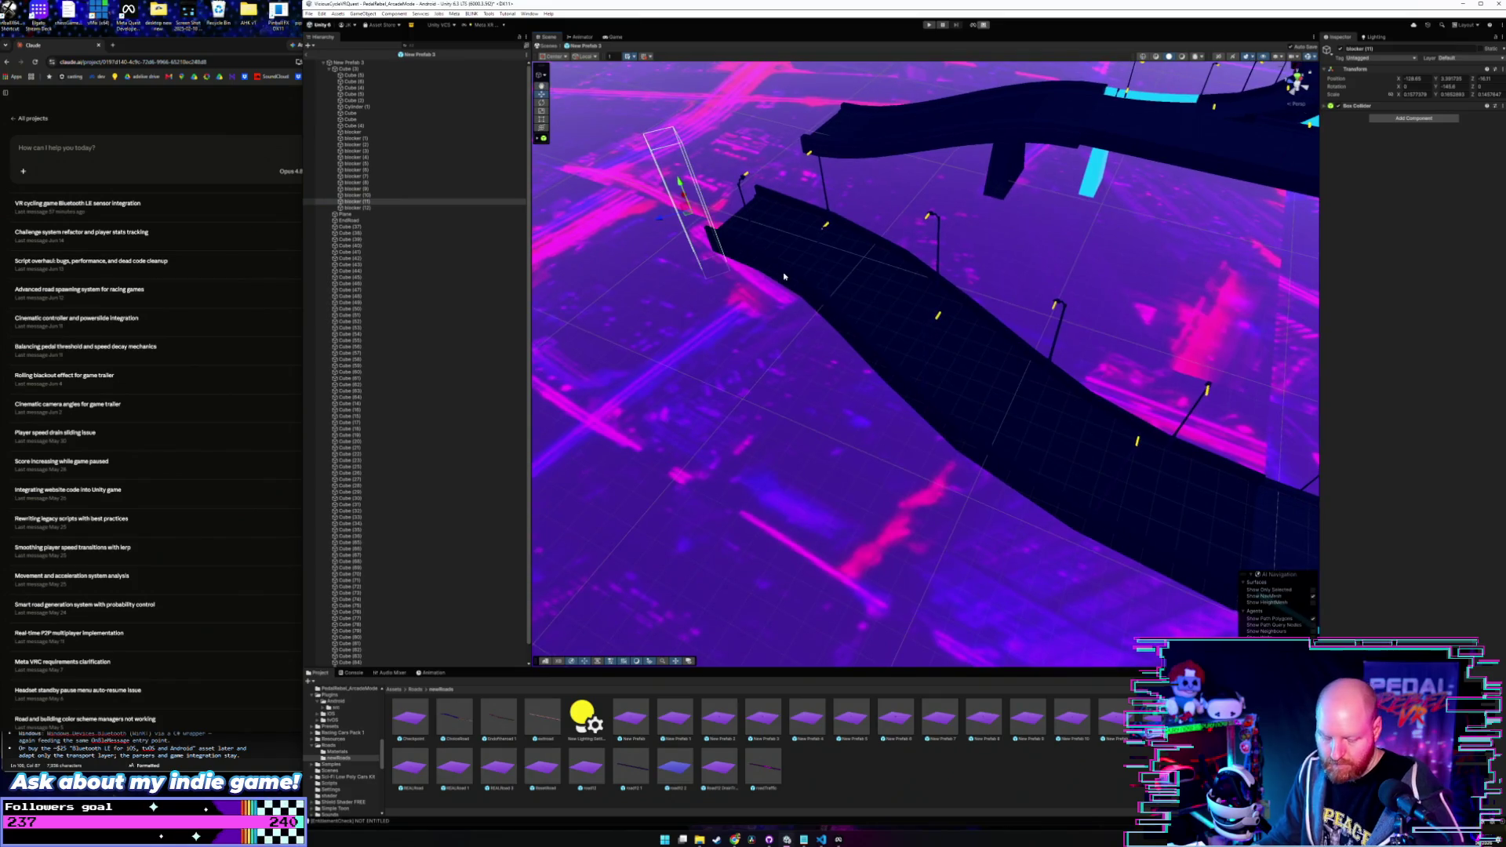
- Duplicate blocker (11) as blocker (13) and move it along the road edge
key("ctrl+d")
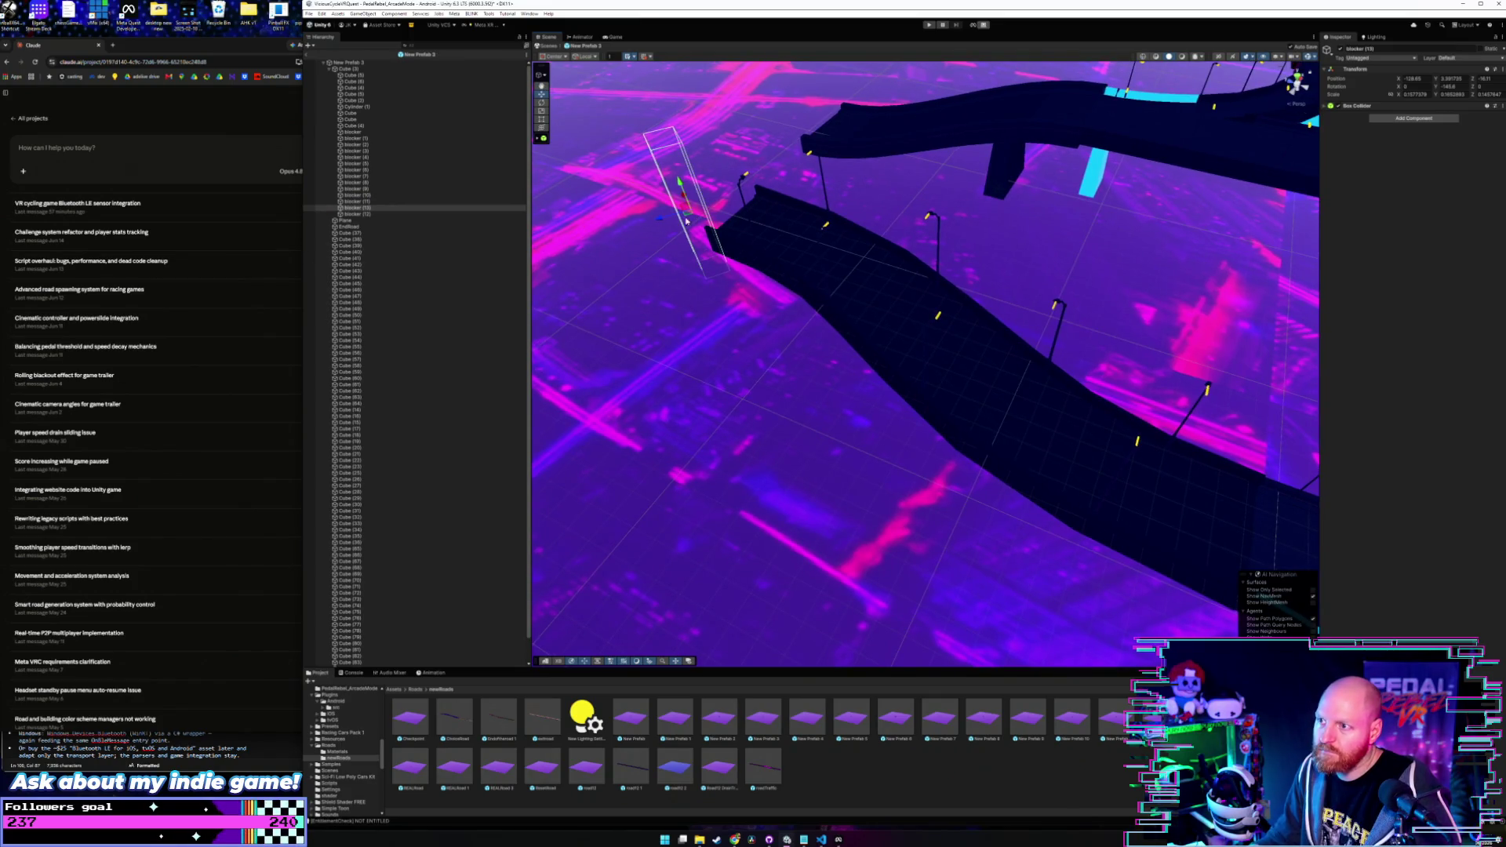
left_click_drag(687, 221, 780, 168)
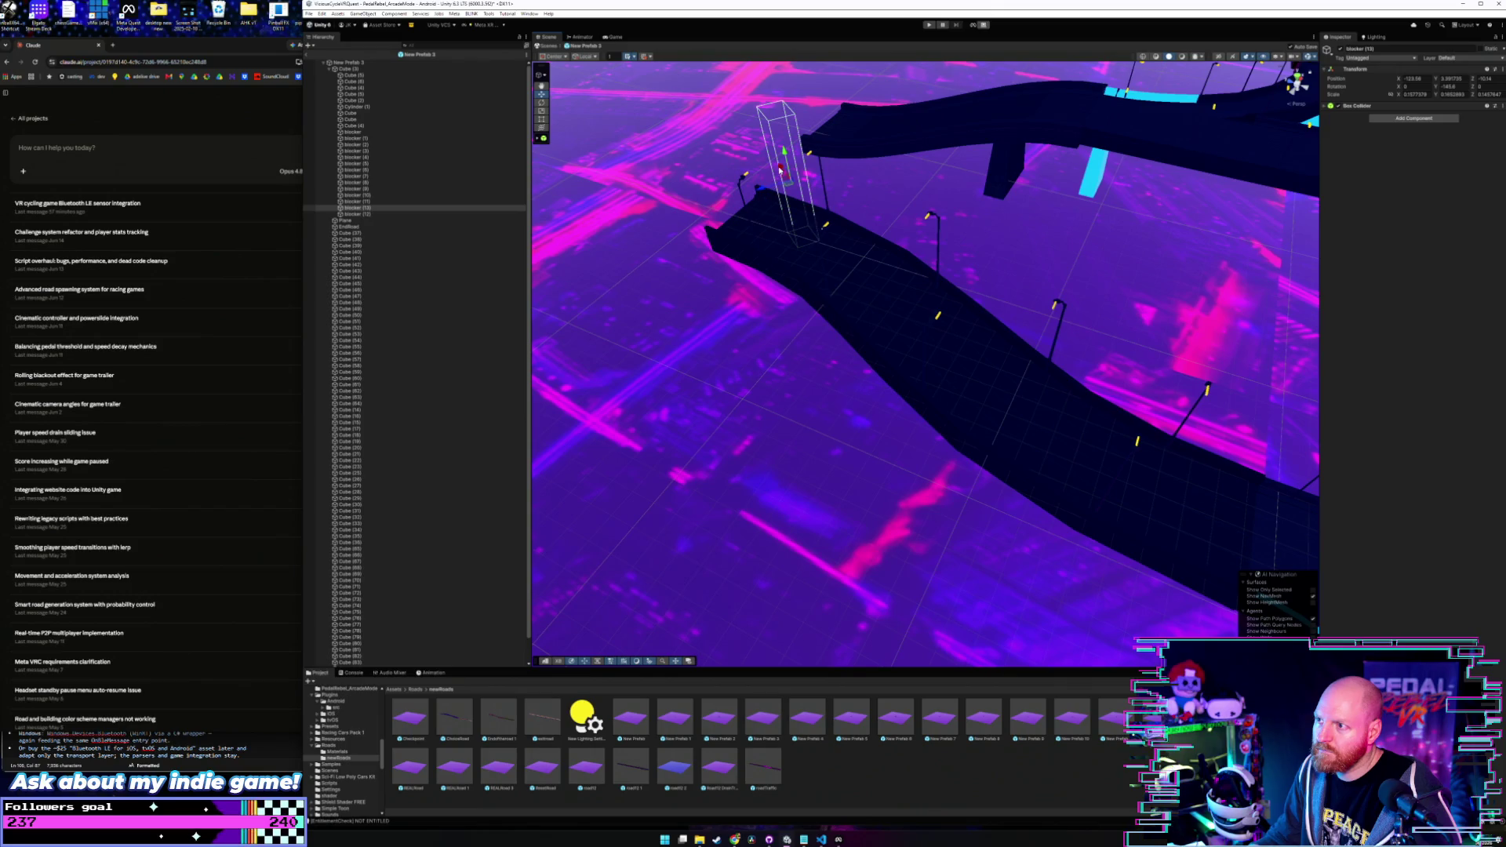
mouse_move(804, 220)
left_mouse_down()
mouse_move(922, 329)
mouse_move(1065, 386)
mouse_move(1069, 431)
mouse_move(1051, 439)
left_mouse_up()
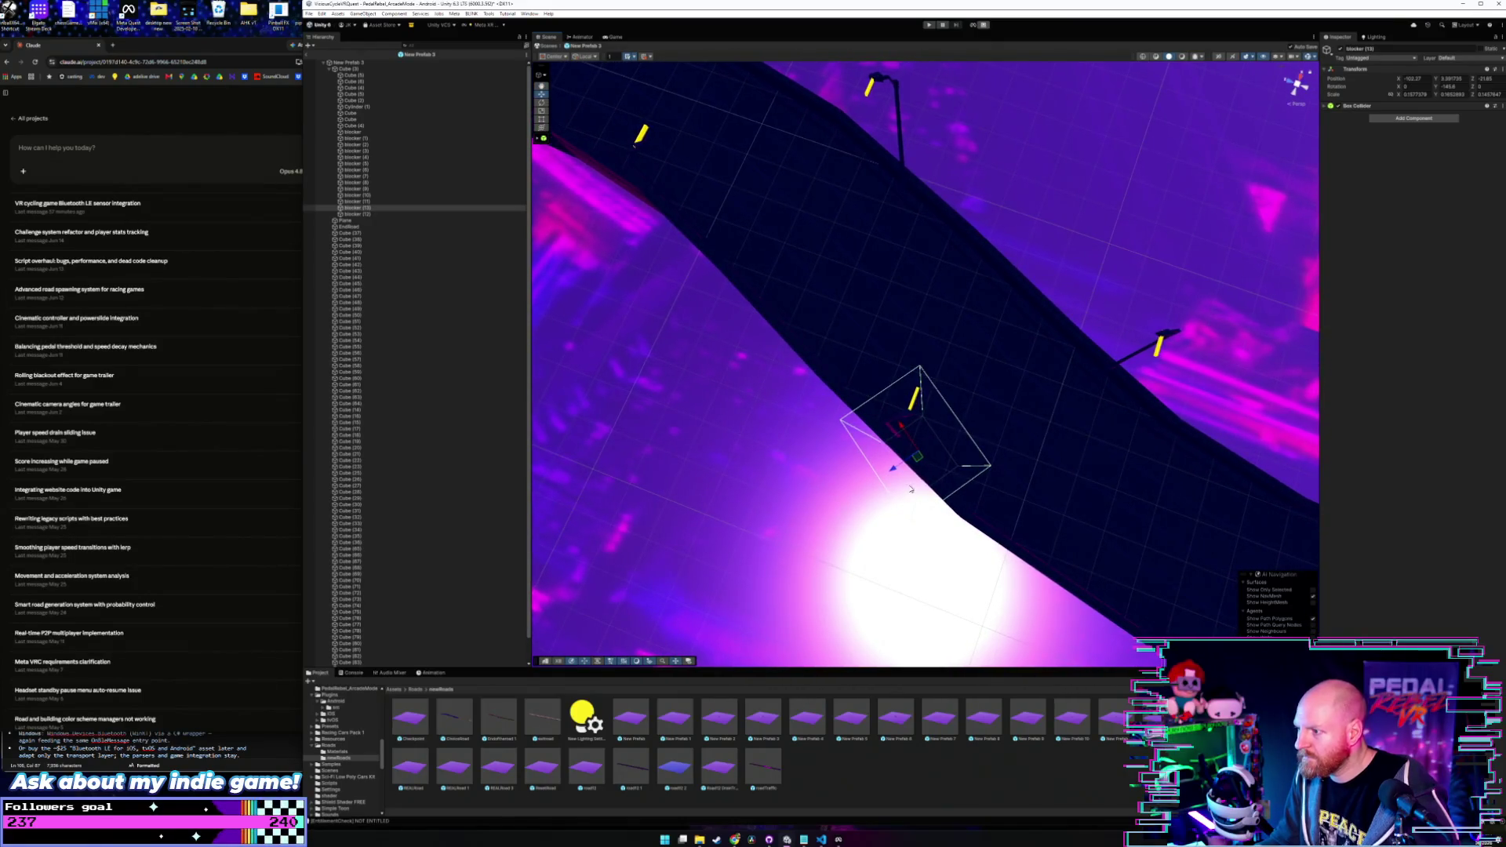
left_click_drag(875, 480, 866, 434)
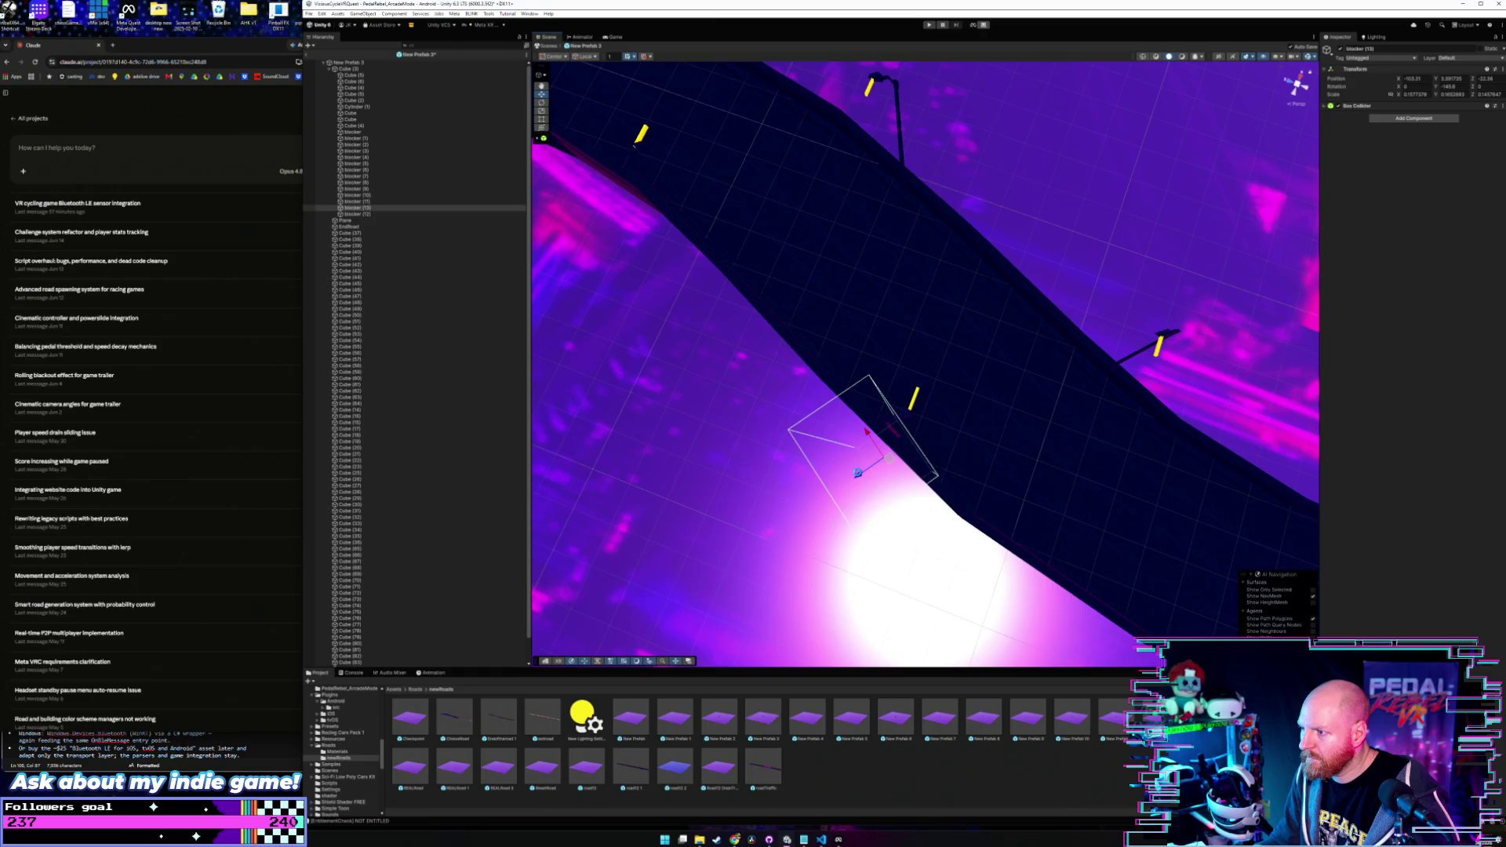
mouse_move(857, 476)
left_mouse_down()
mouse_move(1018, 442)
mouse_move(1015, 403)
mouse_move(1086, 380)
mouse_move(1275, 359)
mouse_move(1029, 212)
mouse_move(1020, 346)
mouse_move(1294, 408)
mouse_move(1316, 446)
mouse_move(1249, 449)
left_mouse_up()
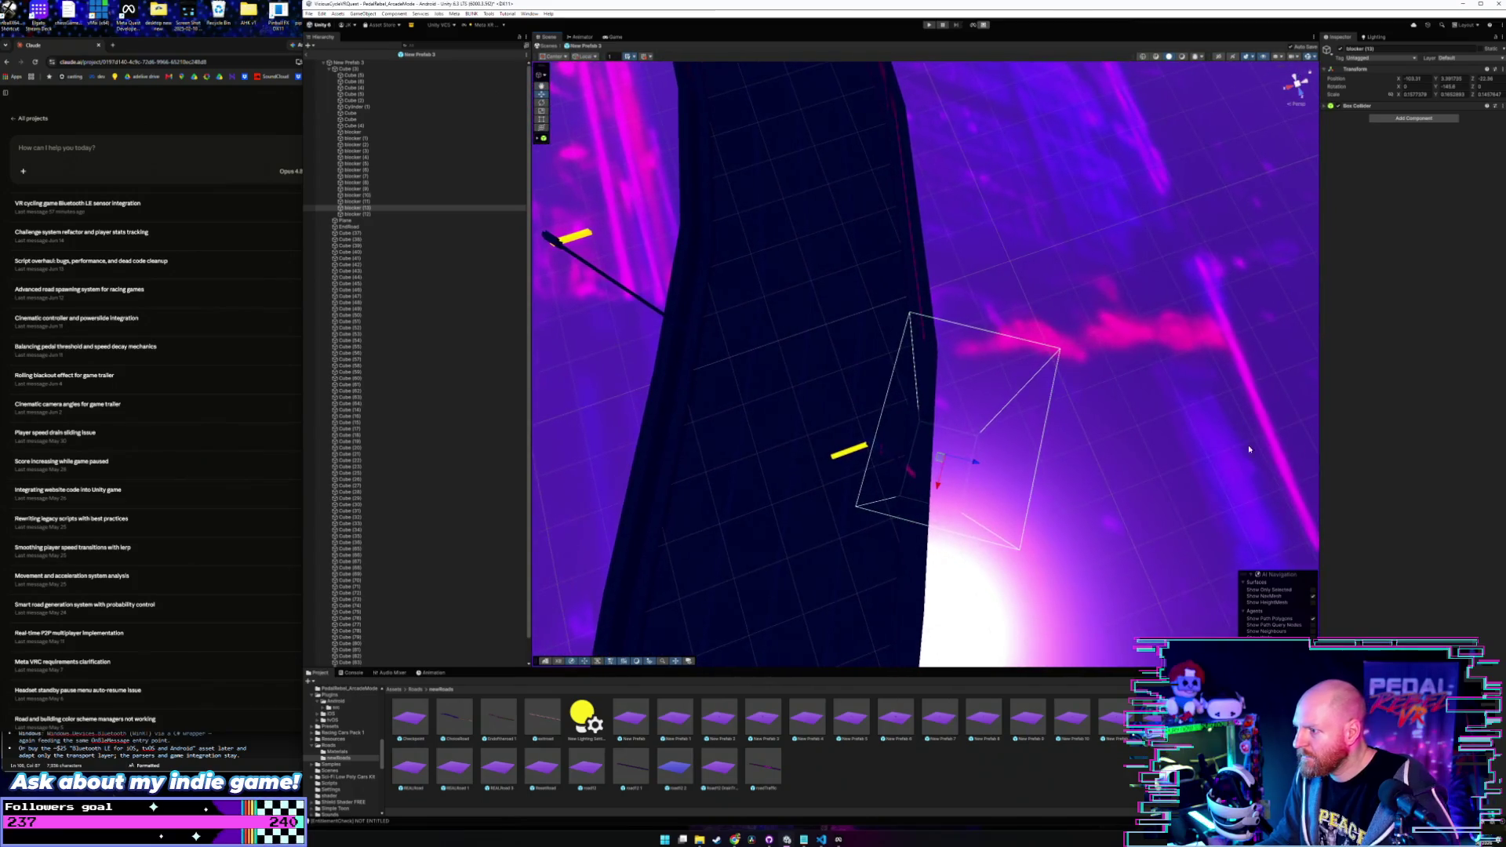
mouse_move(939, 490)
left_mouse_down()
mouse_move(978, 468)
mouse_move(968, 403)
mouse_move(973, 435)
left_mouse_up()
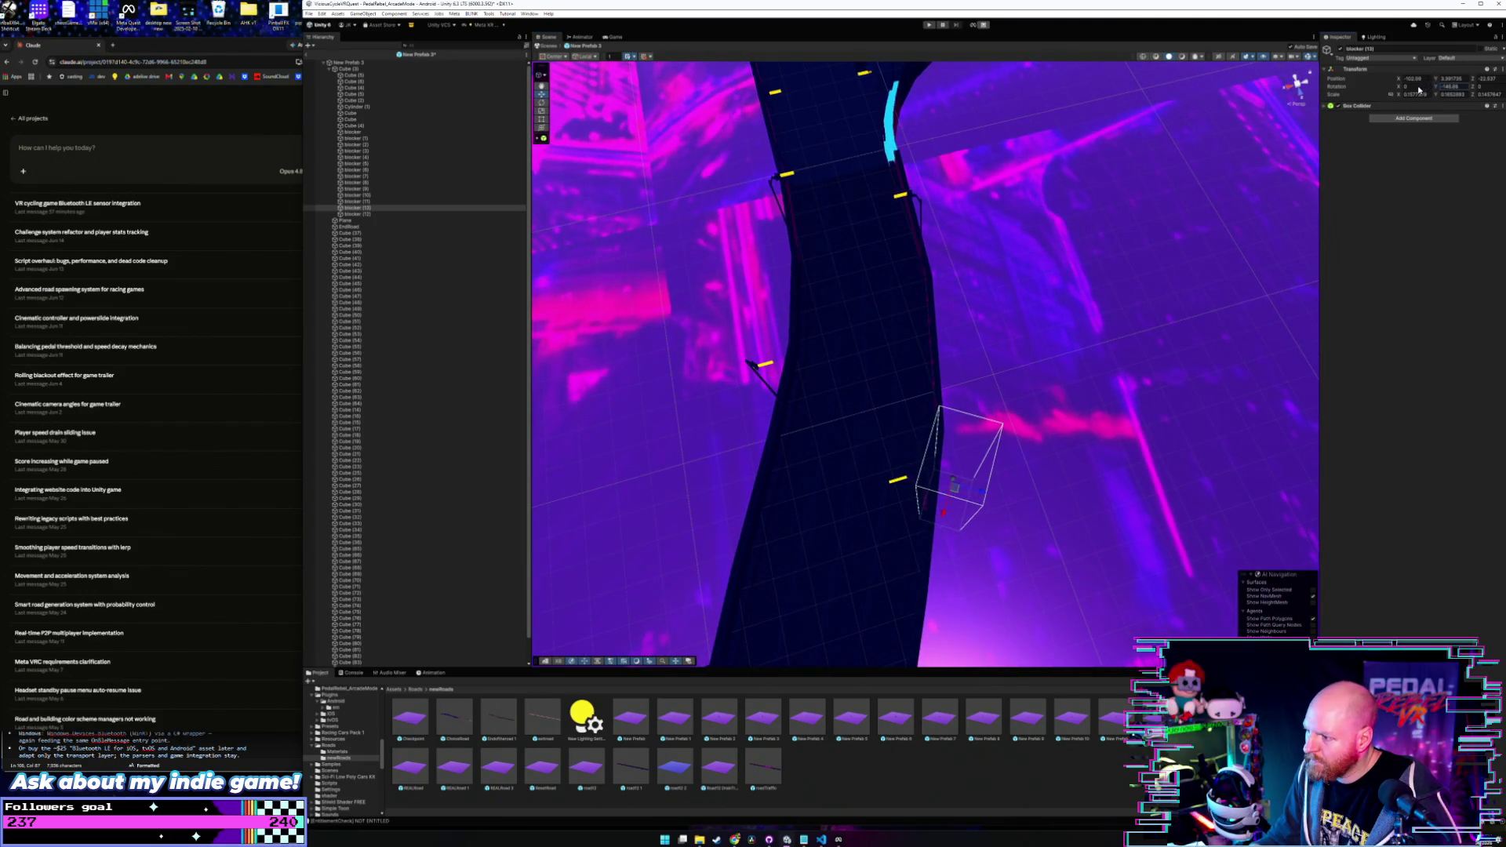
- Rotate blocker (13) about its vertical axis to line up with the road and settle it
left_click_drag(1418, 90, 1408, 92)
left_click_drag(160, 73, 302, 54)
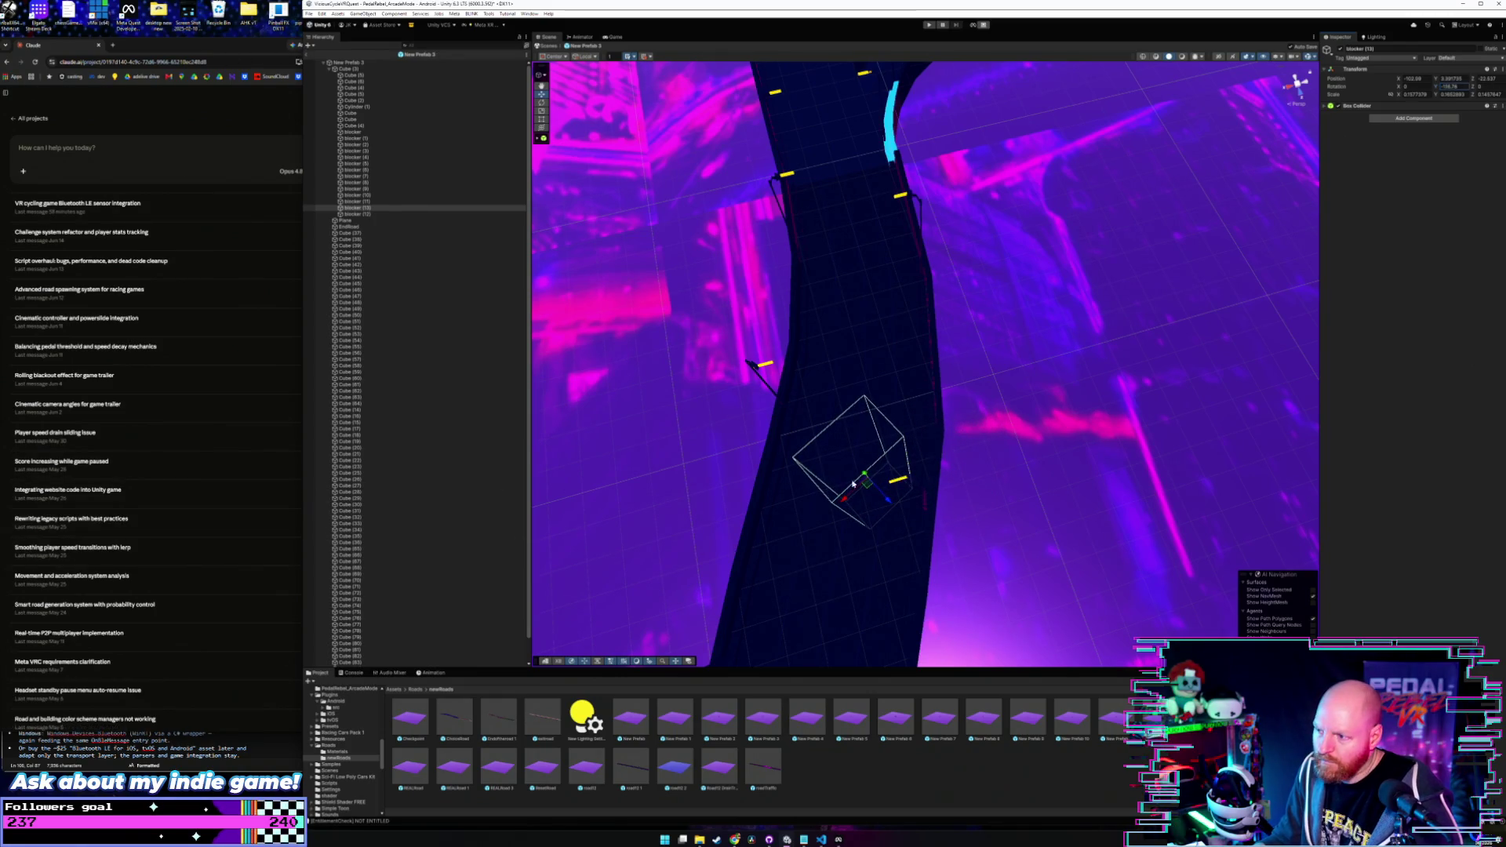
left_click_drag(891, 504, 965, 539)
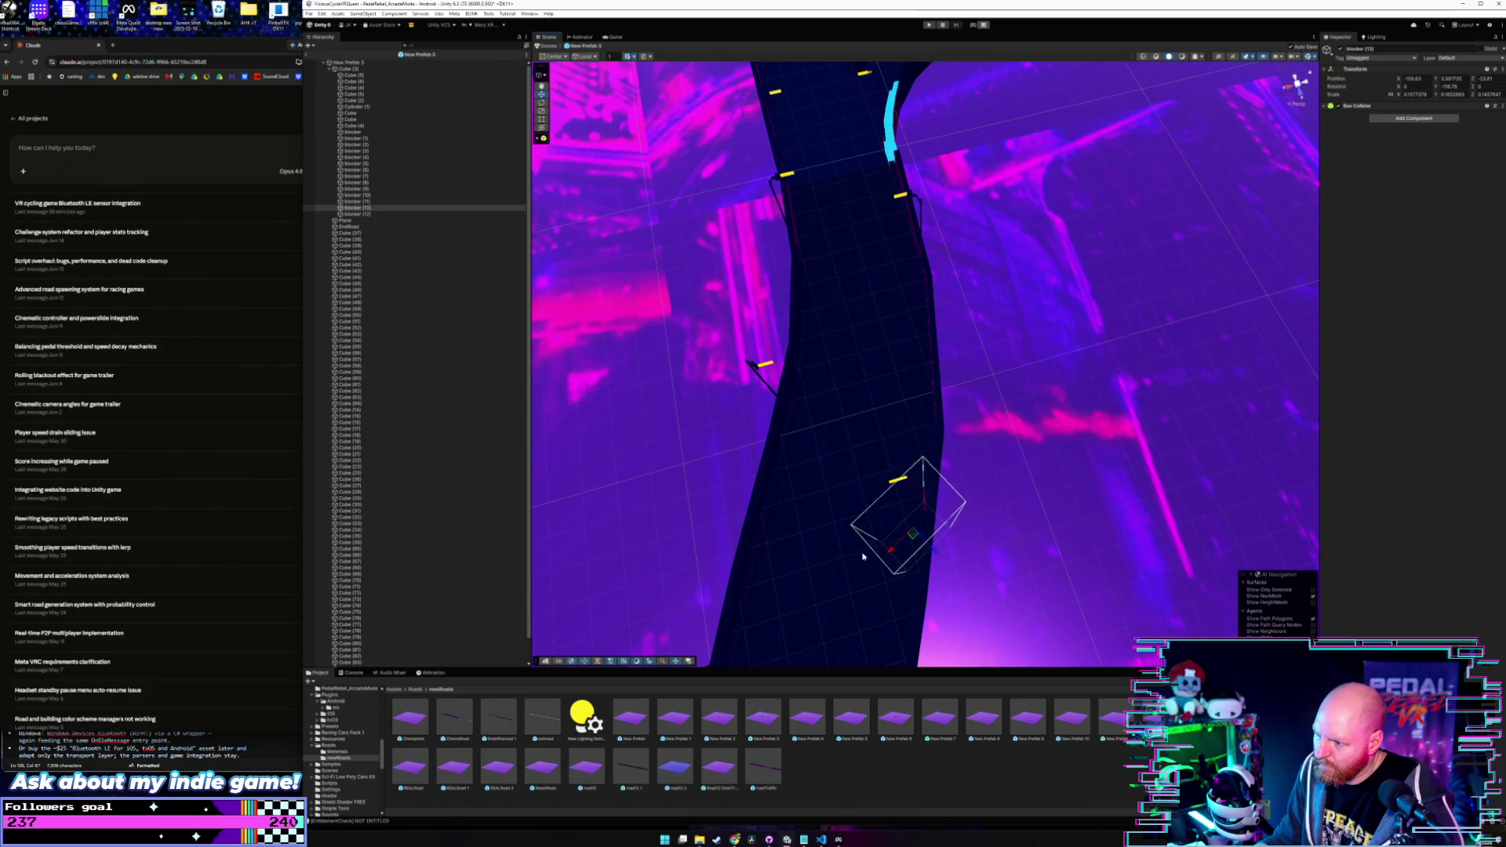
mouse_move(863, 558)
left_mouse_down()
mouse_move(906, 541)
mouse_move(930, 510)
mouse_move(892, 468)
mouse_move(899, 561)
mouse_move(900, 525)
mouse_move(653, 335)
left_mouse_up()
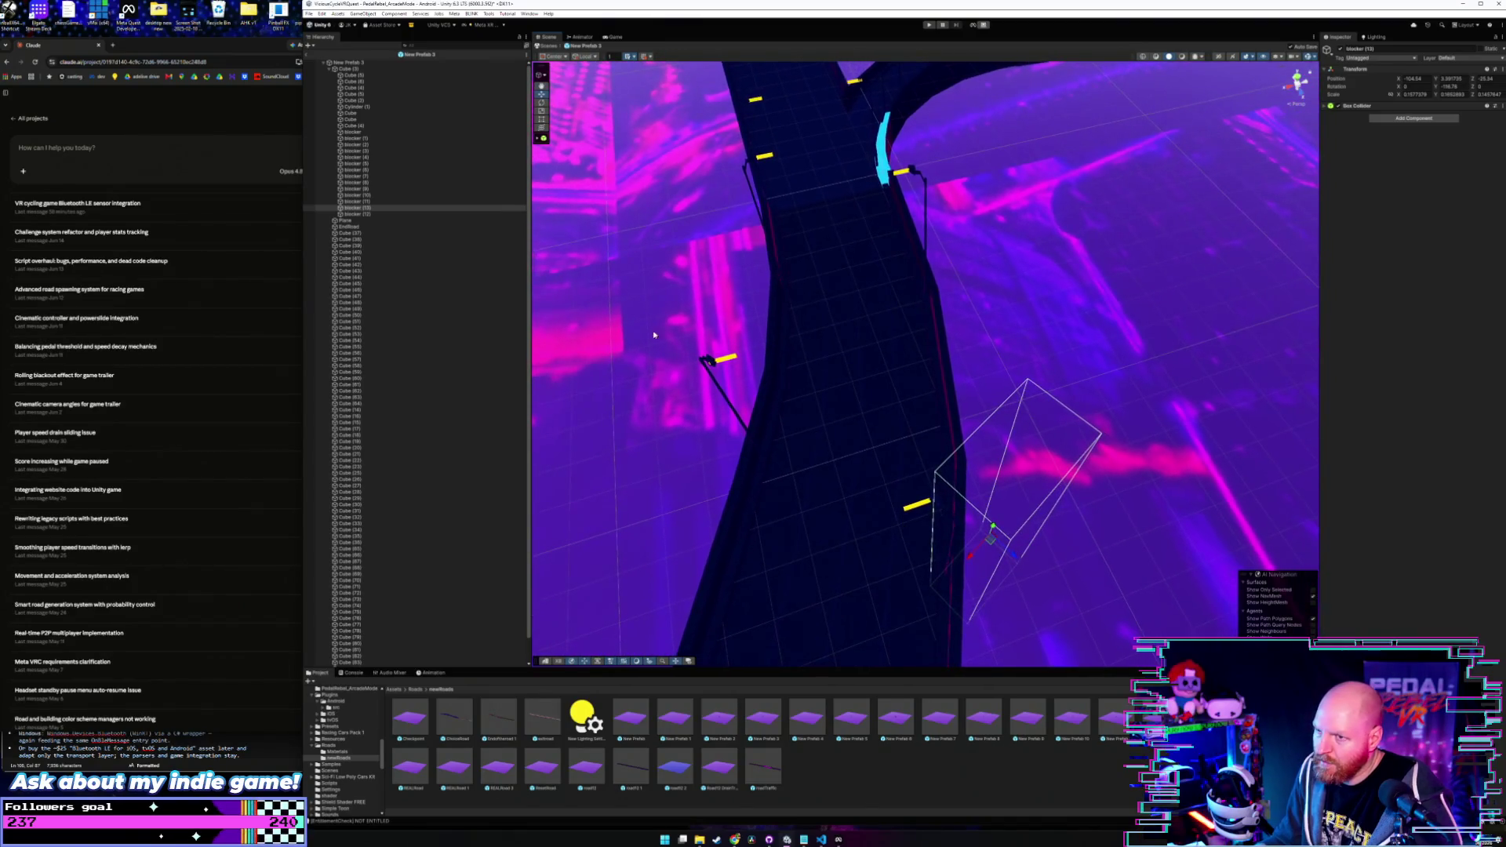
- Duplicate blocker (13) into blocker (14) and place it at the road's left edge
key("ctrl+d")
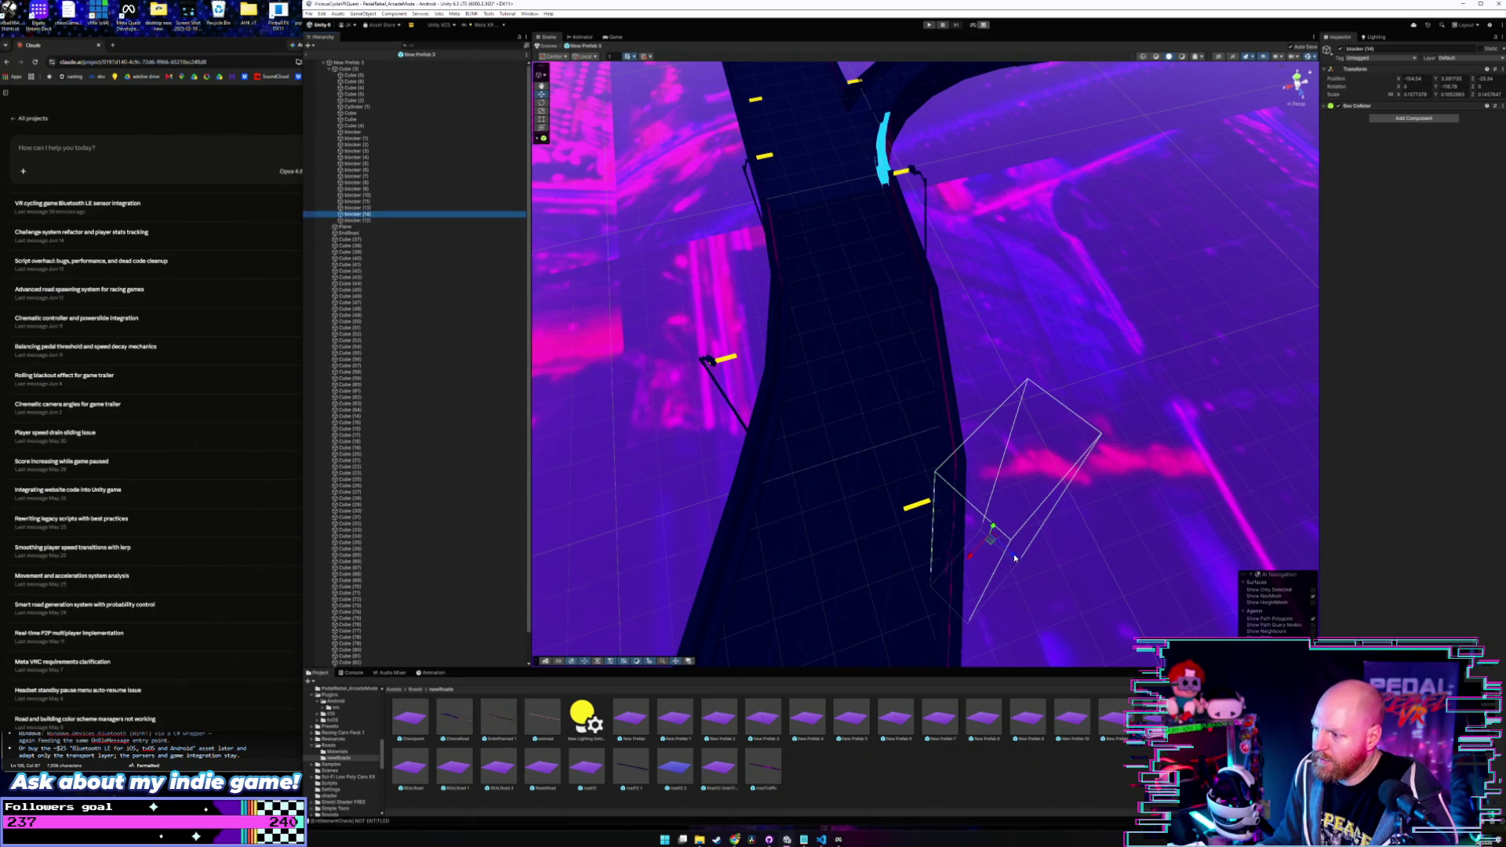
left_click_drag(1015, 559, 732, 484)
mouse_move(794, 396)
left_mouse_down()
mouse_move(729, 454)
mouse_move(858, 414)
mouse_move(839, 412)
mouse_move(868, 448)
mouse_move(800, 431)
mouse_move(821, 441)
mouse_move(818, 464)
mouse_move(774, 458)
left_mouse_up()
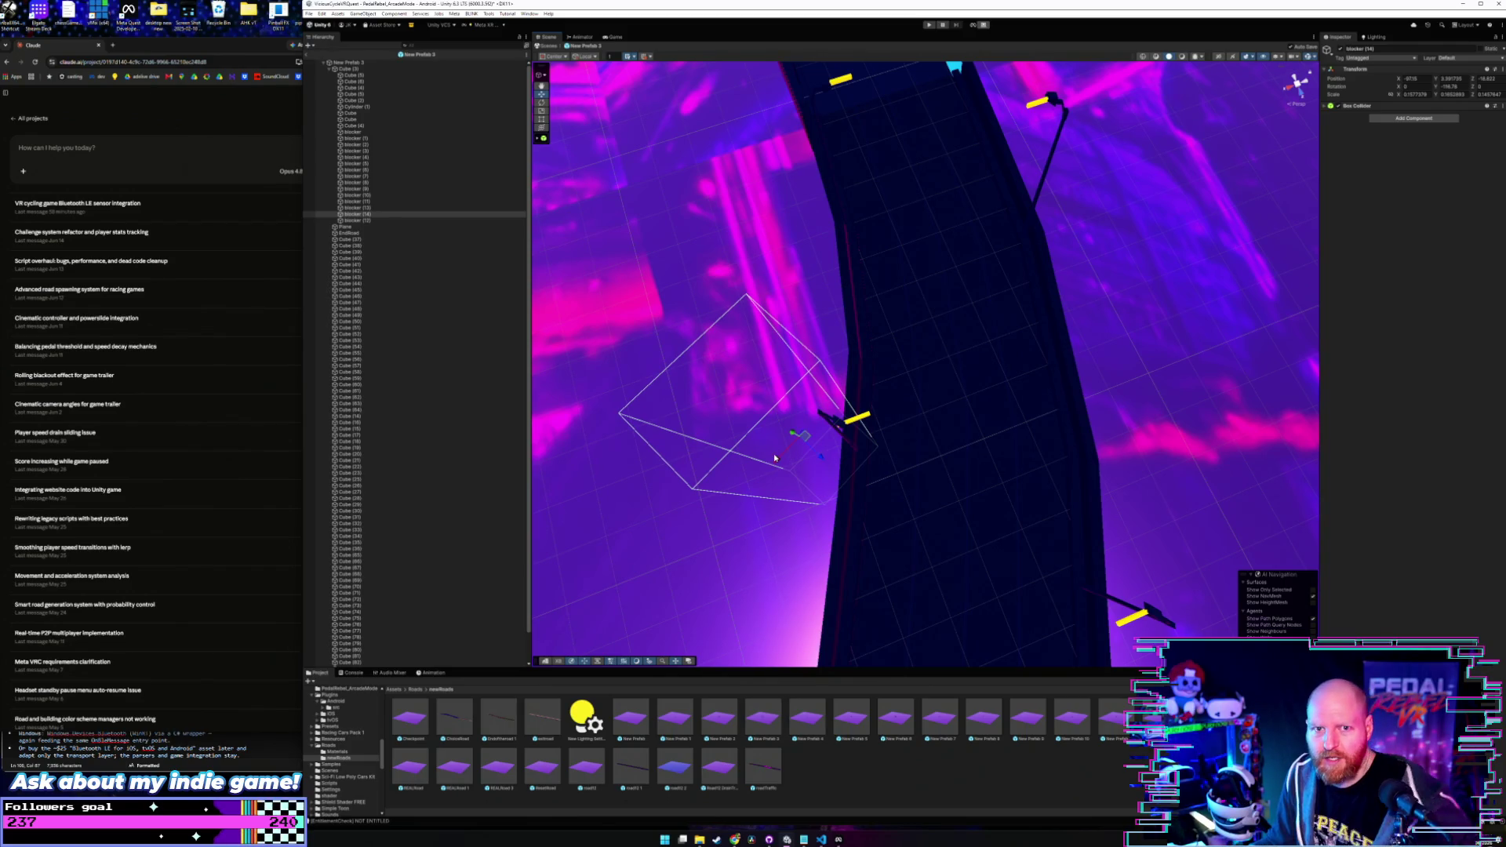
mouse_move(982, 470)
left_mouse_down()
mouse_move(1032, 407)
mouse_move(1070, 397)
mouse_move(938, 396)
left_mouse_up()
left_click(938, 399)
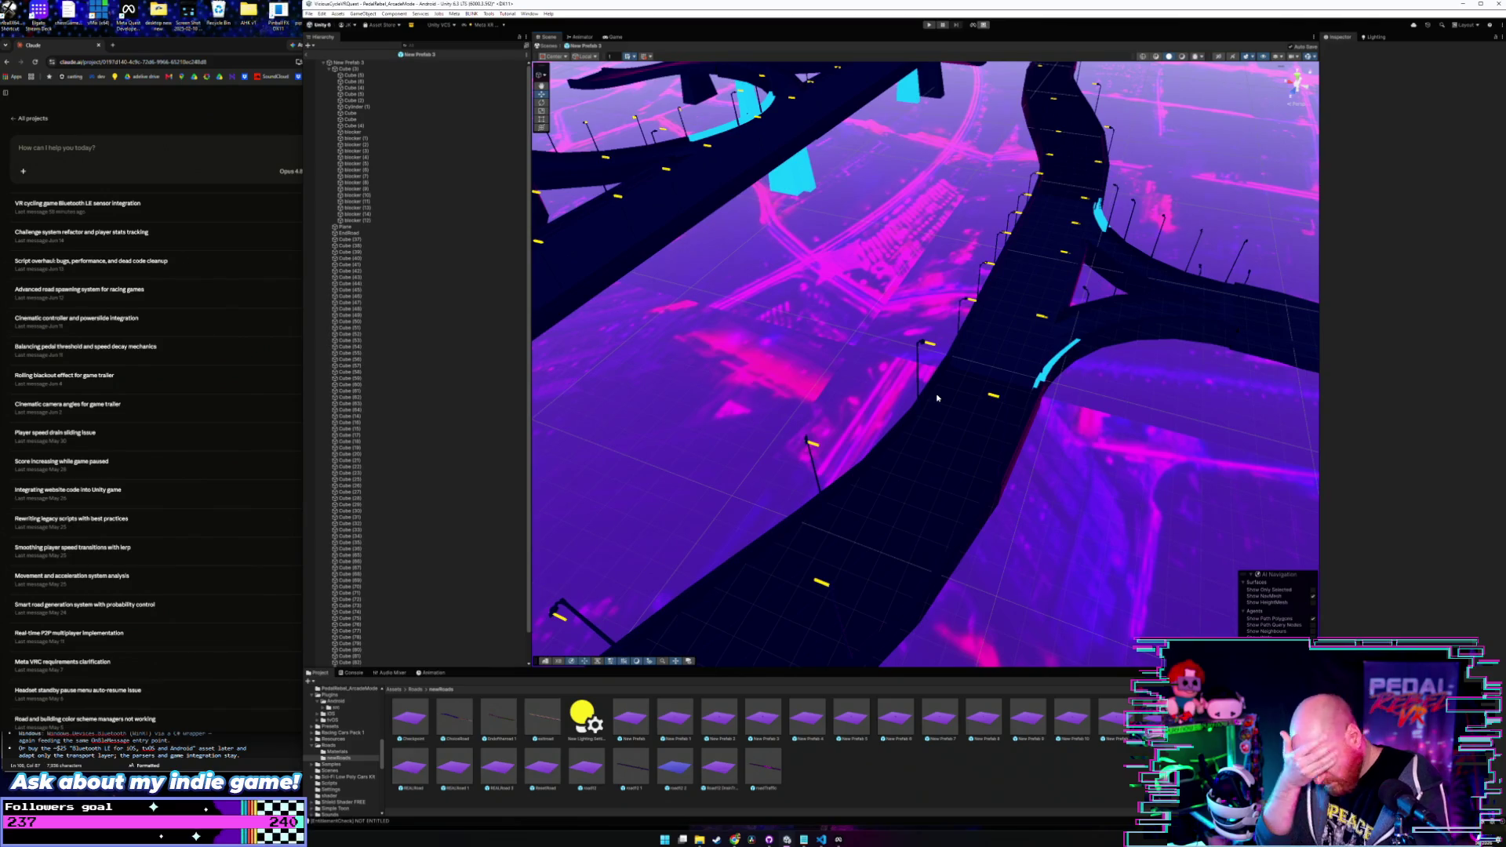
mouse_move(857, 330)
left_mouse_down()
mouse_move(942, 410)
mouse_move(1021, 418)
mouse_move(1017, 366)
mouse_move(1015, 400)
left_mouse_up()
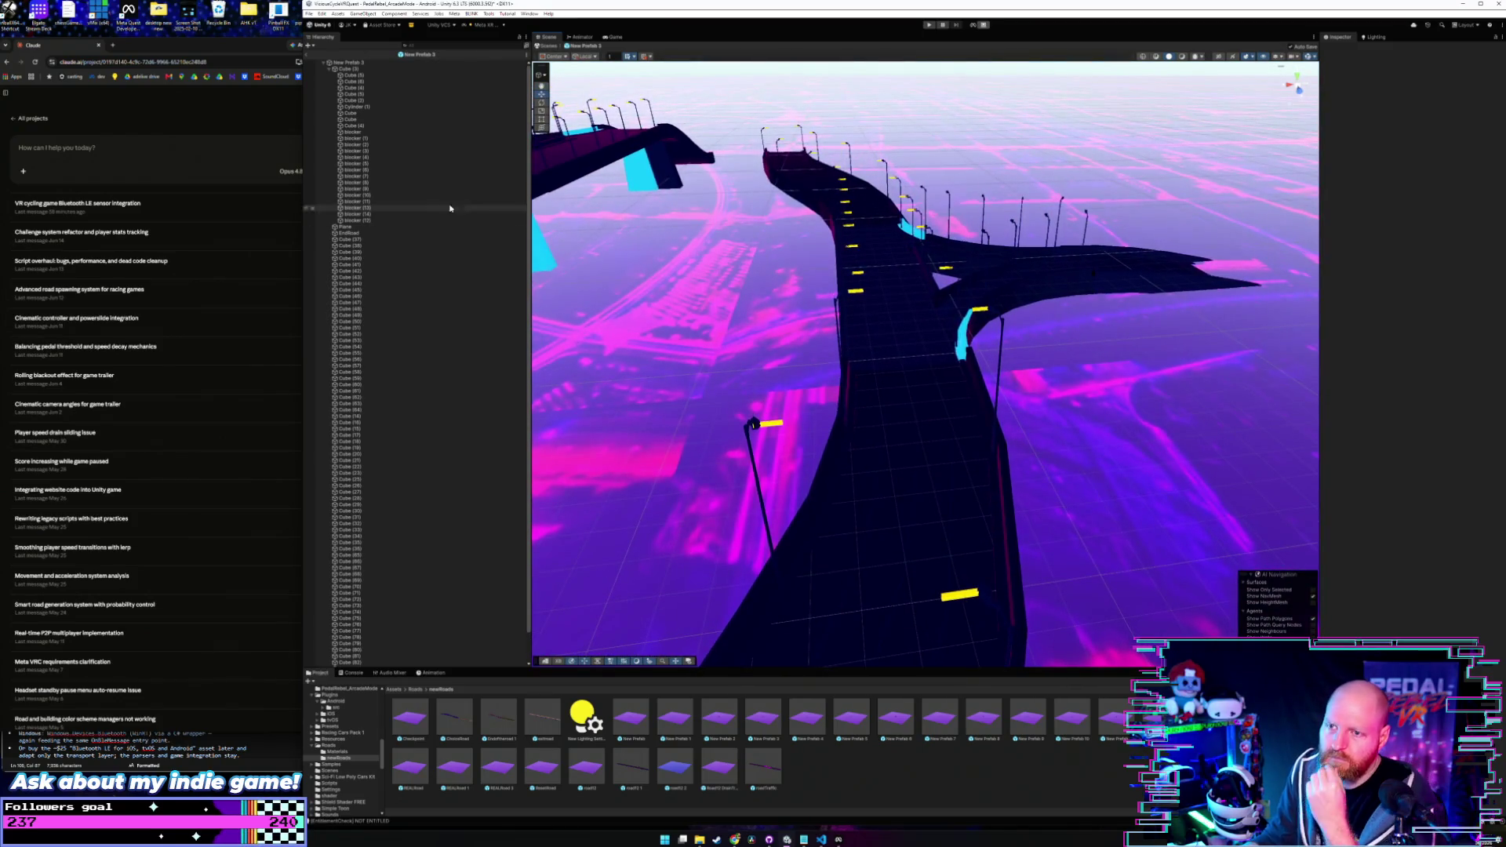
- Check the gaps between blockers and move blocker (14) to the upper-right roadside
left_click(377, 221)
left_click(369, 215)
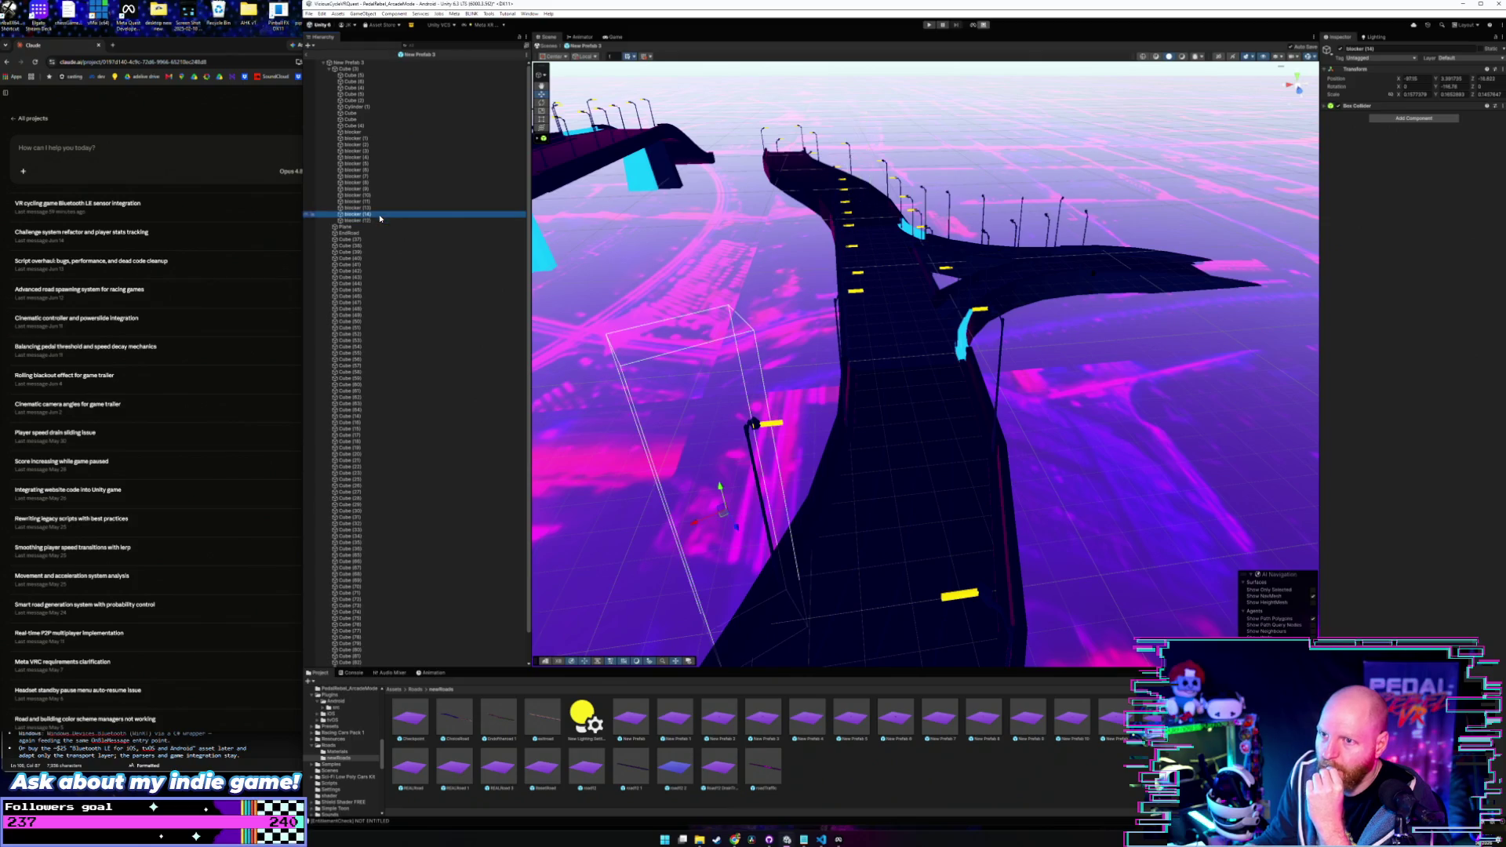
left_click_drag(844, 530, 850, 517)
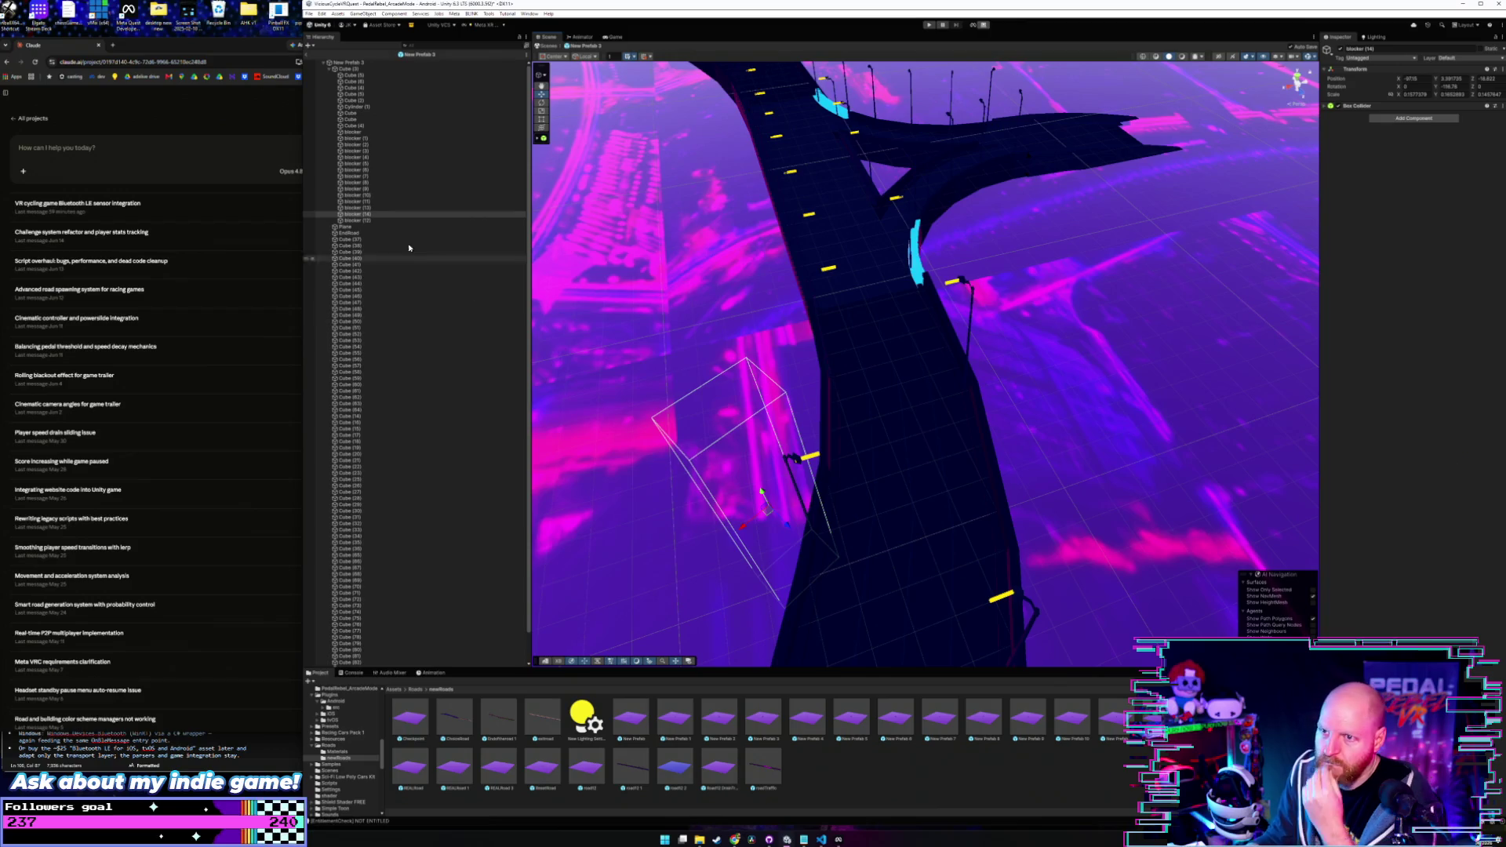
left_click(353, 63)
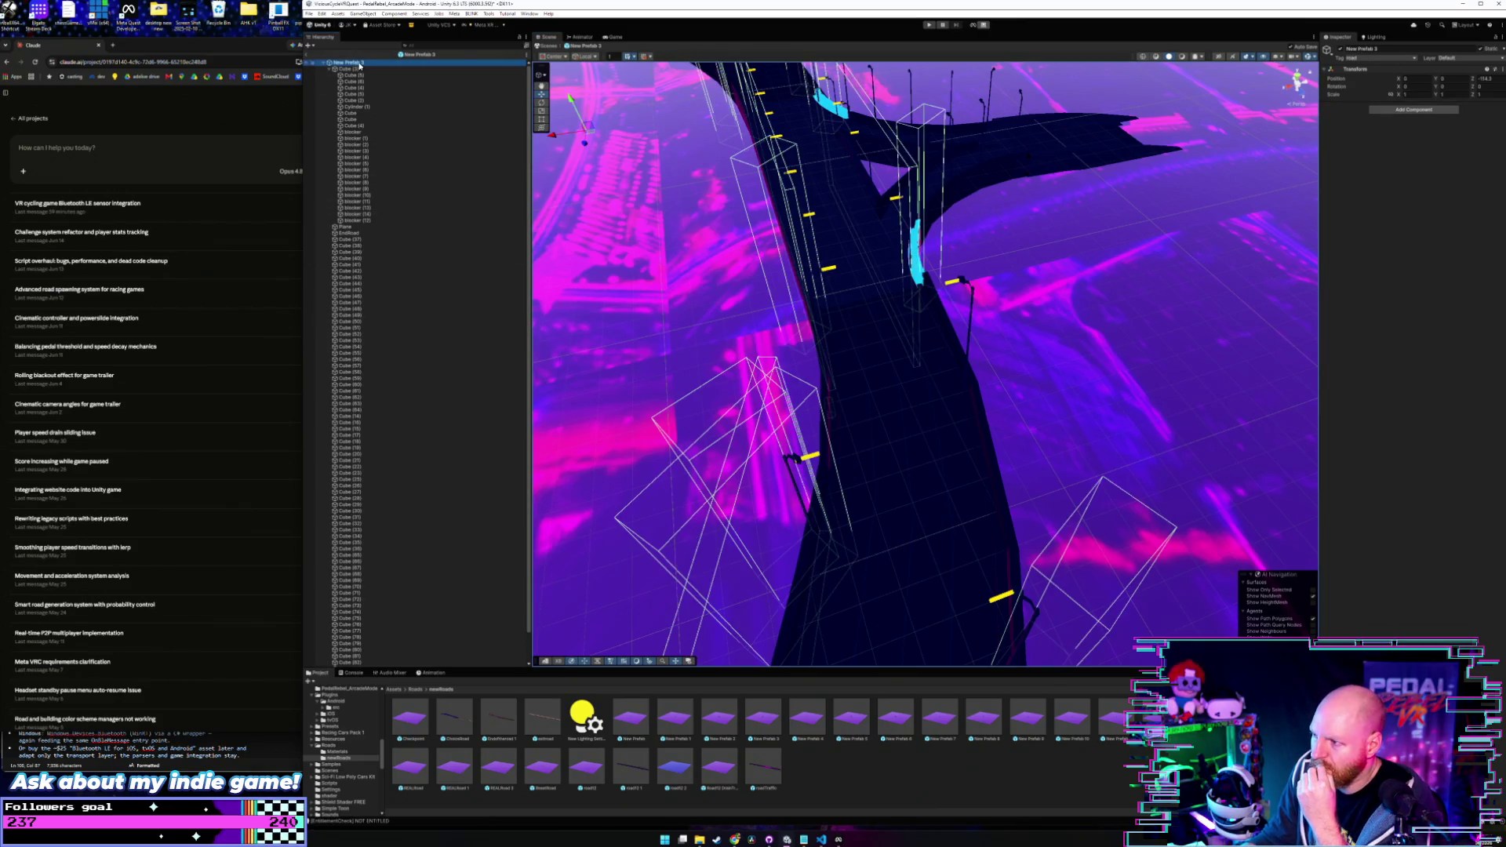
left_click_drag(767, 461, 768, 498)
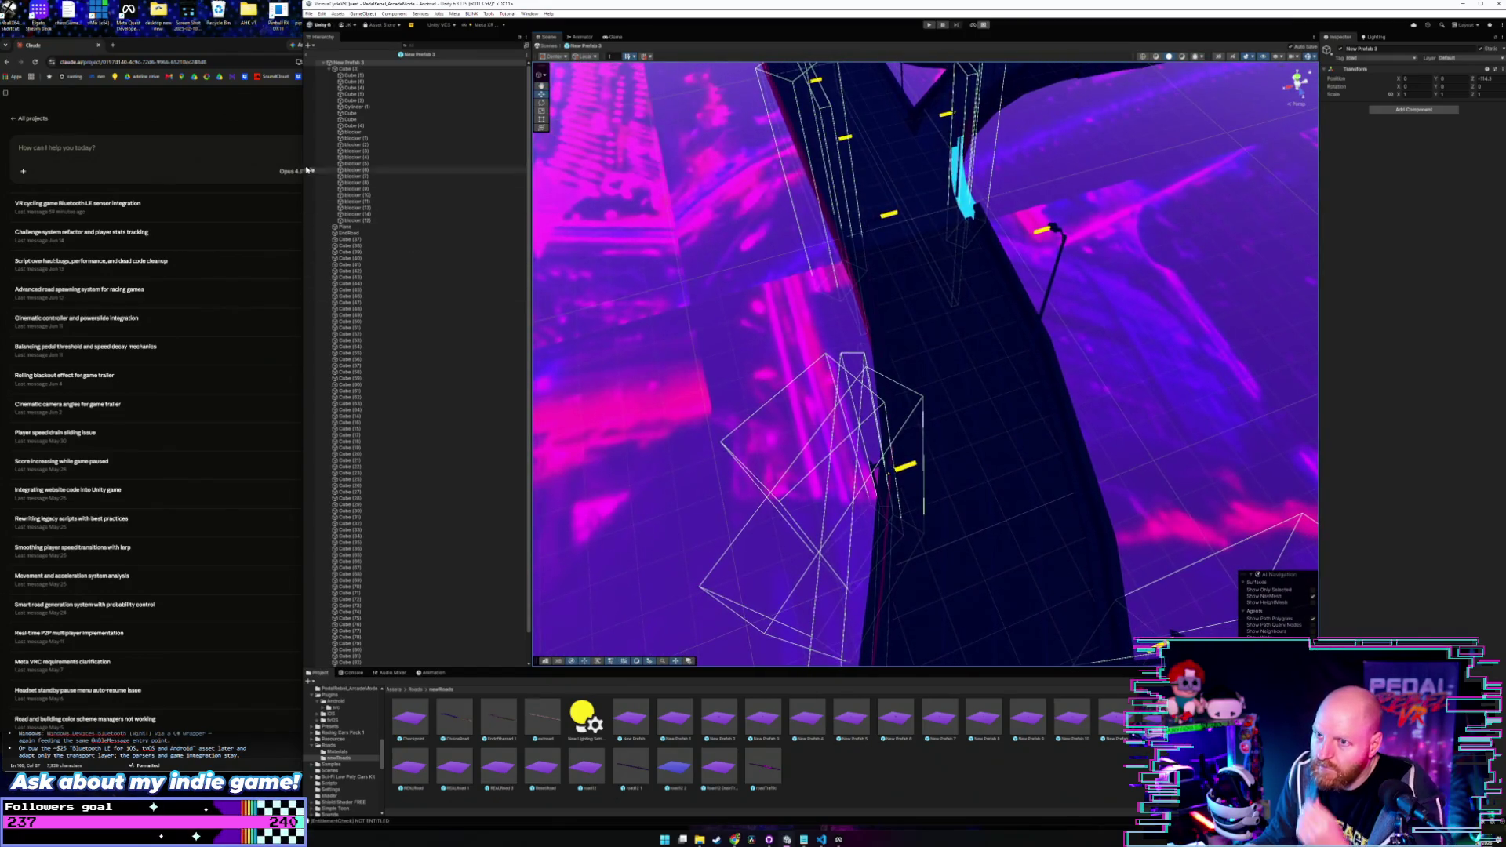
left_click(372, 213)
left_click_drag(817, 531, 1139, 340)
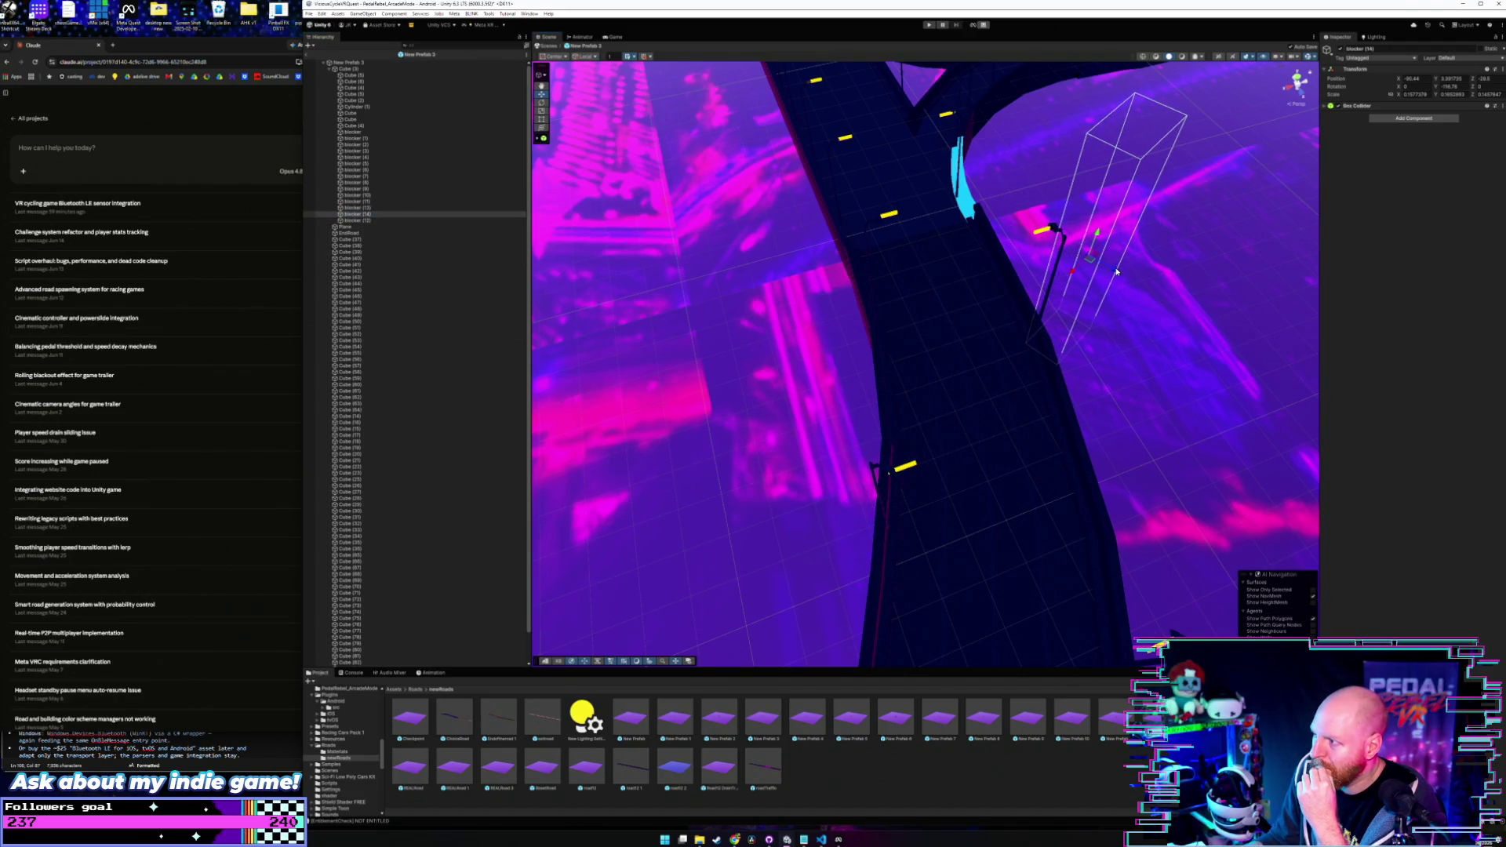
left_click_drag(1117, 271, 1099, 260)
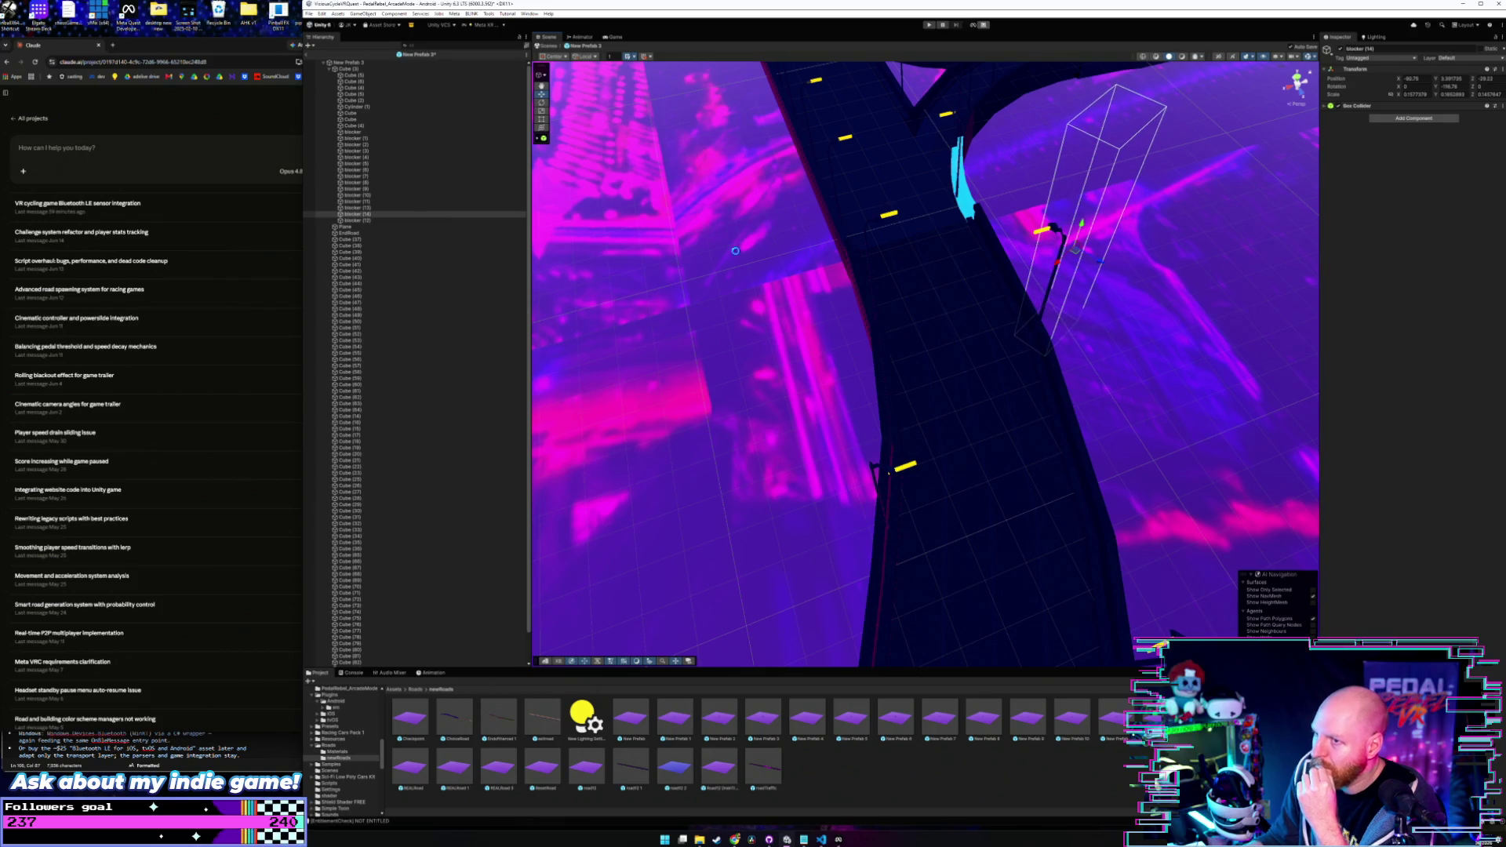
- Push blocker (14) down and left so it sits against the road
left_click(339, 62)
mouse_move(1012, 329)
left_mouse_down()
mouse_move(1070, 323)
mouse_move(1014, 289)
mouse_move(1009, 331)
mouse_move(913, 448)
left_mouse_up()
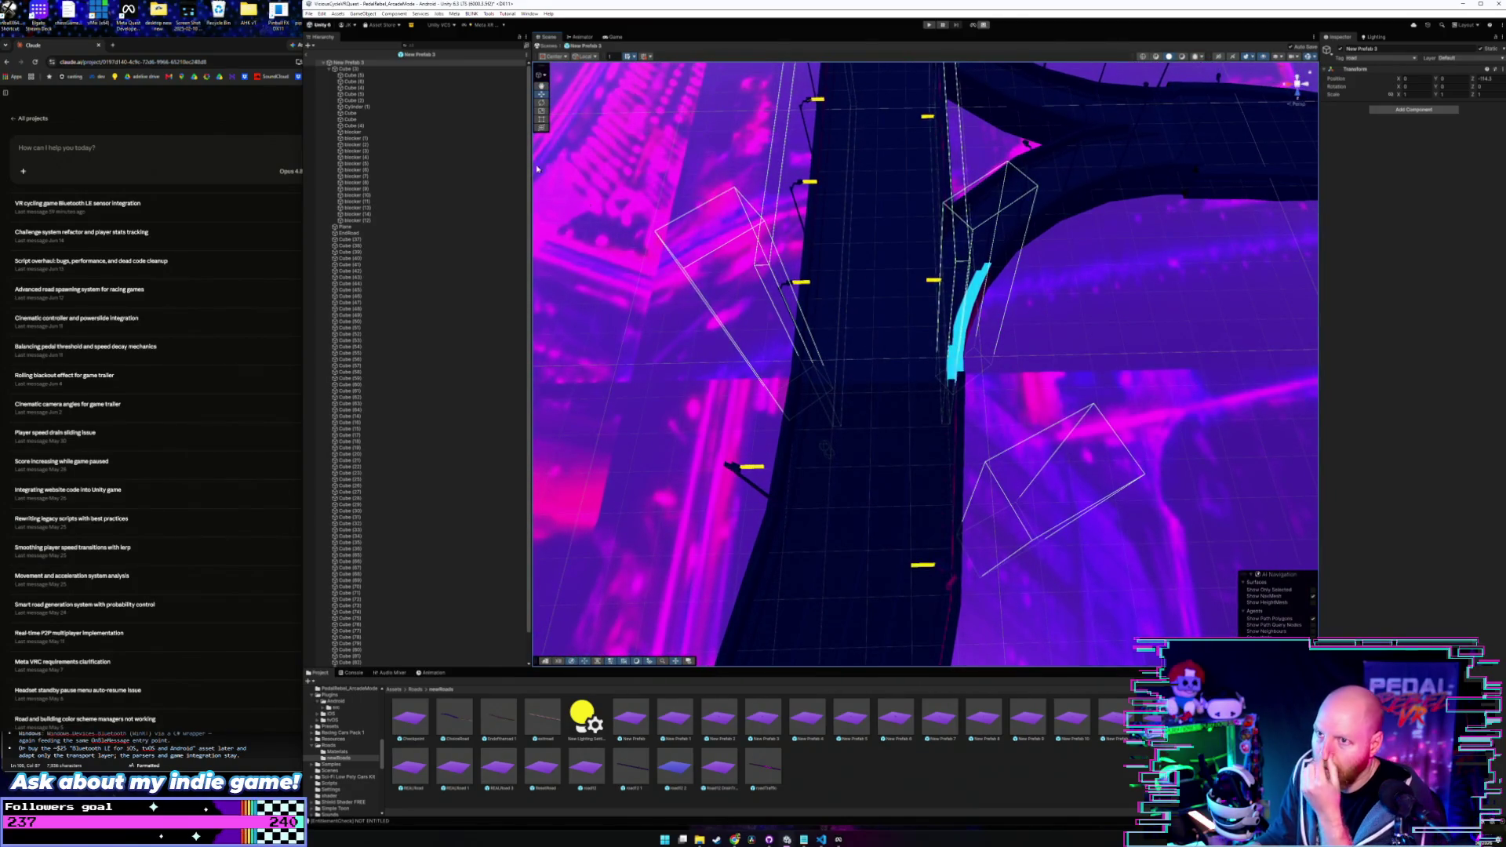
left_click(368, 214)
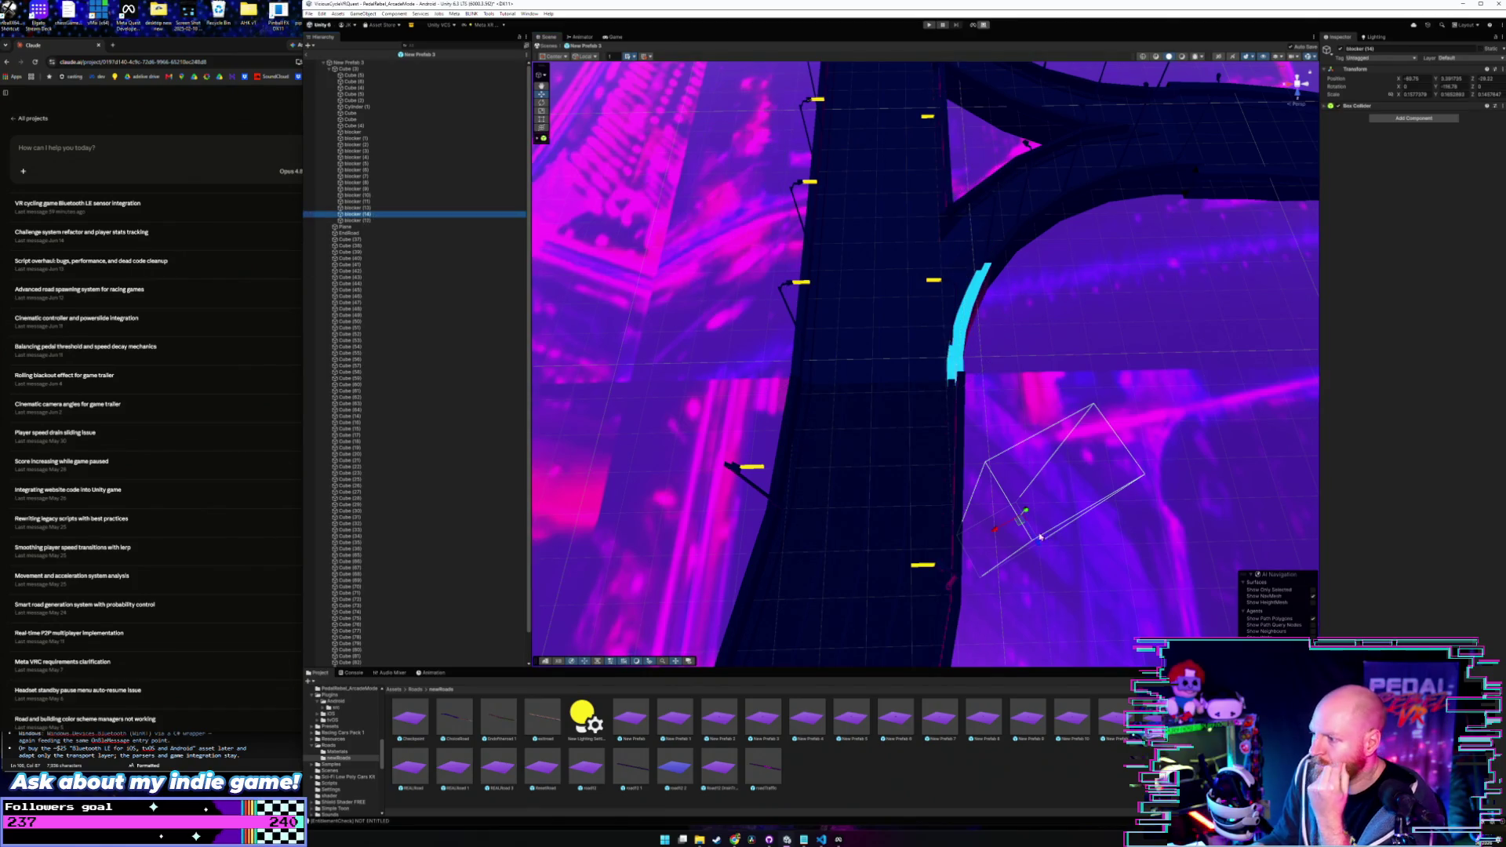
left_click_drag(980, 541, 961, 551)
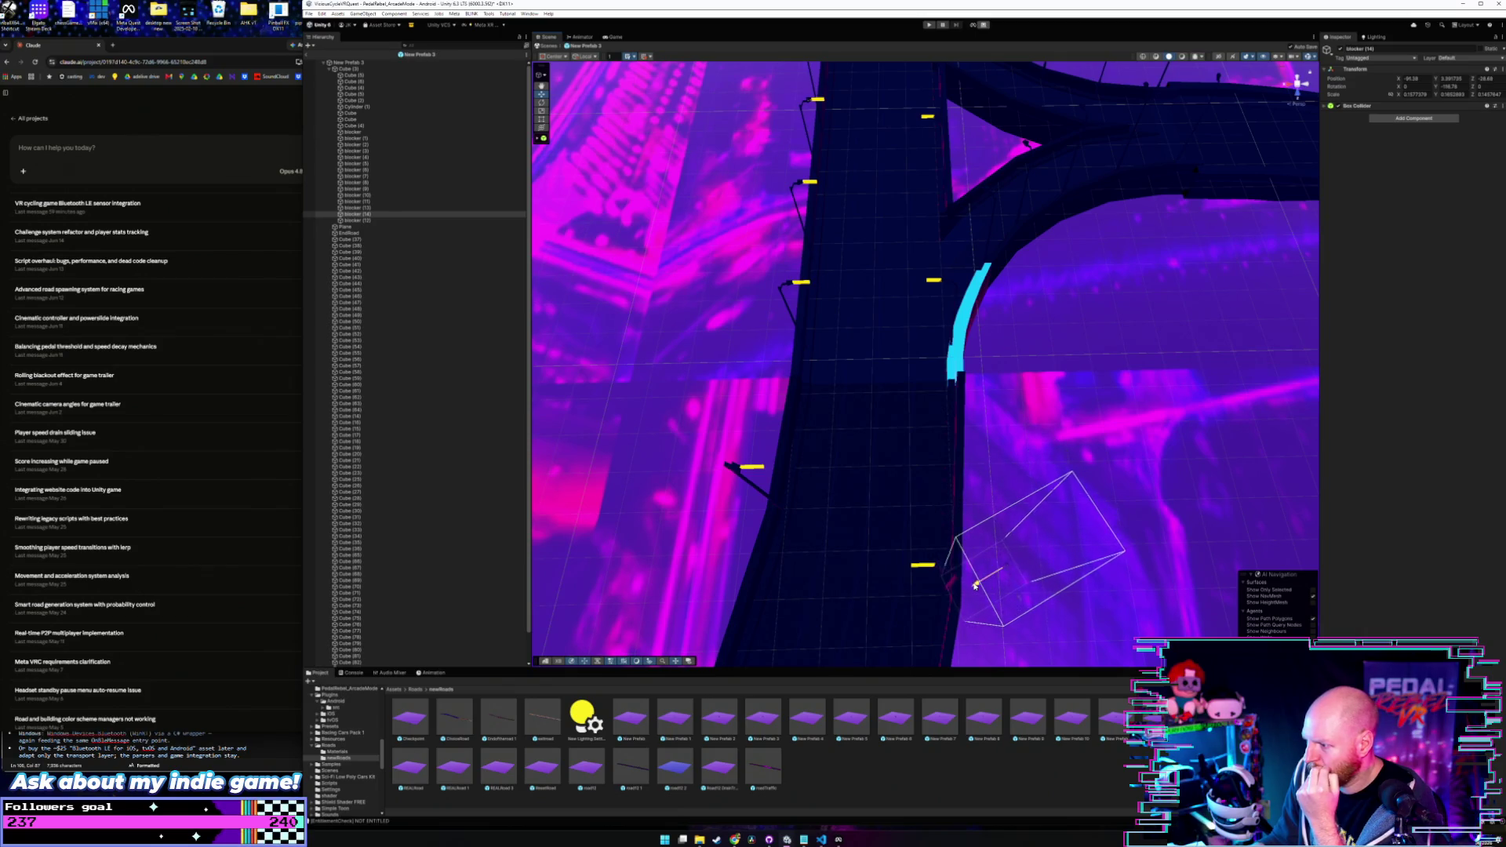
mouse_move(975, 585)
left_mouse_down()
mouse_move(995, 568)
mouse_move(962, 558)
left_mouse_up()
left_click(346, 62)
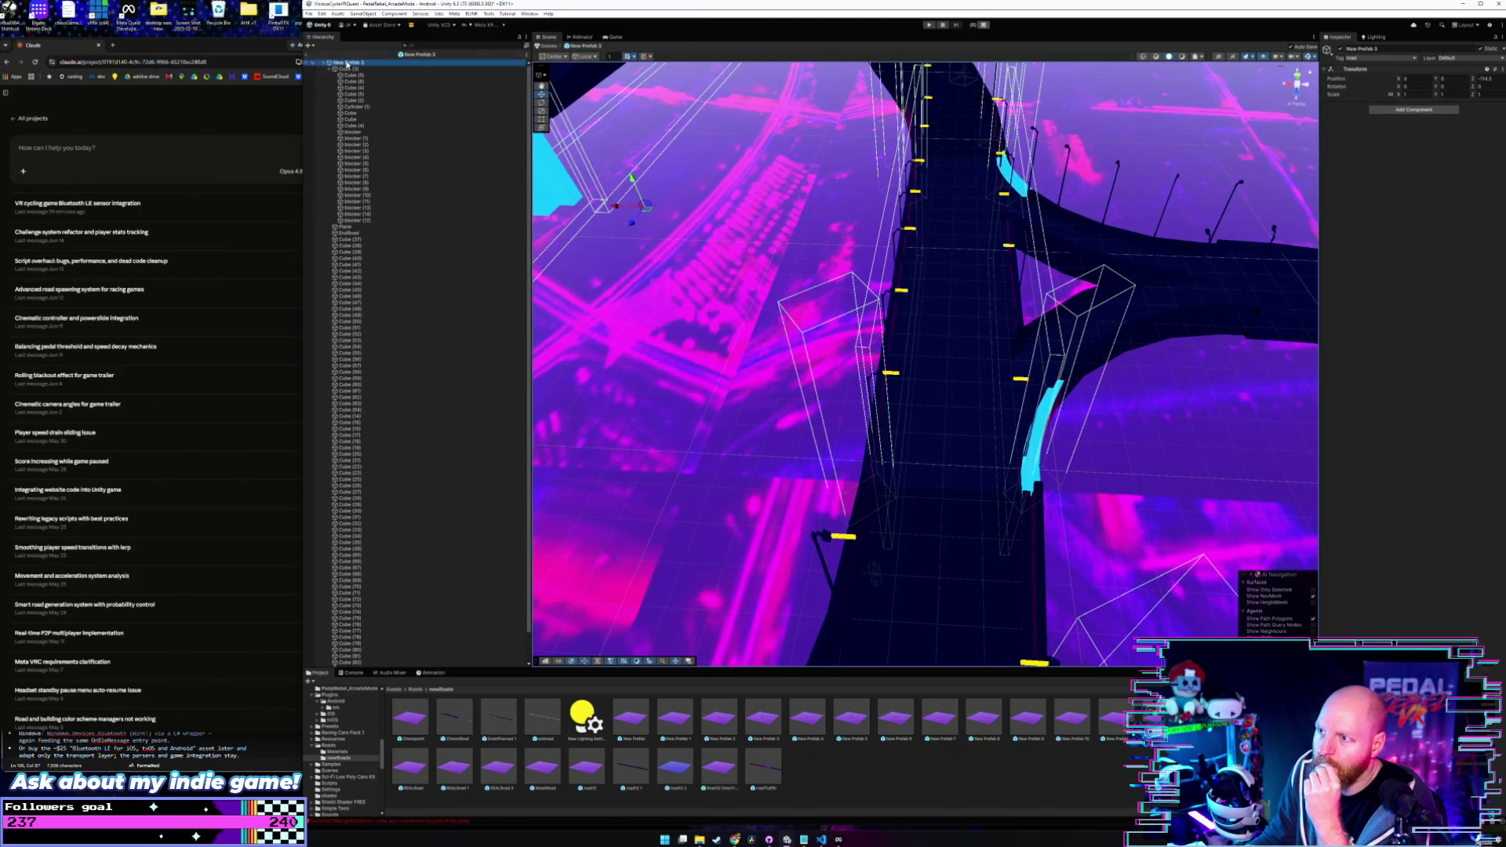
mouse_move(794, 390)
left_mouse_down()
mouse_move(967, 474)
mouse_move(966, 454)
mouse_move(966, 508)
mouse_move(998, 470)
mouse_move(999, 414)
mouse_move(890, 449)
left_mouse_up()
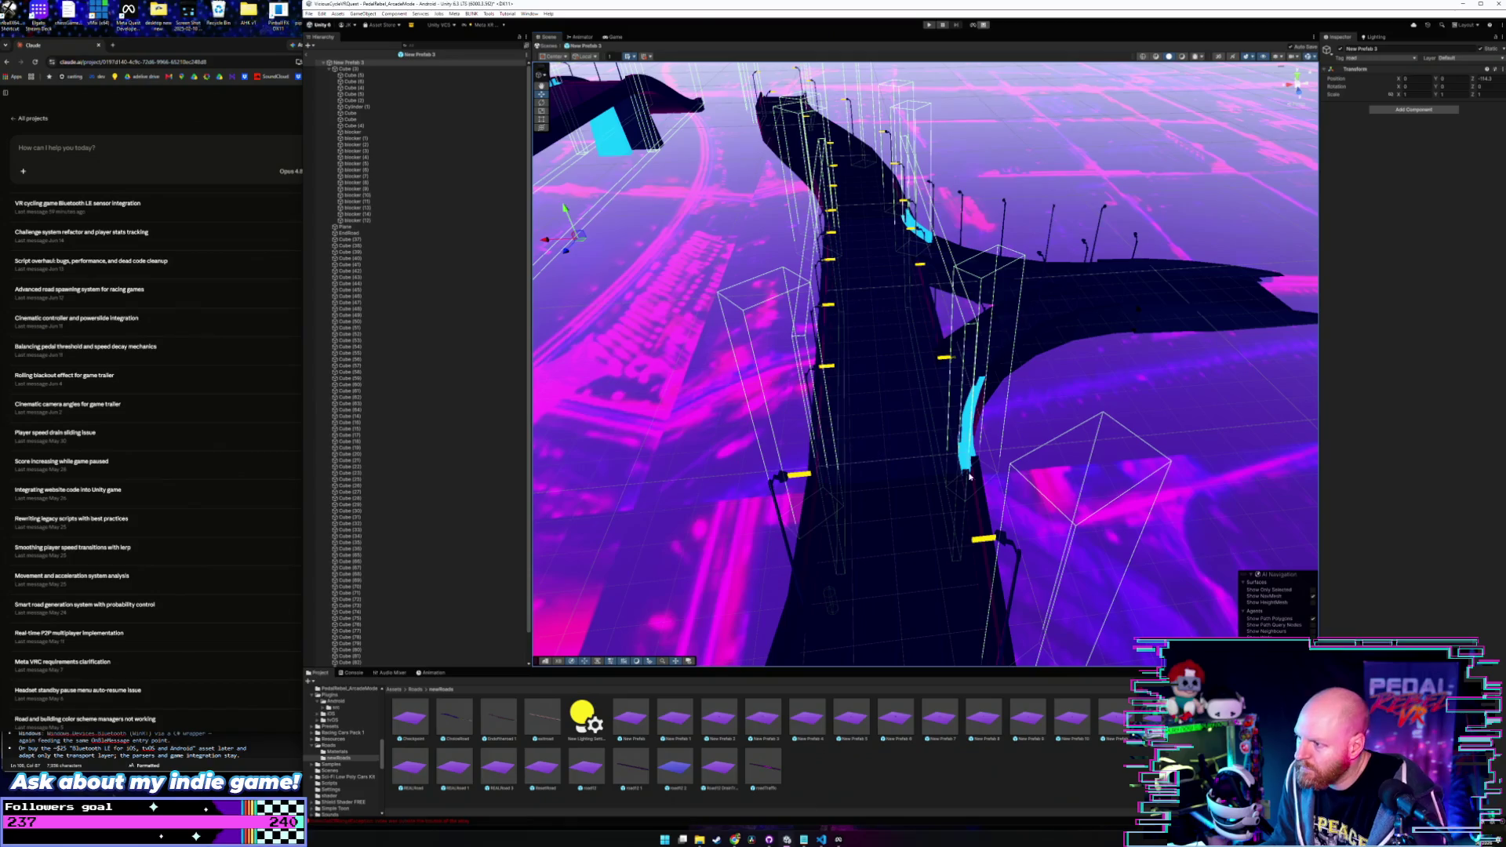
left_click(787, 639)
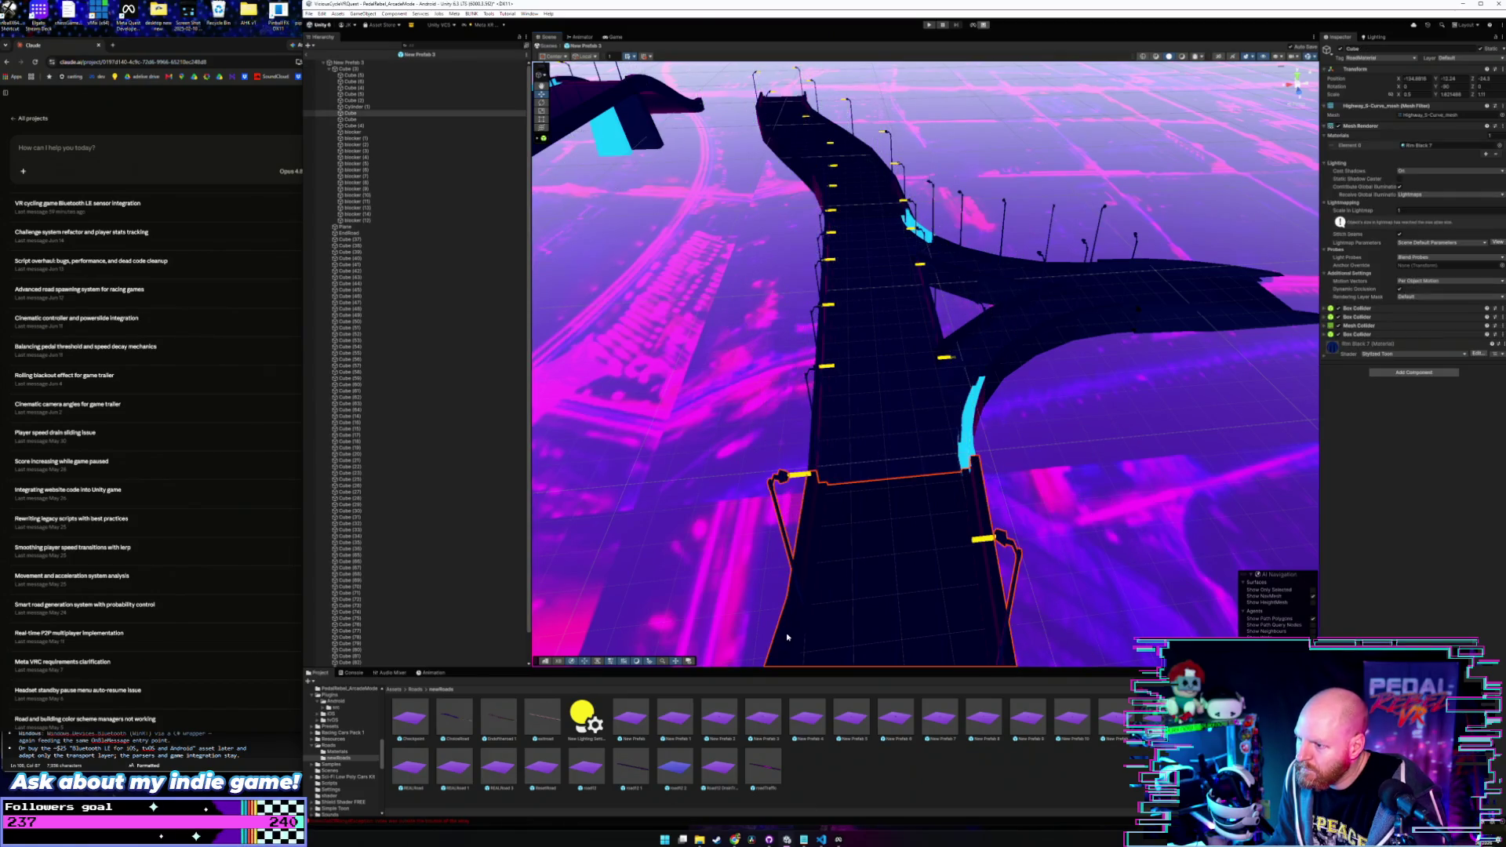
left_click(878, 439)
mouse_move(877, 439)
left_mouse_down()
mouse_move(928, 487)
mouse_move(928, 468)
mouse_move(891, 521)
mouse_move(894, 557)
mouse_move(902, 542)
left_mouse_up()
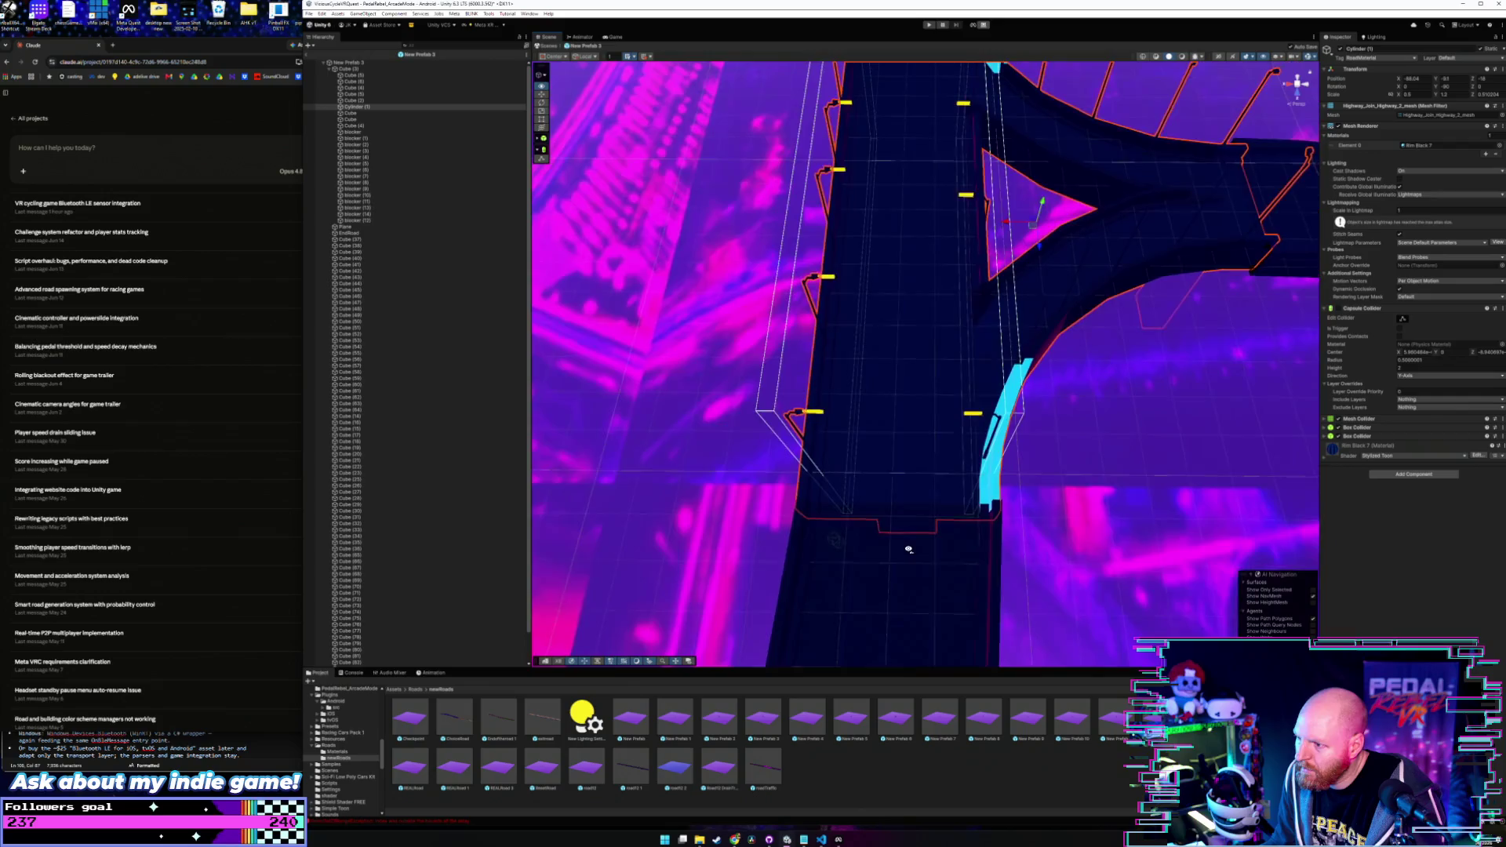
left_click(388, 62)
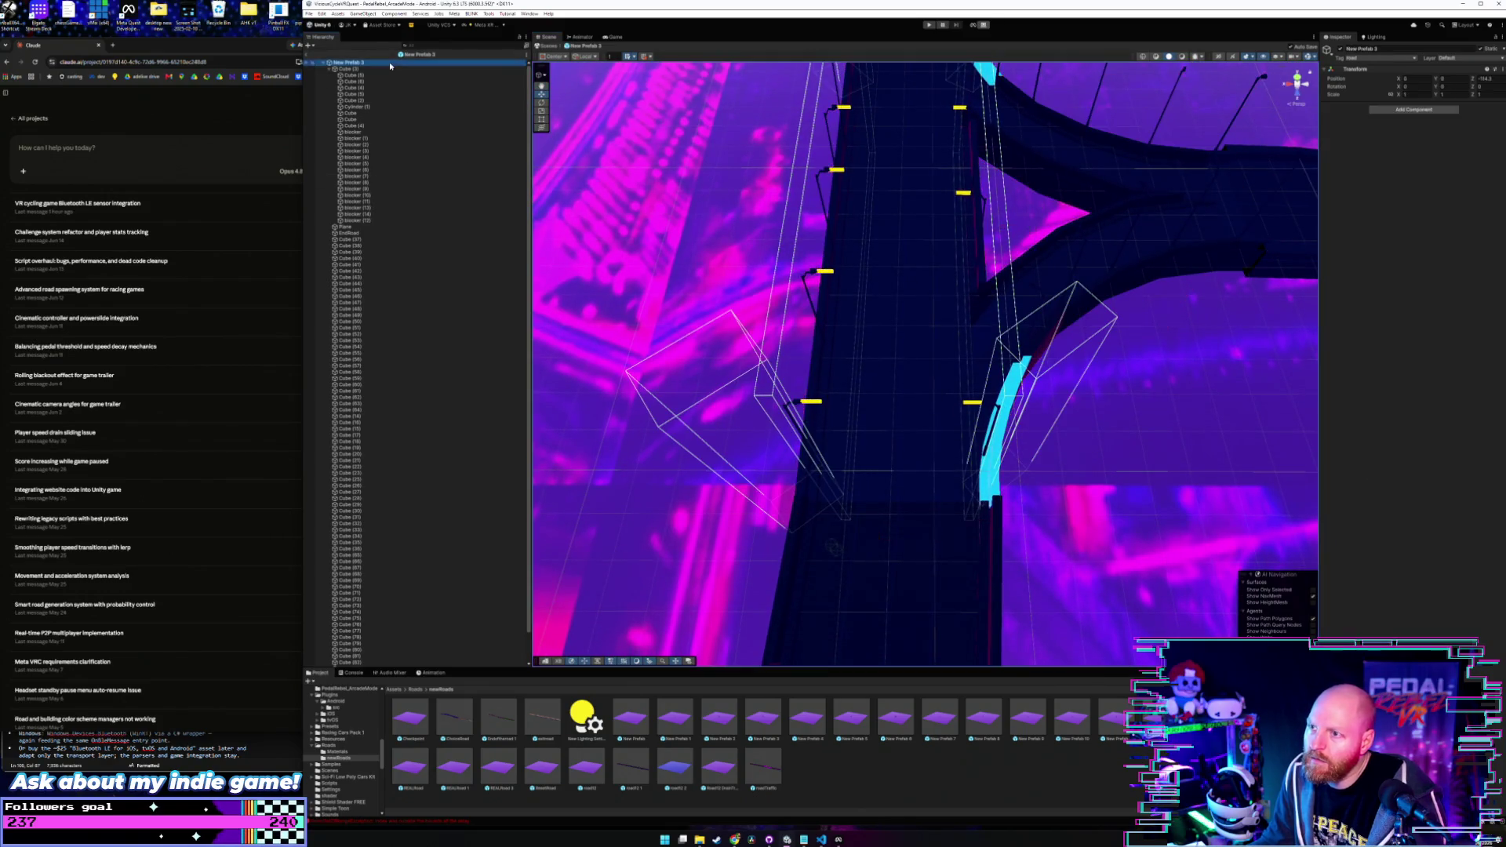
mouse_move(816, 345)
left_mouse_down()
mouse_move(806, 380)
mouse_move(799, 306)
left_mouse_up()
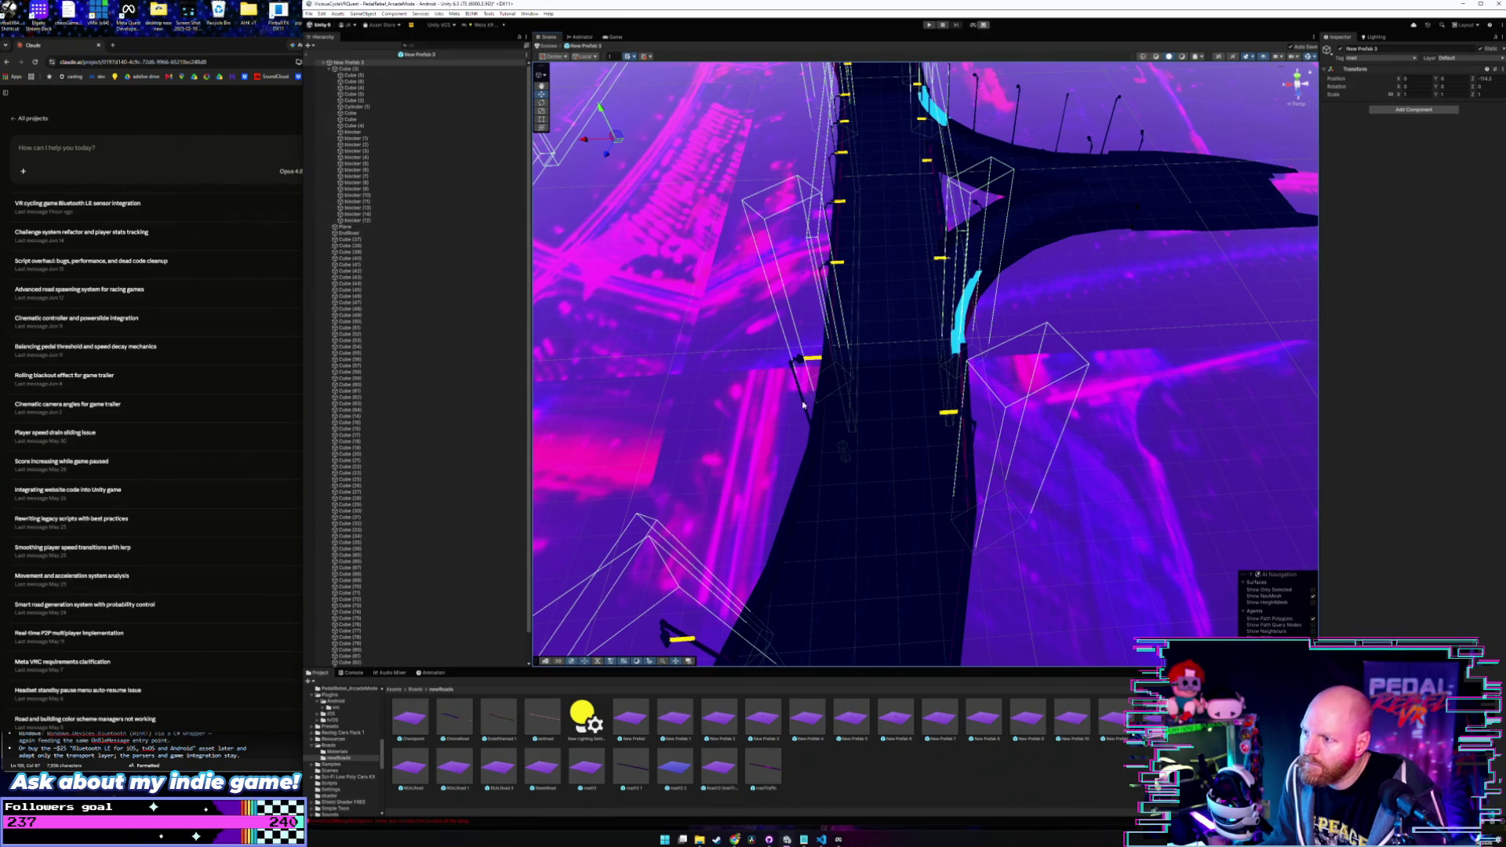
scroll(483, 434, "down", 2)
scroll(439, 392, "up", 2)
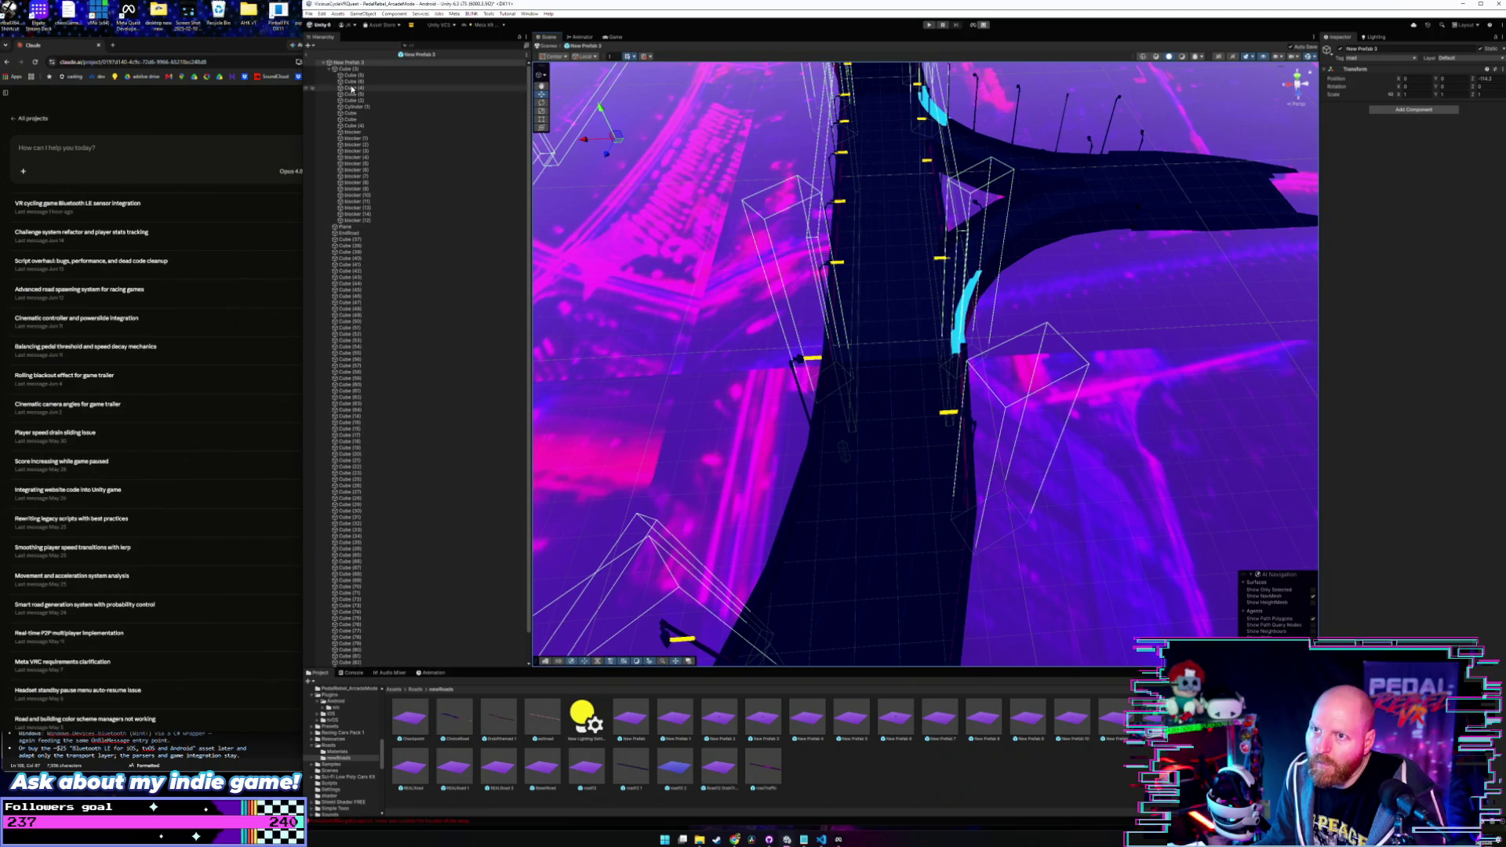
scroll(392, 522, "down", 2)
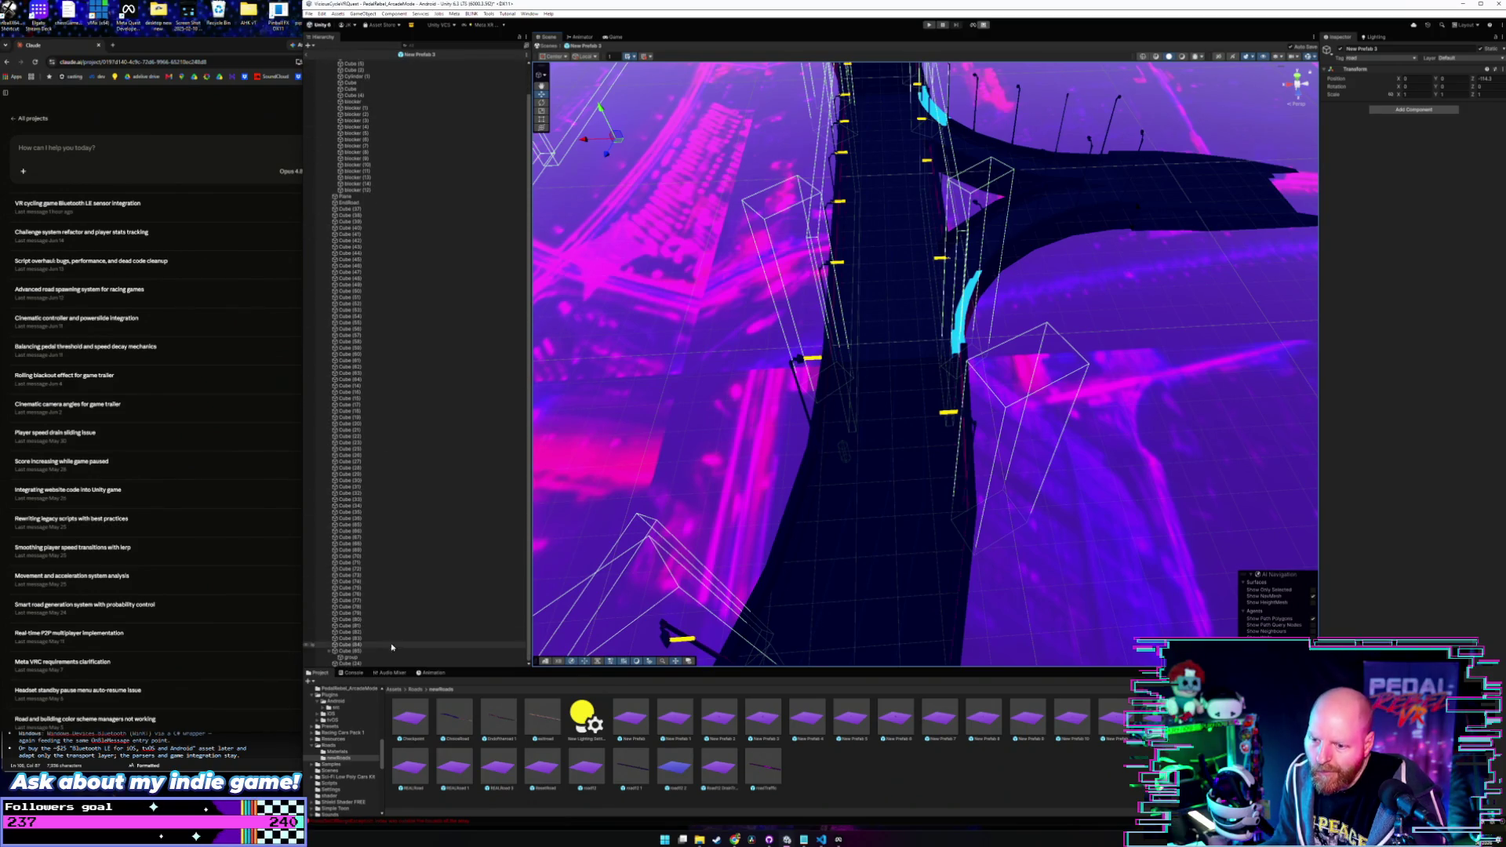
left_click(388, 653)
left_click(384, 657)
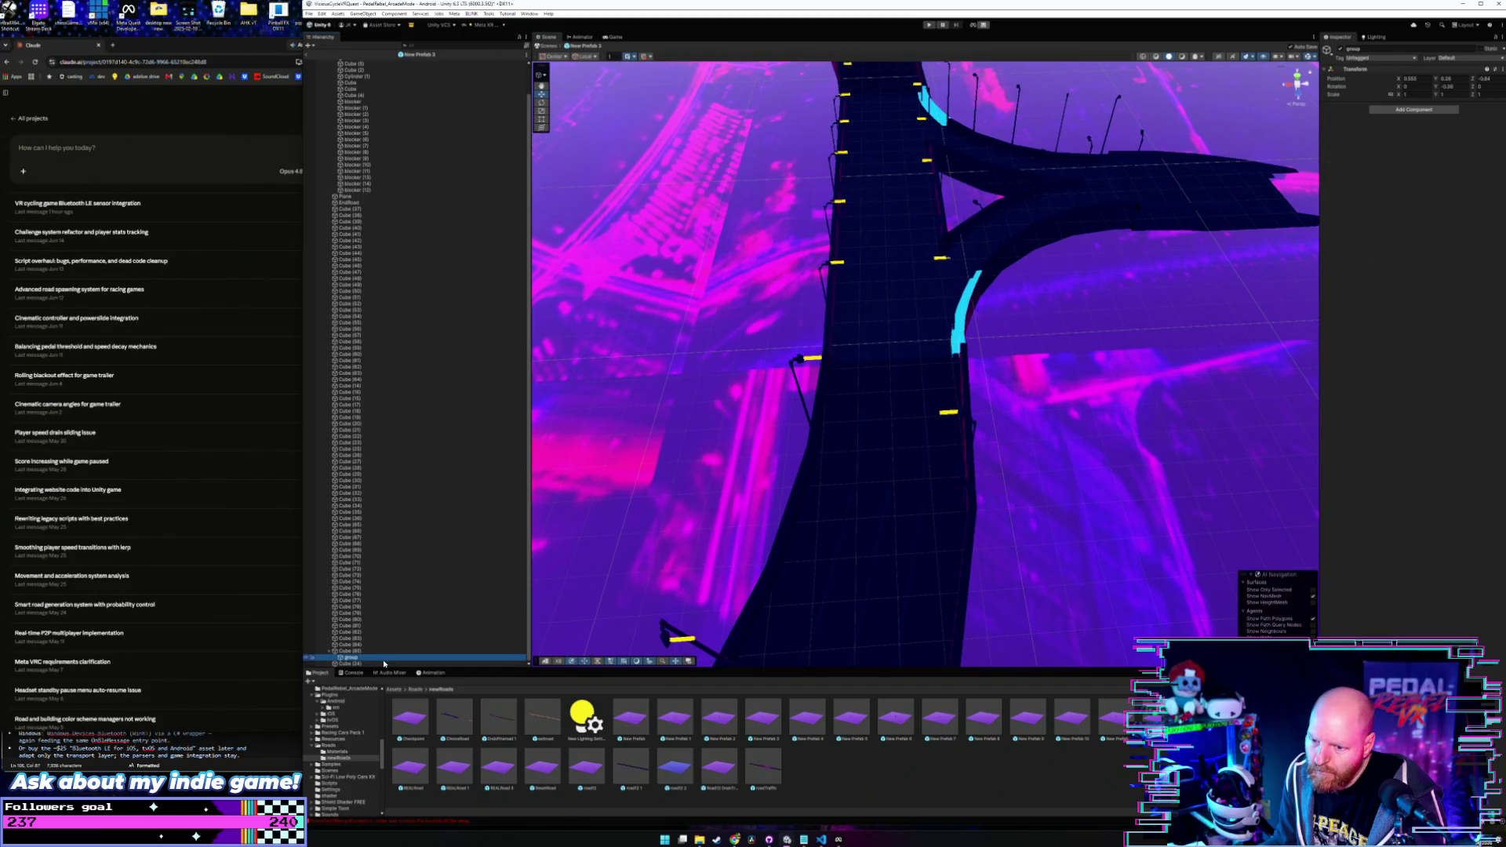
left_click(383, 663)
scroll(390, 601, "up", 2)
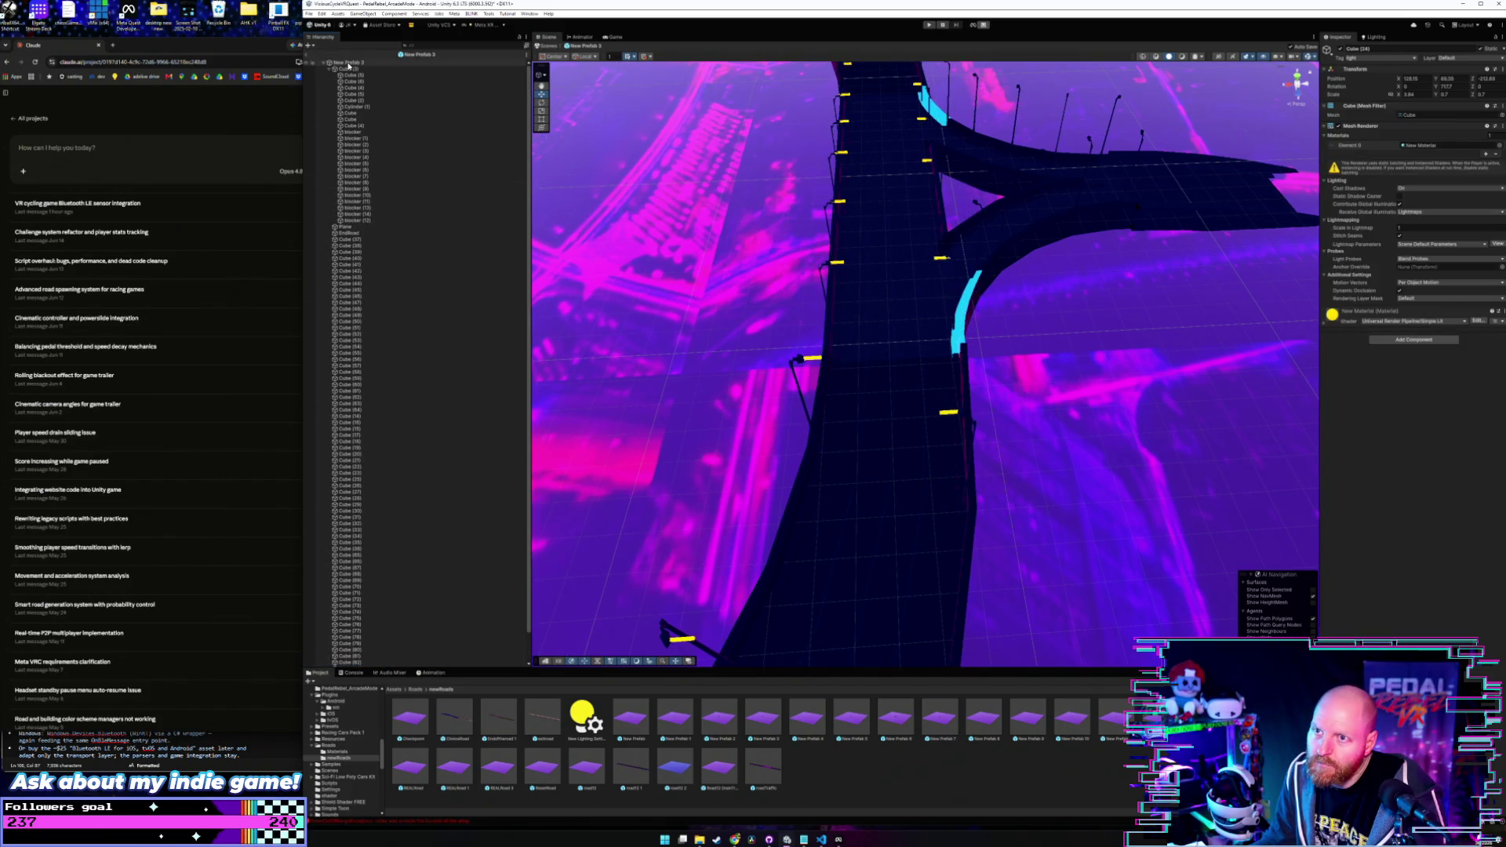
left_click(350, 69)
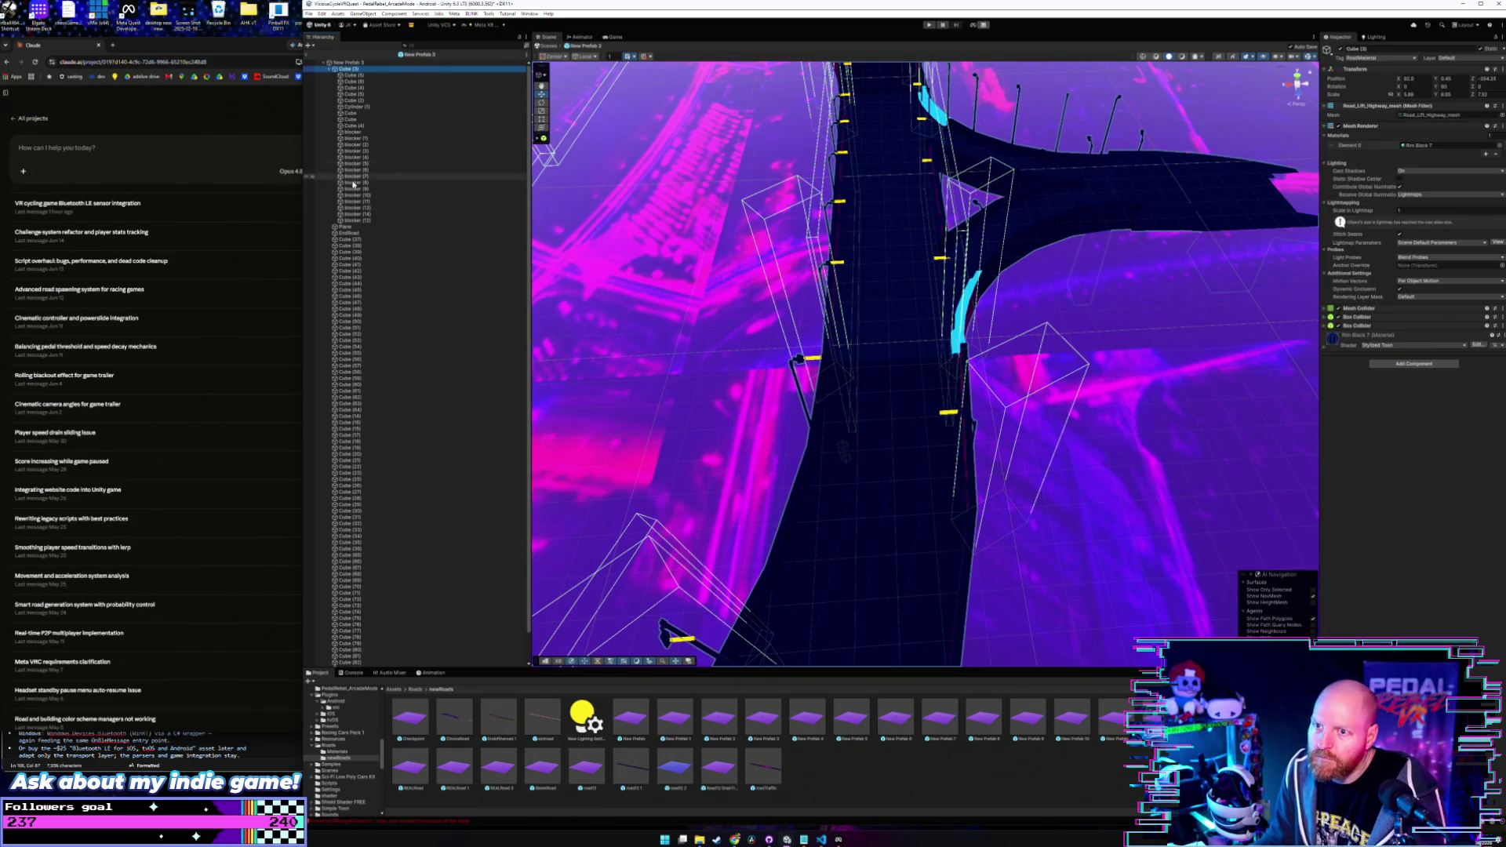
left_click(355, 239)
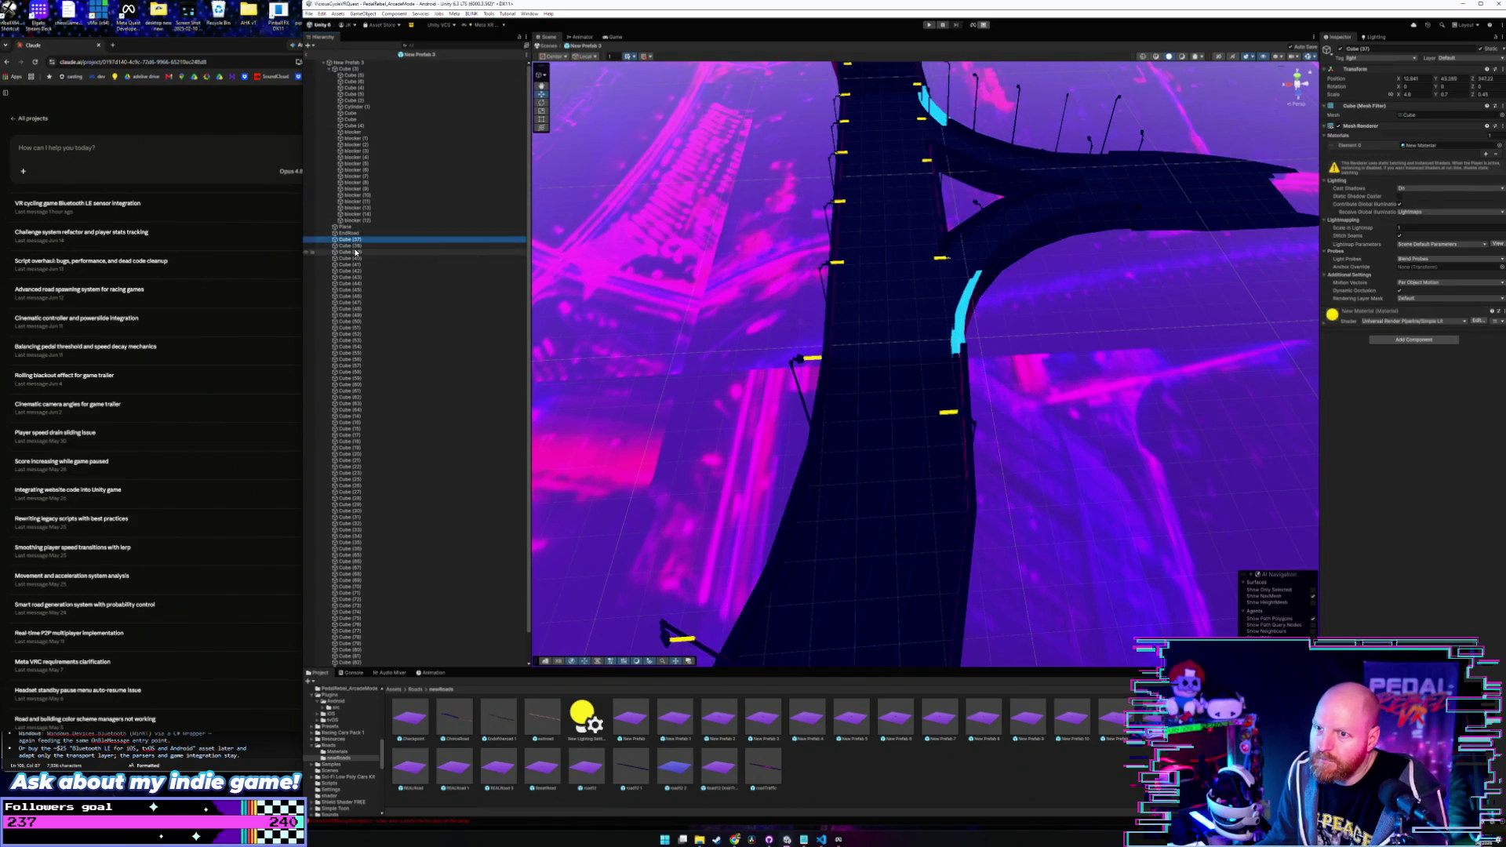
left_click(357, 227)
left_click(357, 213)
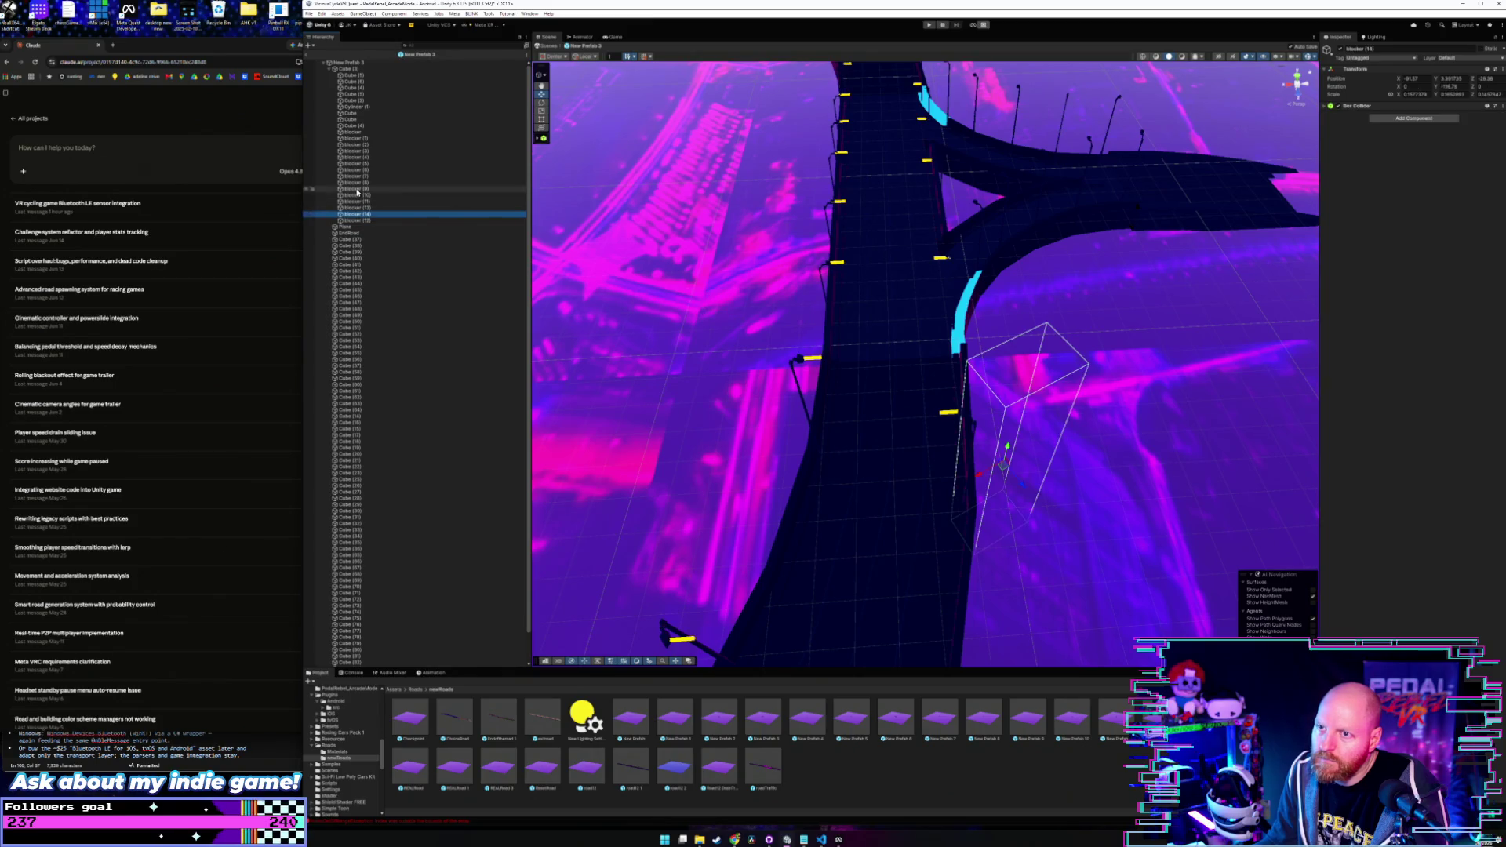
left_click(357, 190)
left_click(357, 70)
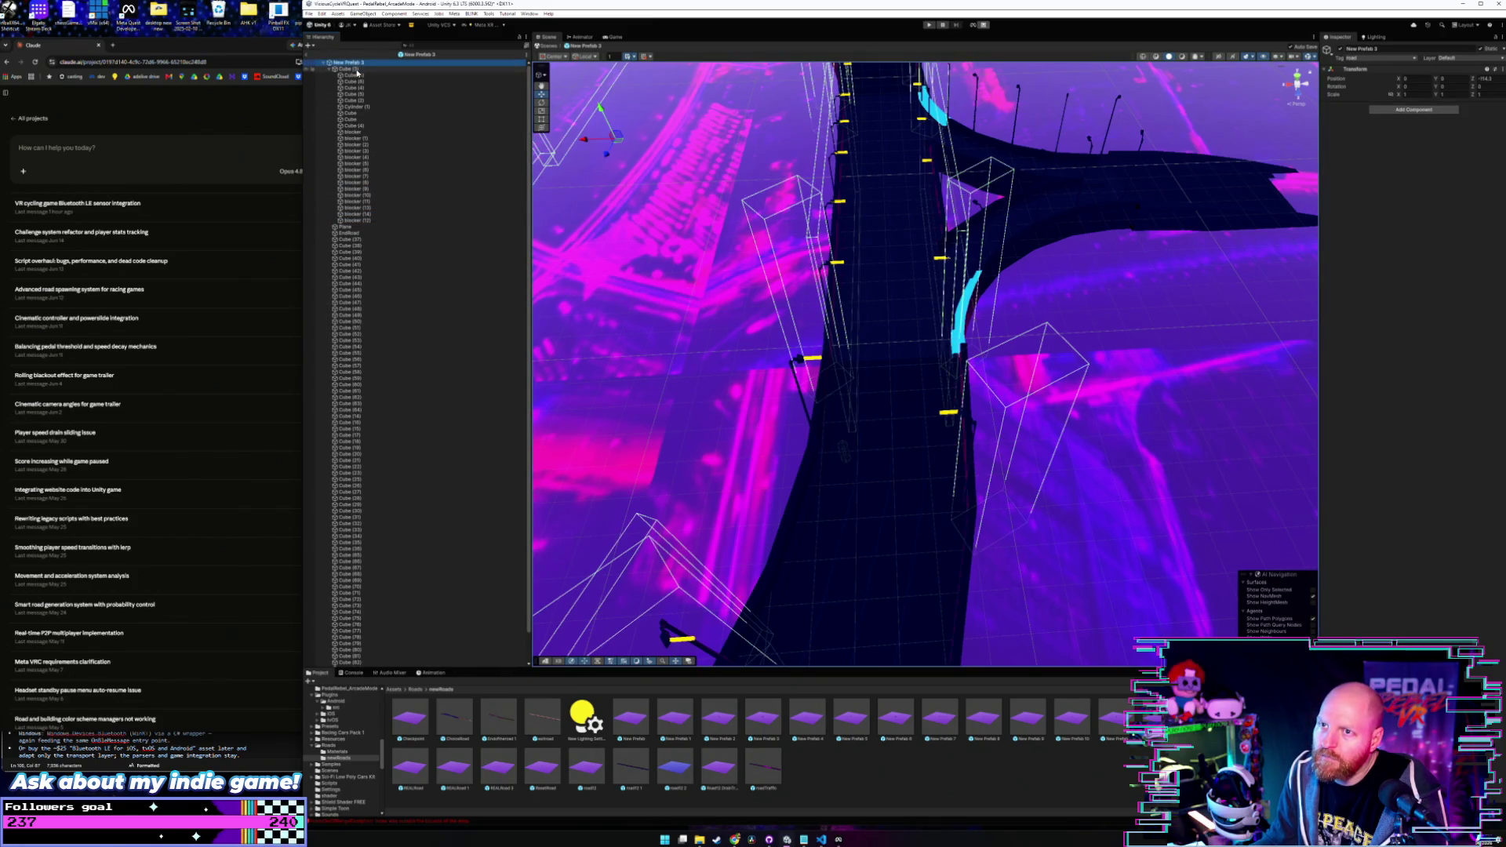
key("Up")
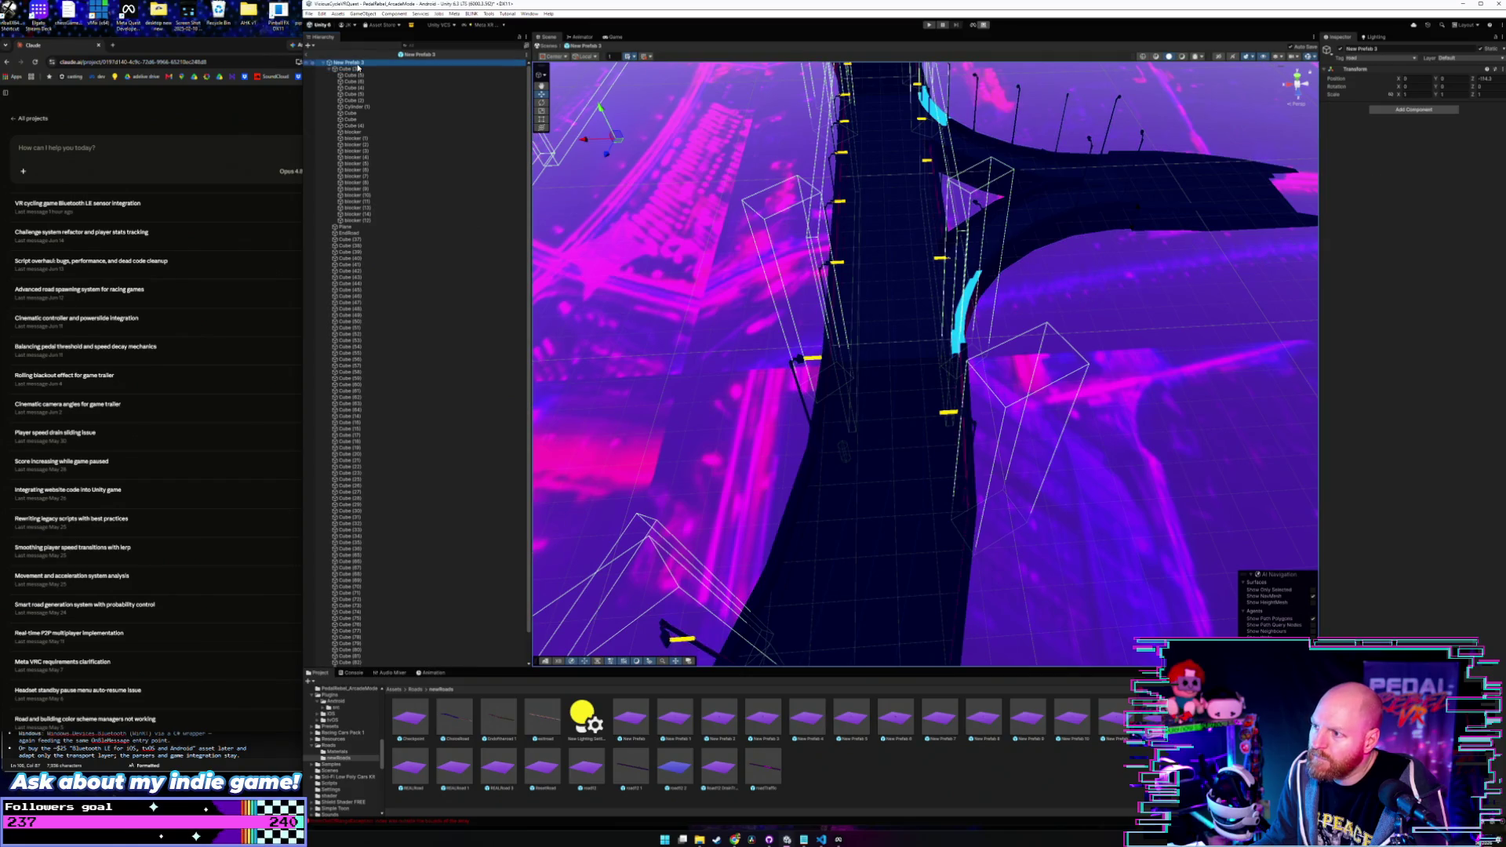
key("Down")
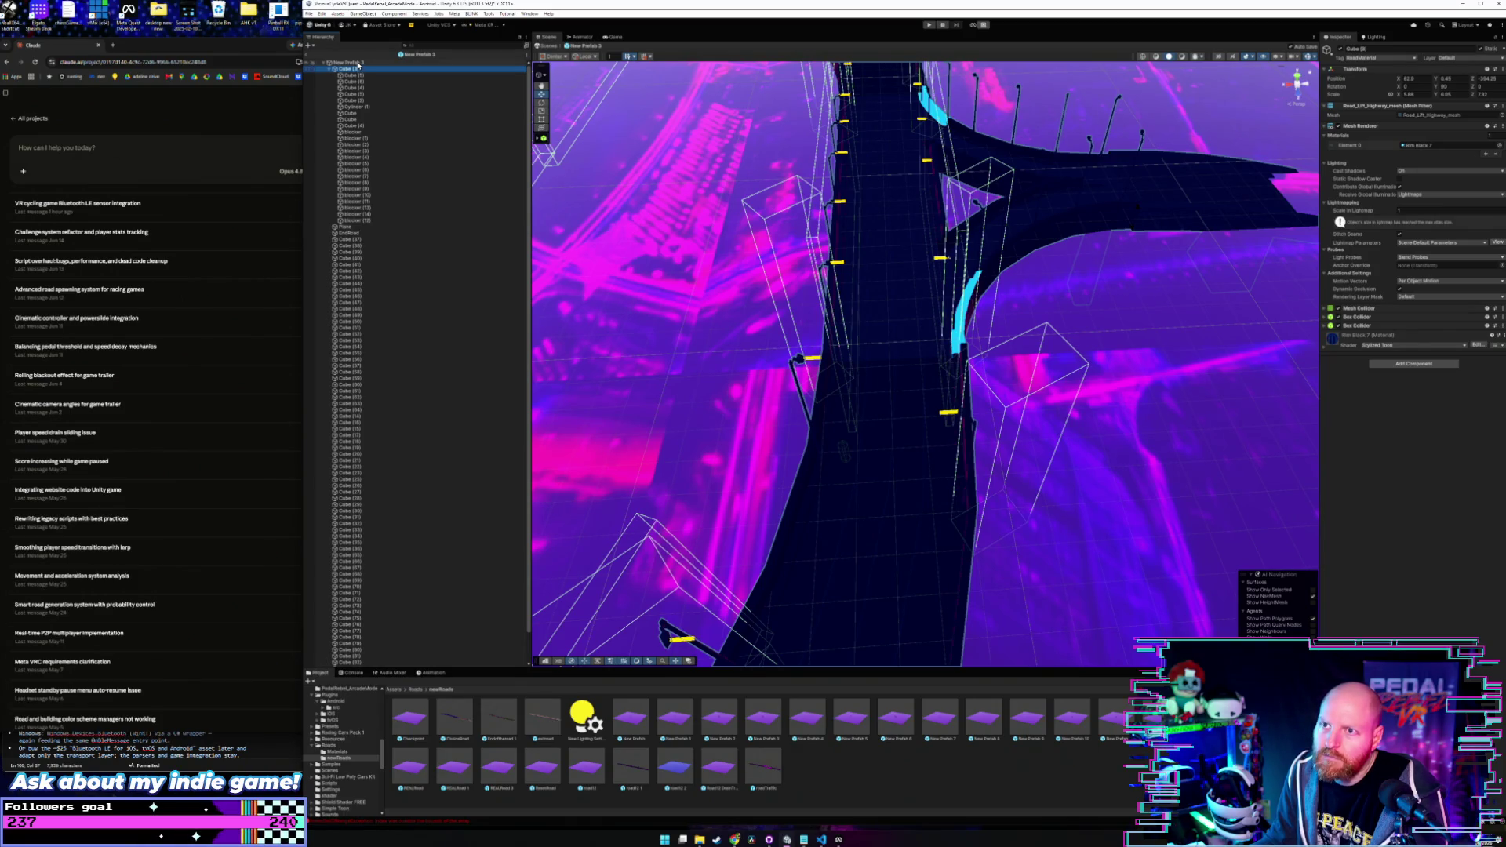
left_click(358, 63)
mouse_move(754, 369)
left_mouse_down()
mouse_move(781, 338)
mouse_move(559, 327)
mouse_move(827, 332)
mouse_move(833, 368)
mouse_move(717, 403)
left_mouse_up()
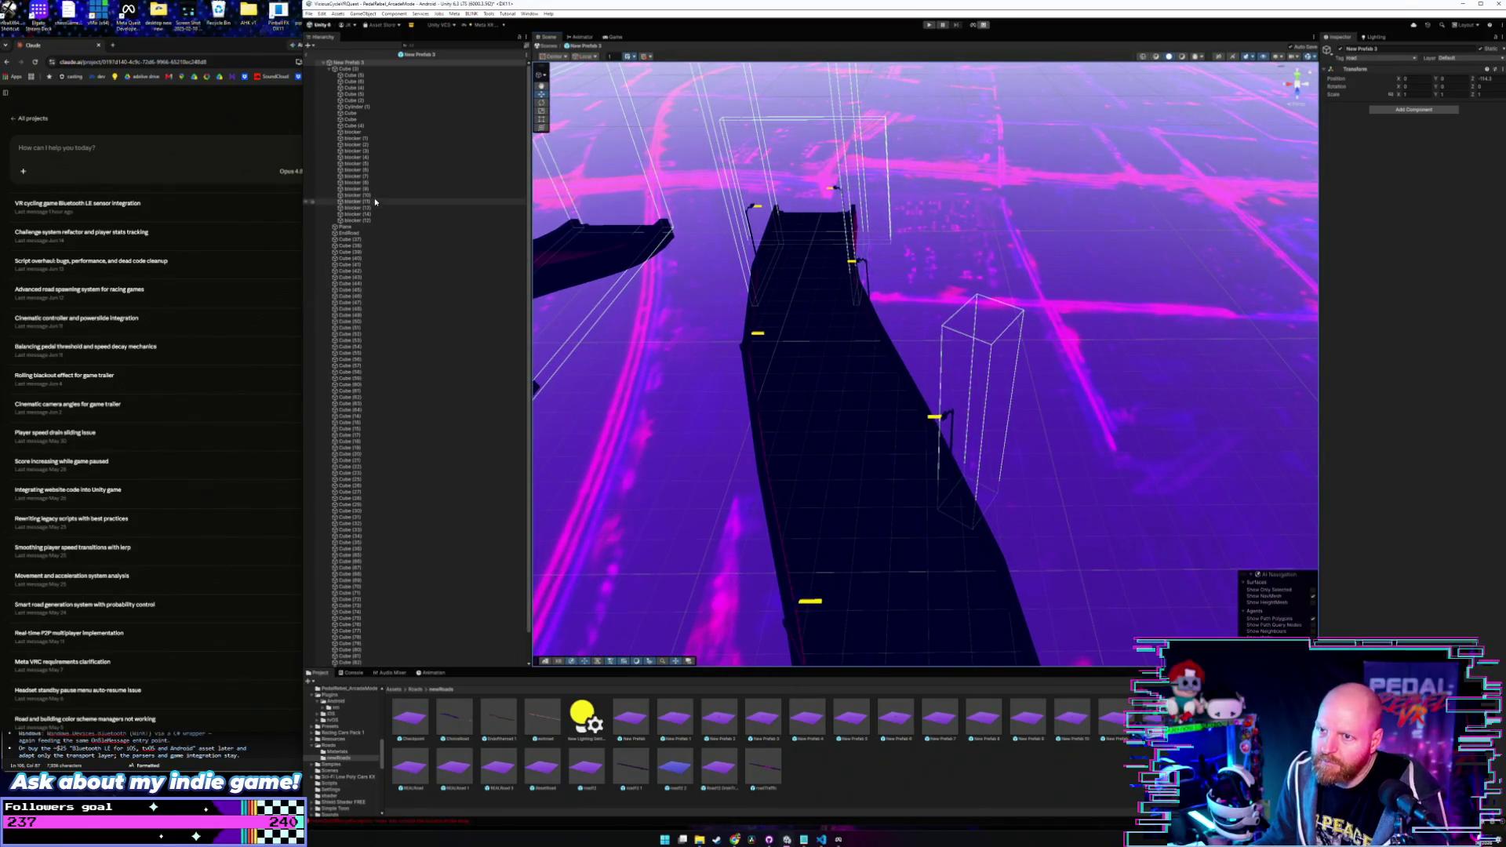
- Move blocker (15) onto the road's far end across its right edge, then check from above
left_click(370, 221)
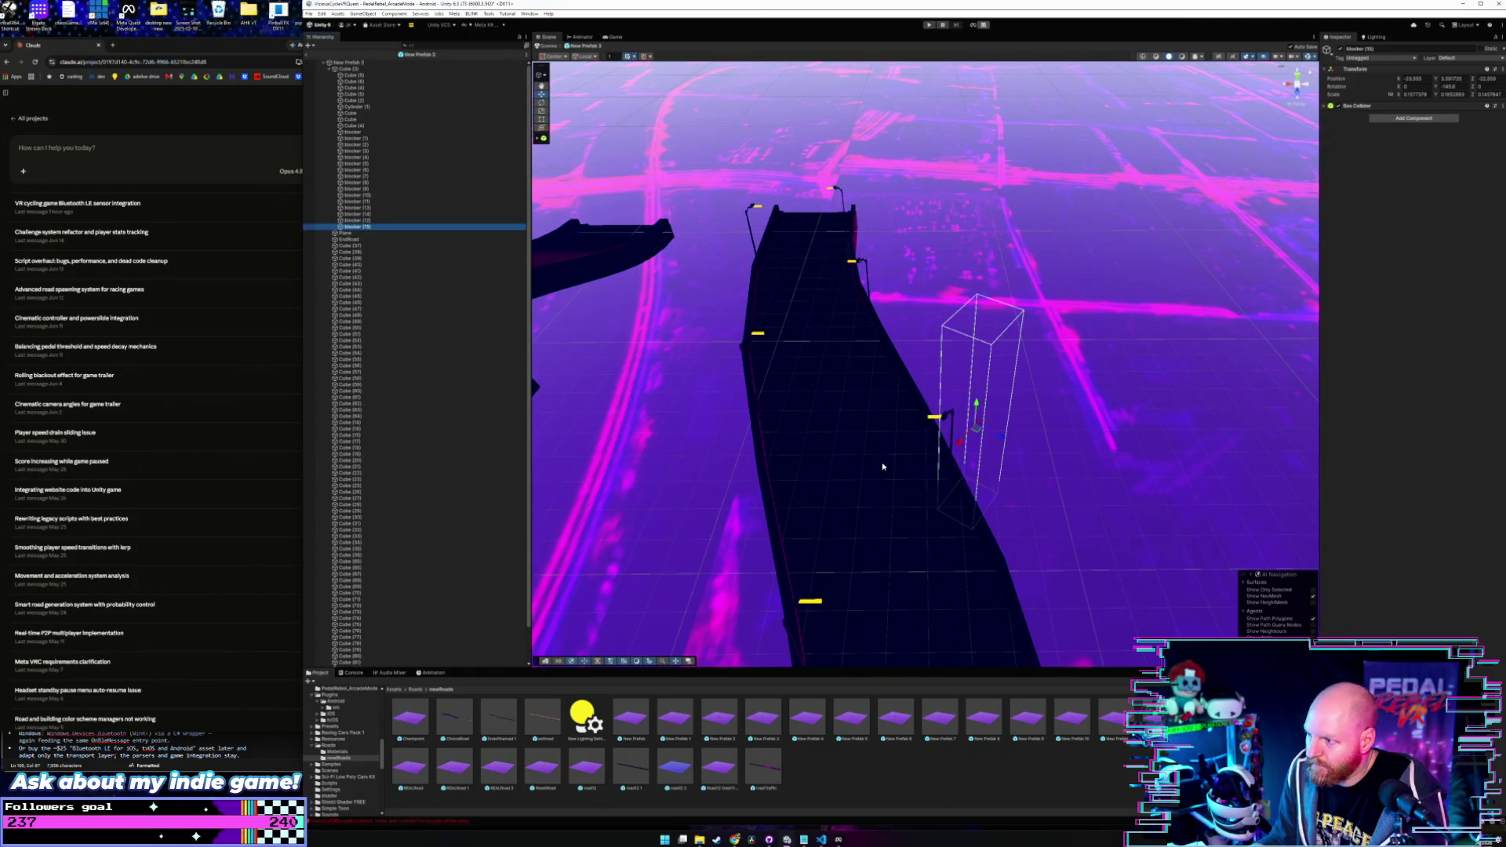
mouse_move(1003, 439)
left_mouse_down()
mouse_move(778, 397)
mouse_move(880, 263)
left_mouse_up()
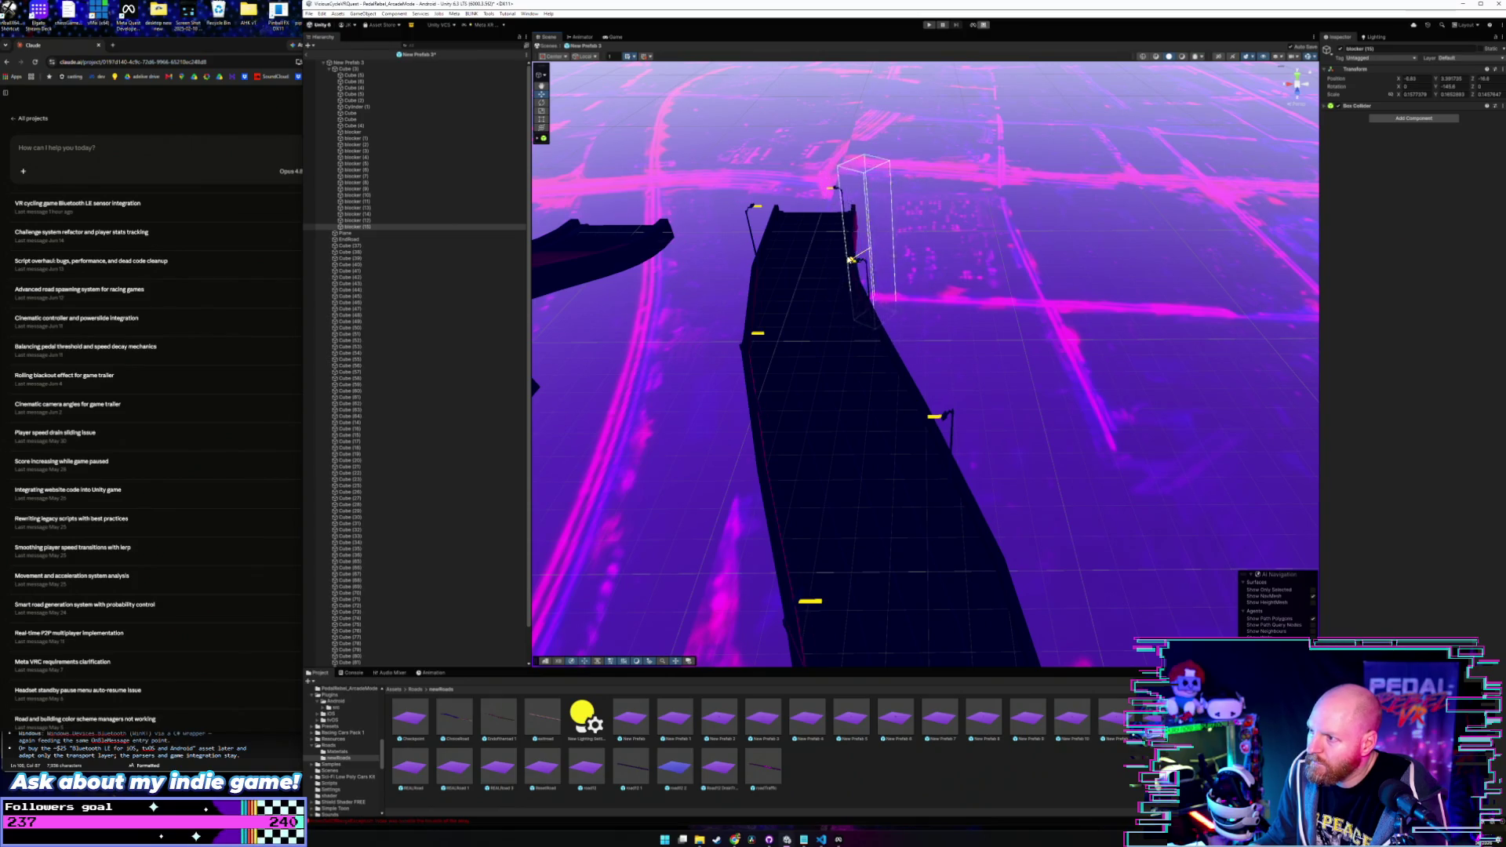
mouse_move(860, 250)
left_mouse_down()
mouse_move(894, 359)
mouse_move(888, 325)
mouse_move(881, 340)
mouse_move(916, 249)
mouse_move(869, 336)
mouse_move(918, 326)
mouse_move(926, 419)
mouse_move(878, 420)
mouse_move(871, 449)
mouse_move(921, 408)
left_mouse_up()
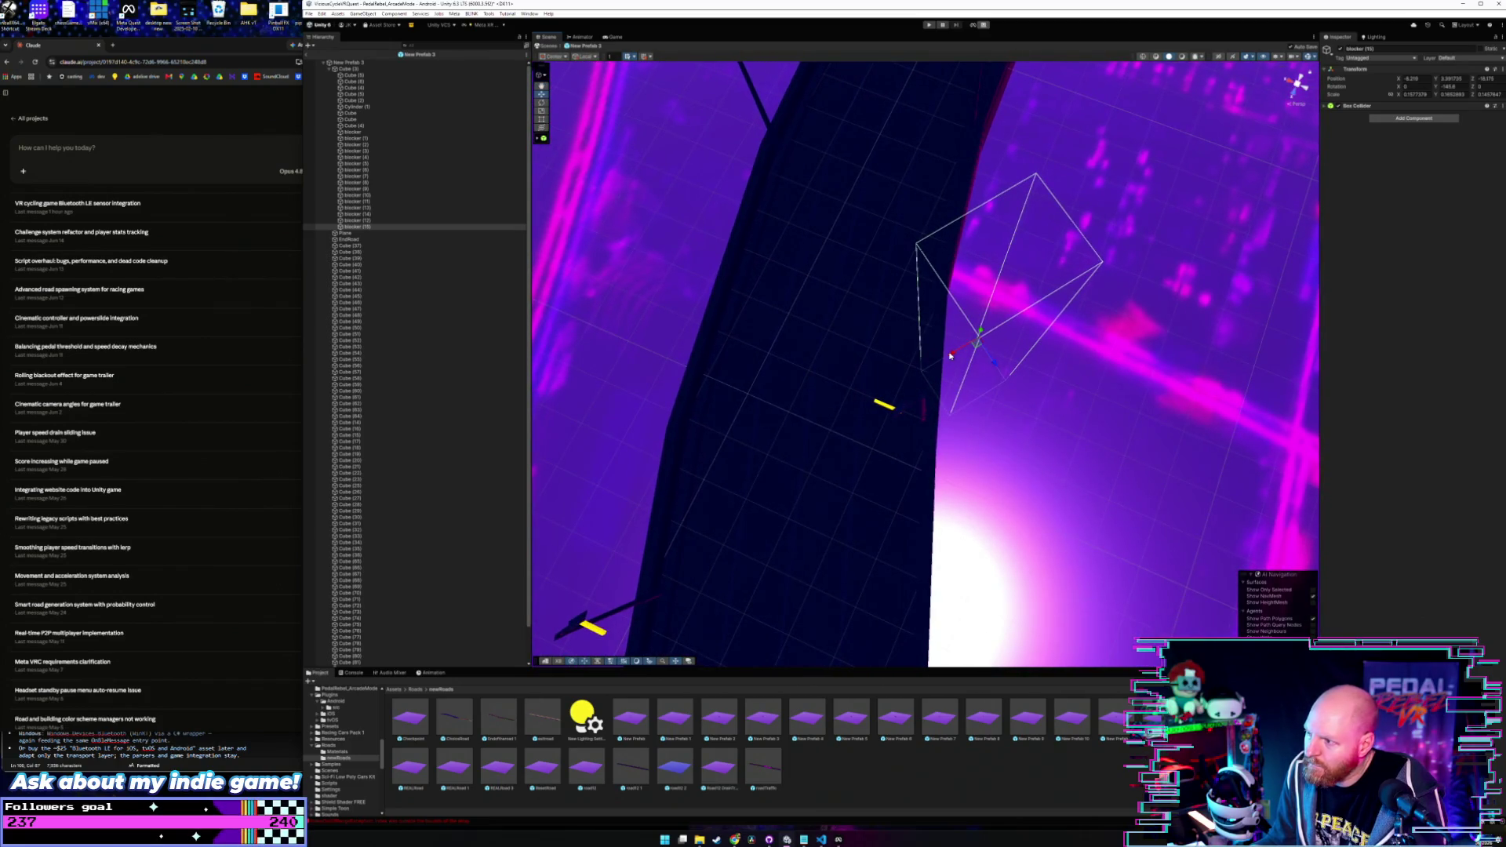
mouse_move(950, 355)
left_mouse_down()
mouse_move(930, 379)
mouse_move(974, 428)
left_mouse_up()
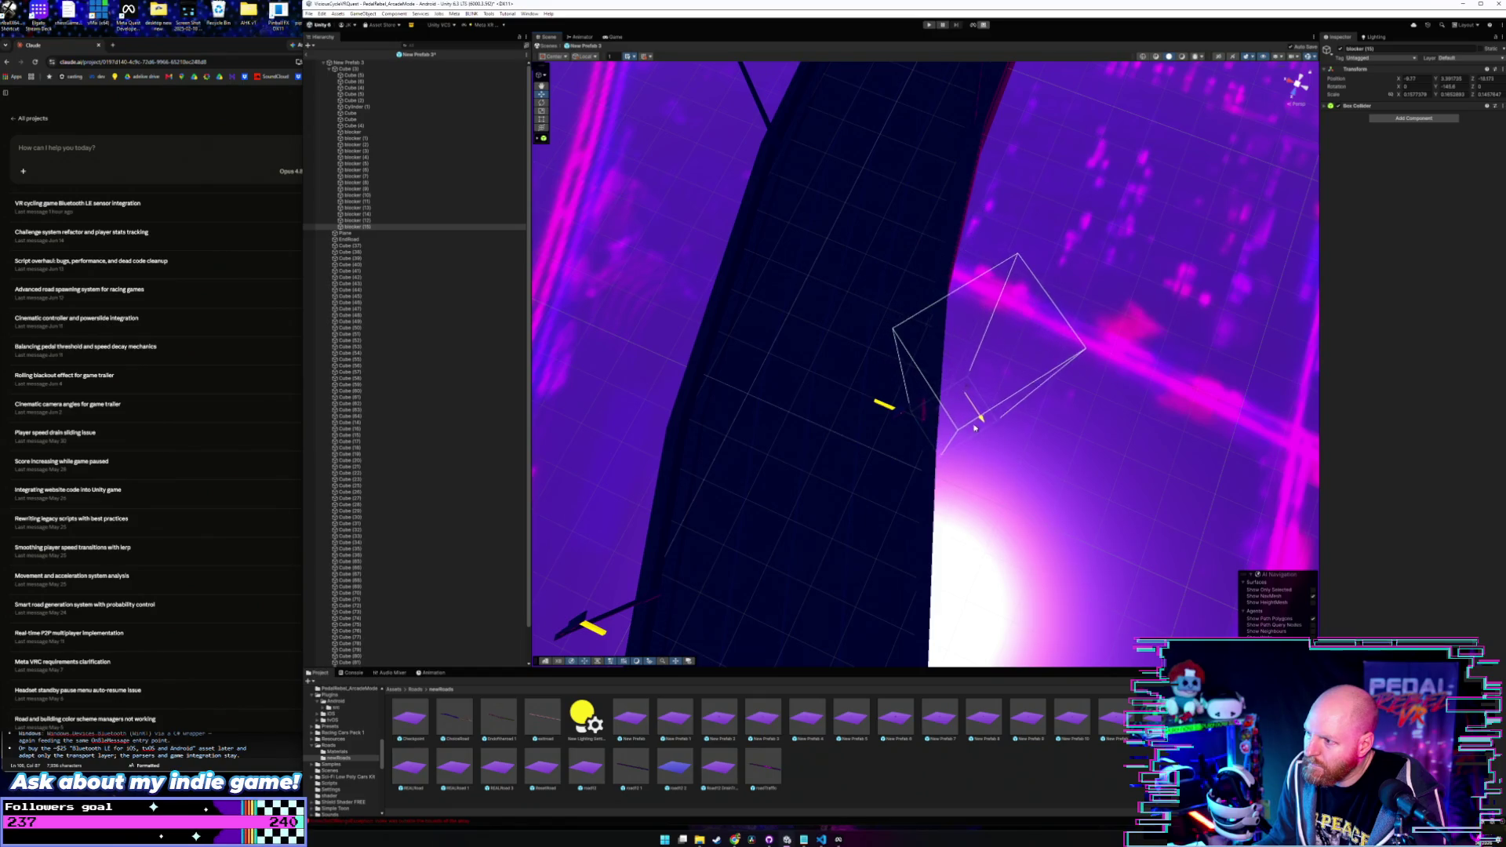
scroll(956, 426, "up", 3)
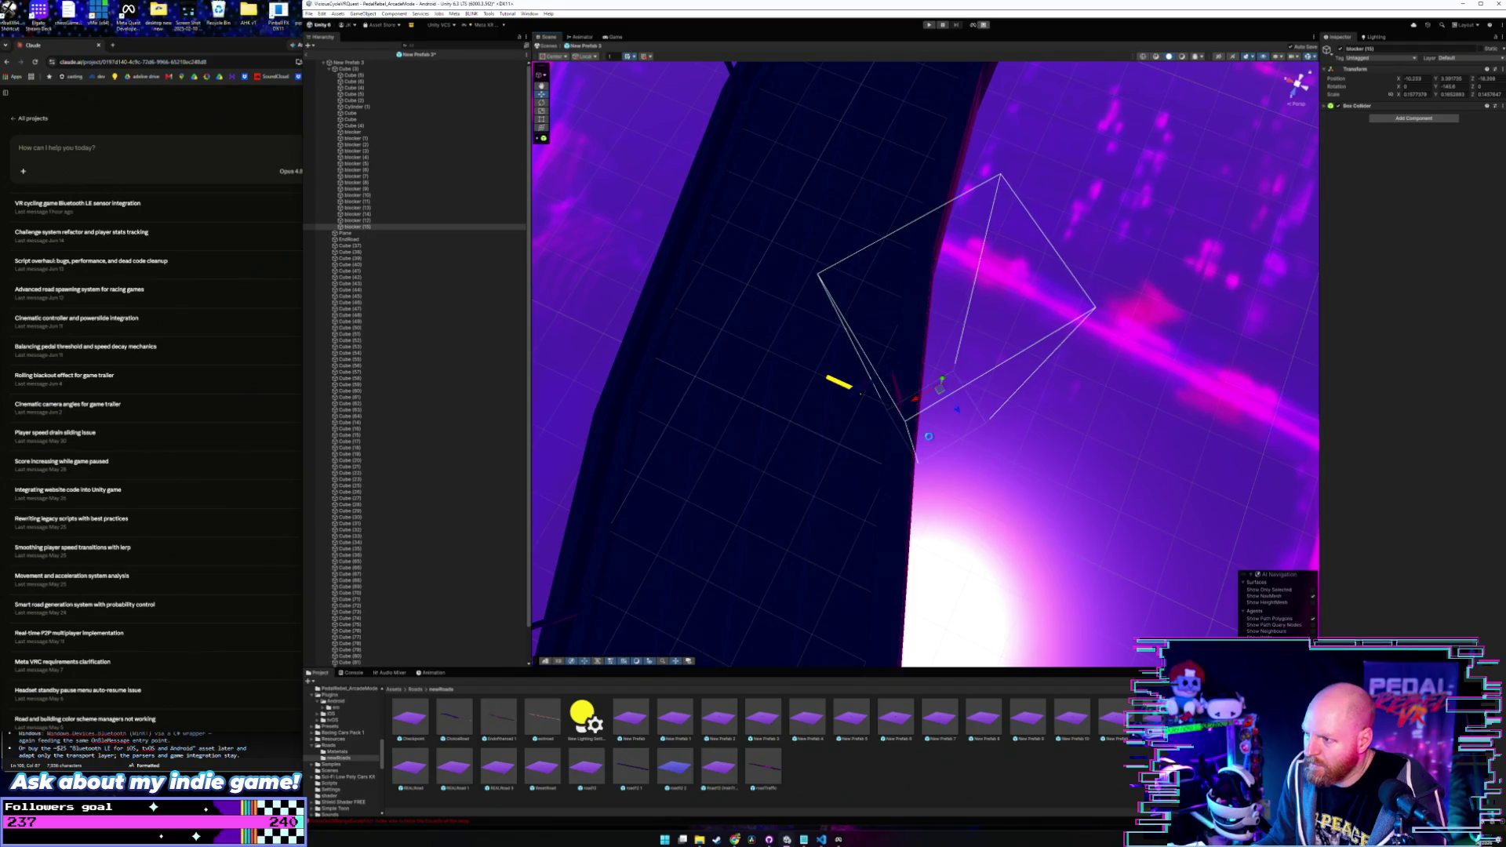
mouse_move(929, 436)
left_mouse_down()
mouse_move(976, 363)
mouse_move(1137, 364)
mouse_move(1144, 390)
mouse_move(1123, 420)
mouse_move(1068, 446)
left_mouse_up()
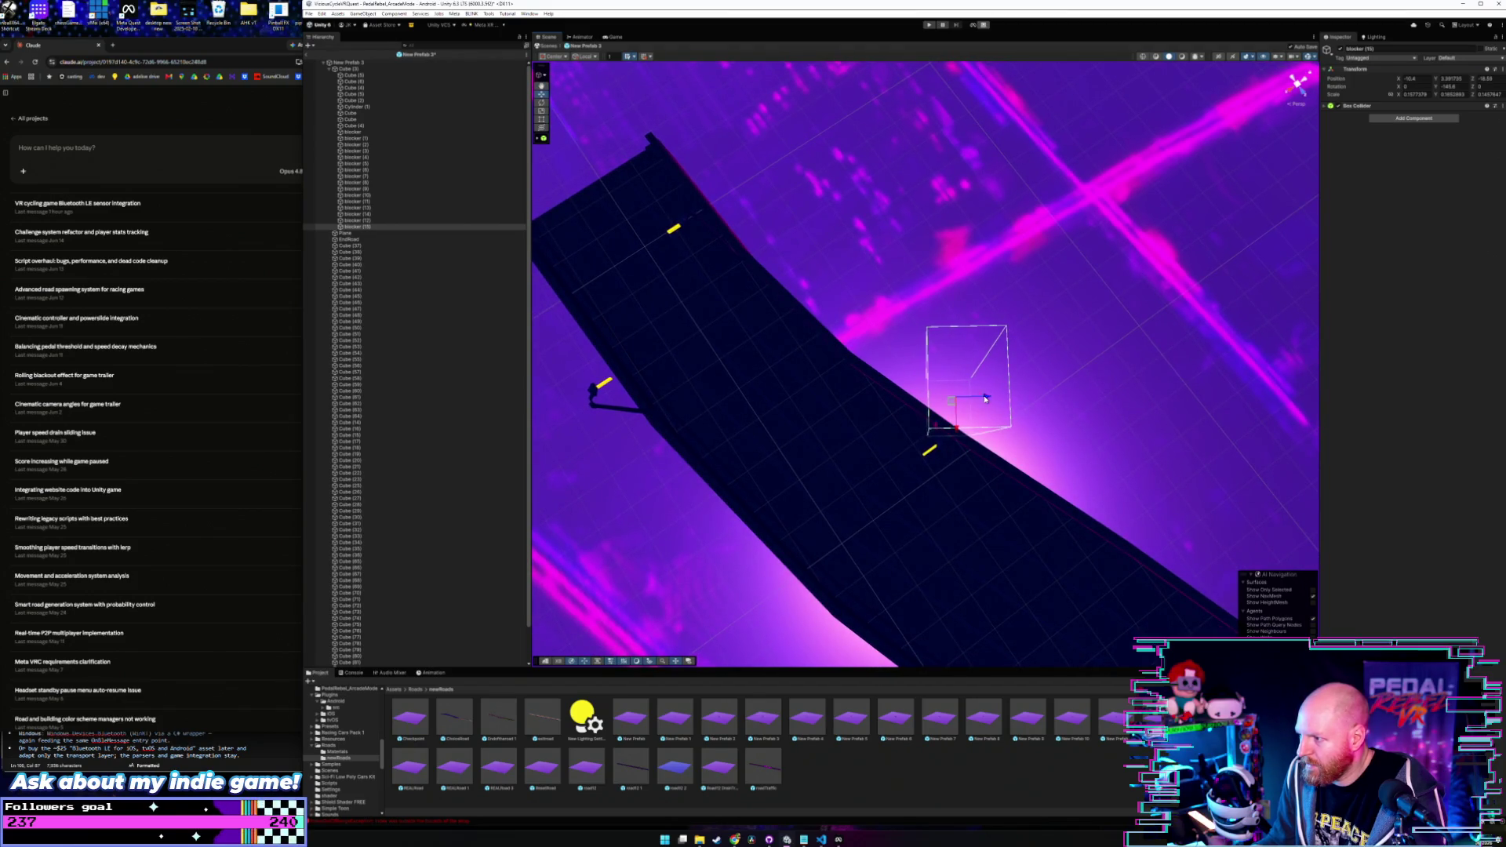
mouse_move(1221, 431)
left_mouse_down()
mouse_move(1342, 364)
mouse_move(1295, 353)
left_mouse_up()
left_click_drag(1125, 353, 982, 318)
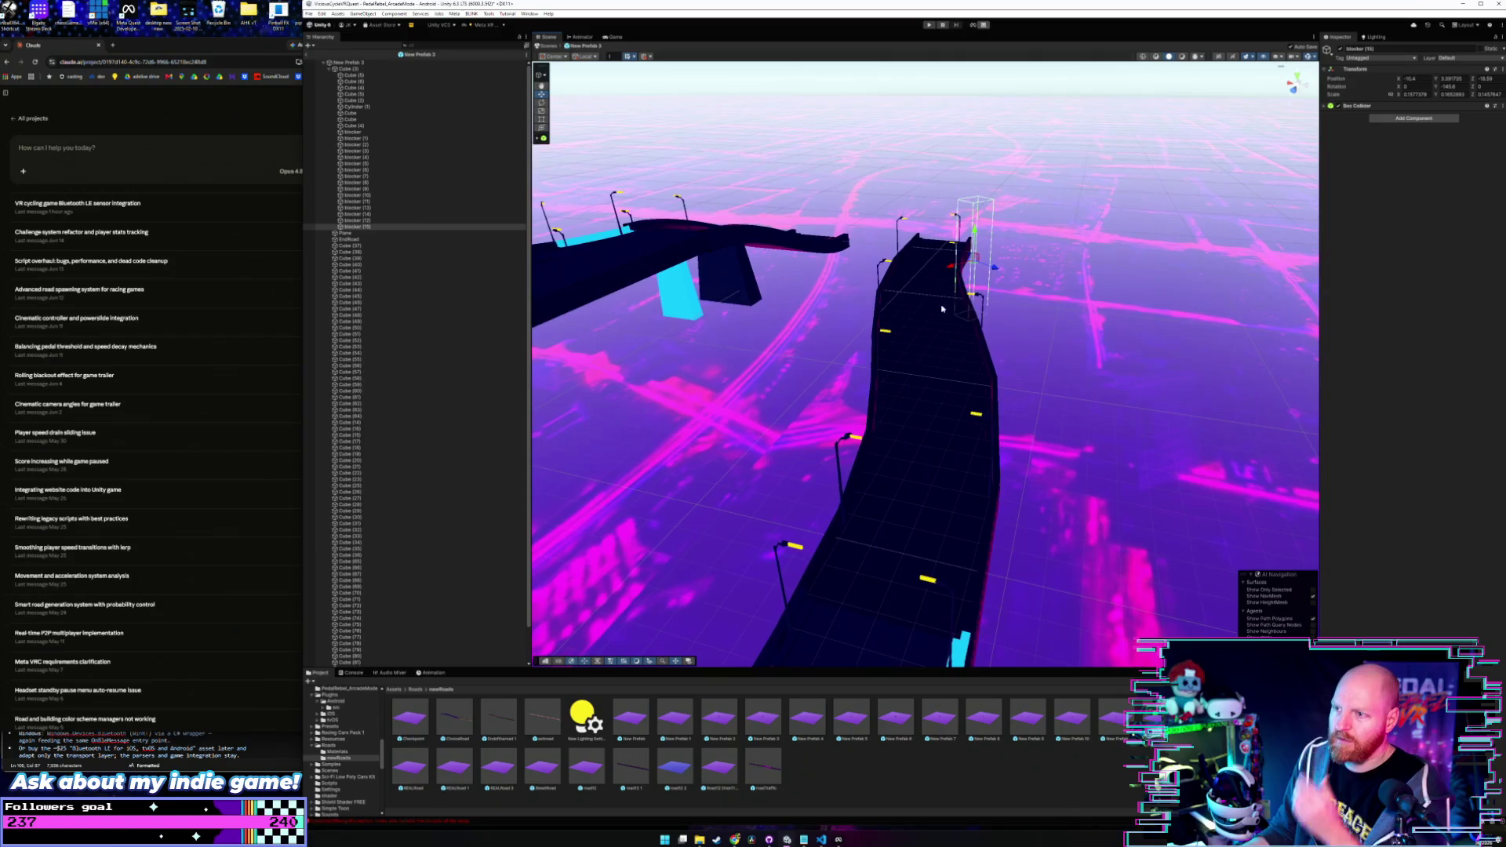
left_click(402, 64)
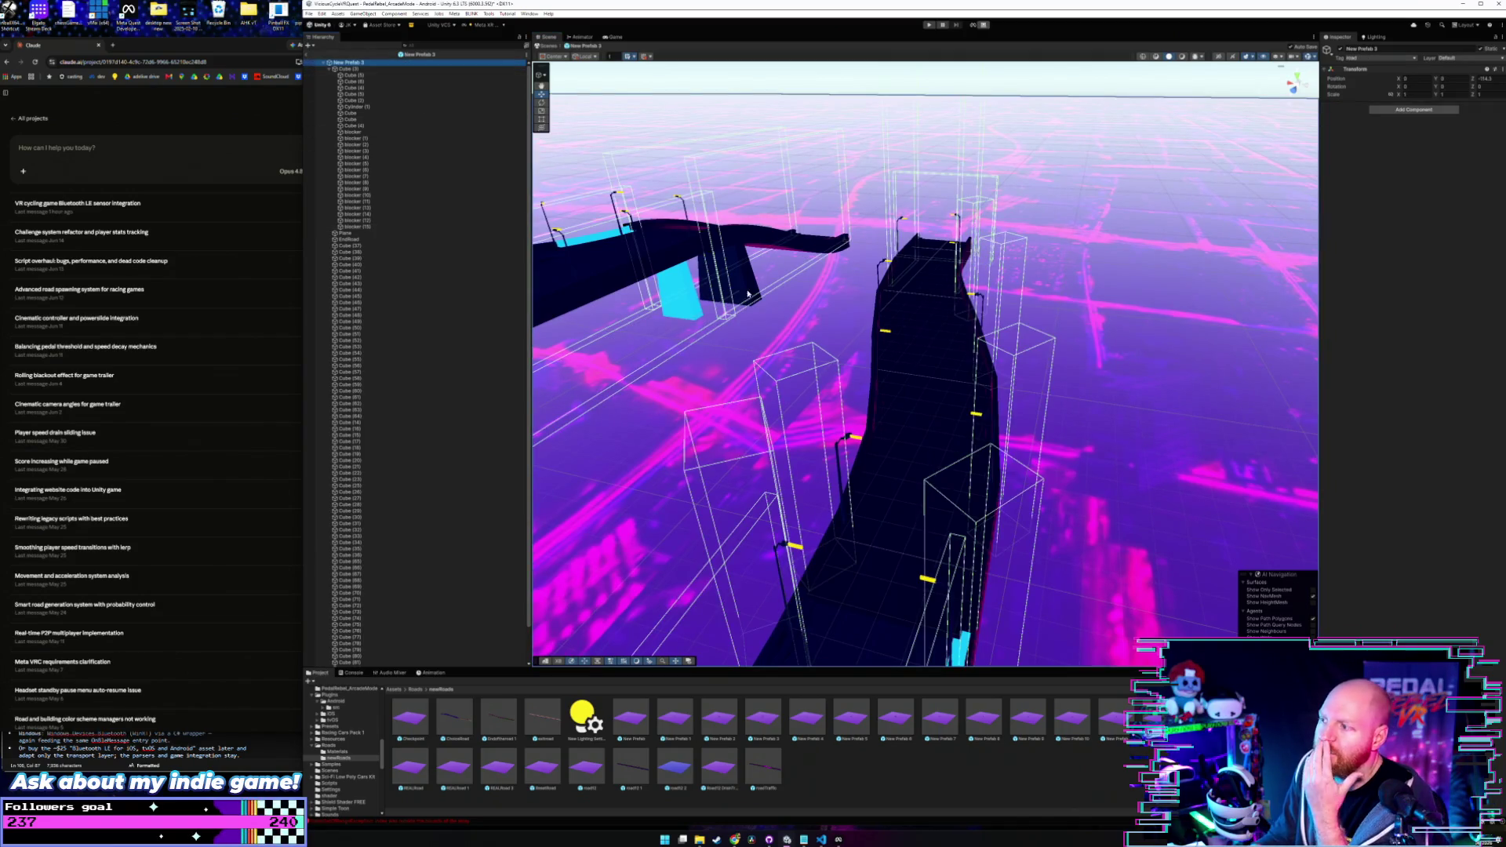
mouse_move(747, 293)
left_mouse_down()
mouse_move(988, 391)
mouse_move(977, 428)
mouse_move(945, 442)
mouse_move(962, 431)
mouse_move(955, 386)
mouse_move(985, 387)
mouse_move(983, 400)
left_mouse_up()
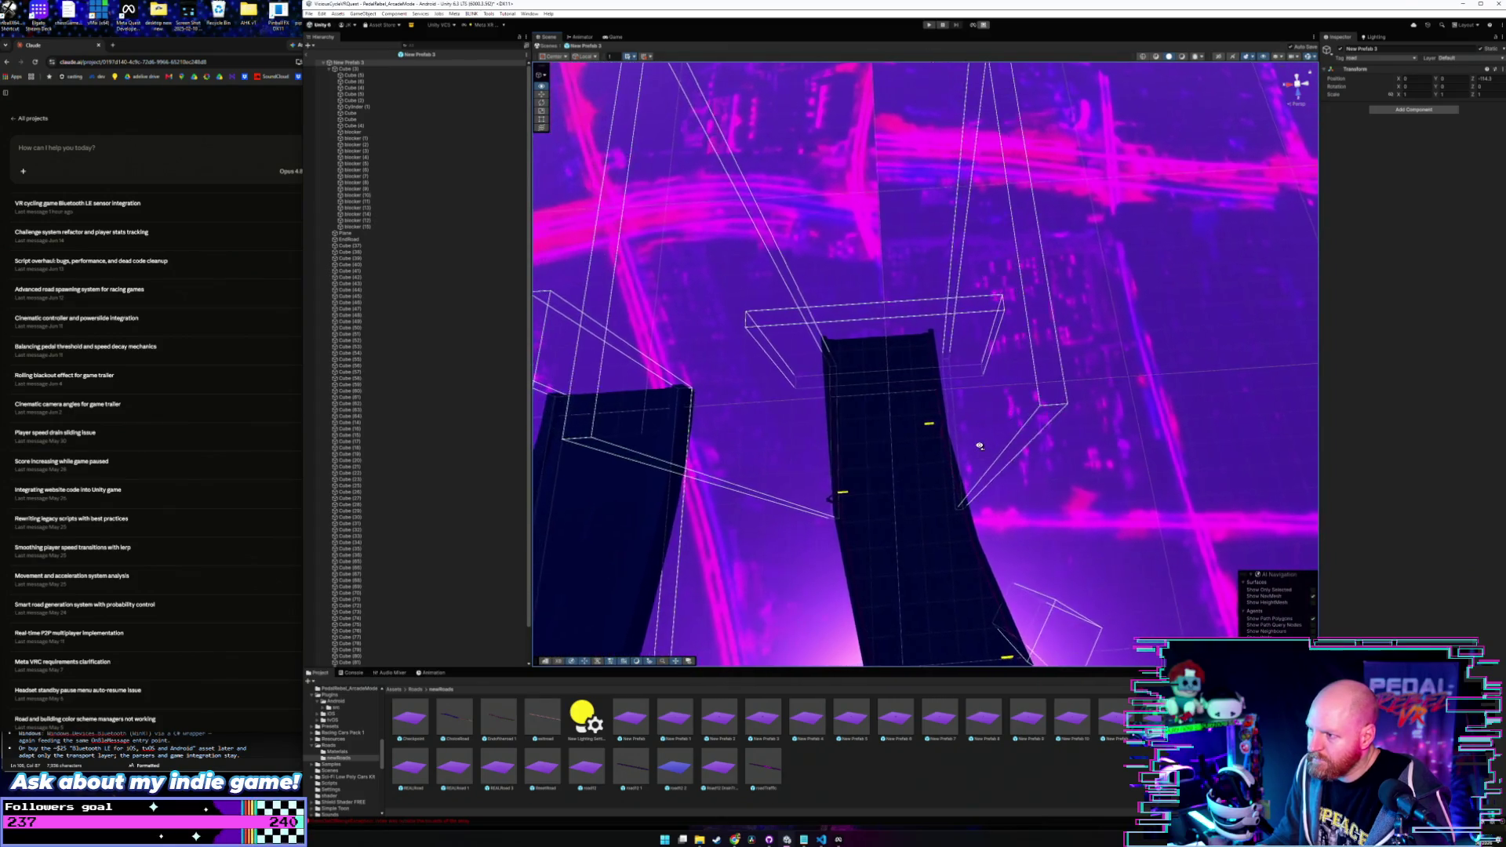
left_click_drag(980, 446, 978, 447)
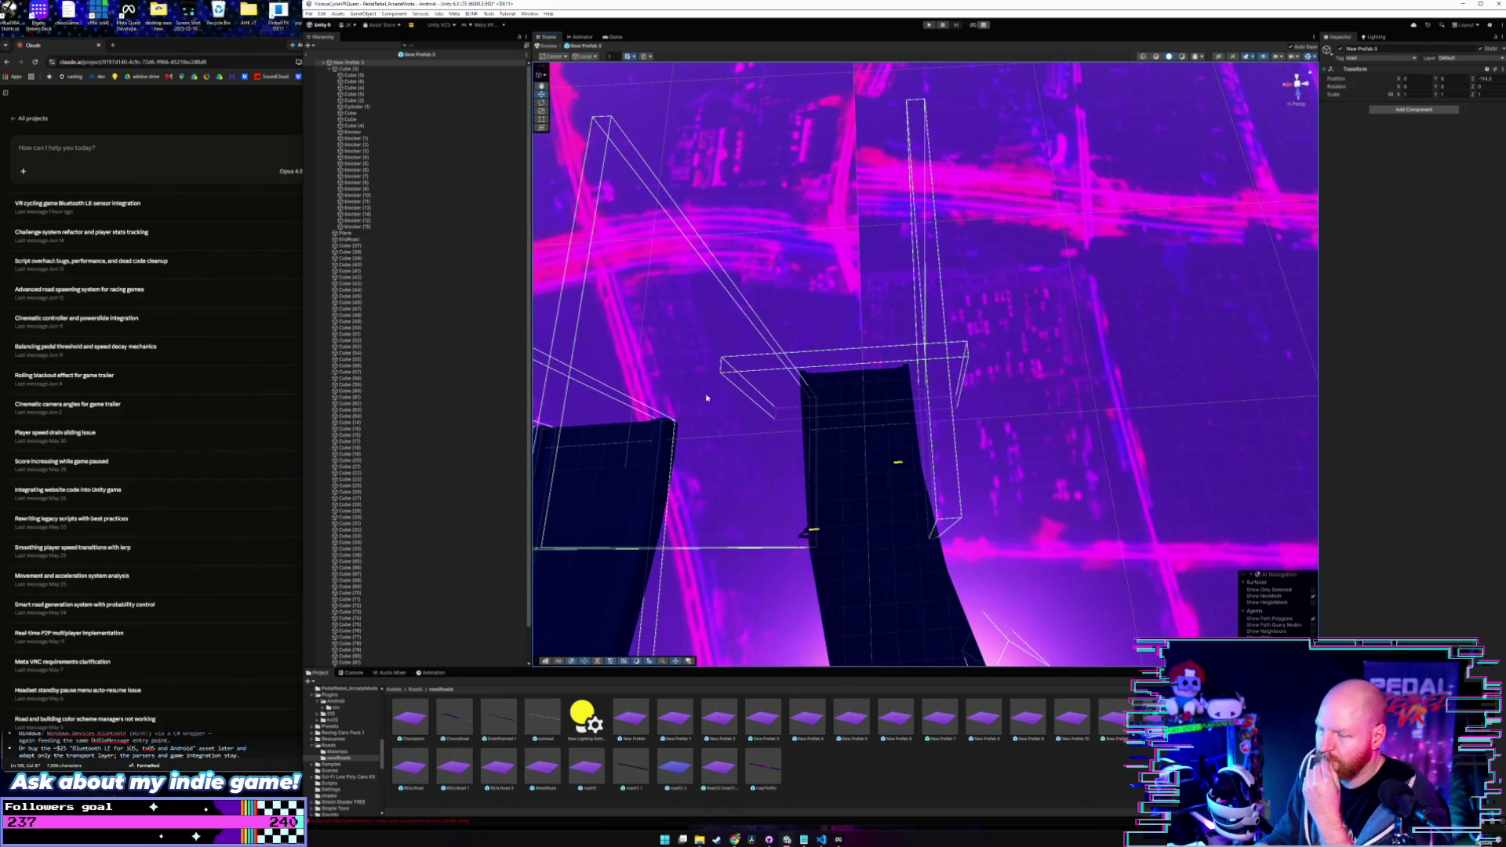
left_click(362, 75)
left_click(392, 141)
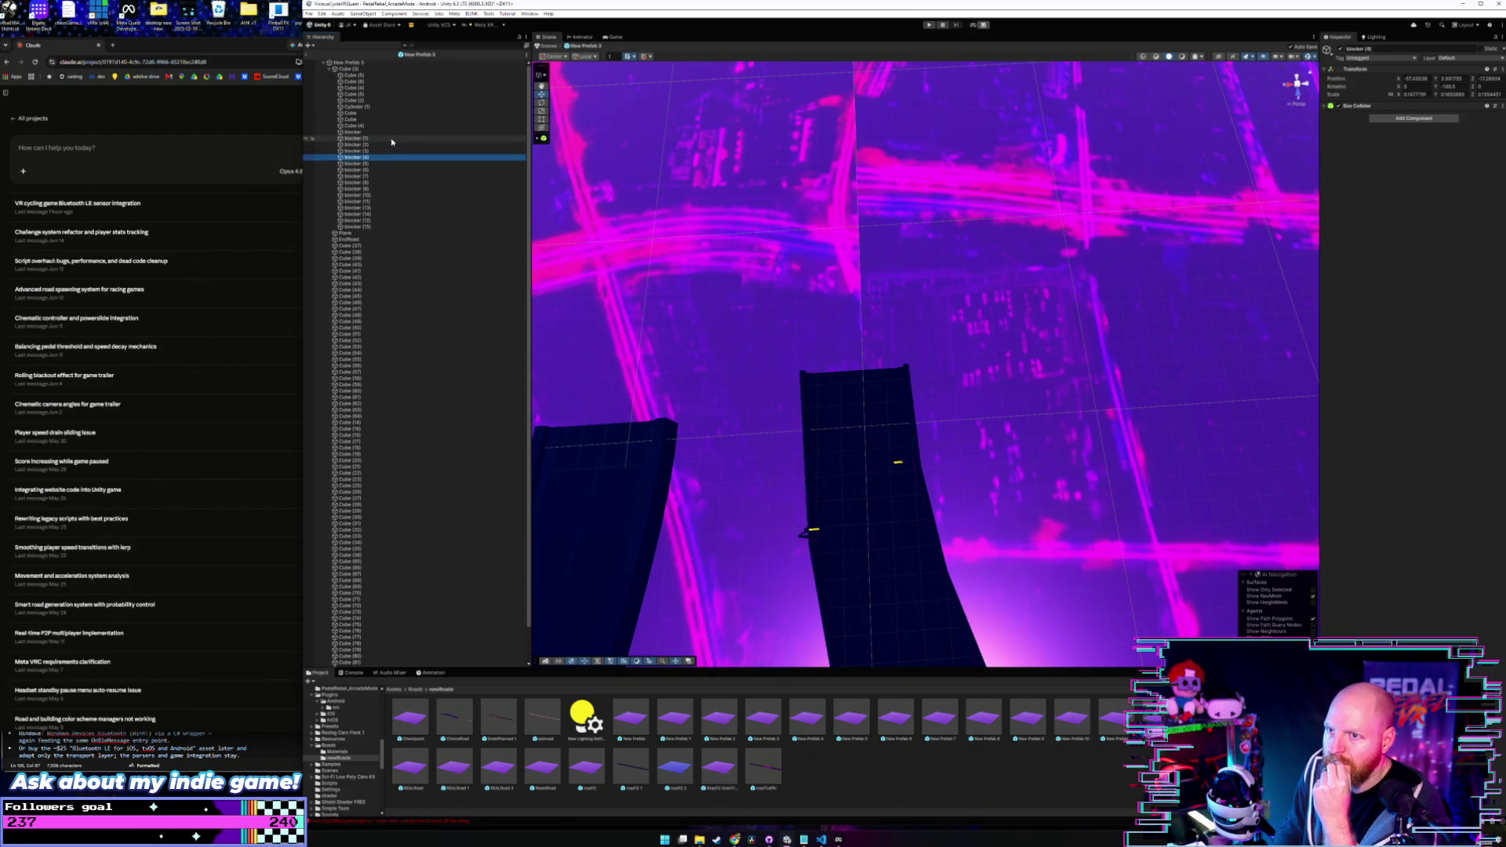
key("Down")
key("Down")
key("Down")
key("Down")
key("Down")
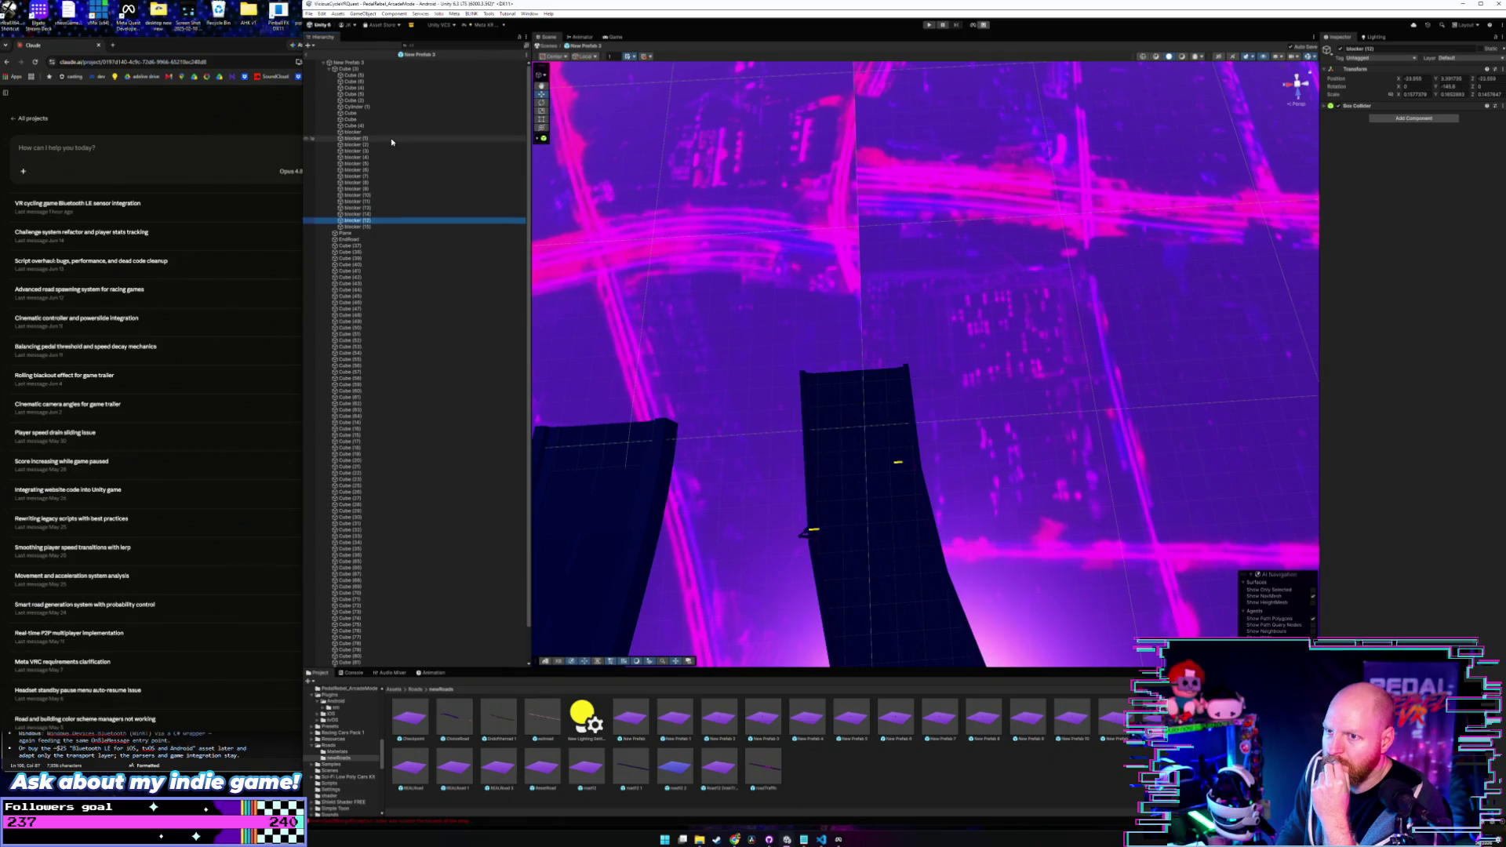
key("Up")
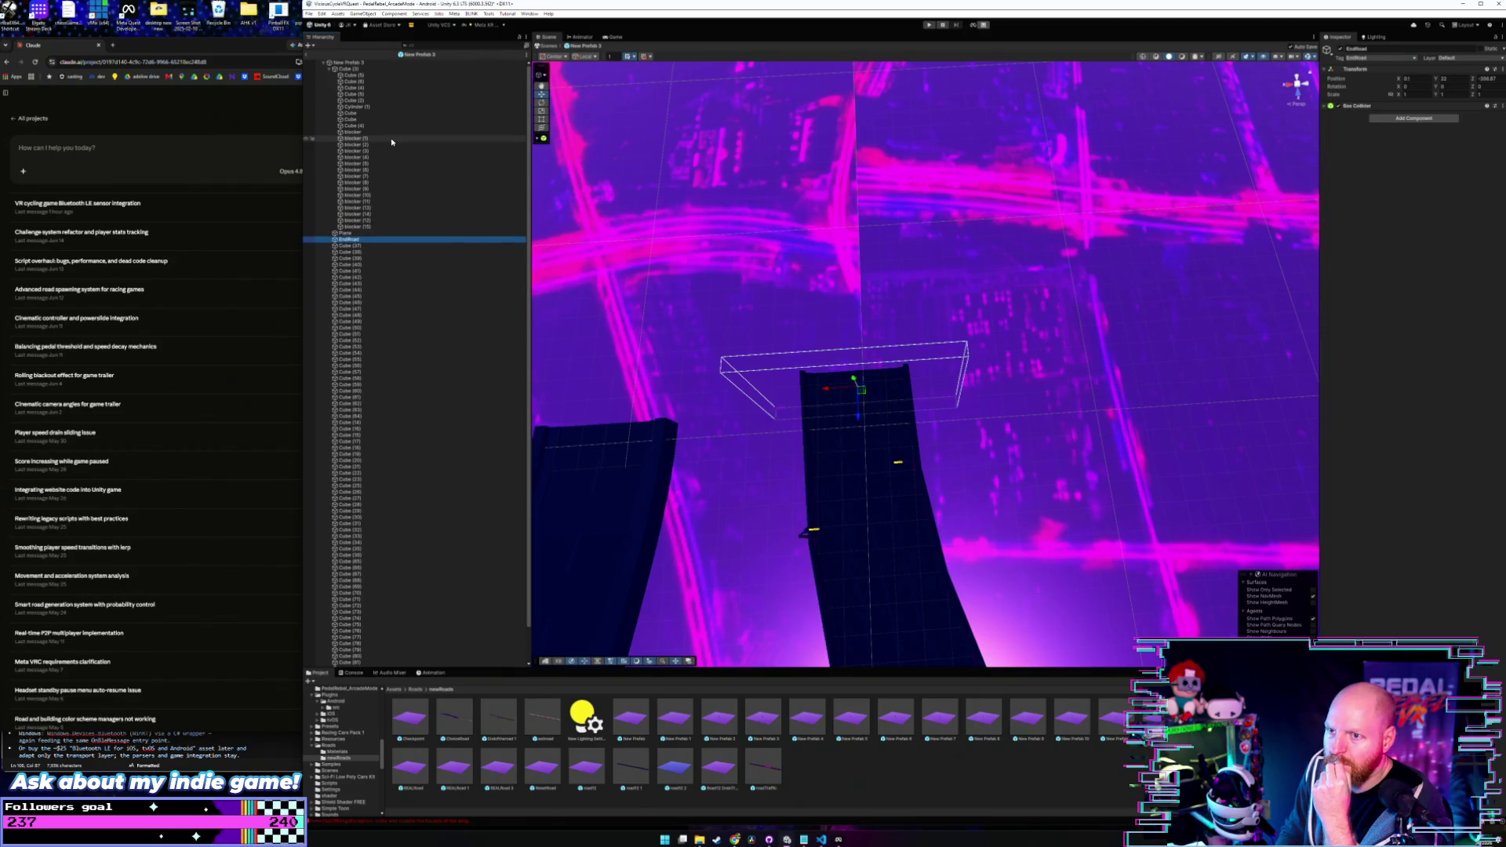
key("Down")
key("Up")
key("Down")
key("Down")
key("Down")
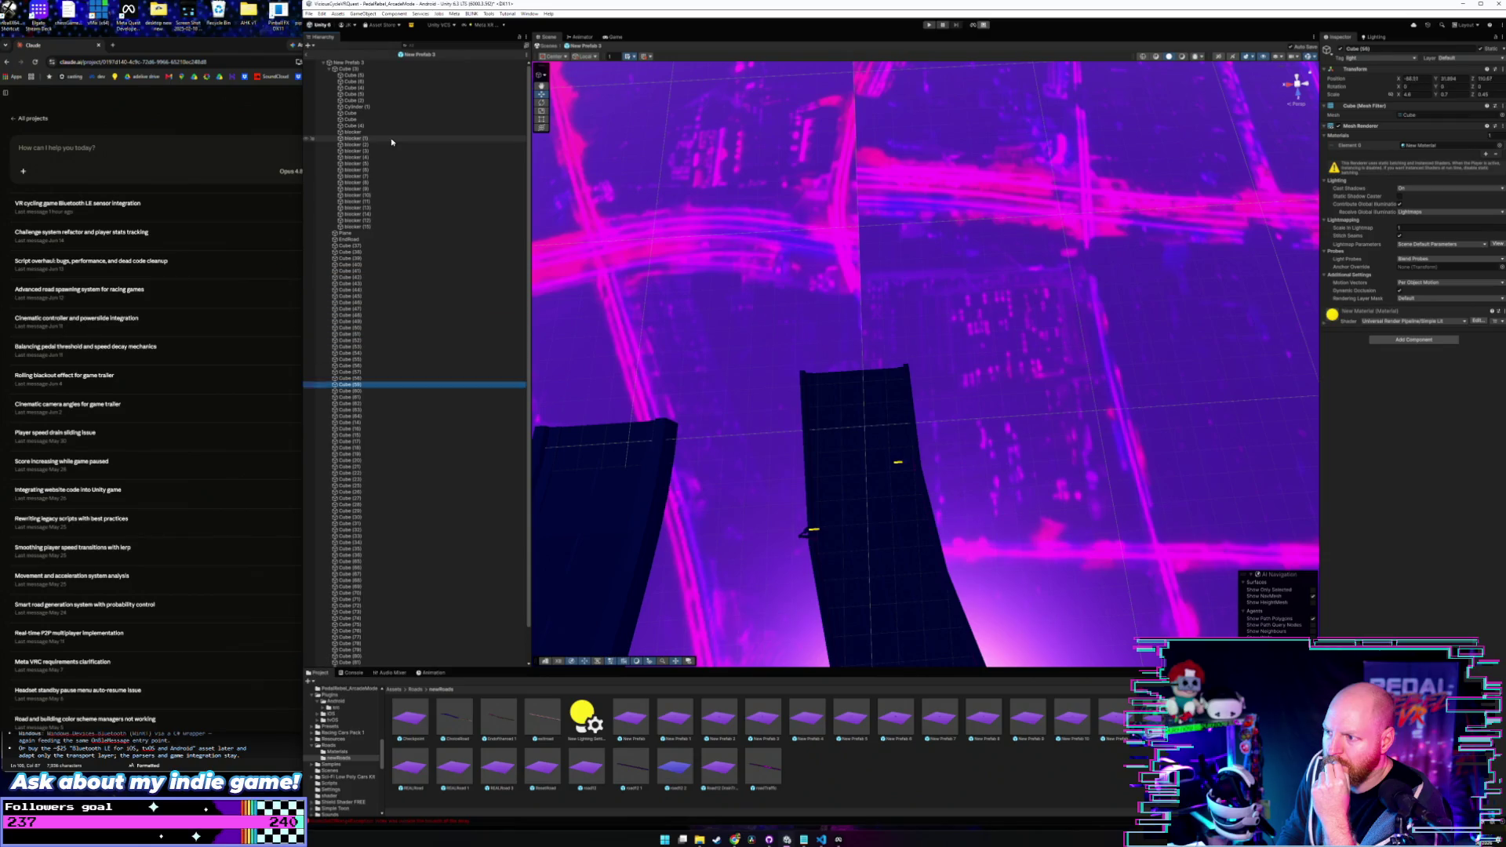
left_click(387, 68)
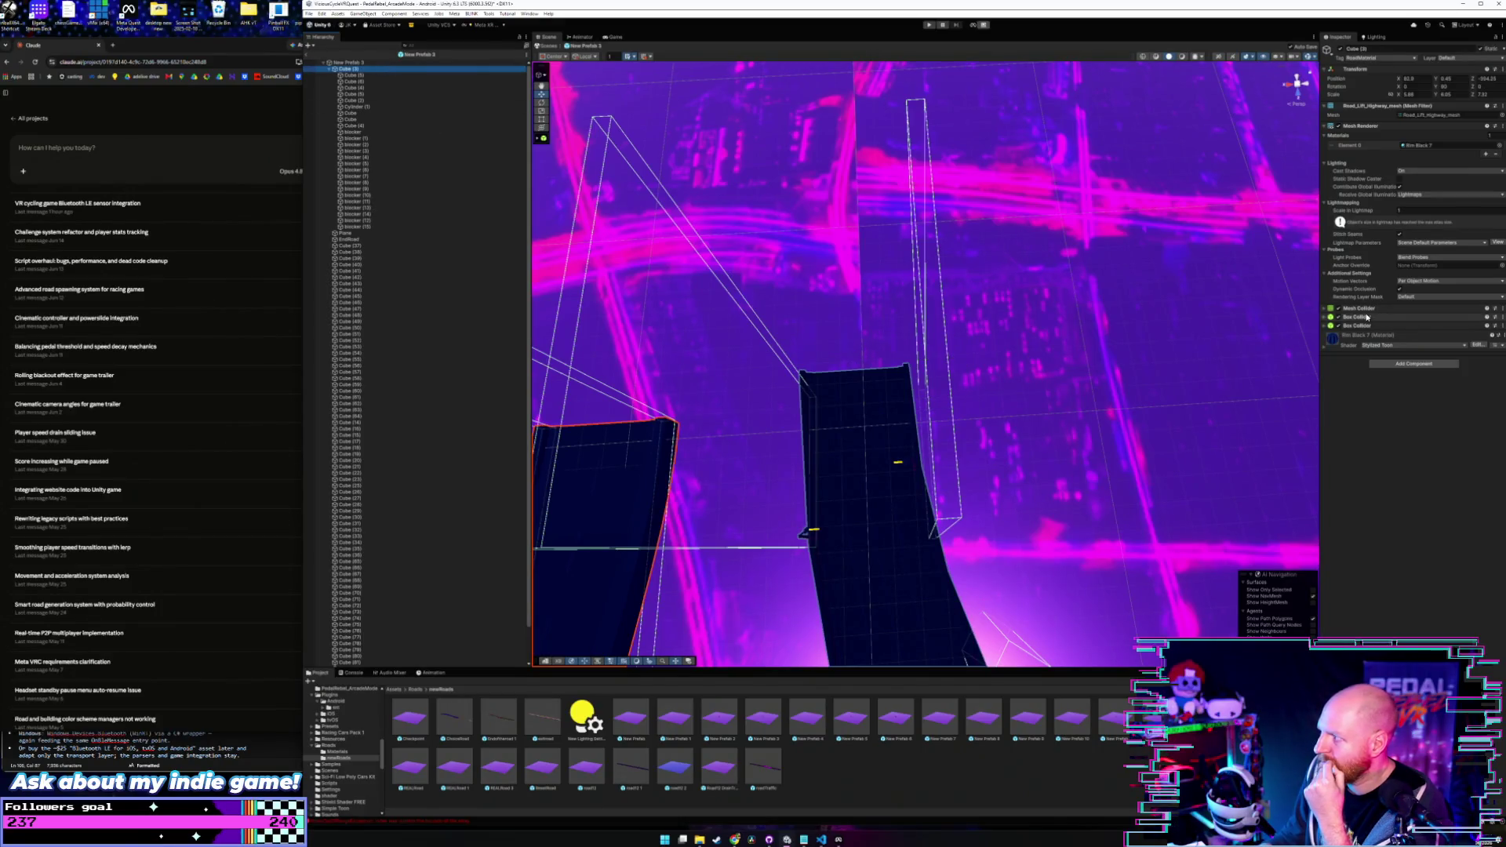
left_click(1367, 317)
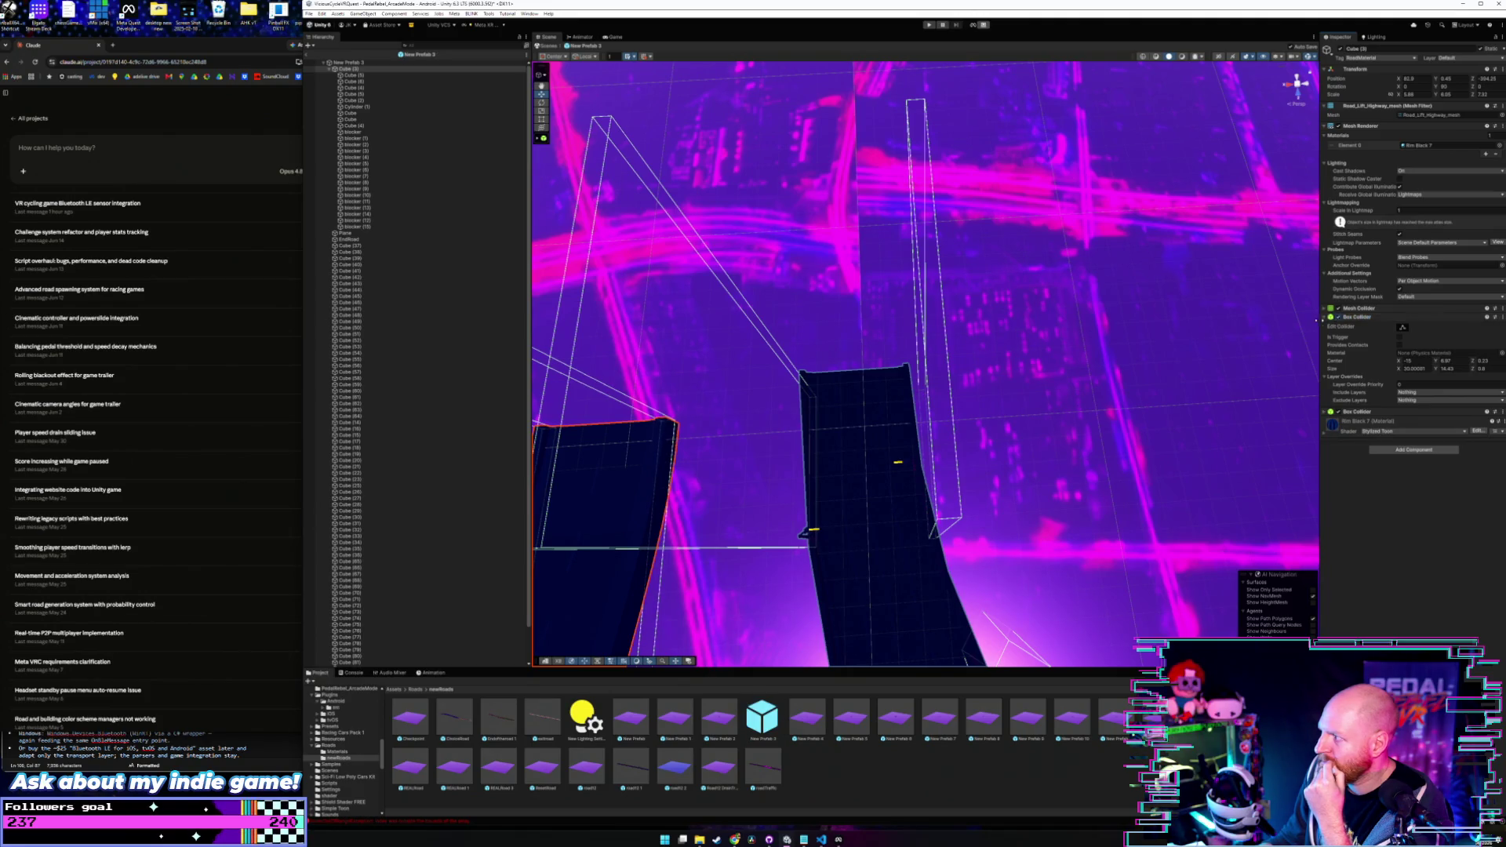
left_click(1323, 317)
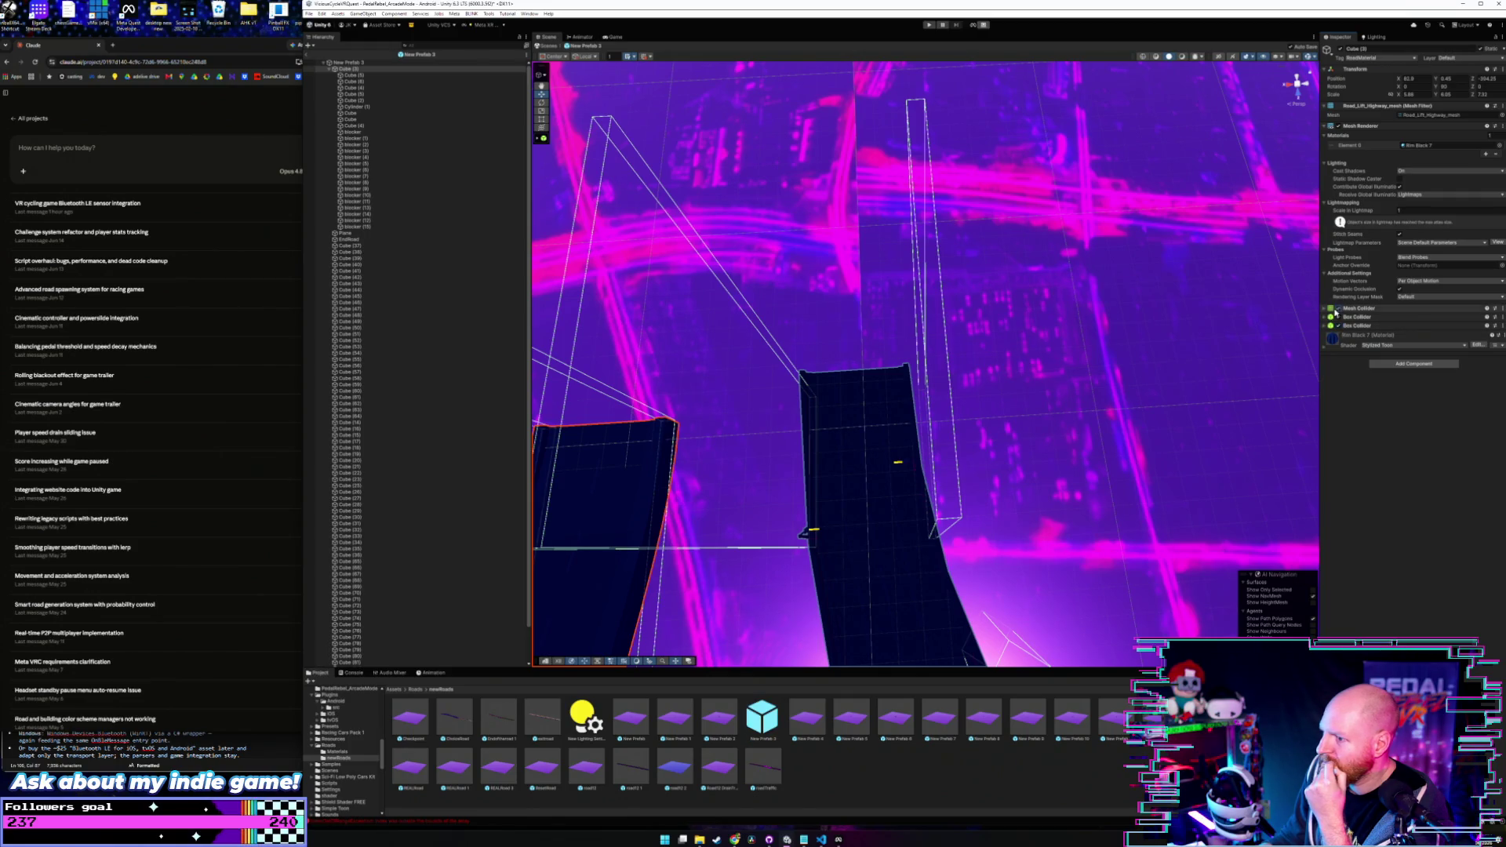
left_click(352, 75)
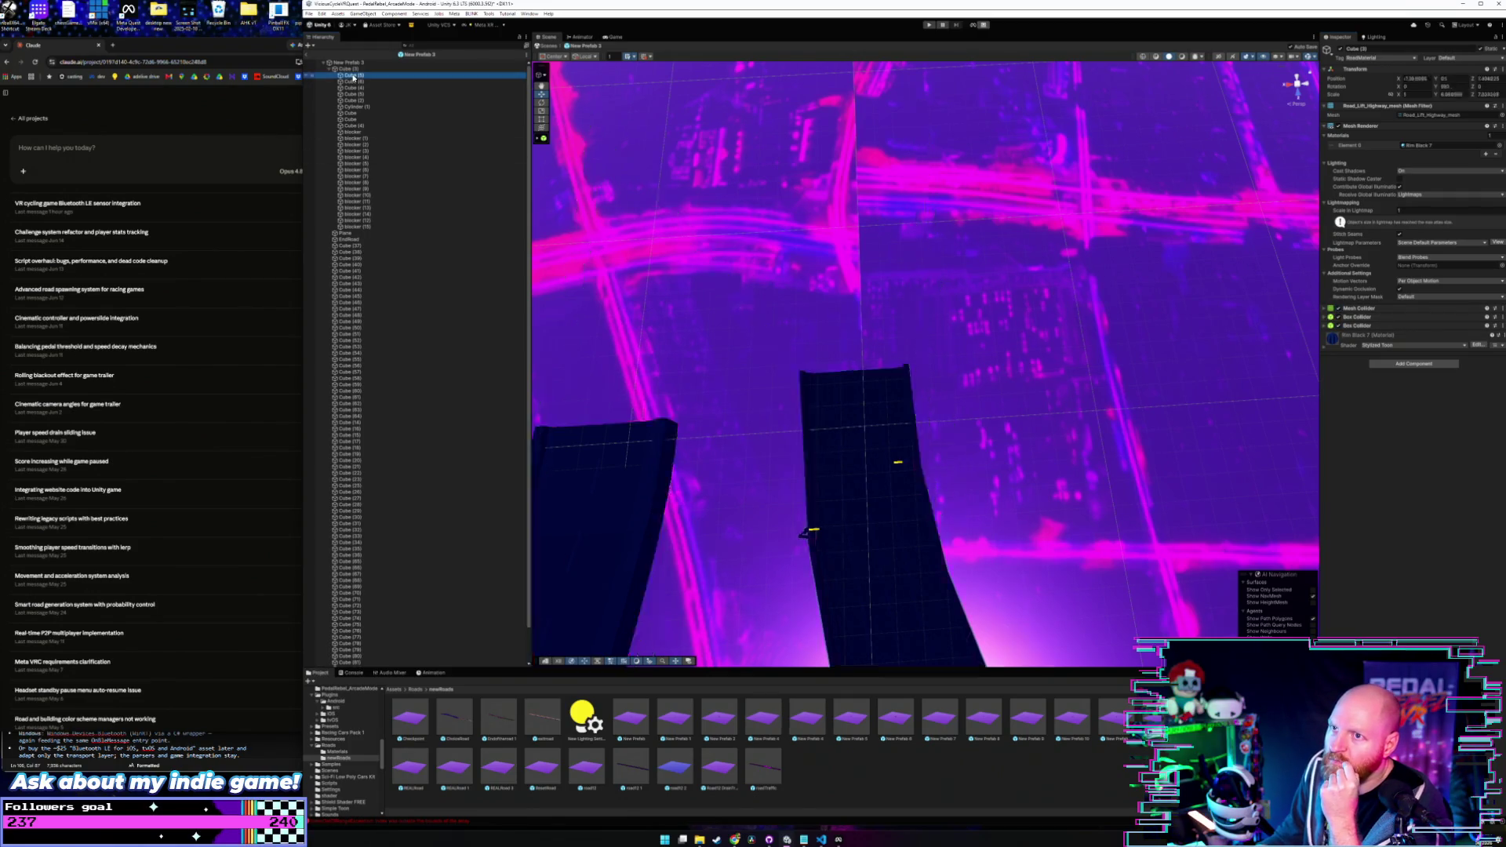
key("Down")
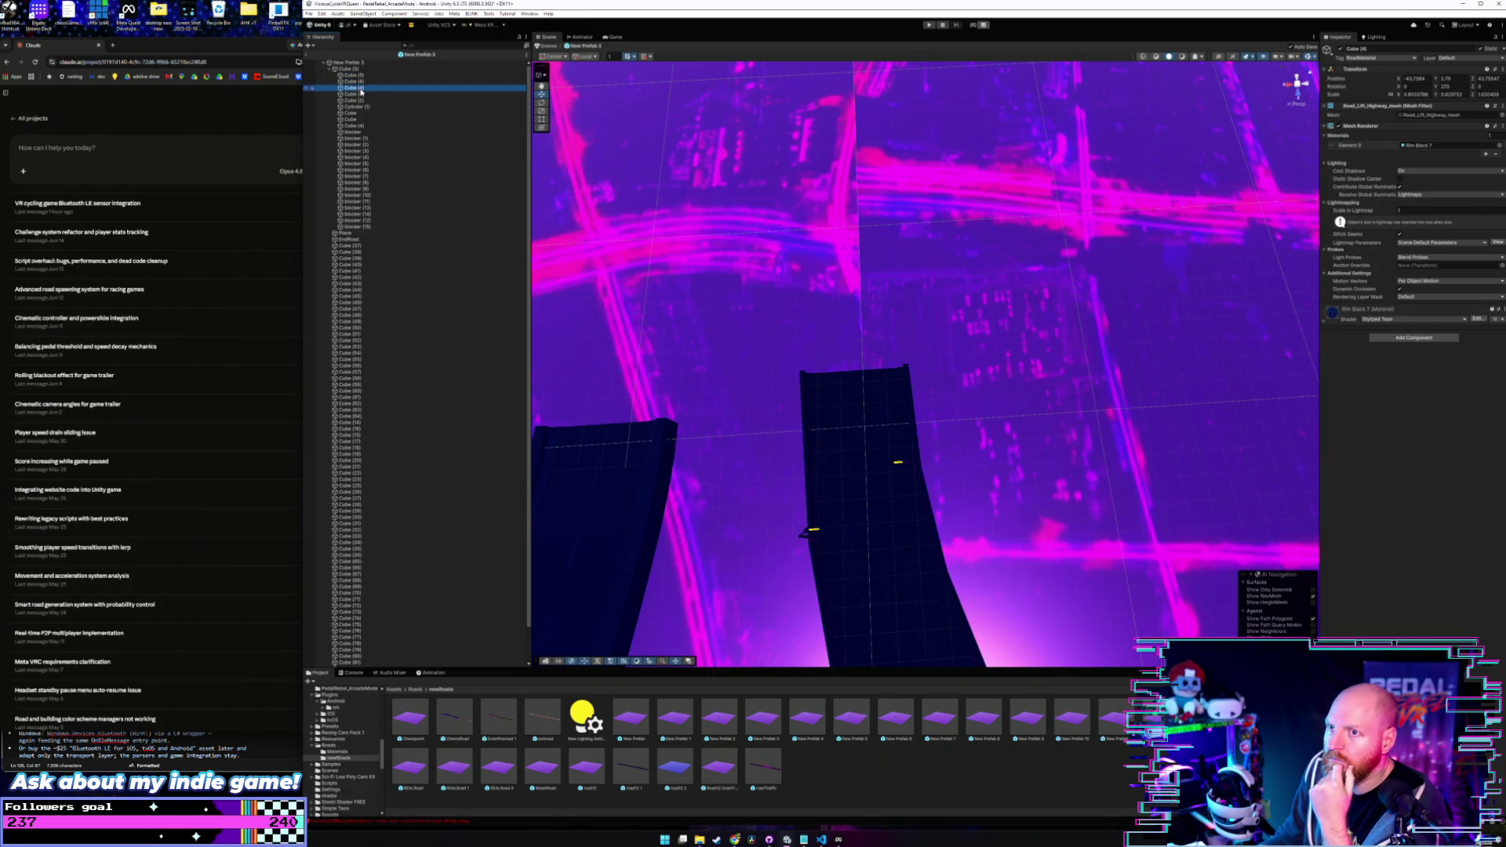
left_click(356, 94)
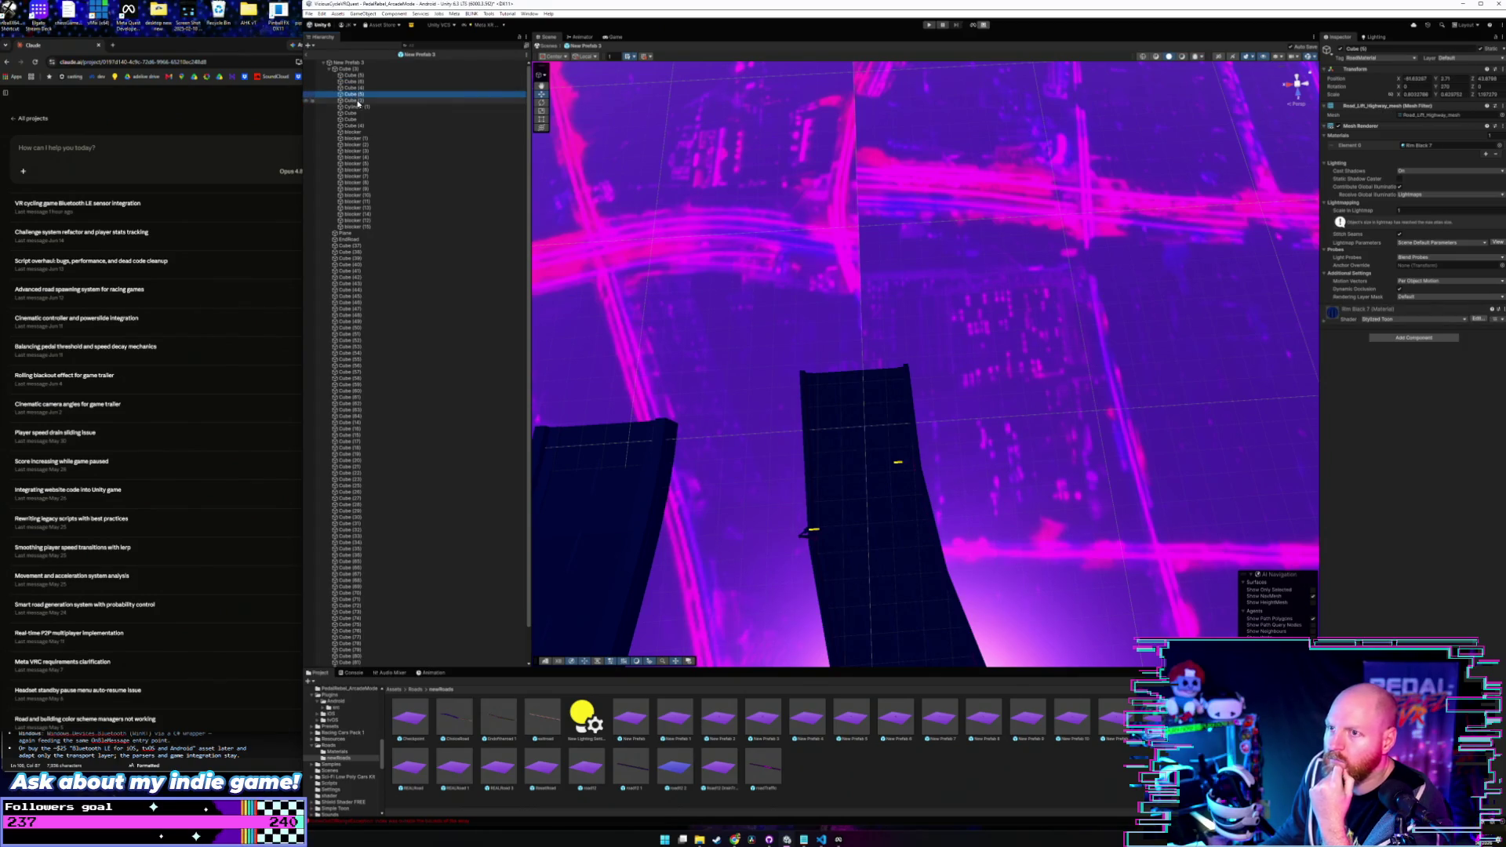
left_click(357, 100)
left_click(357, 106)
left_click(357, 112)
left_click(357, 120)
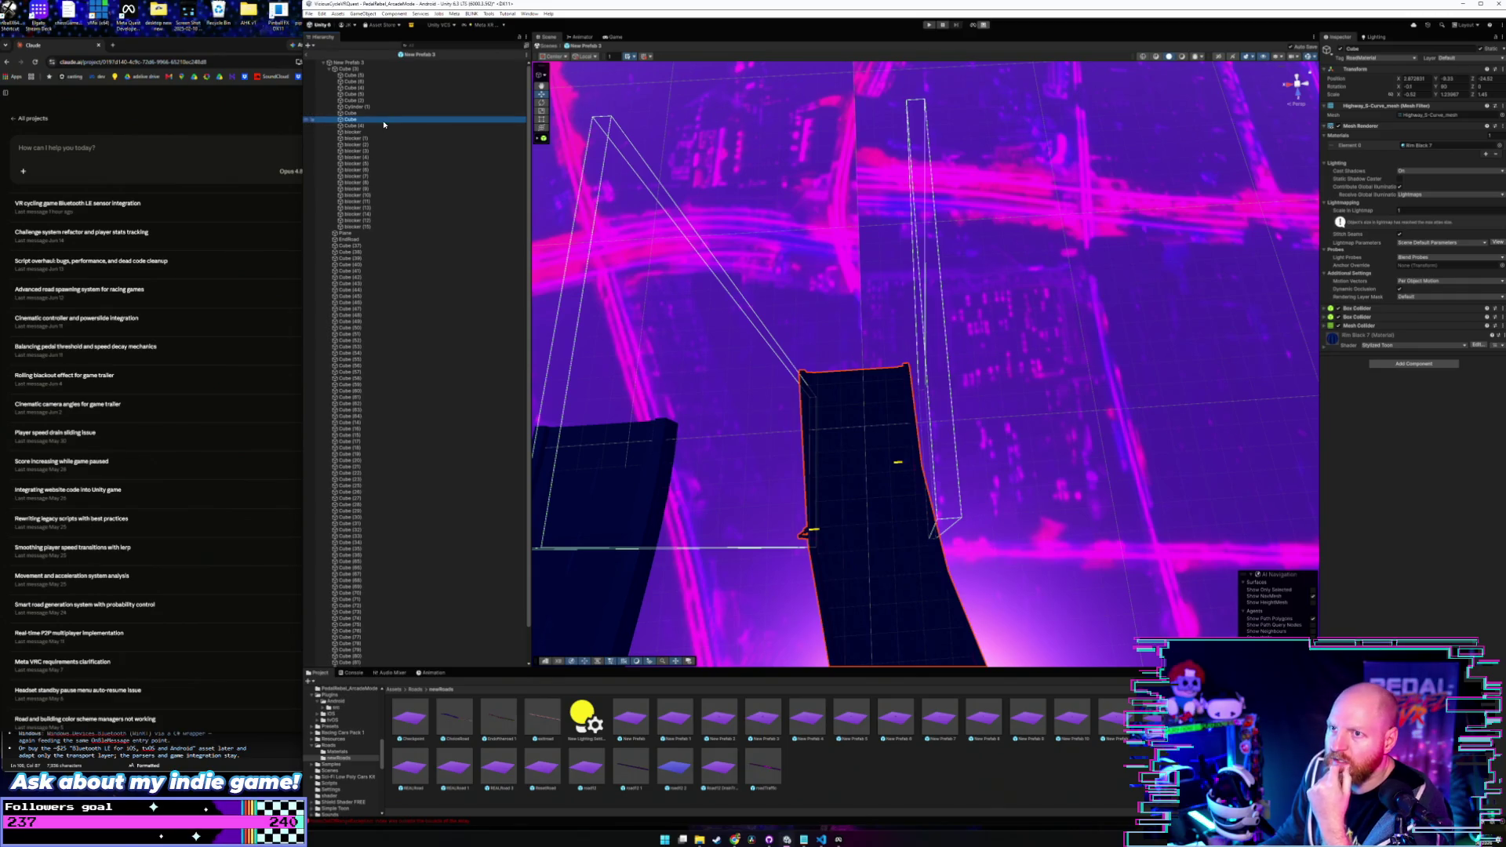
- Expand the second Box Collider and set its Center X to 0.8
left_click(1356, 317)
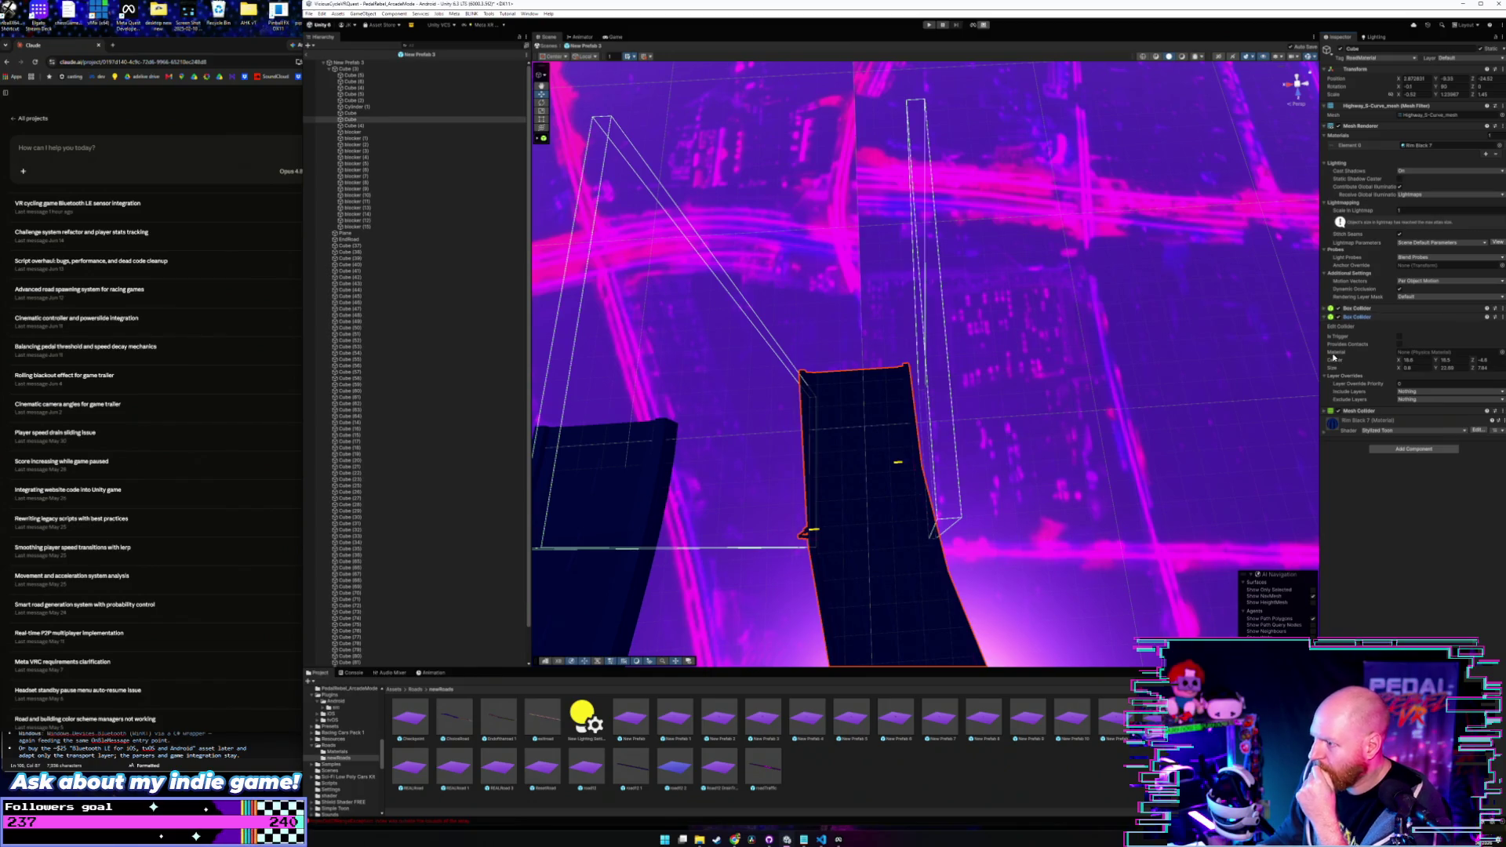
left_click(1361, 318)
mouse_move(1076, 388)
left_mouse_down()
mouse_move(958, 403)
mouse_move(982, 400)
left_mouse_up()
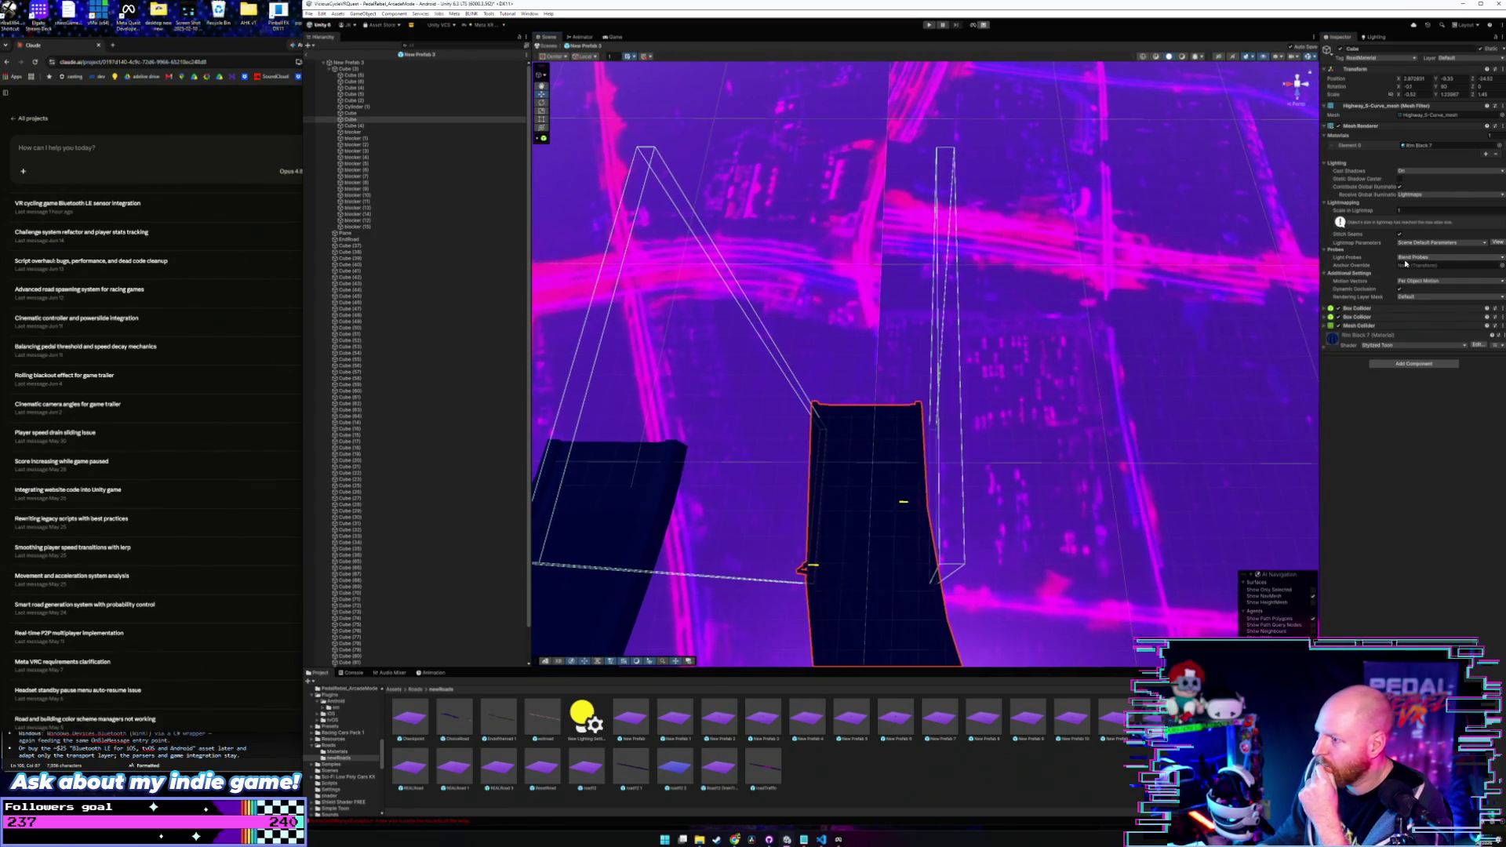
left_click(1361, 317)
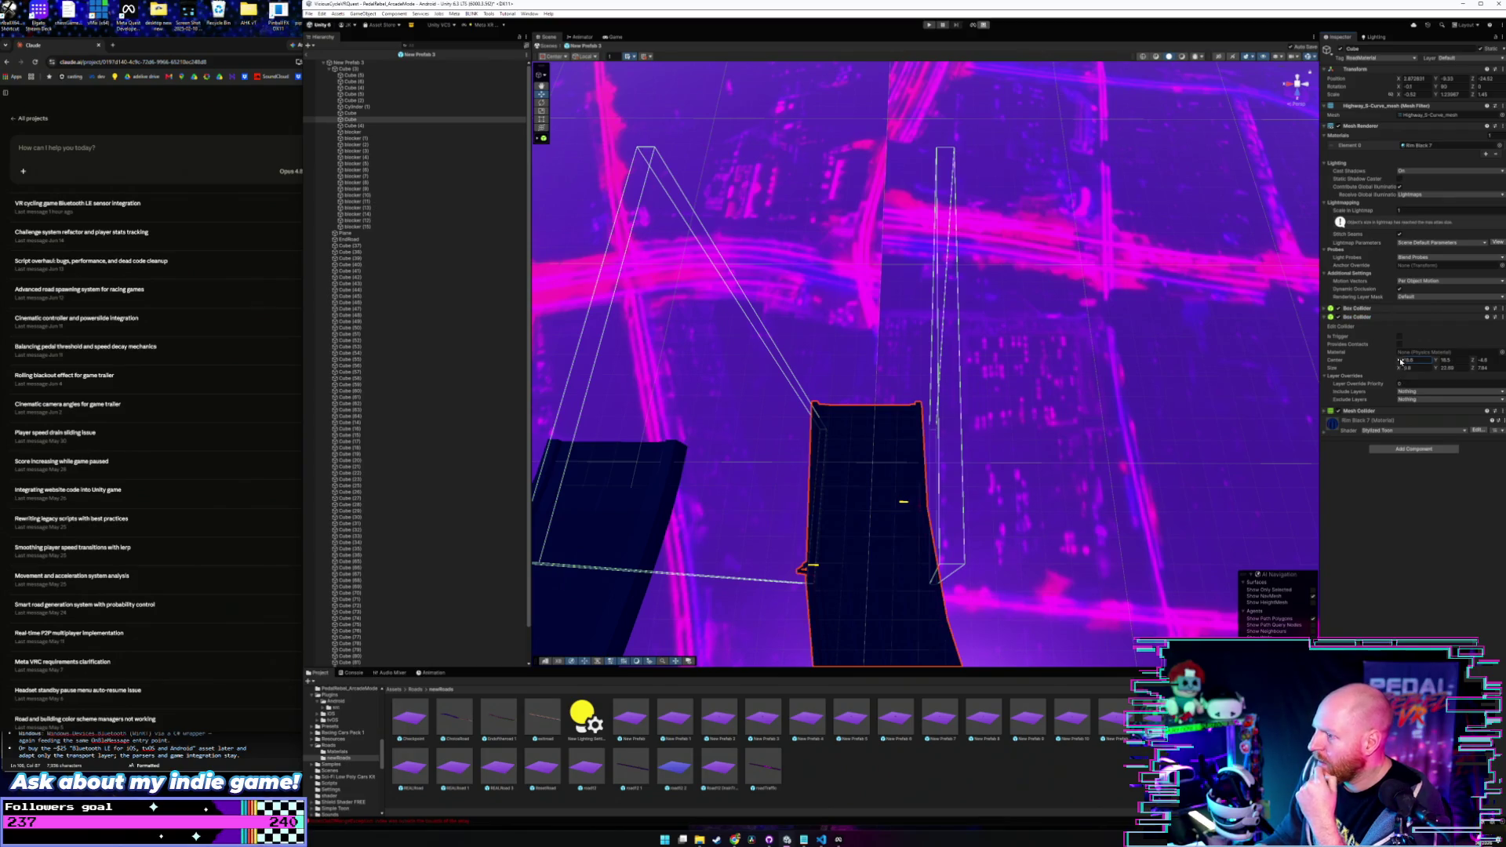
left_click_drag(1402, 361, 1407, 361)
type("0.8")
key("Return")
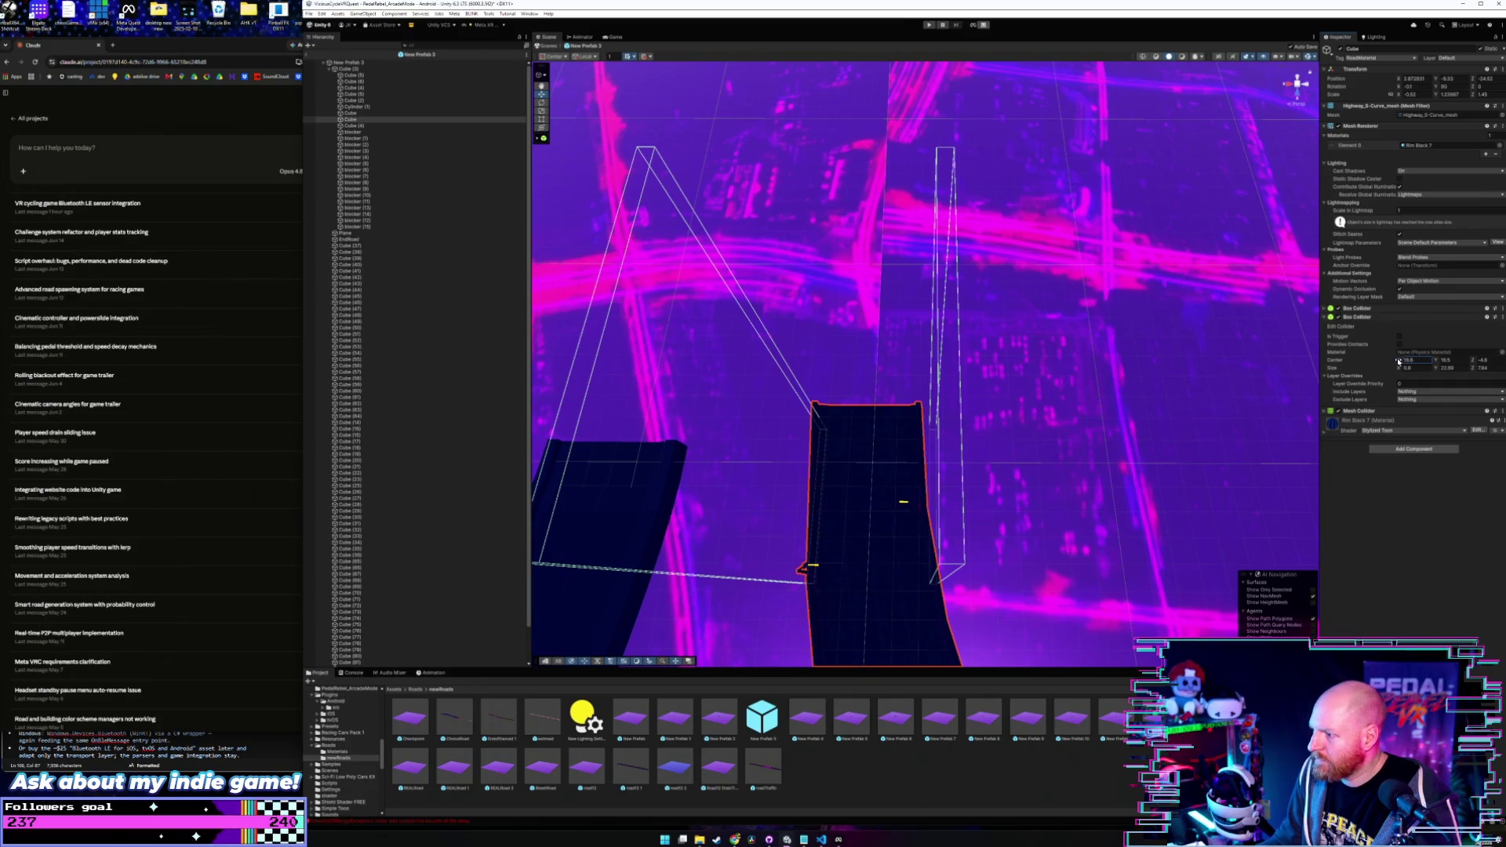
- Adjust the second collider's Size Z and Center Z to line it along the road's right edge
left_click_drag(1399, 362, 1404, 361)
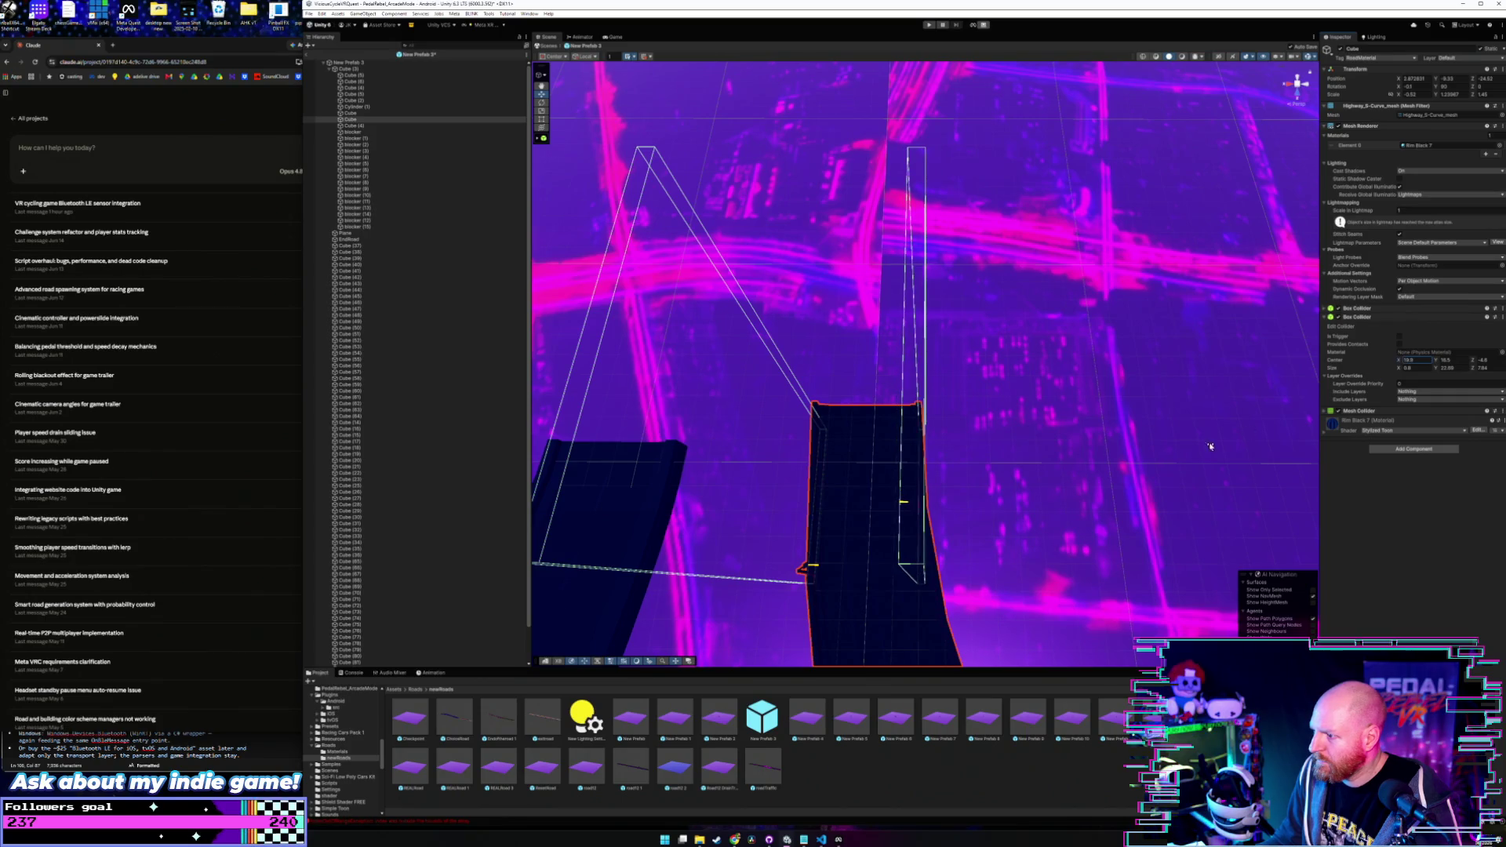
scroll(1047, 488, "up", 5)
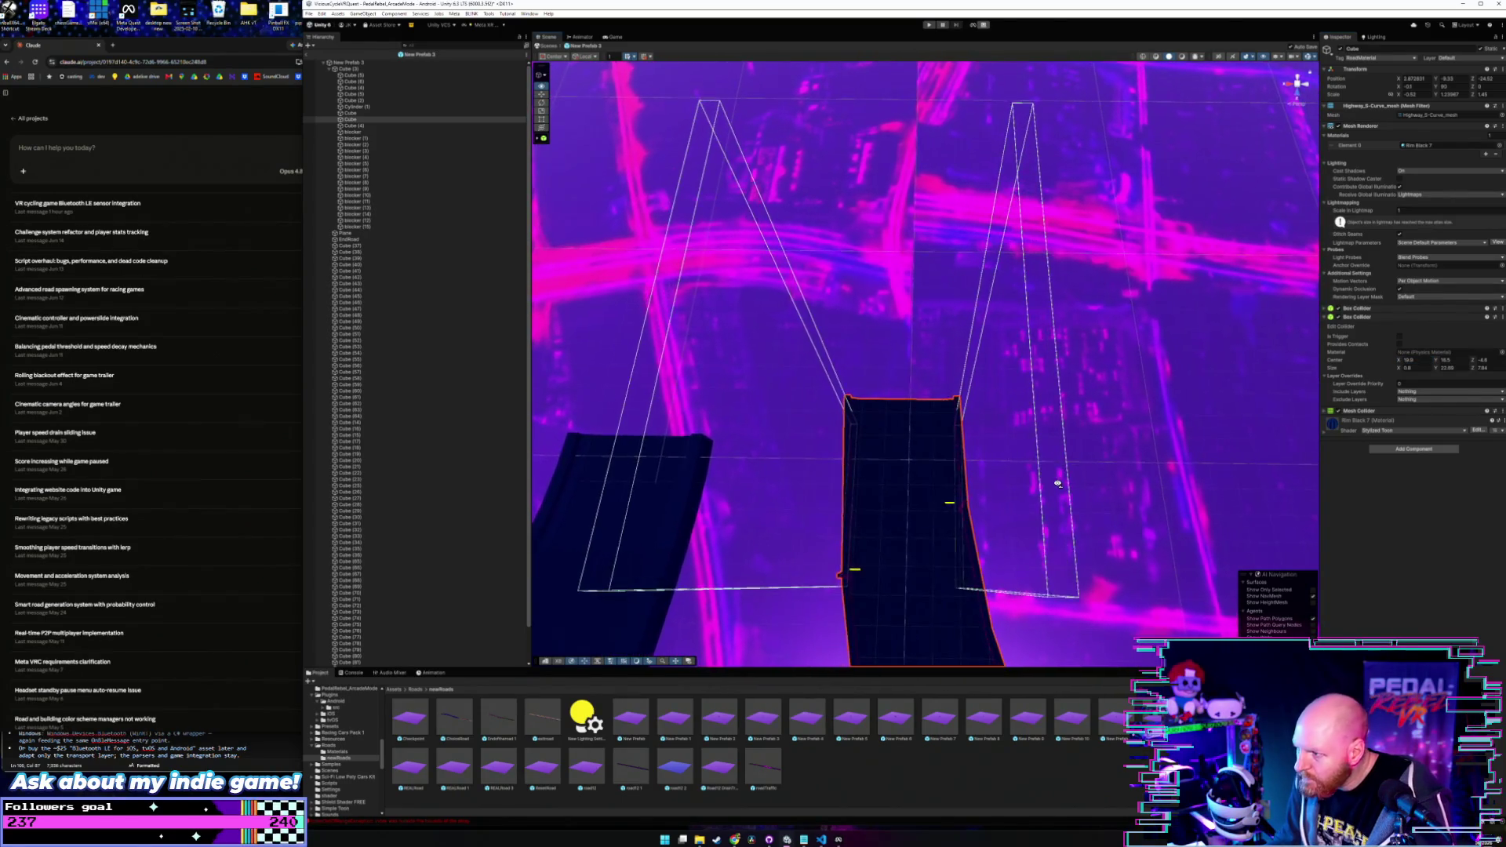
scroll(1059, 484, "up", 8)
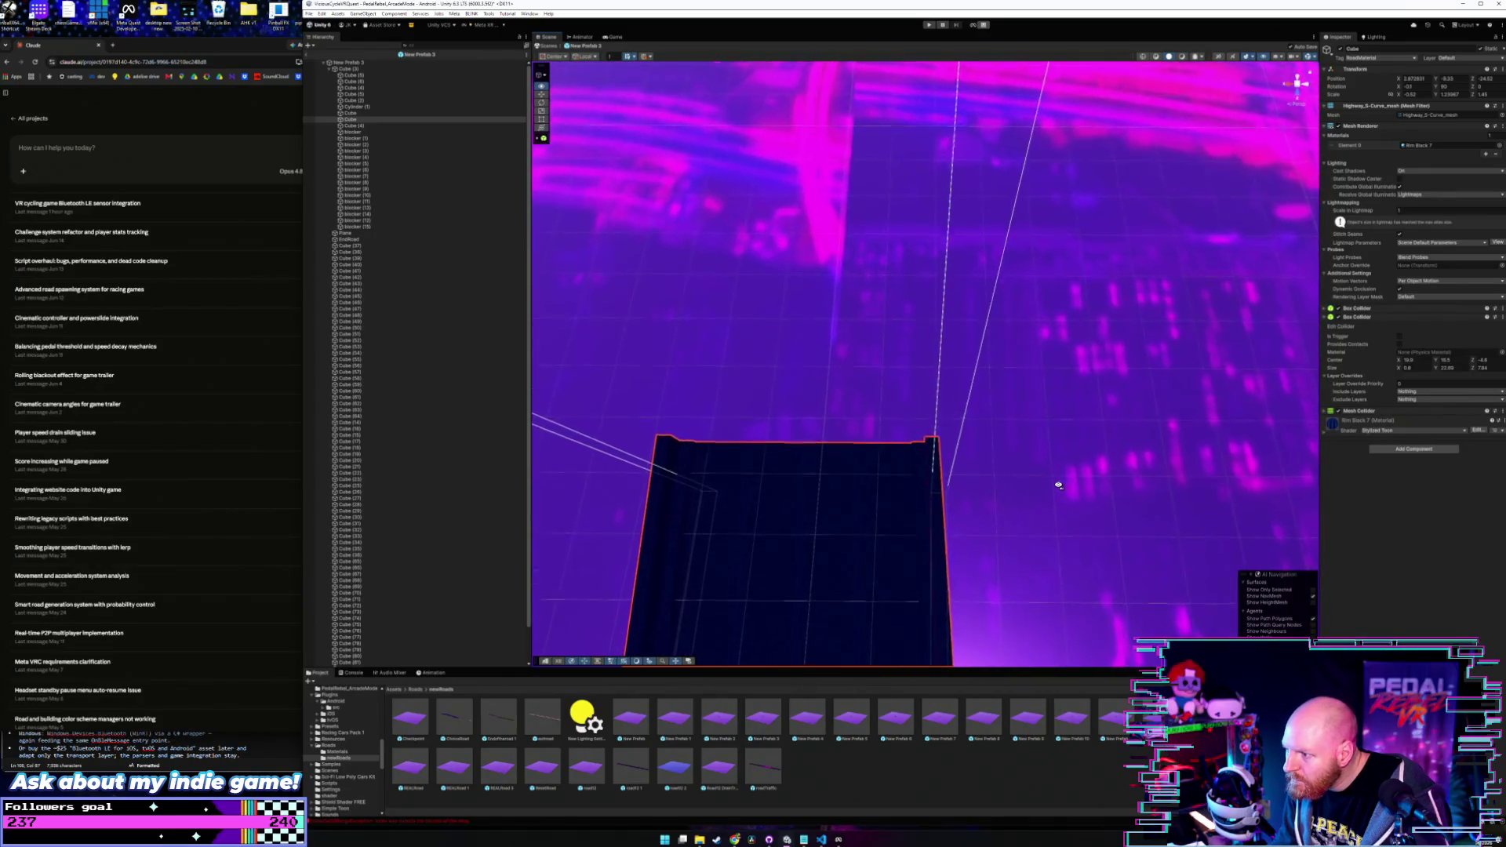
scroll(1059, 486, "down", 6)
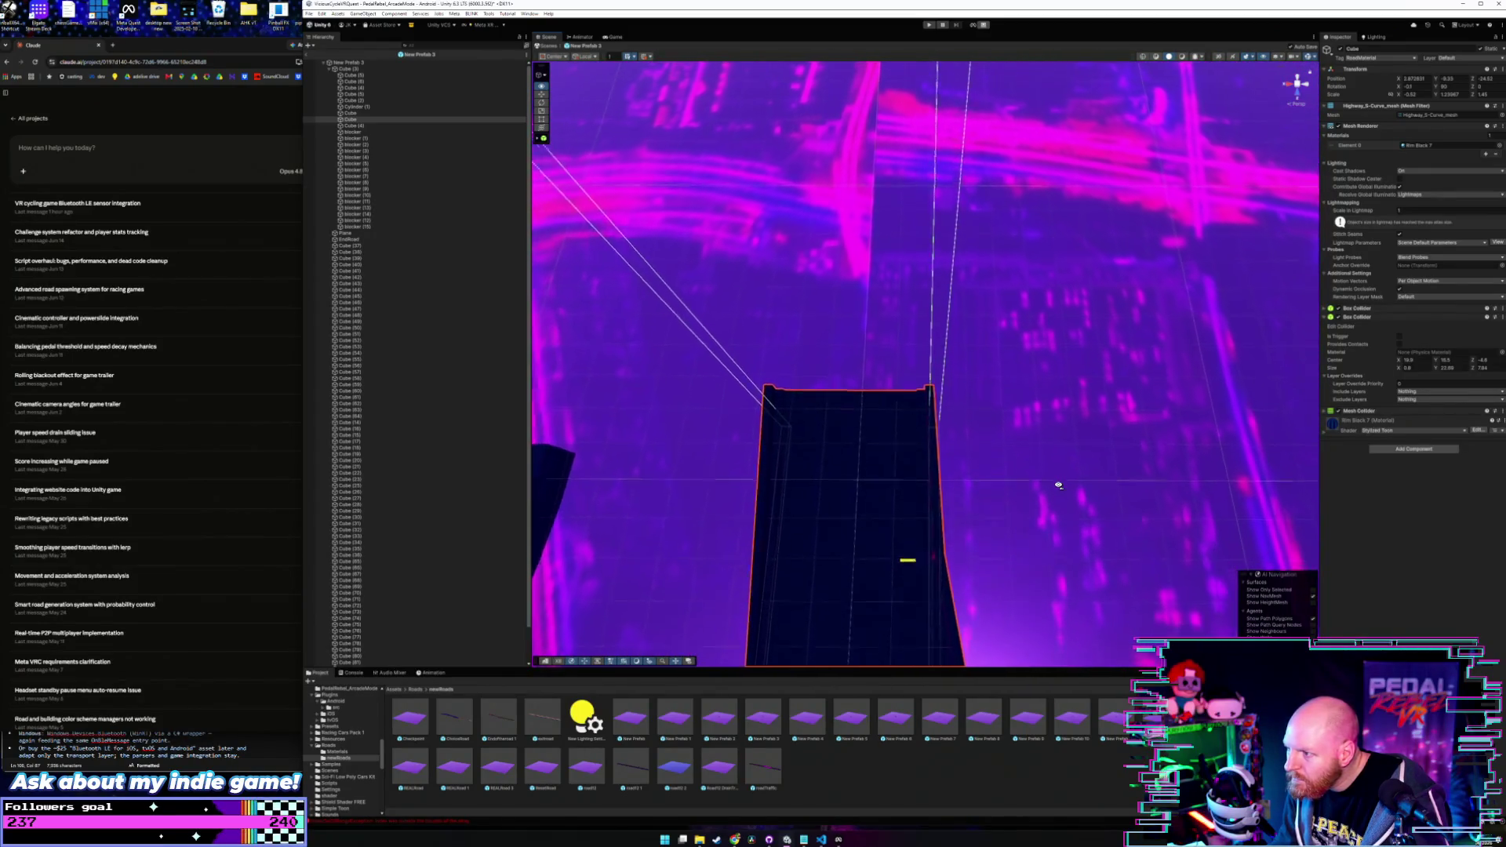
scroll(1059, 485, "down", 3)
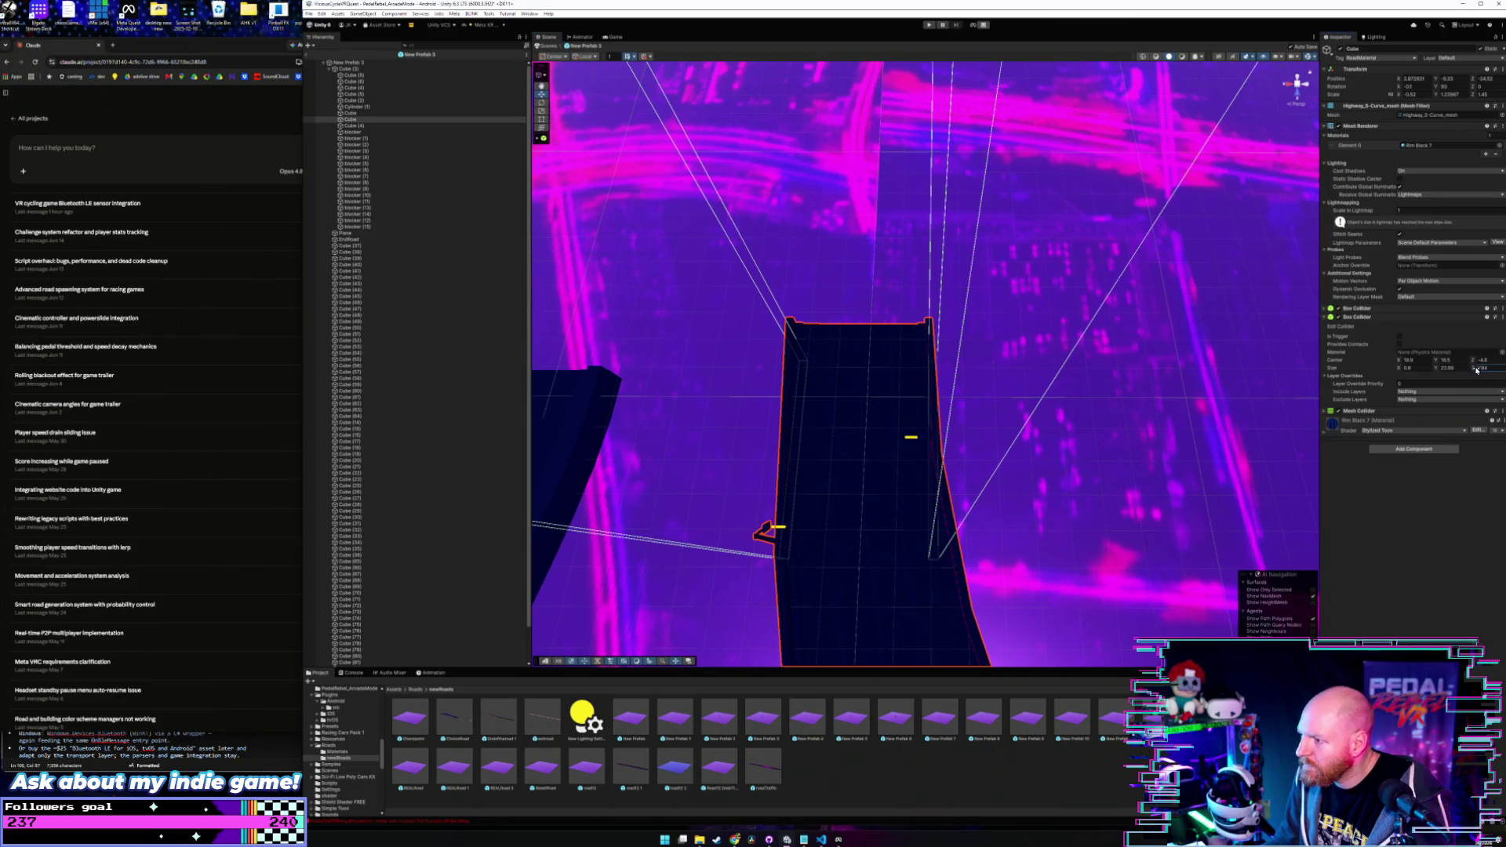
left_click_drag(1478, 371, 1470, 372)
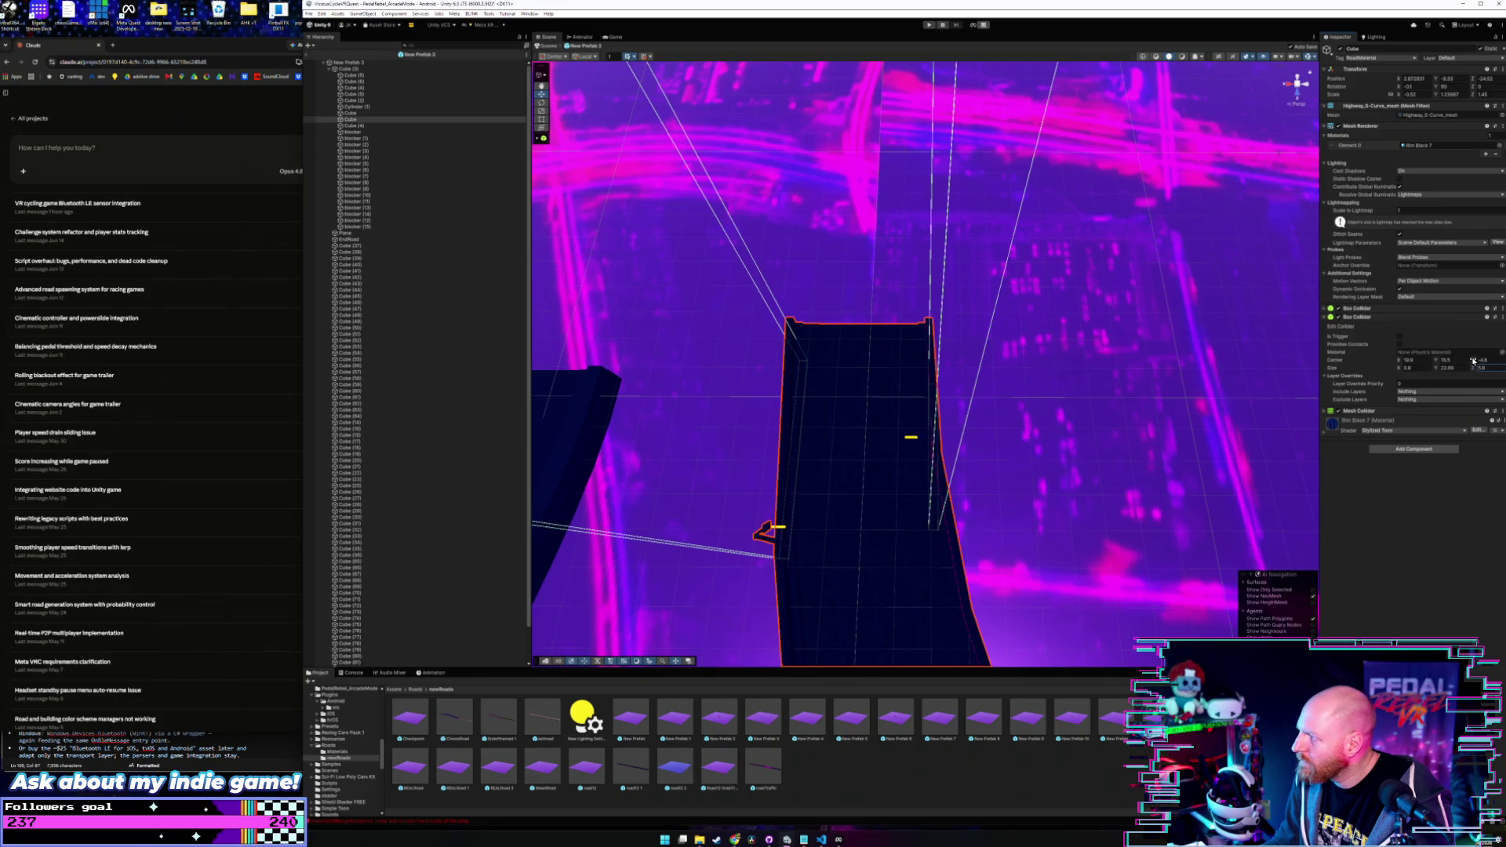
left_click_drag(1483, 358, 1485, 359)
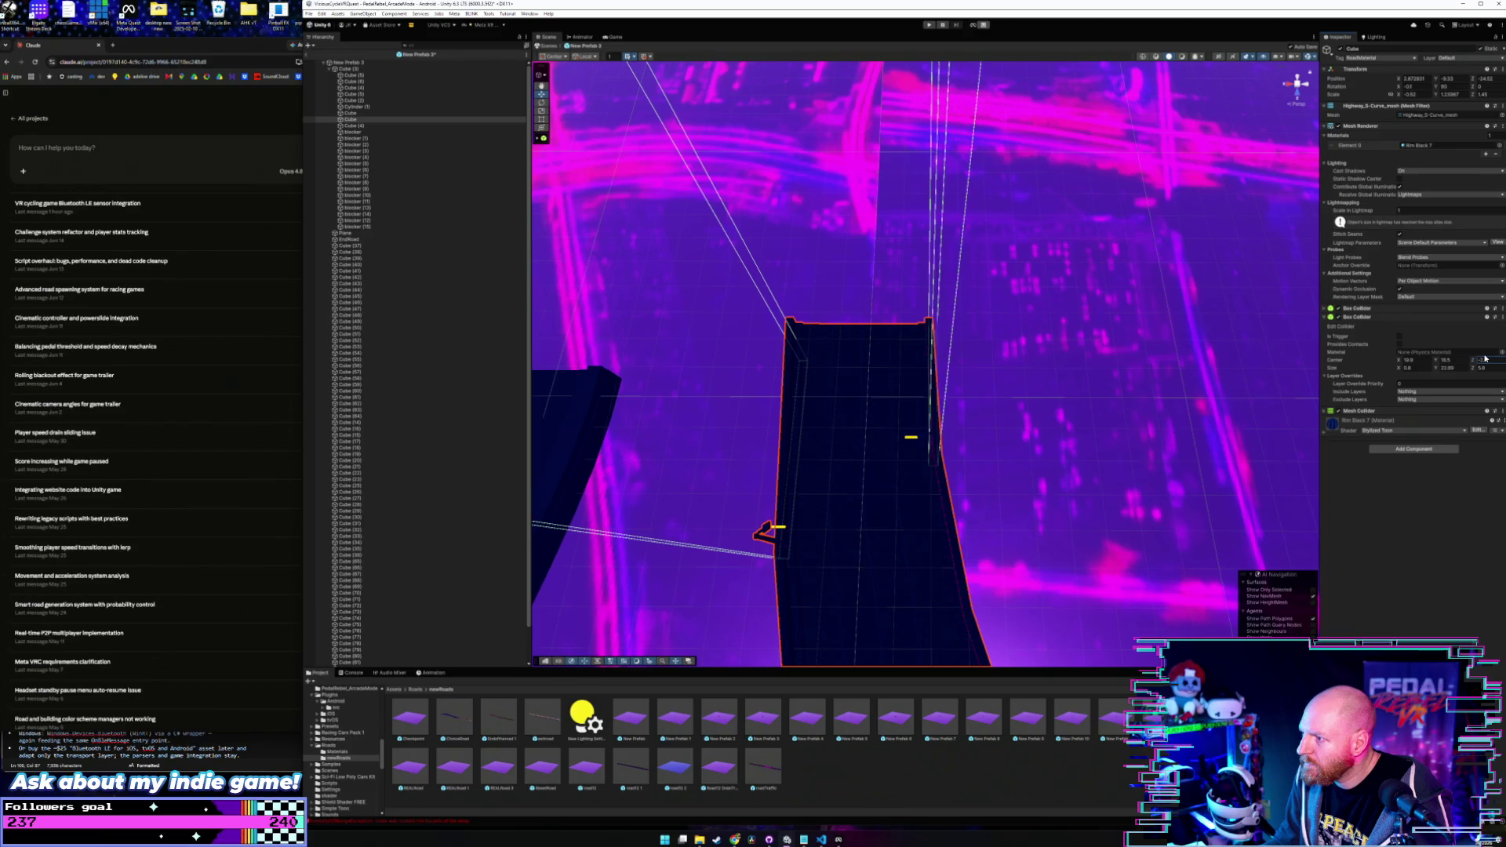
mouse_move(1267, 398)
left_mouse_down()
mouse_move(1168, 430)
mouse_move(1173, 346)
mouse_move(1196, 348)
mouse_move(1163, 408)
left_mouse_up()
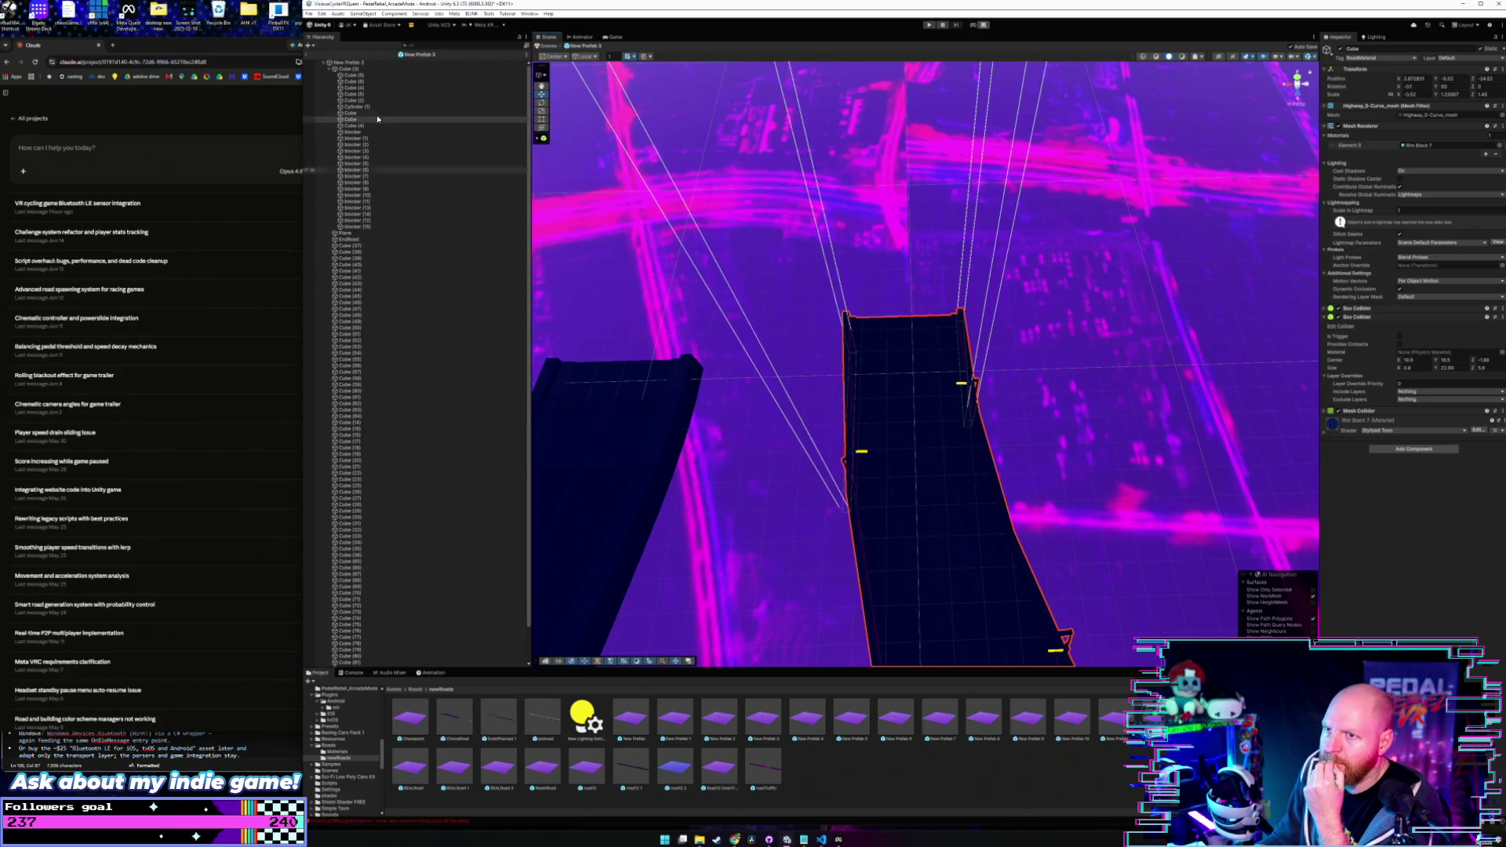
- Duplicate blocker (15) and move the copy, blocker (16), further up the road
left_click(403, 63)
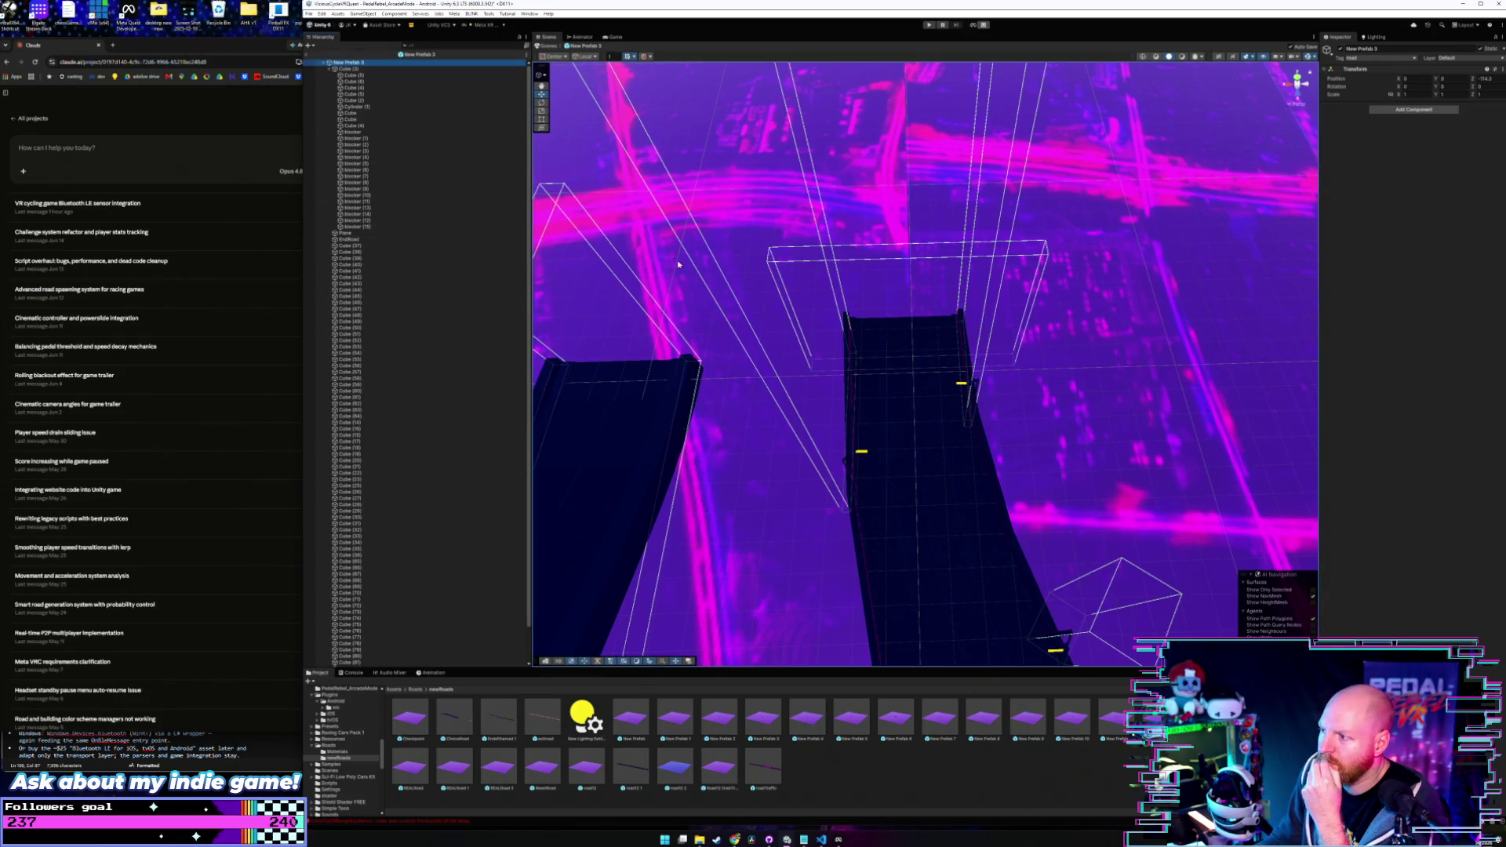
left_click(397, 226)
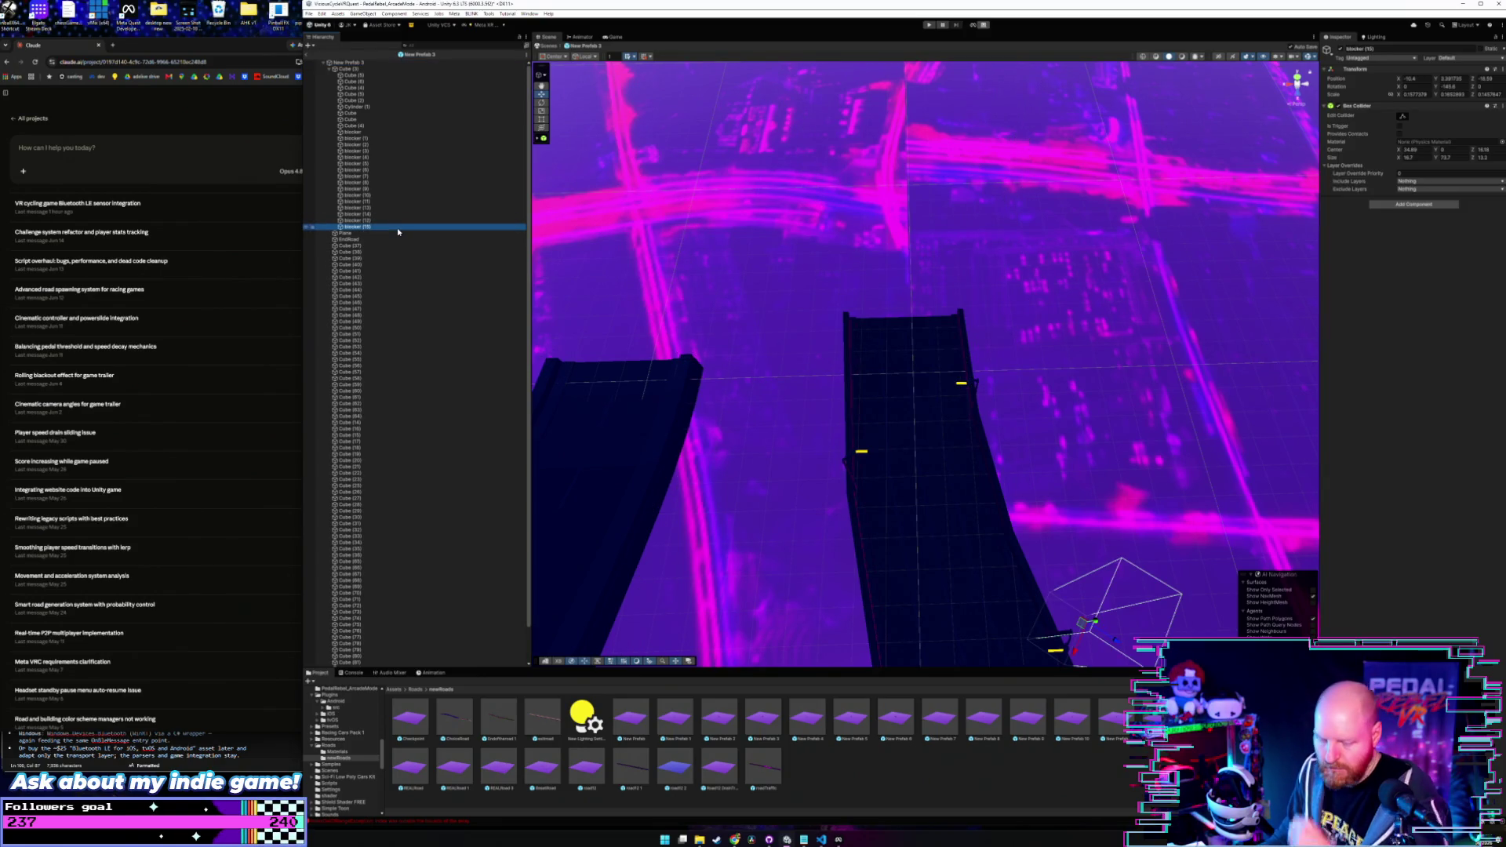
key("ctrl+d")
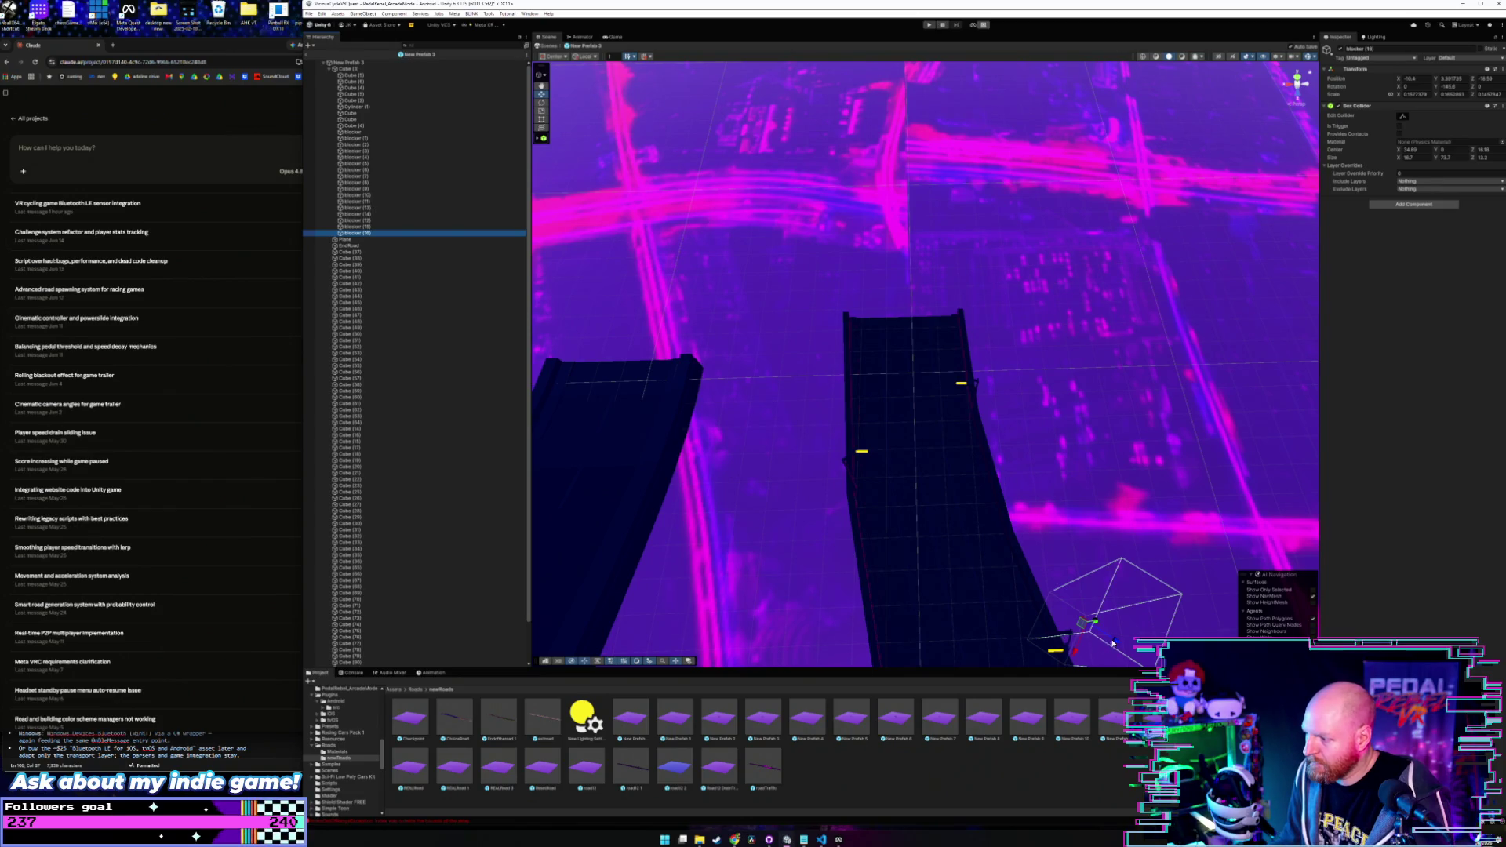
mouse_move(972, 569)
left_mouse_down()
mouse_move(914, 534)
mouse_move(977, 409)
mouse_move(986, 468)
mouse_move(969, 514)
mouse_move(981, 409)
mouse_move(959, 459)
mouse_move(948, 431)
mouse_move(950, 462)
mouse_move(777, 449)
left_mouse_up()
- Add blocker (17) beside the road, then return to the PedalRebel_ArcadeMode scene
left_click(372, 61)
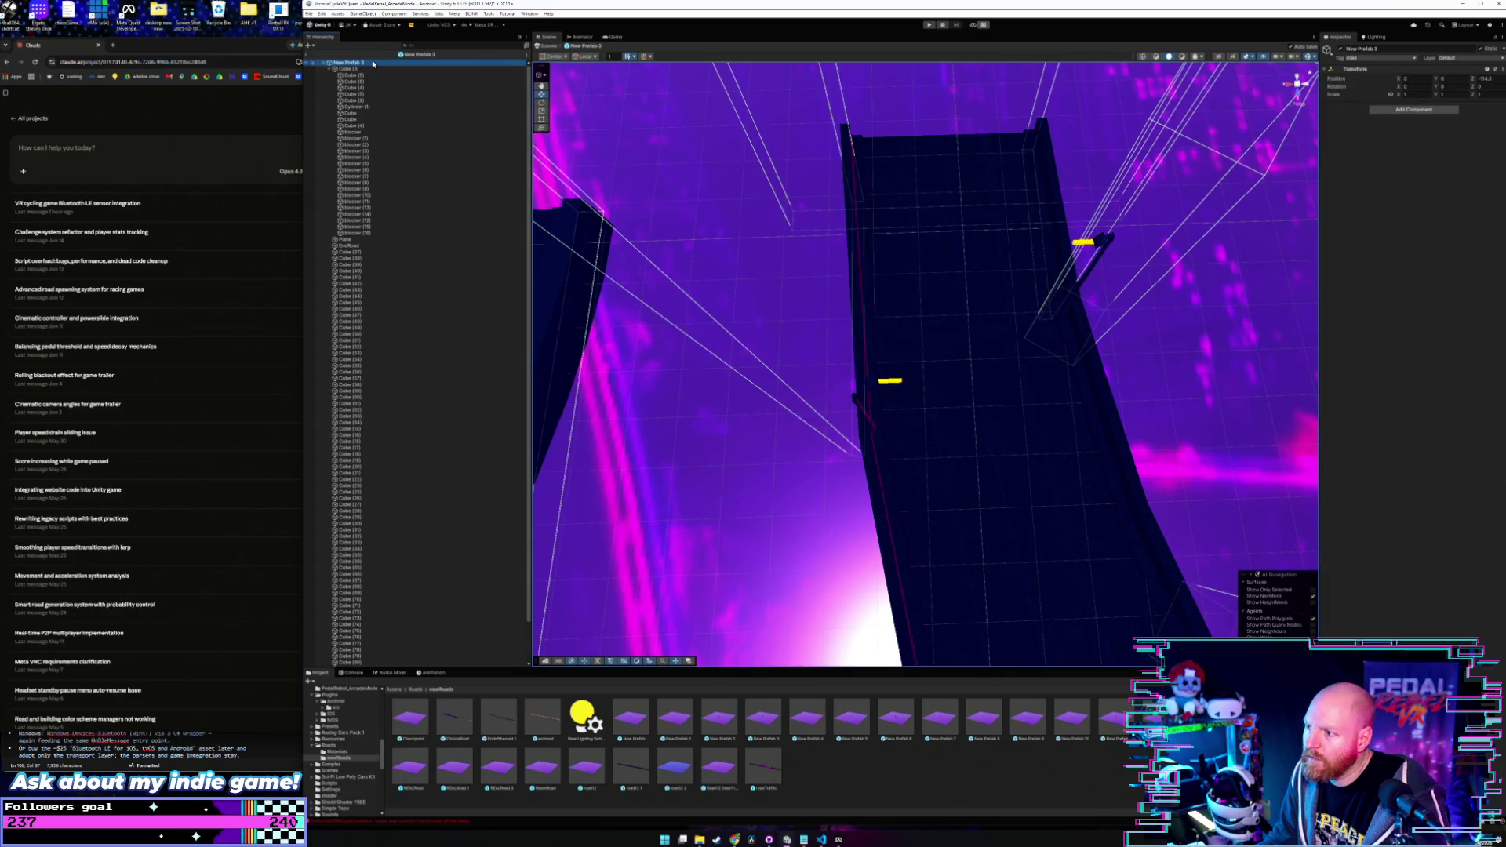
left_click_drag(710, 247, 730, 263)
key("ctrl+v")
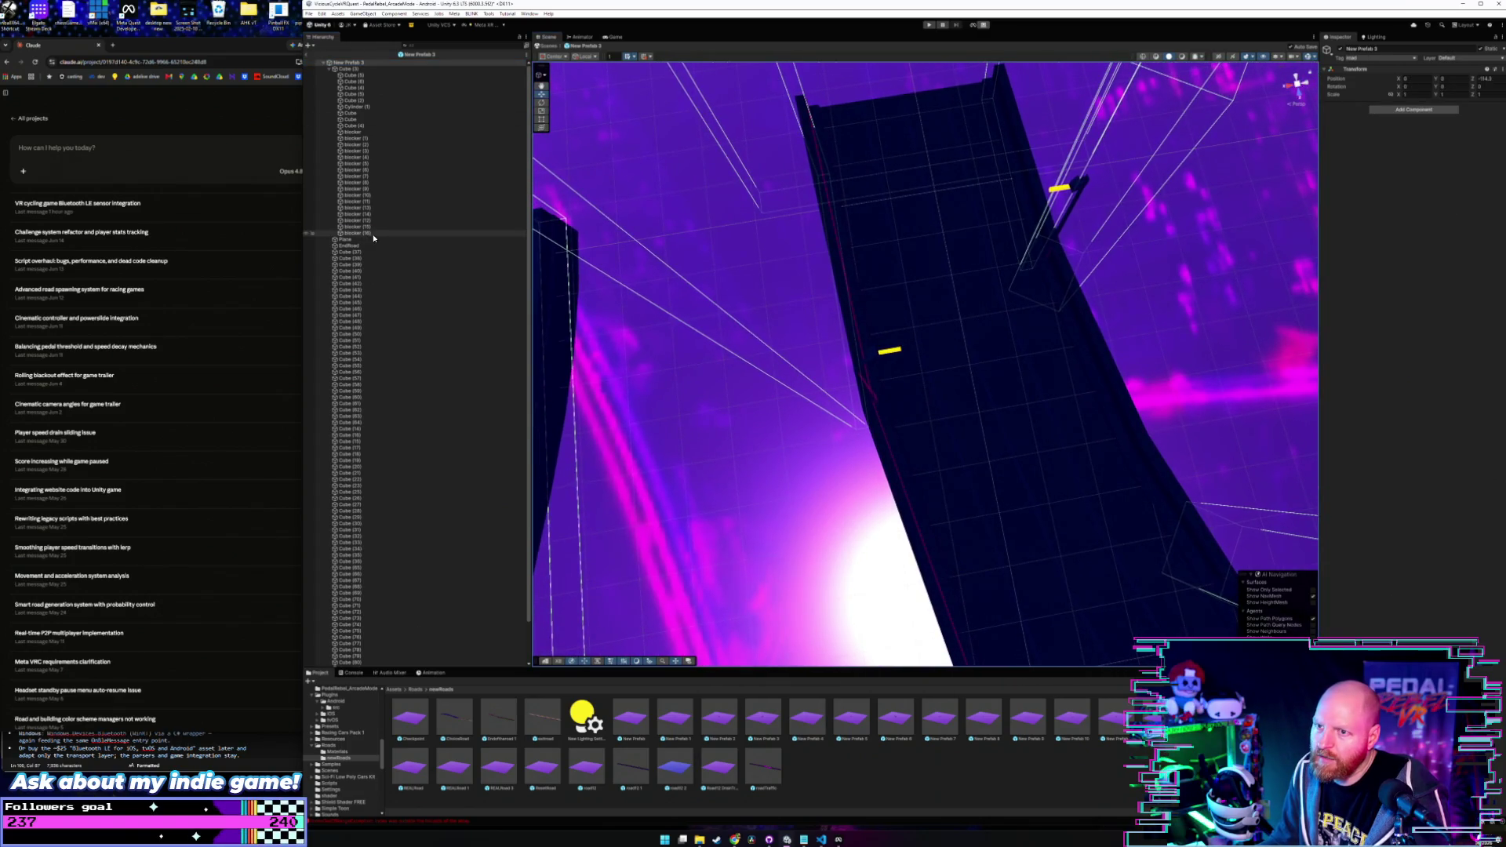
left_click(374, 238)
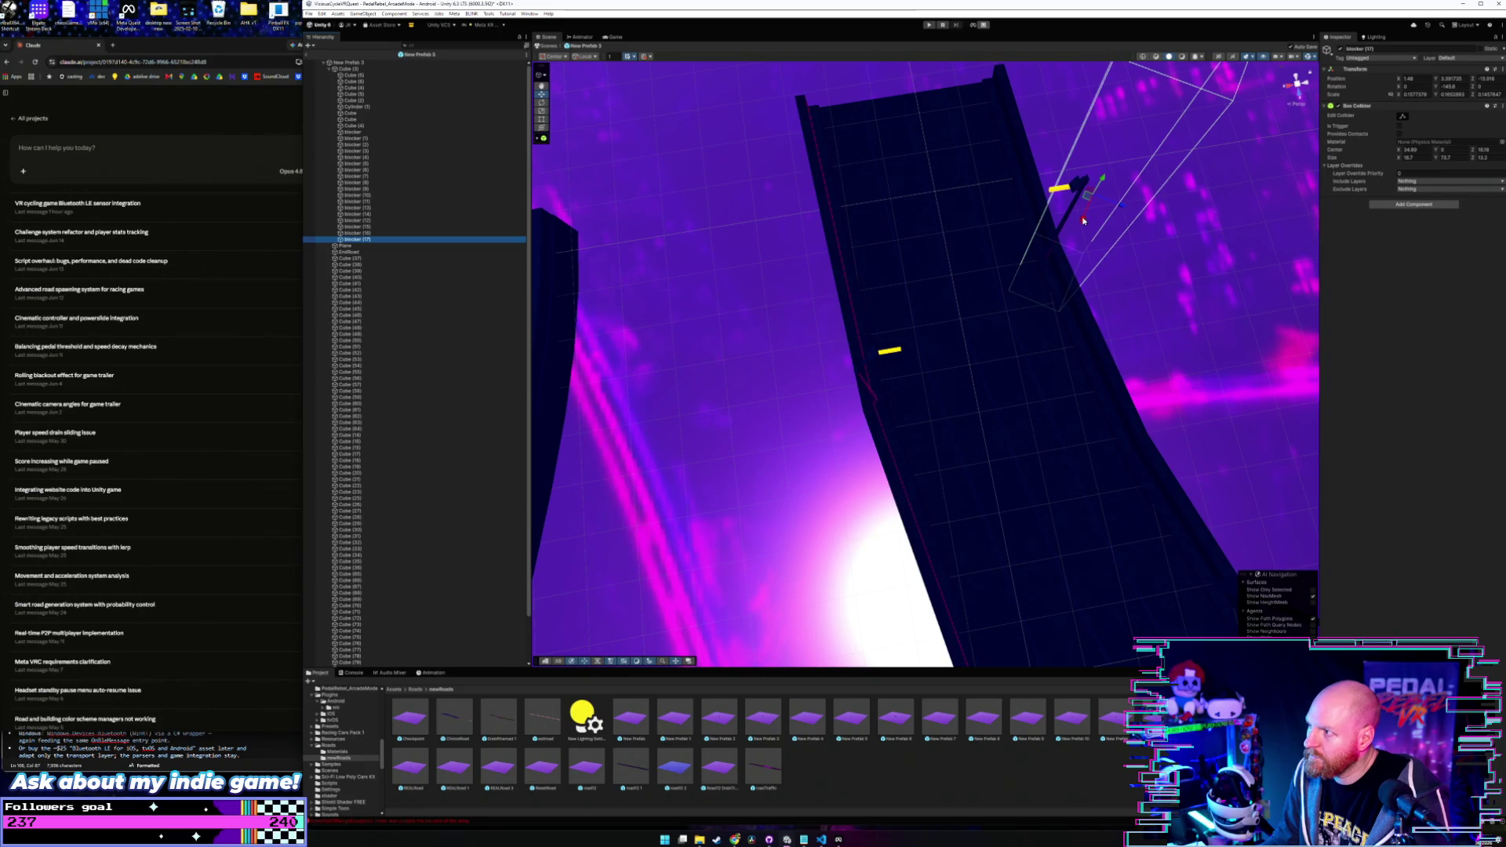
mouse_move(1084, 222)
left_mouse_down()
mouse_move(1008, 399)
mouse_move(1038, 380)
mouse_move(867, 388)
mouse_move(881, 417)
mouse_move(851, 407)
mouse_move(1030, 390)
left_mouse_up()
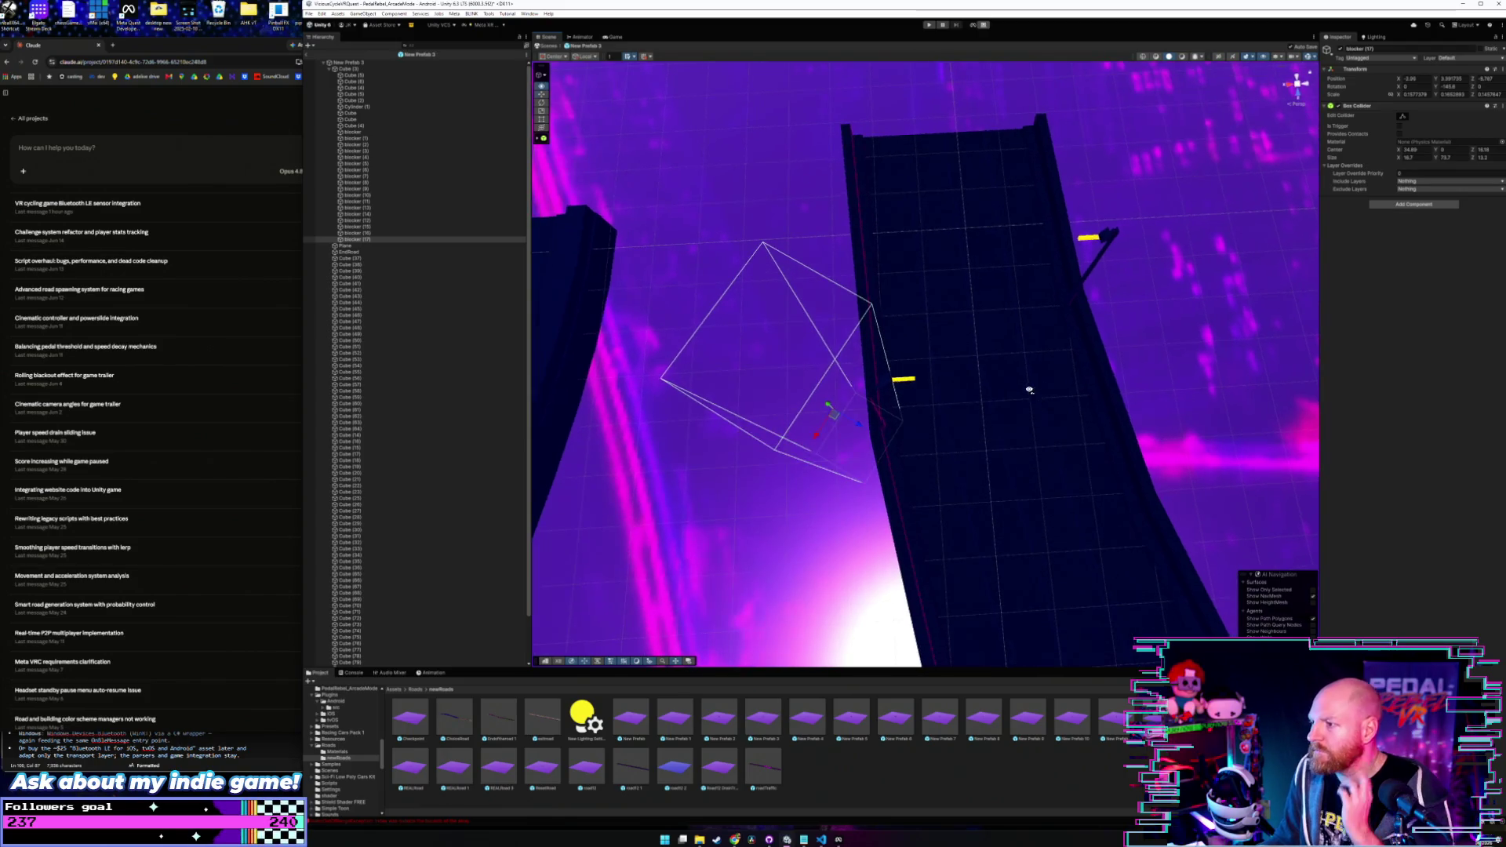
left_click(308, 56)
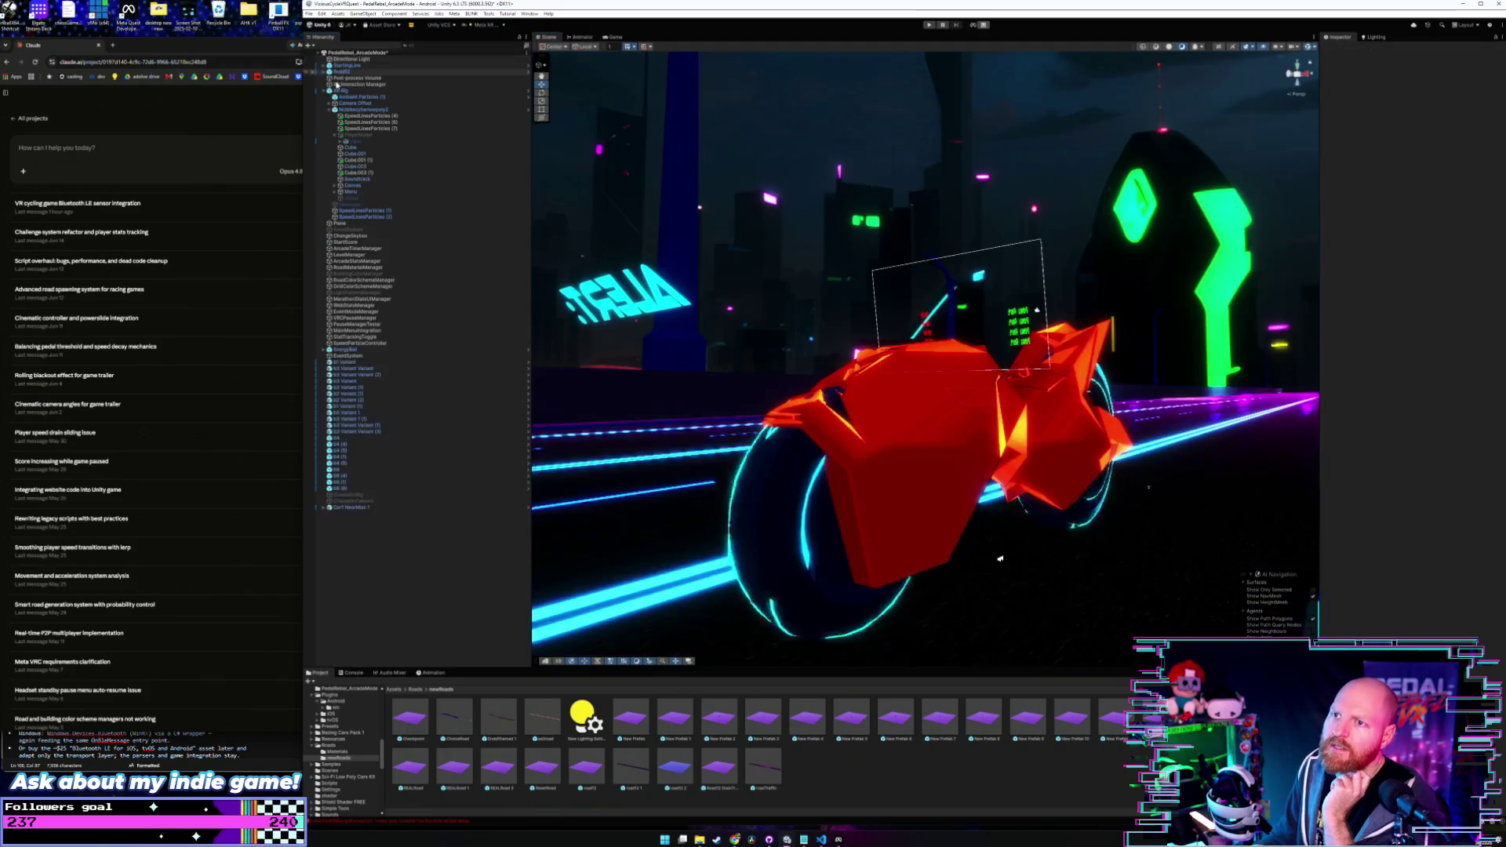
- Look over New Prefab 3, 5 and 6, then open New Prefab 7 in Prefab Mode
double_click(768, 723)
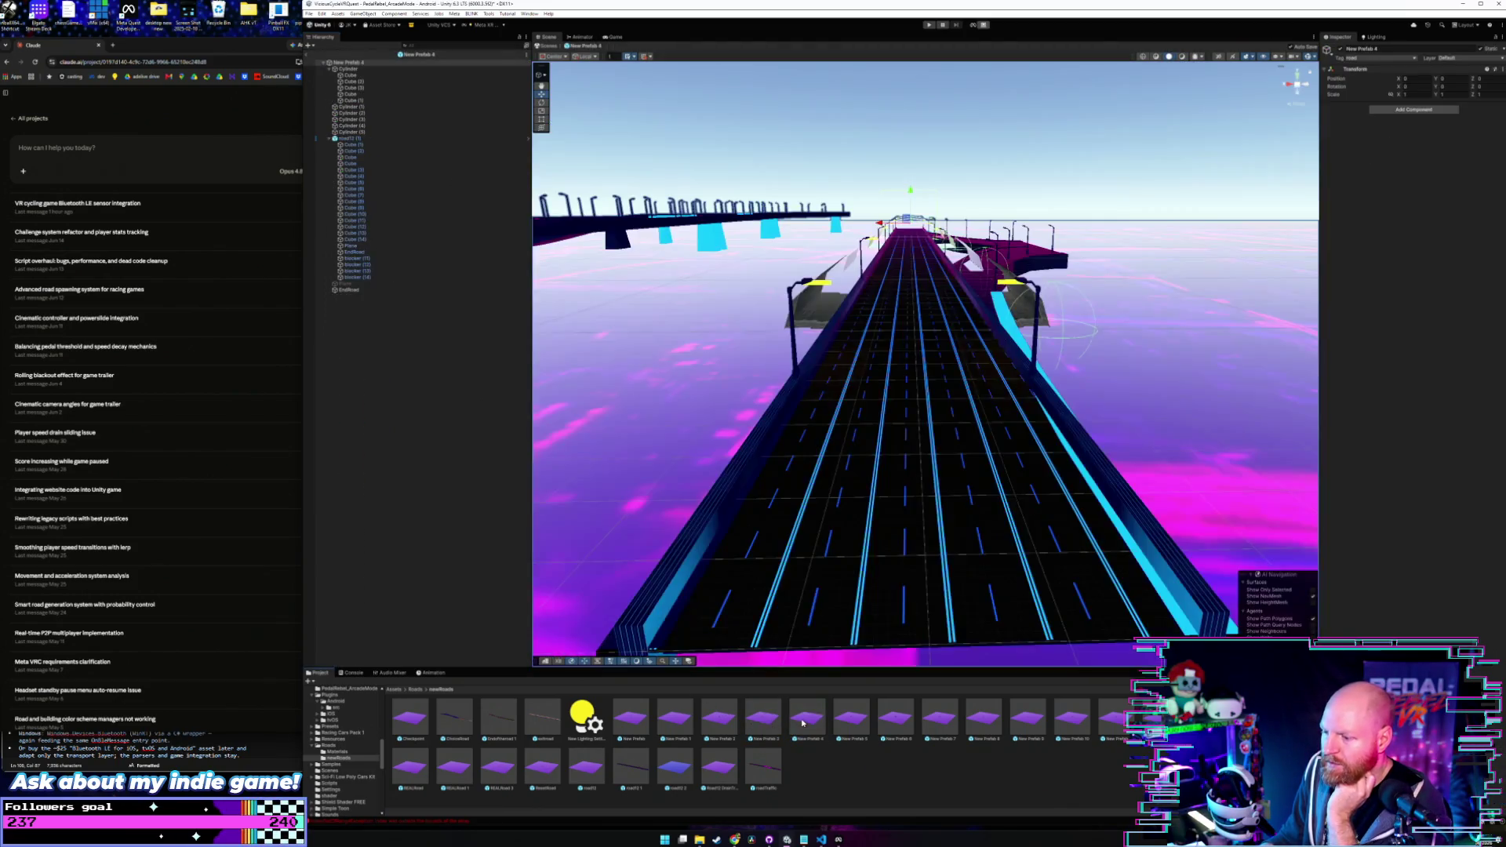
double_click(871, 722)
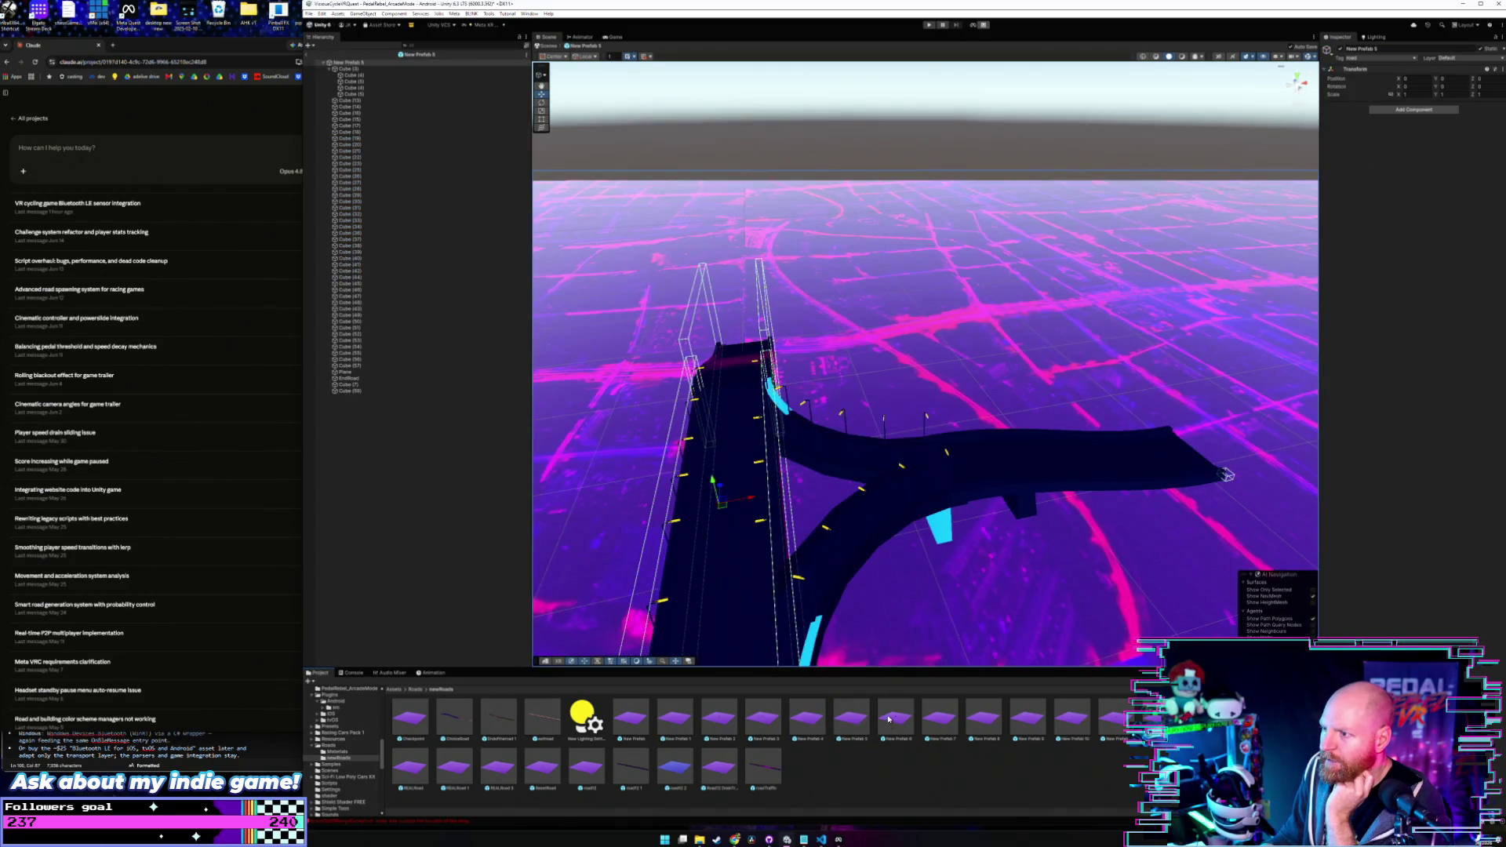
mouse_move(863, 612)
left_mouse_down()
mouse_move(784, 597)
mouse_move(648, 665)
left_mouse_up()
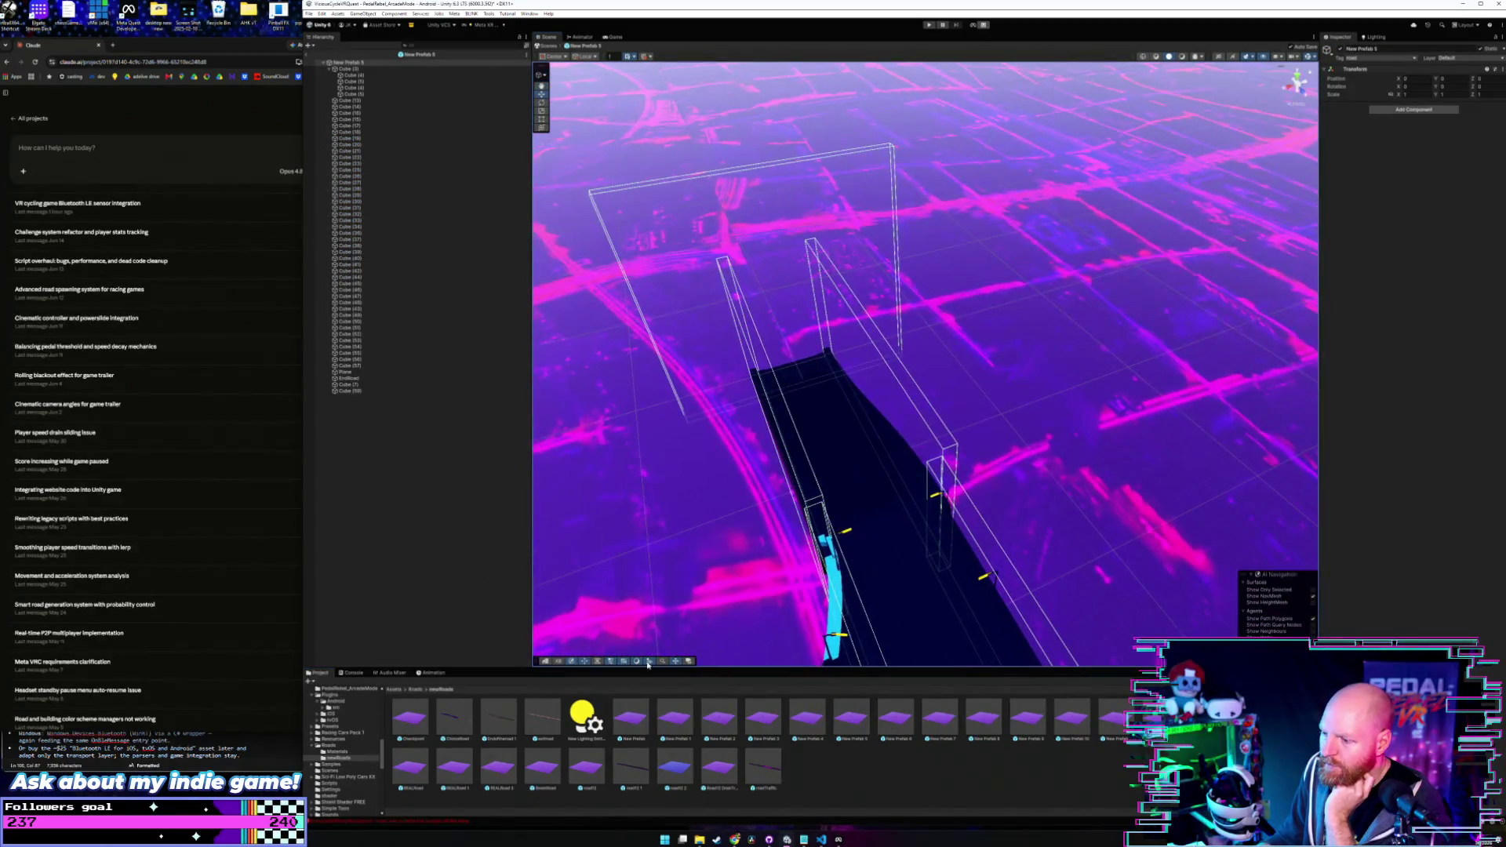
left_click(852, 720)
double_click(907, 722)
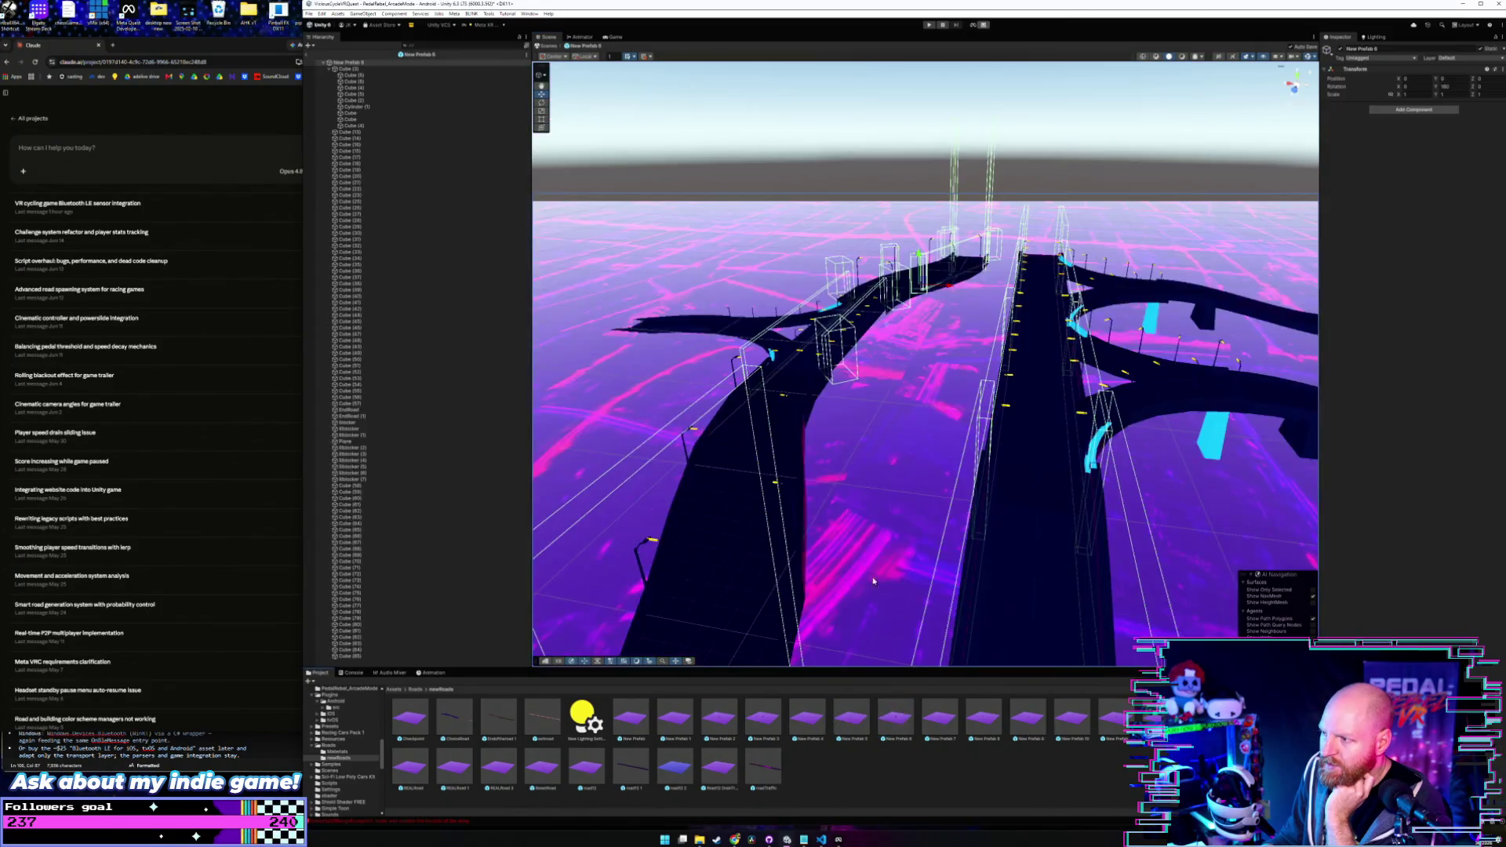
mouse_move(896, 529)
left_mouse_down()
mouse_move(869, 521)
mouse_move(879, 512)
mouse_move(873, 554)
left_mouse_up()
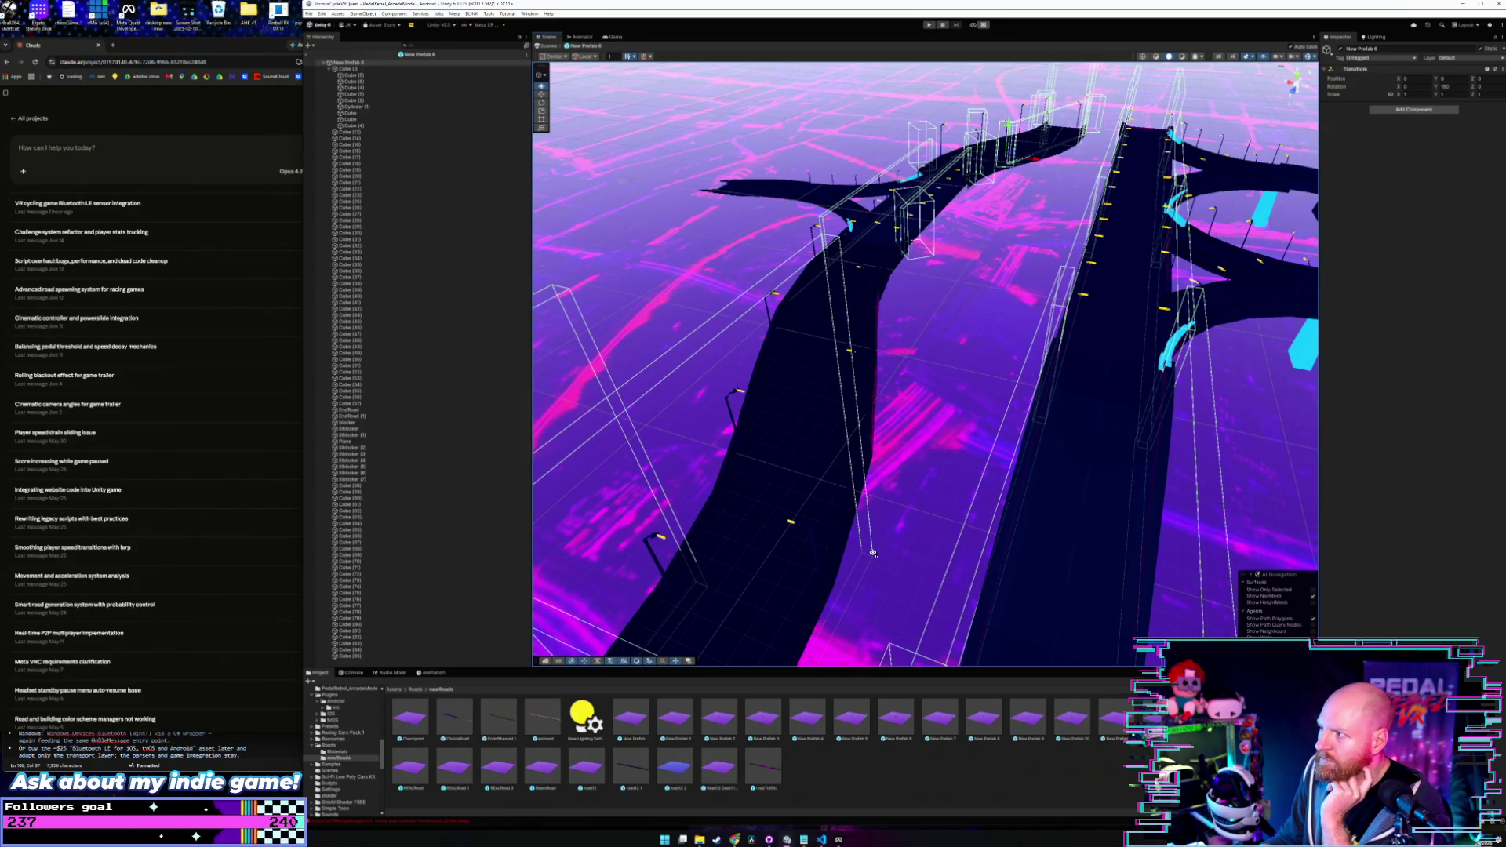
mouse_move(984, 651)
left_mouse_down()
mouse_move(947, 507)
mouse_move(977, 538)
left_mouse_up()
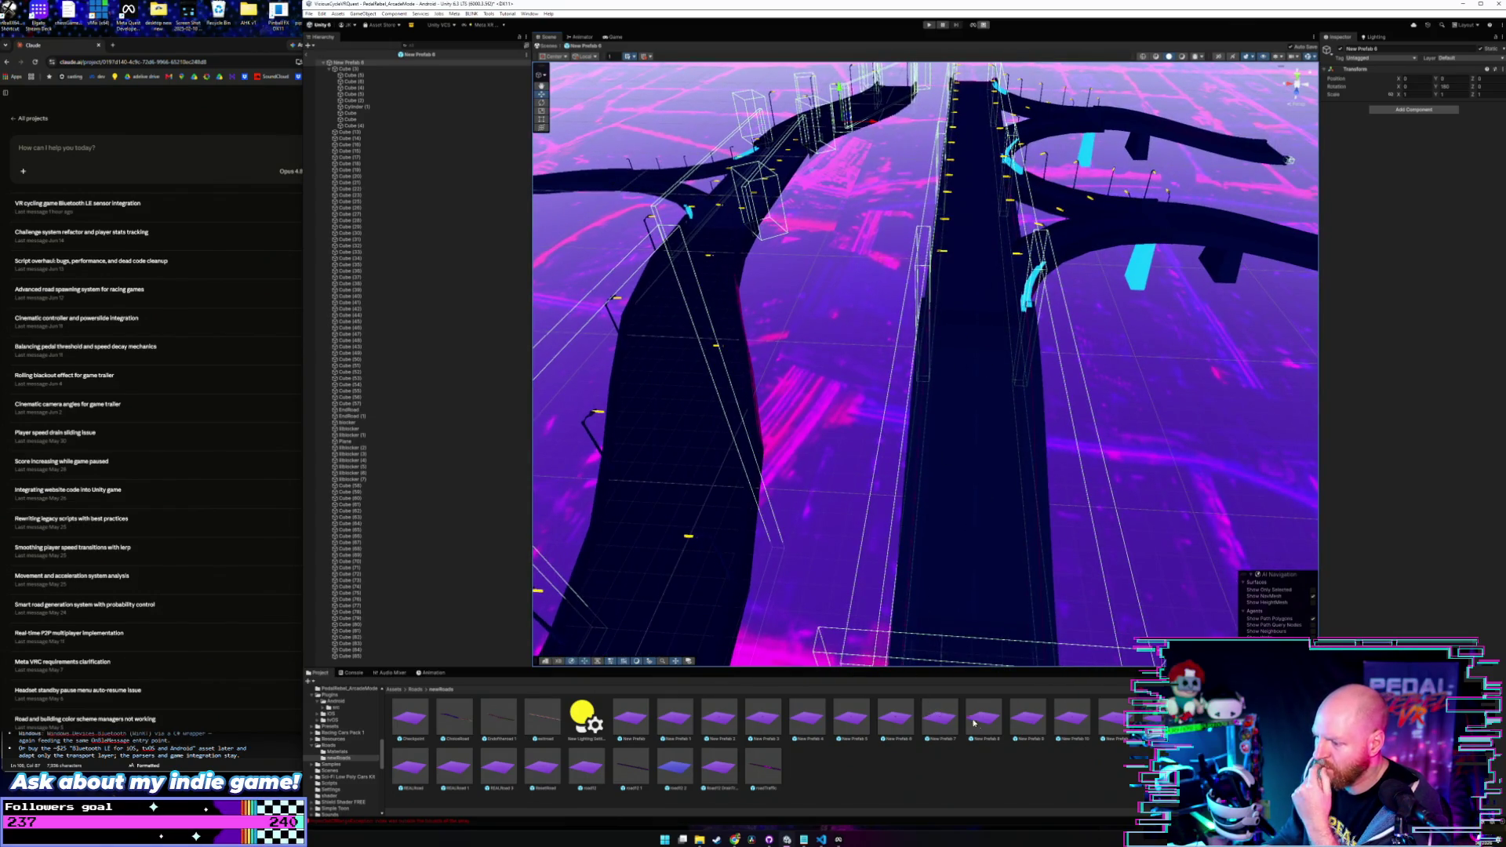
double_click(941, 720)
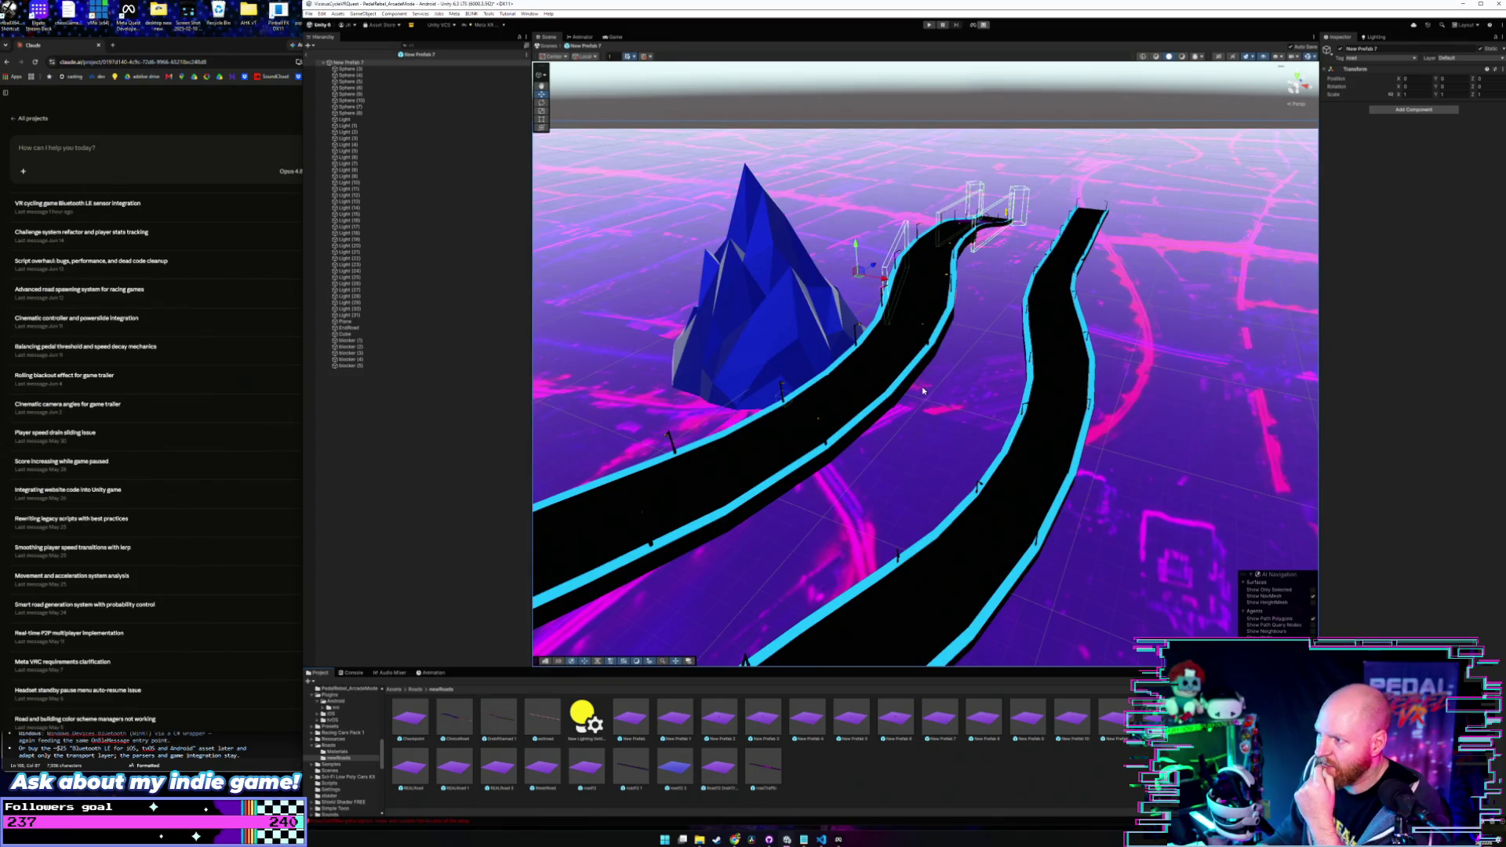
mouse_move(924, 390)
left_mouse_down()
mouse_move(921, 367)
mouse_move(614, 379)
mouse_move(577, 344)
mouse_move(572, 364)
mouse_move(566, 350)
mouse_move(521, 352)
mouse_move(595, 349)
mouse_move(574, 354)
mouse_move(574, 342)
left_mouse_up()
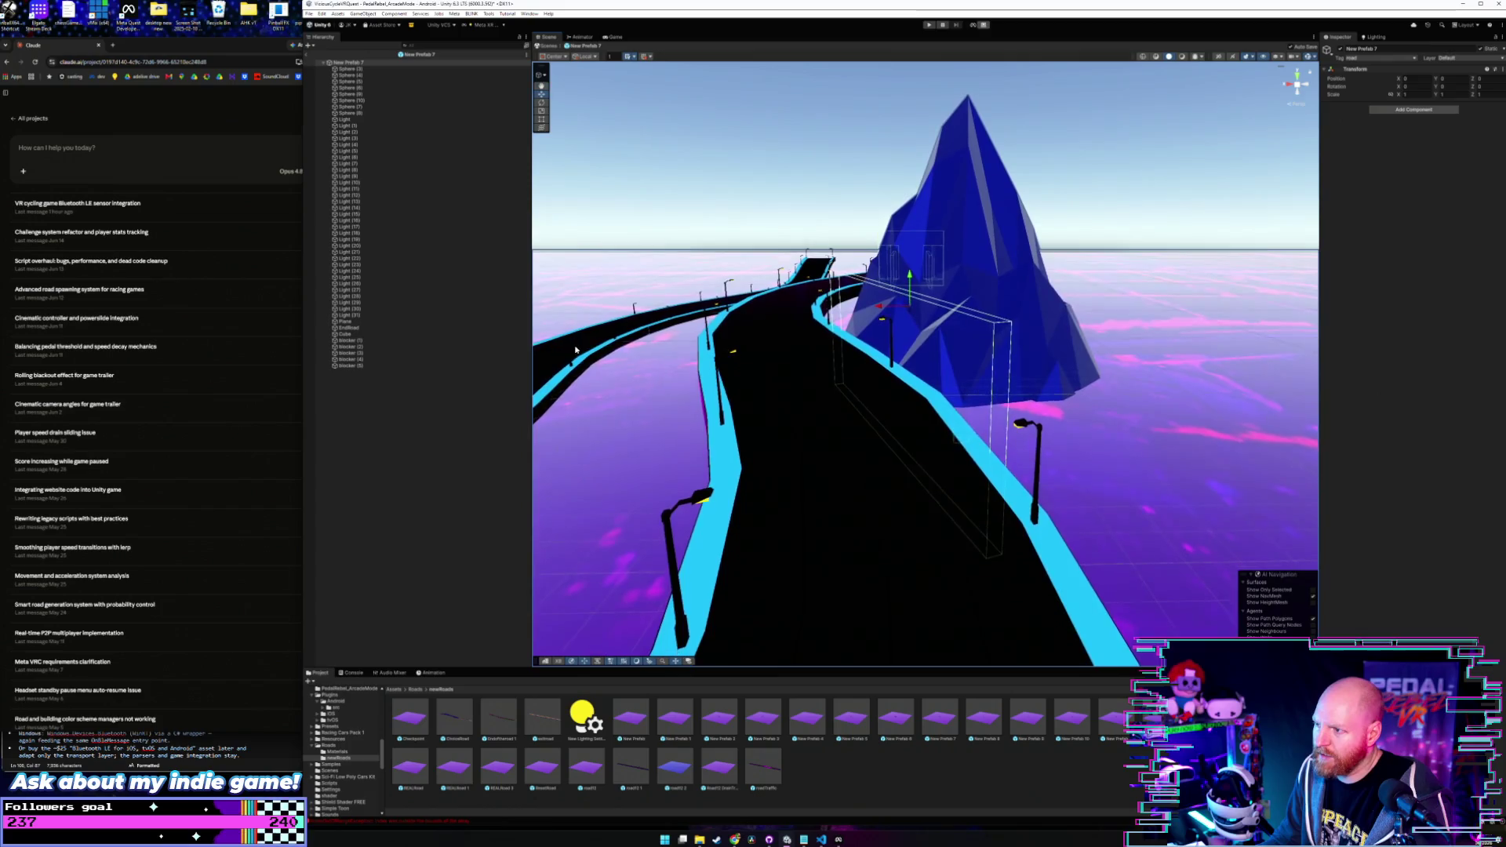
left_click(375, 69)
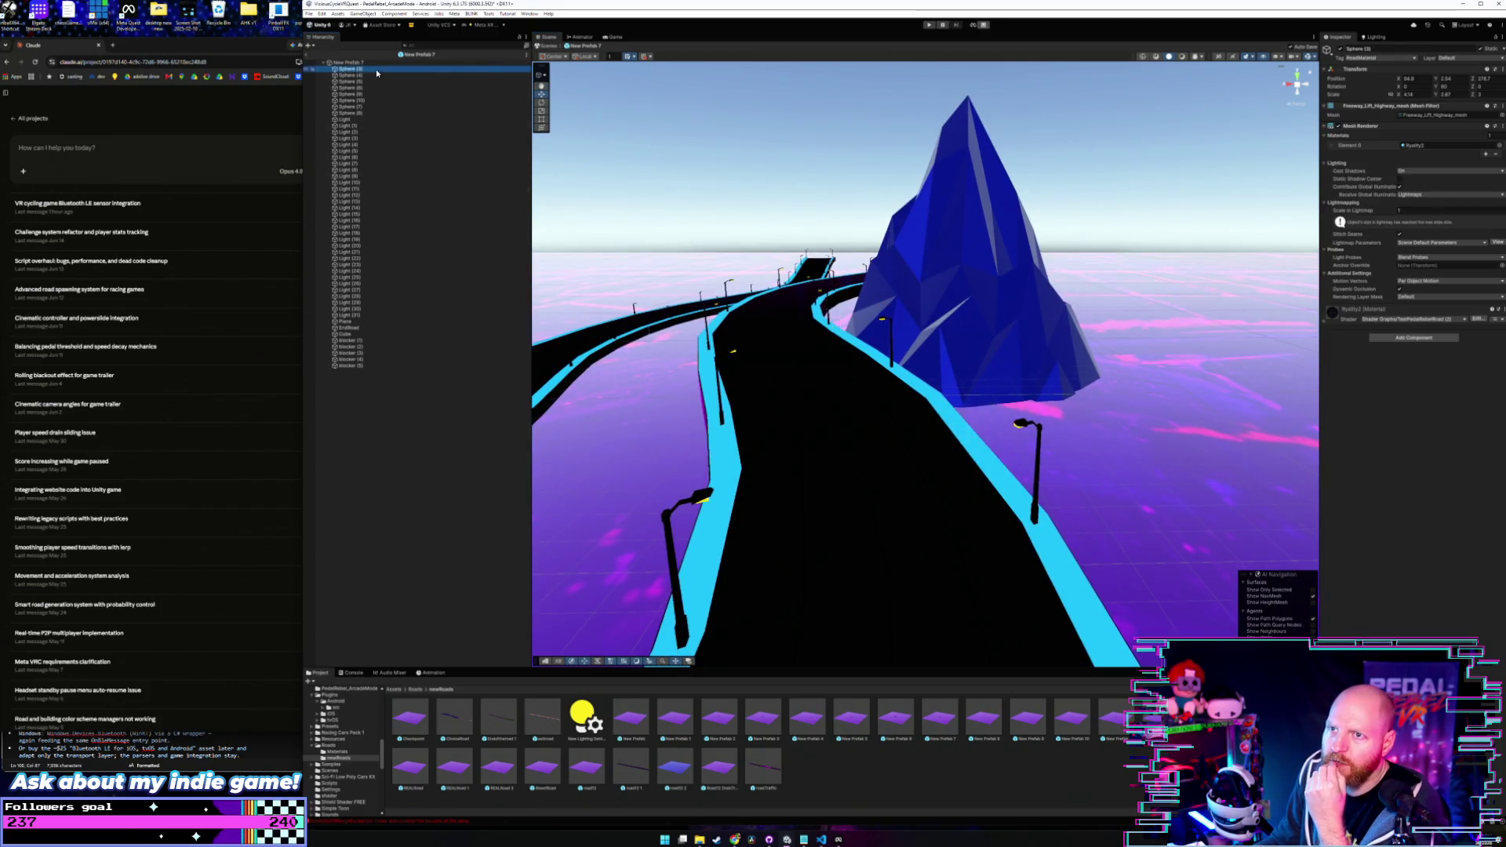
left_click(405, 342)
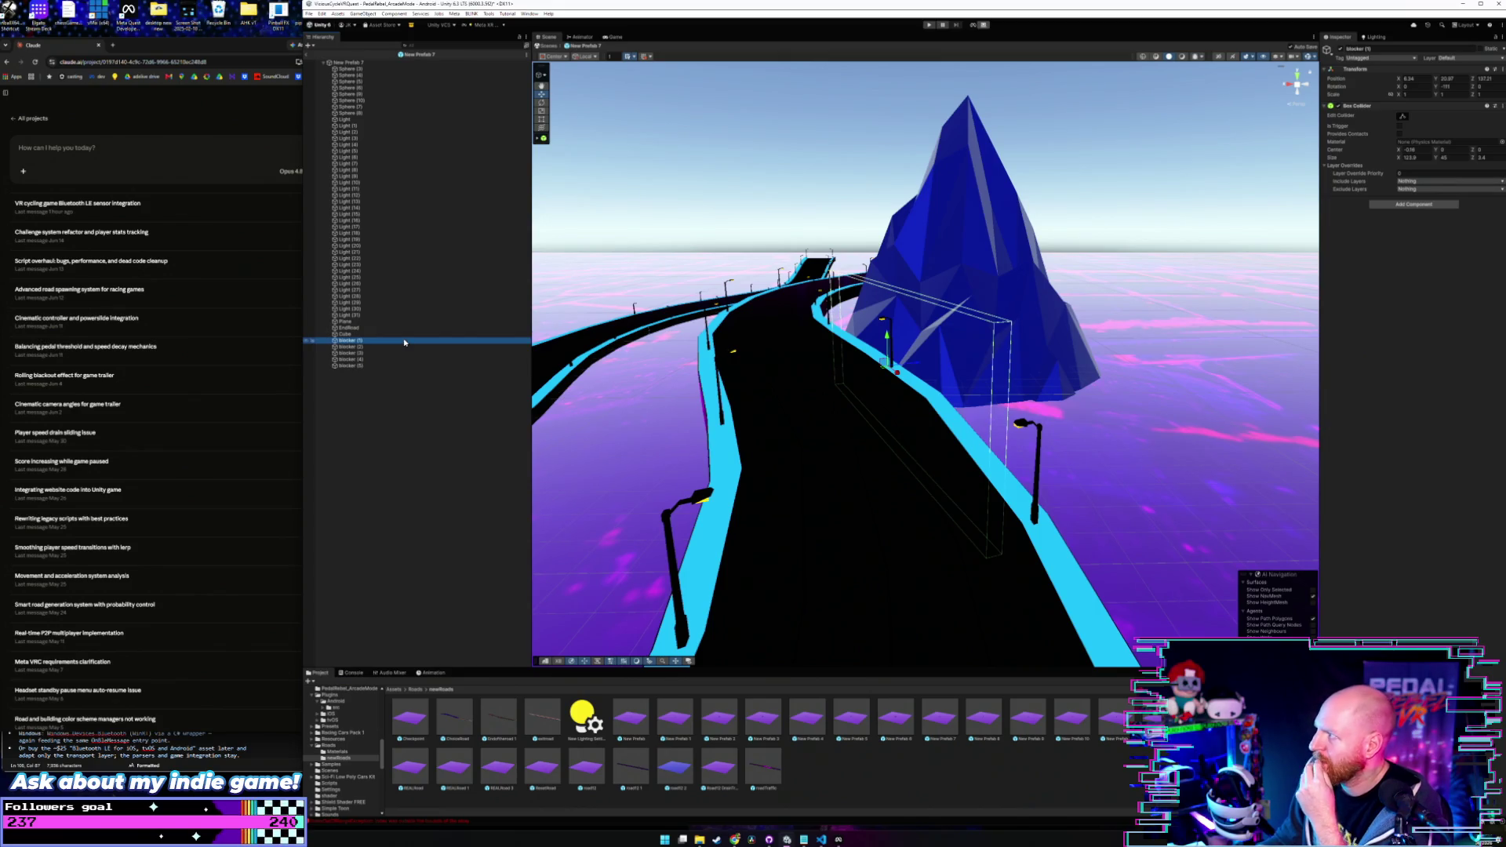
left_click(400, 348)
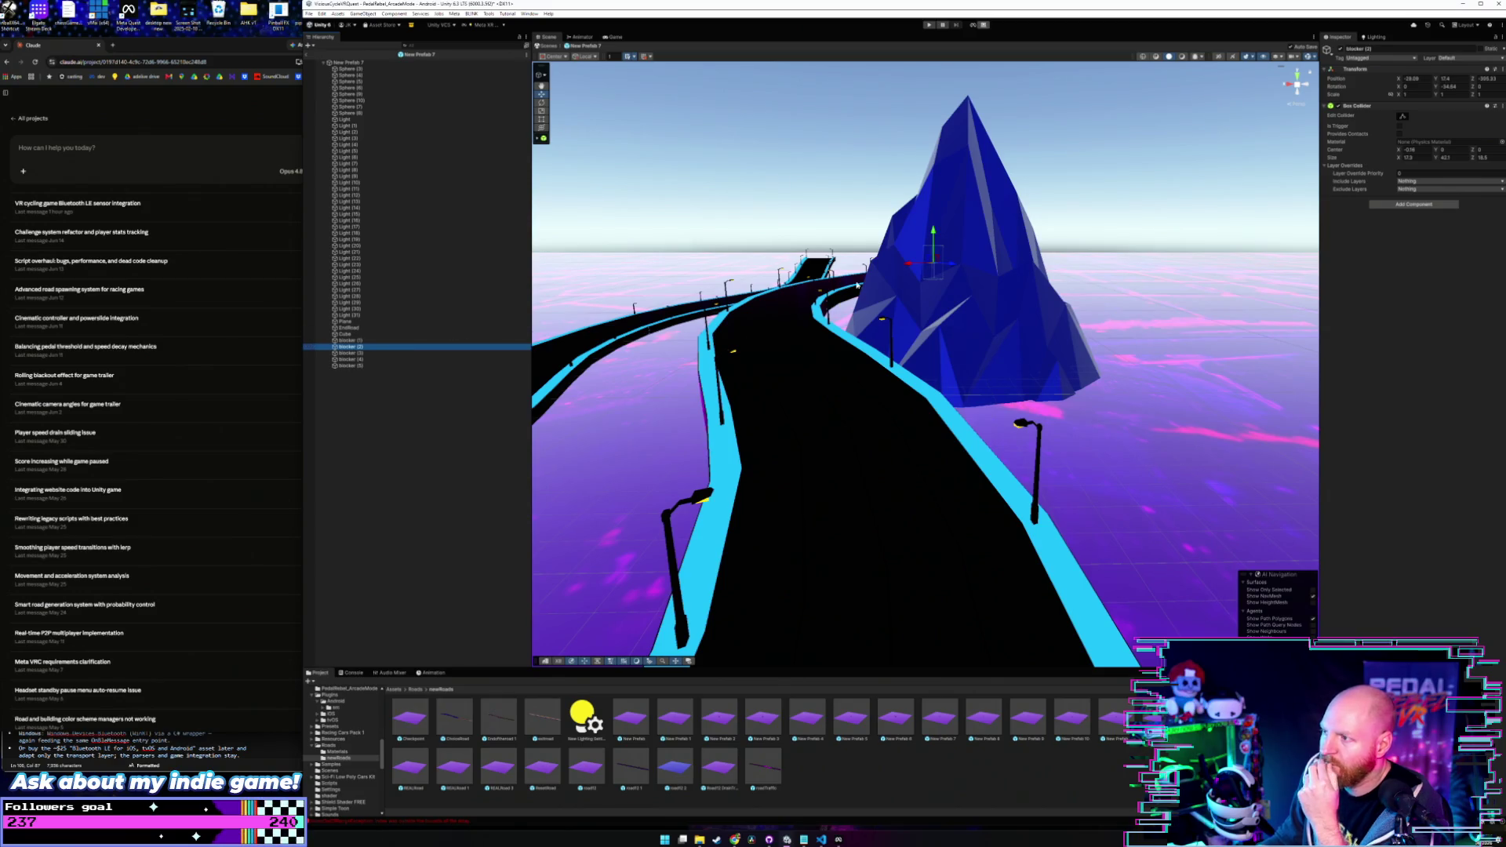
mouse_move(898, 280)
left_mouse_down()
mouse_move(879, 276)
mouse_move(893, 382)
left_mouse_up()
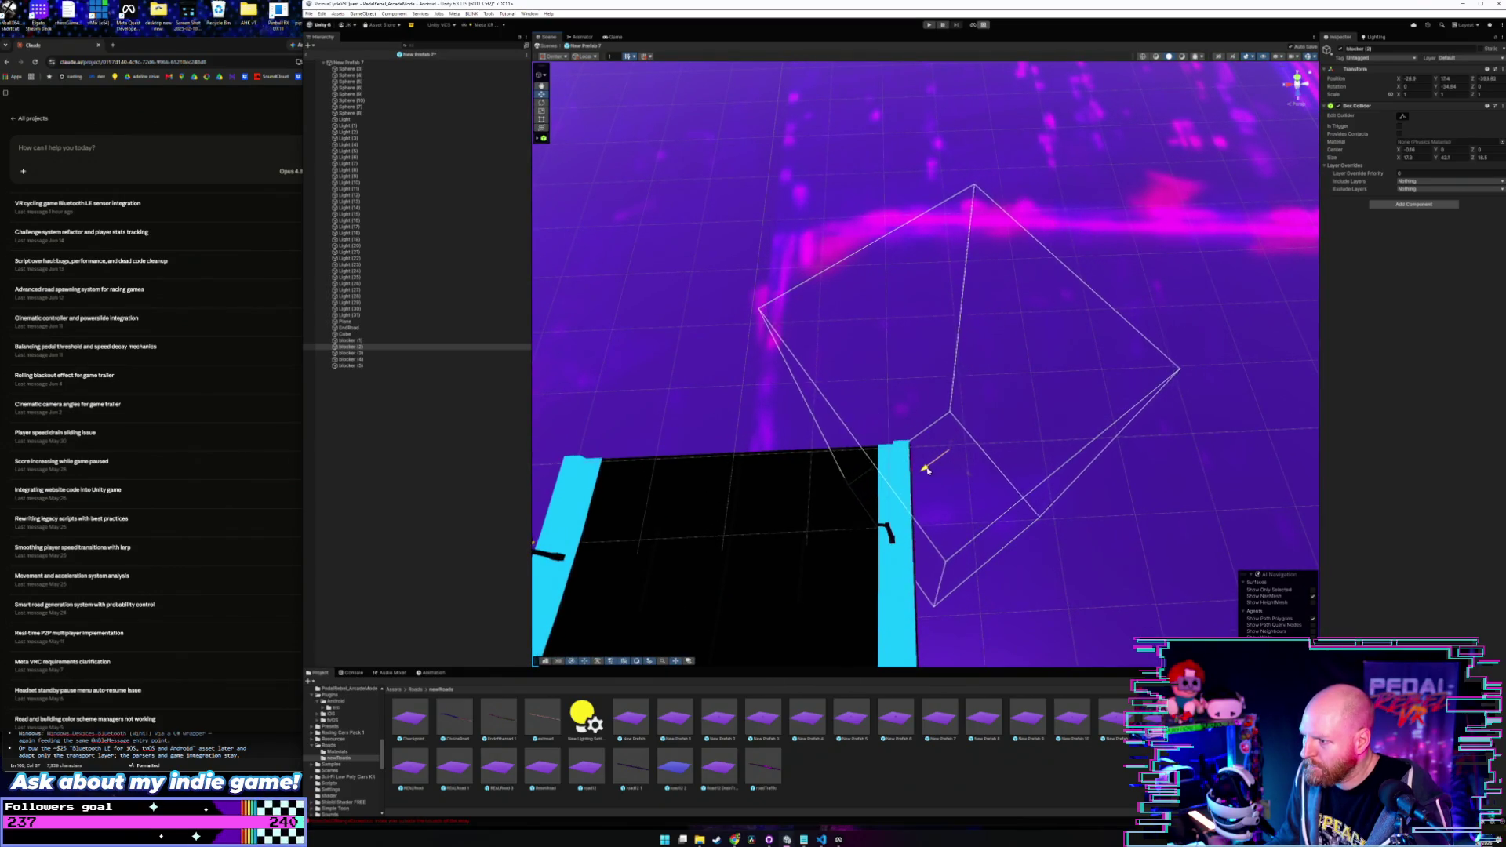
left_click_drag(890, 467, 899, 476)
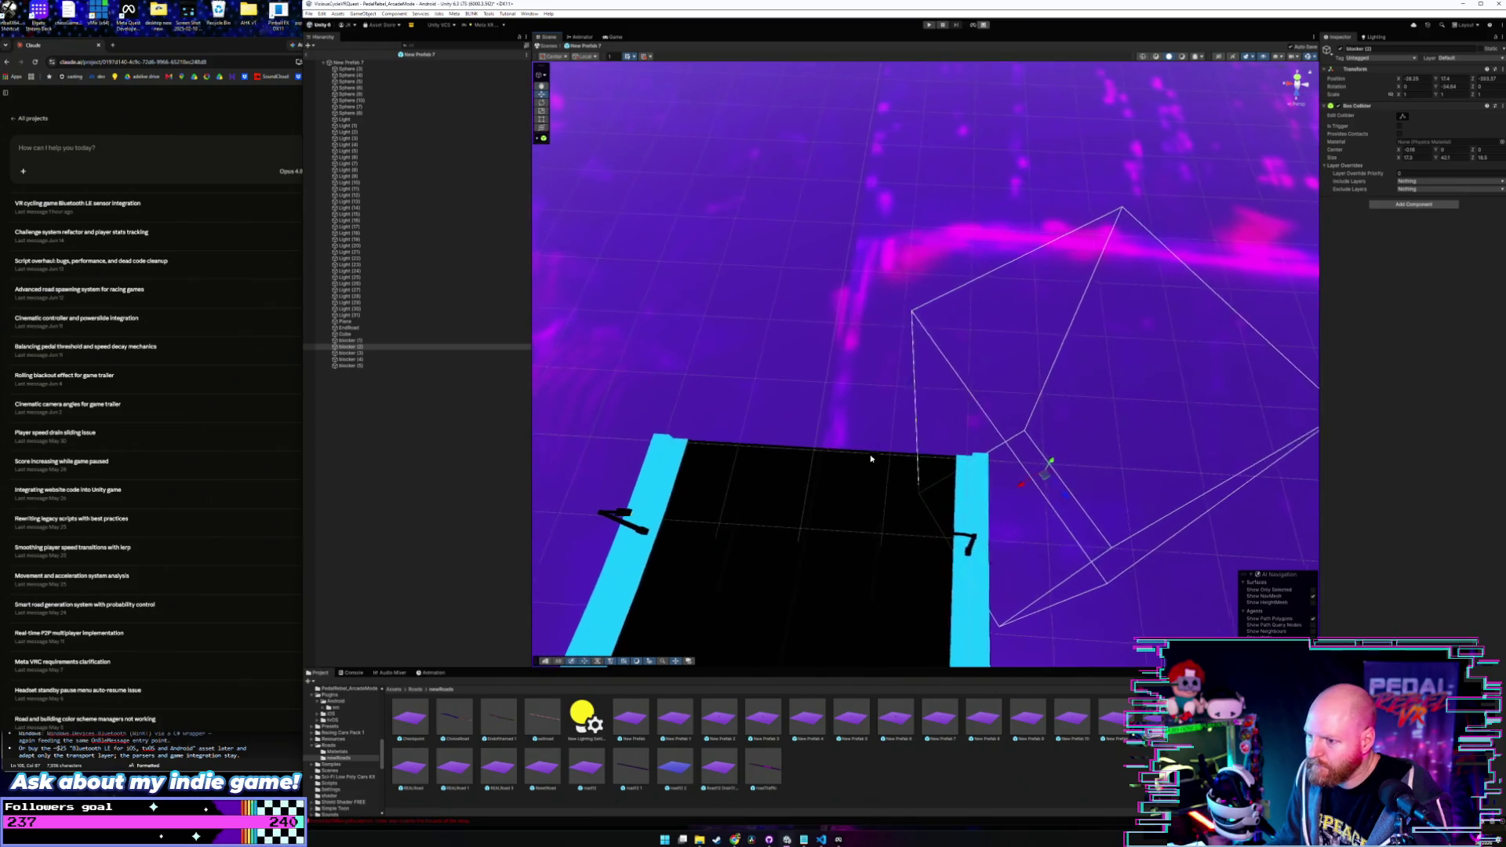
left_click(383, 353)
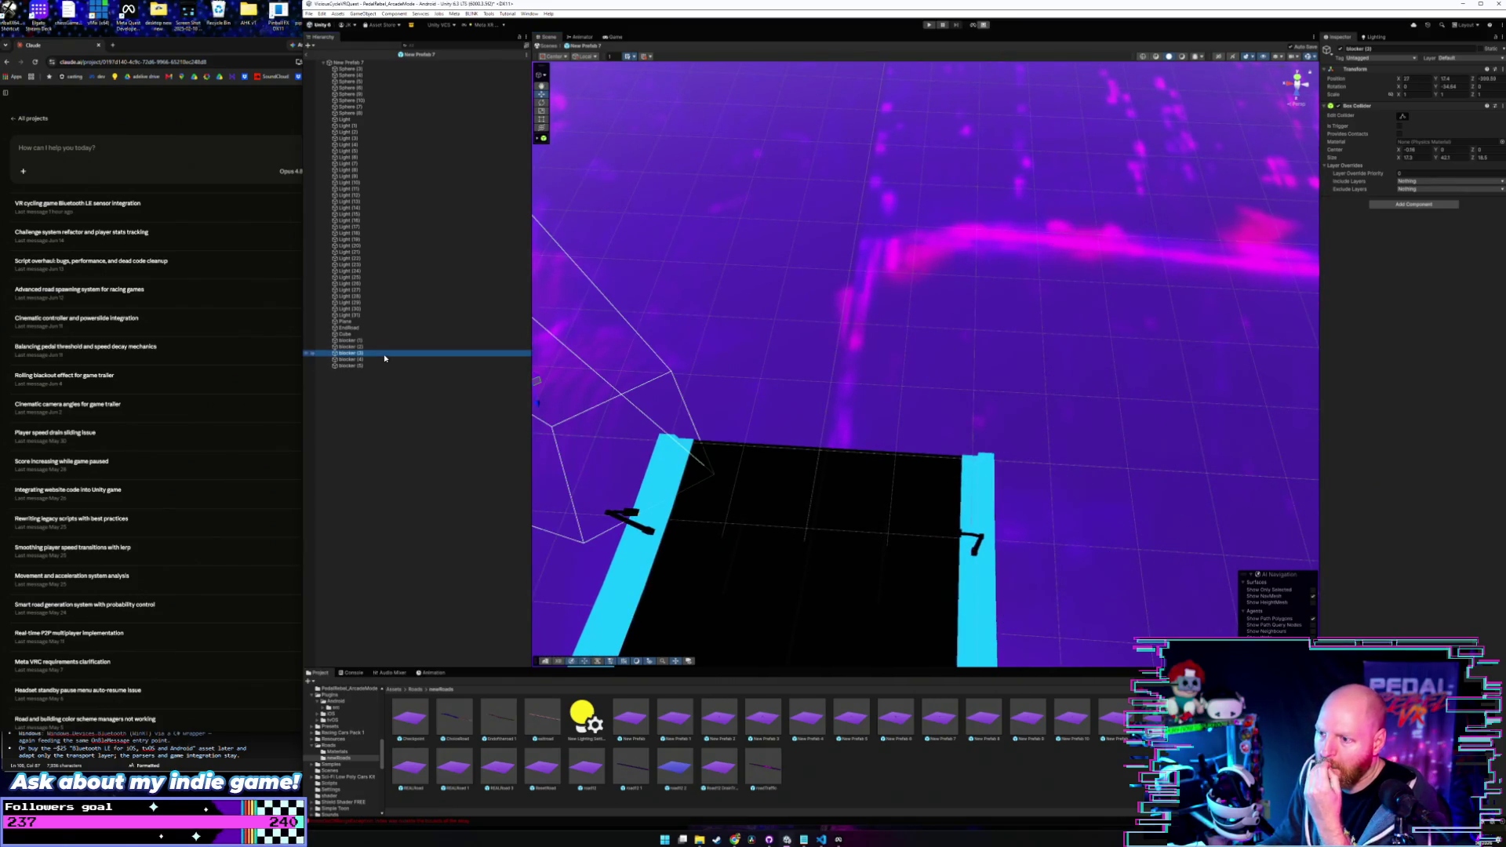
mouse_move(628, 416)
left_mouse_down()
mouse_move(653, 425)
mouse_move(604, 413)
mouse_move(652, 432)
left_mouse_up()
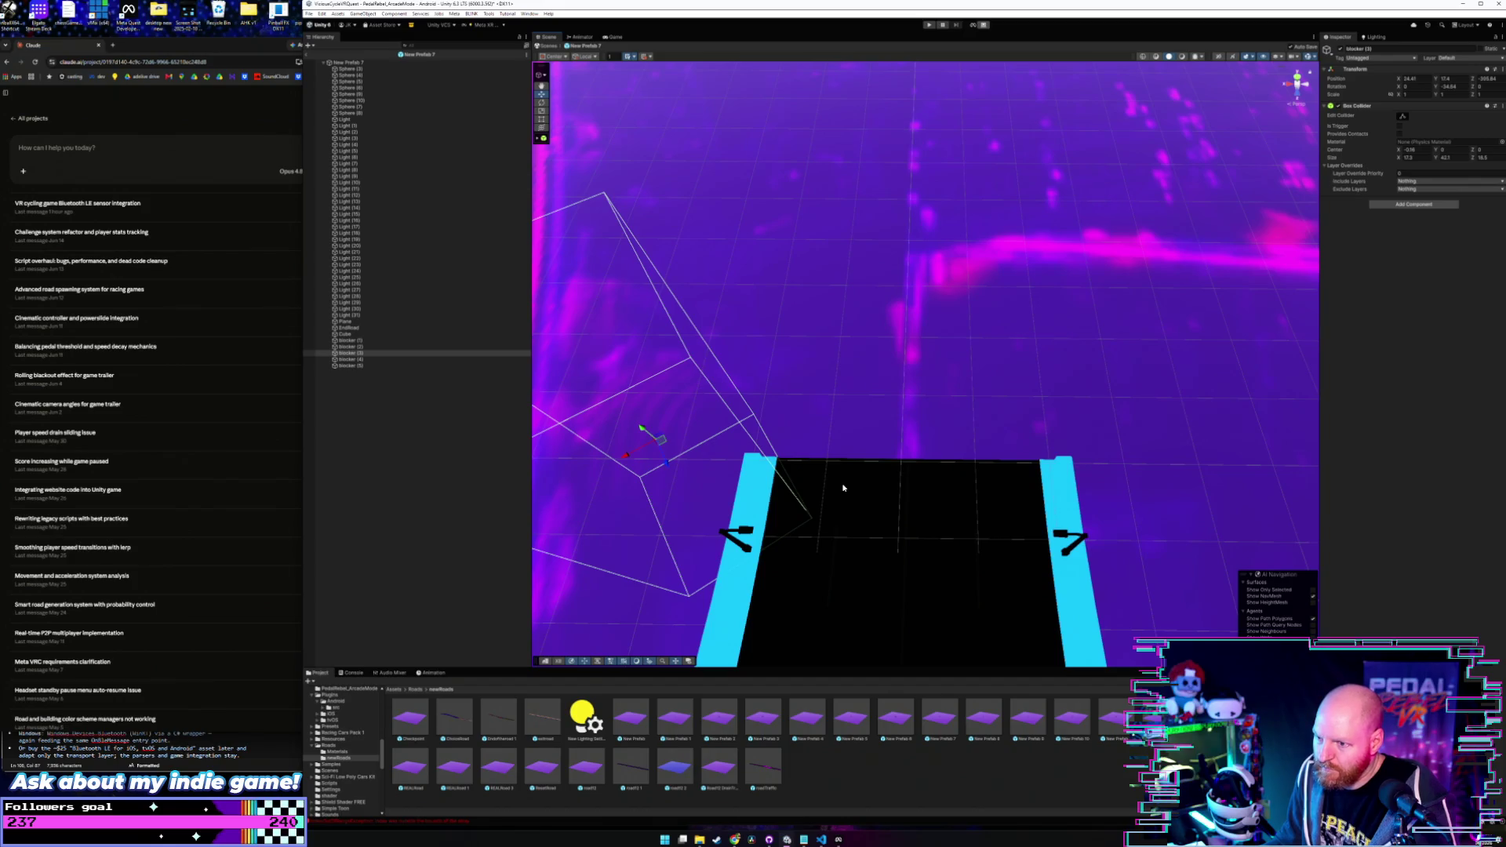
left_click_drag(843, 488, 878, 394)
left_click(493, 396)
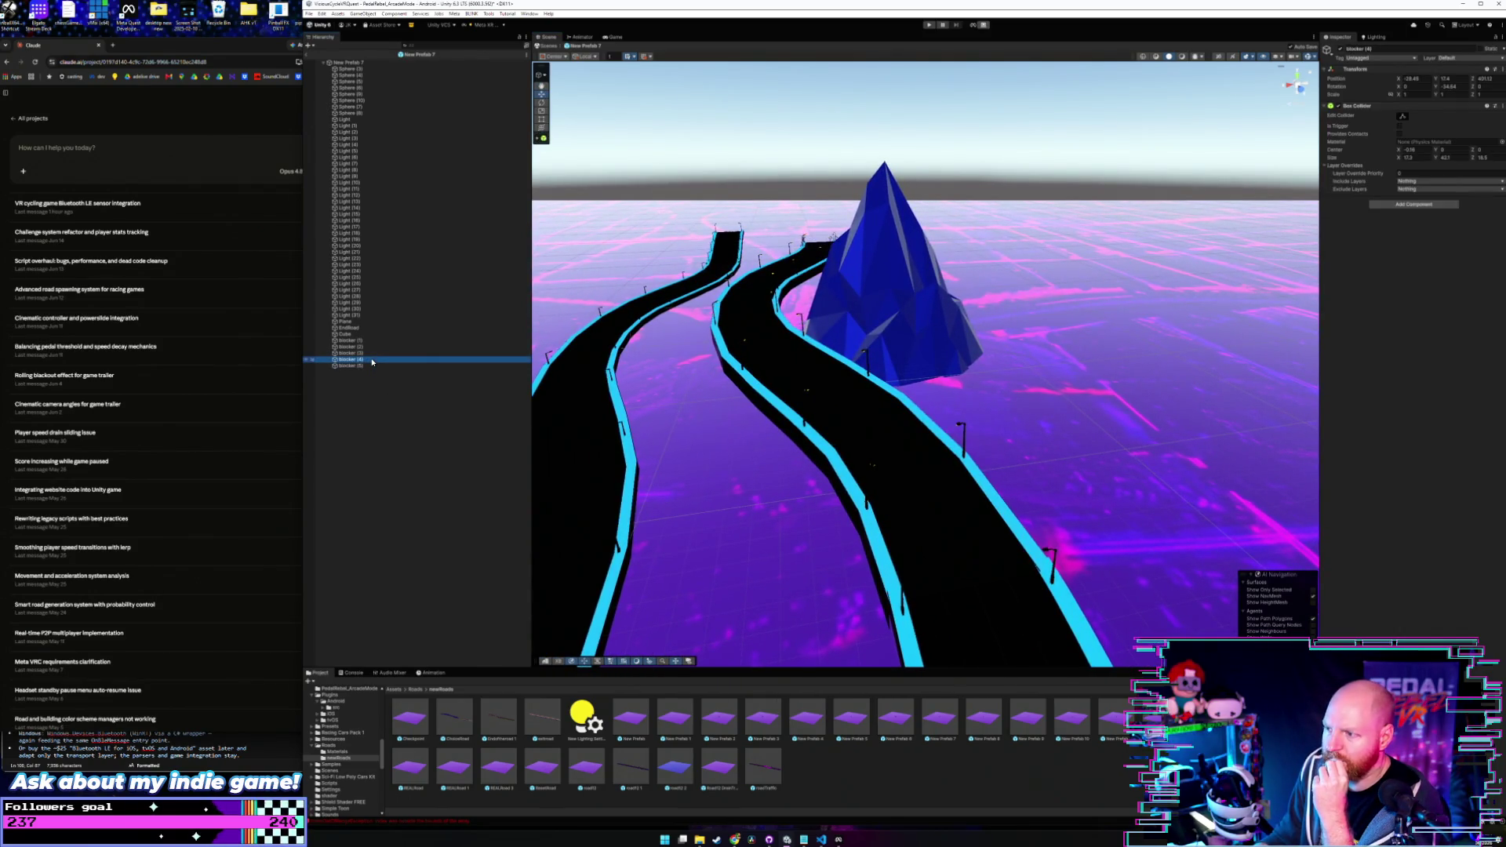
- Inspect the New Prefab 7 root and Spheres (5), (7), (10) and (8) with their colliders
left_click(383, 63)
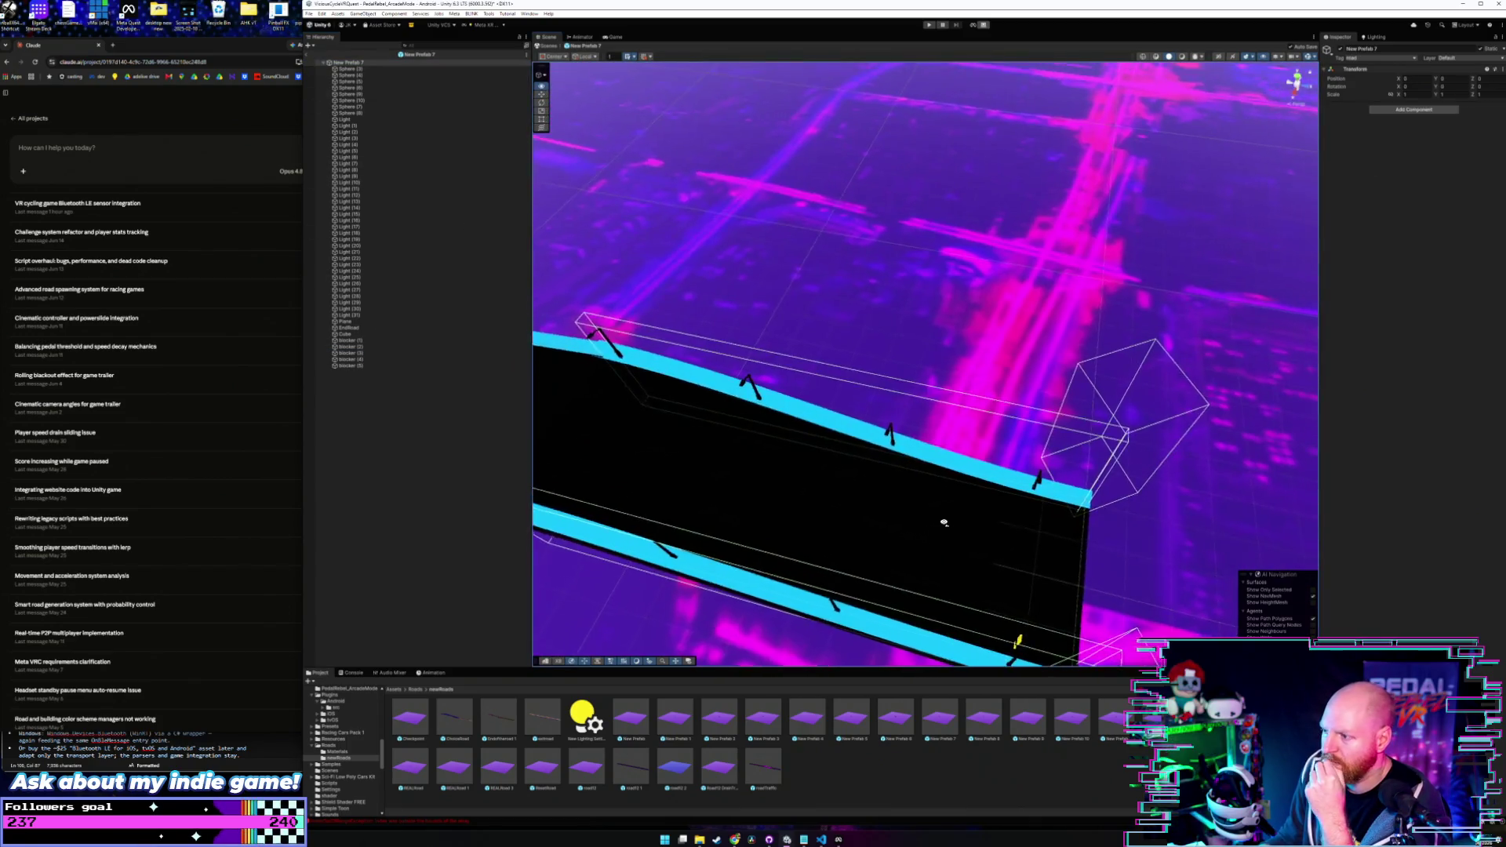
mouse_move(944, 522)
left_mouse_down()
mouse_move(787, 504)
mouse_move(797, 481)
mouse_move(814, 485)
mouse_move(769, 467)
mouse_move(769, 410)
mouse_move(817, 441)
mouse_move(801, 440)
mouse_move(797, 511)
mouse_move(824, 531)
mouse_move(780, 381)
left_mouse_up()
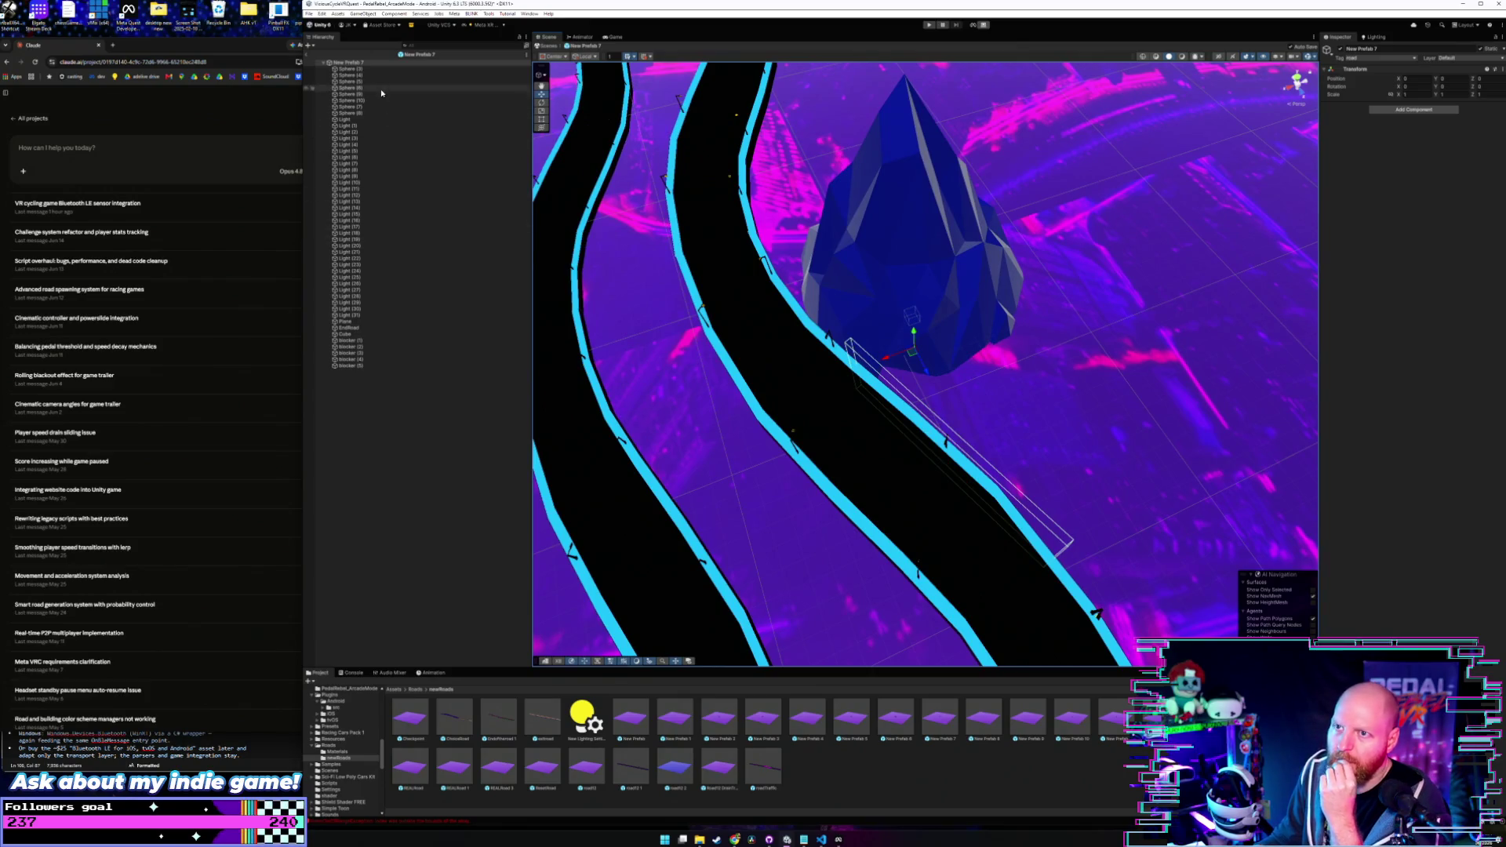
left_click(374, 69)
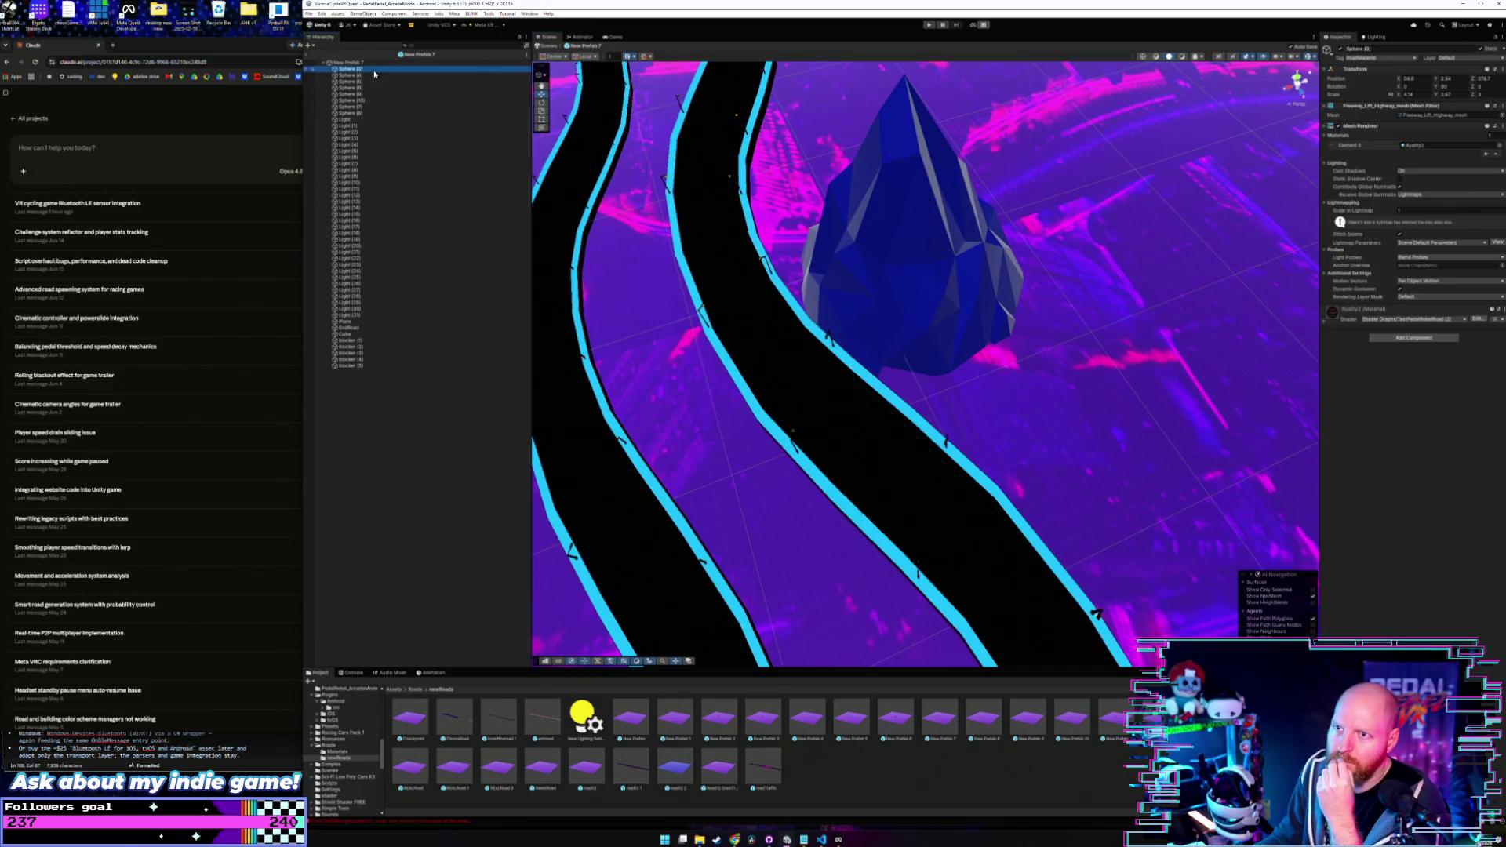
left_click(373, 82)
left_click(374, 91)
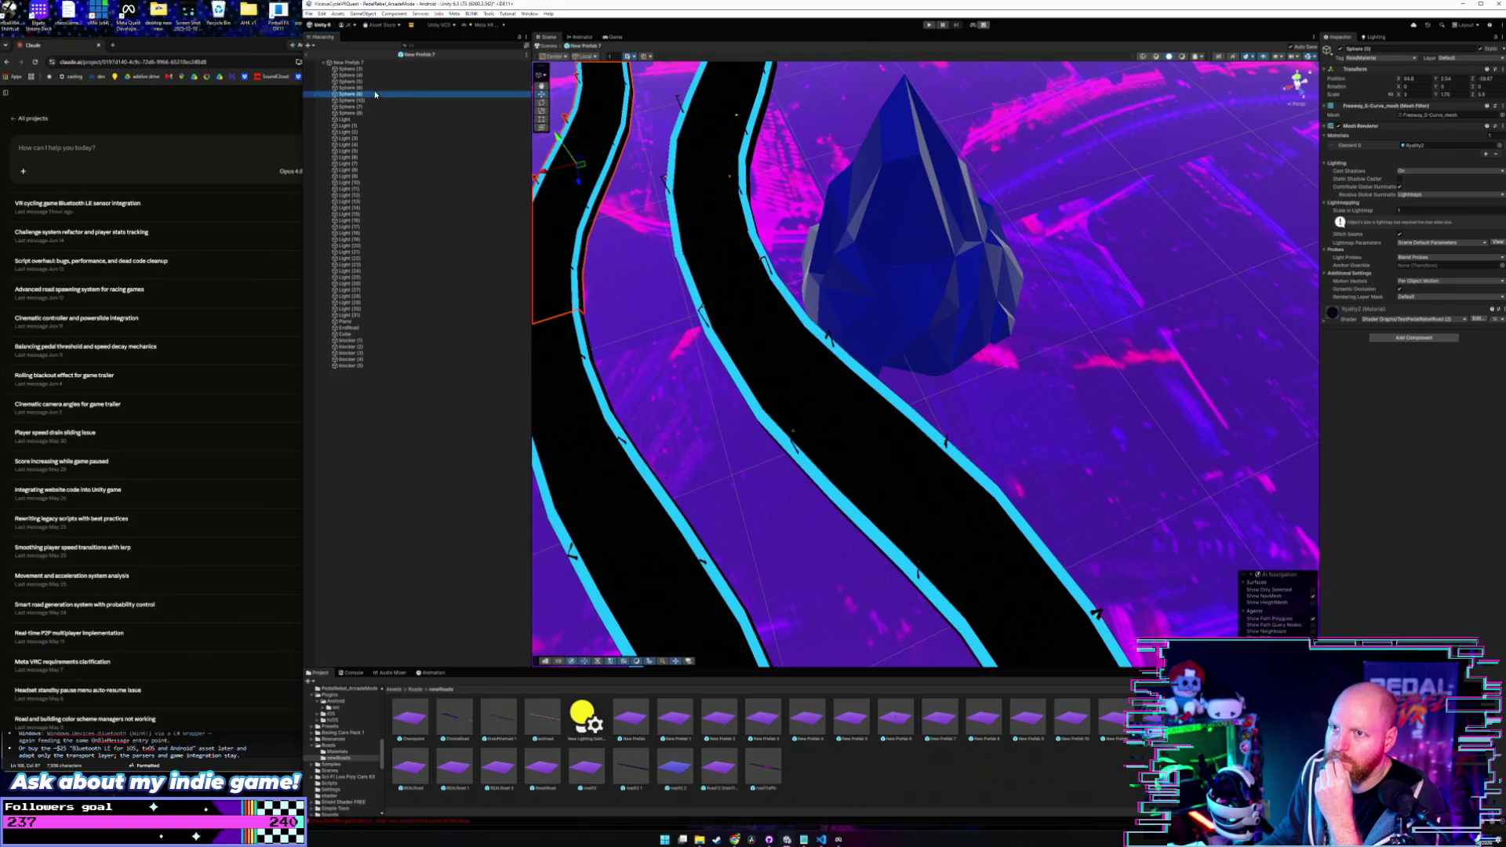
left_click(374, 108)
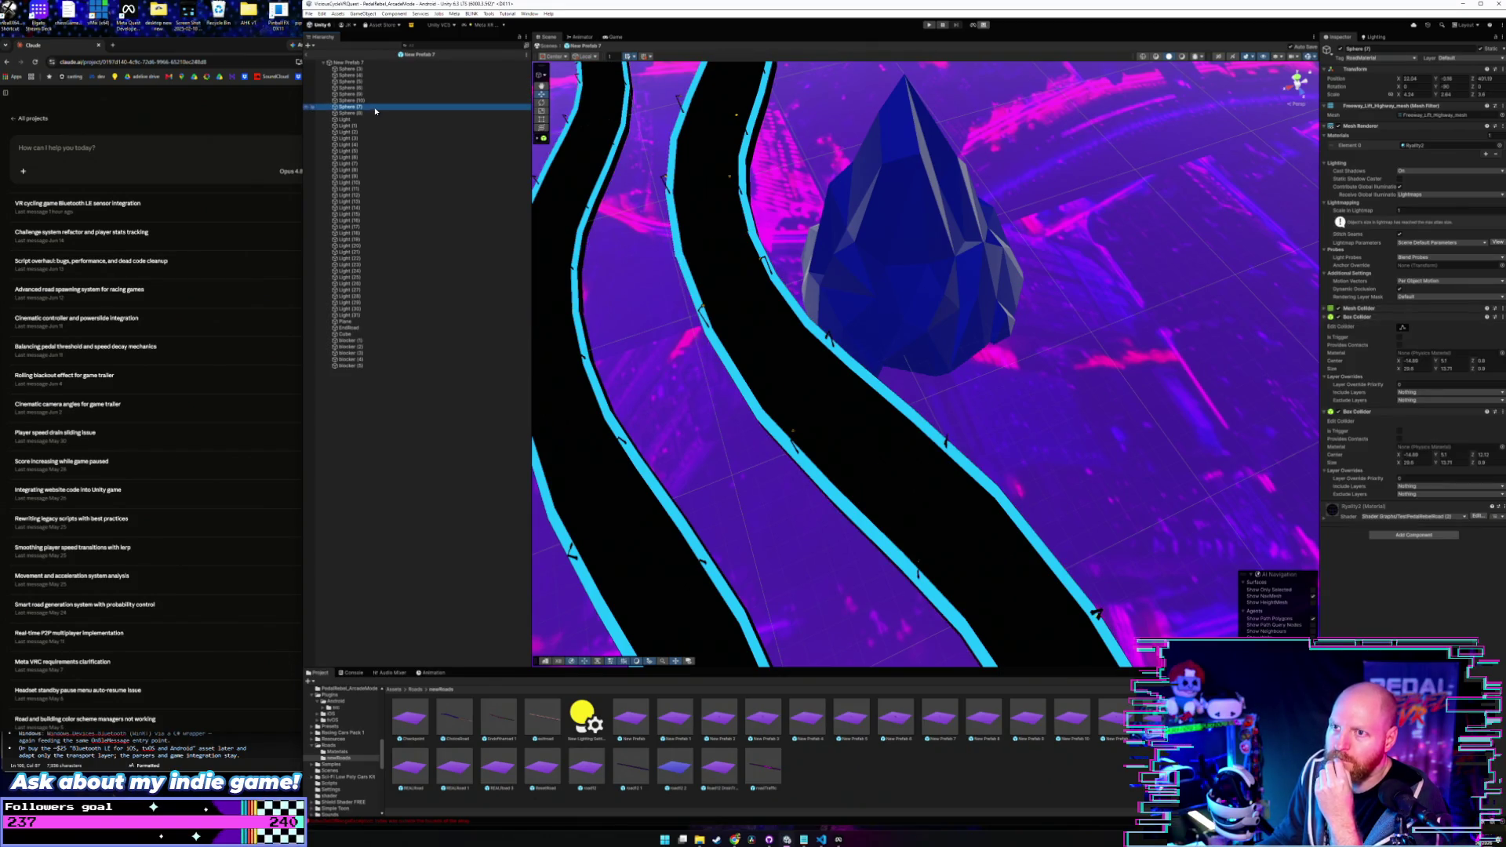
left_click(374, 100)
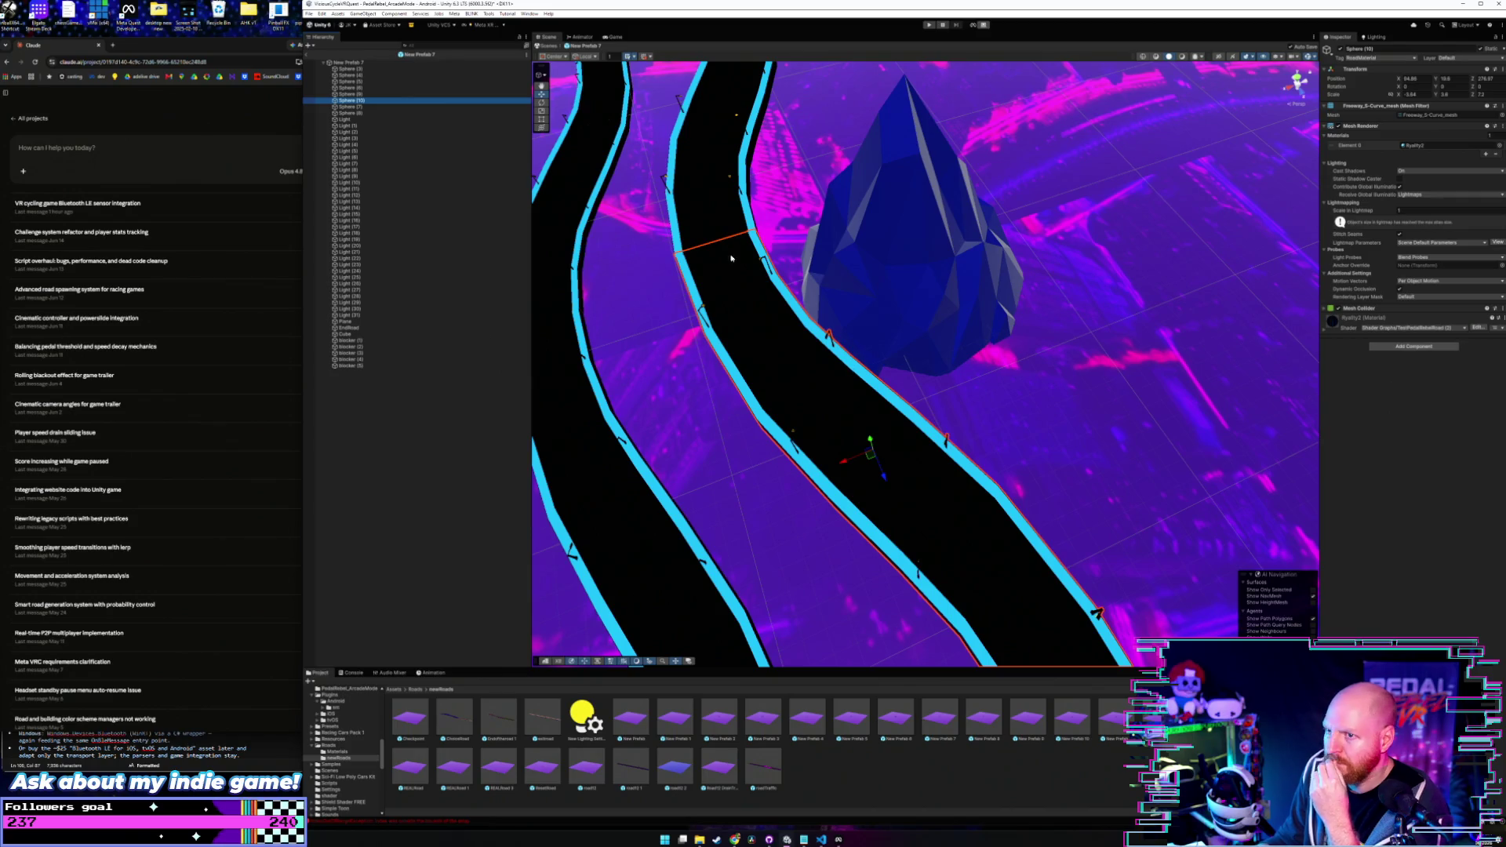
left_click(421, 107)
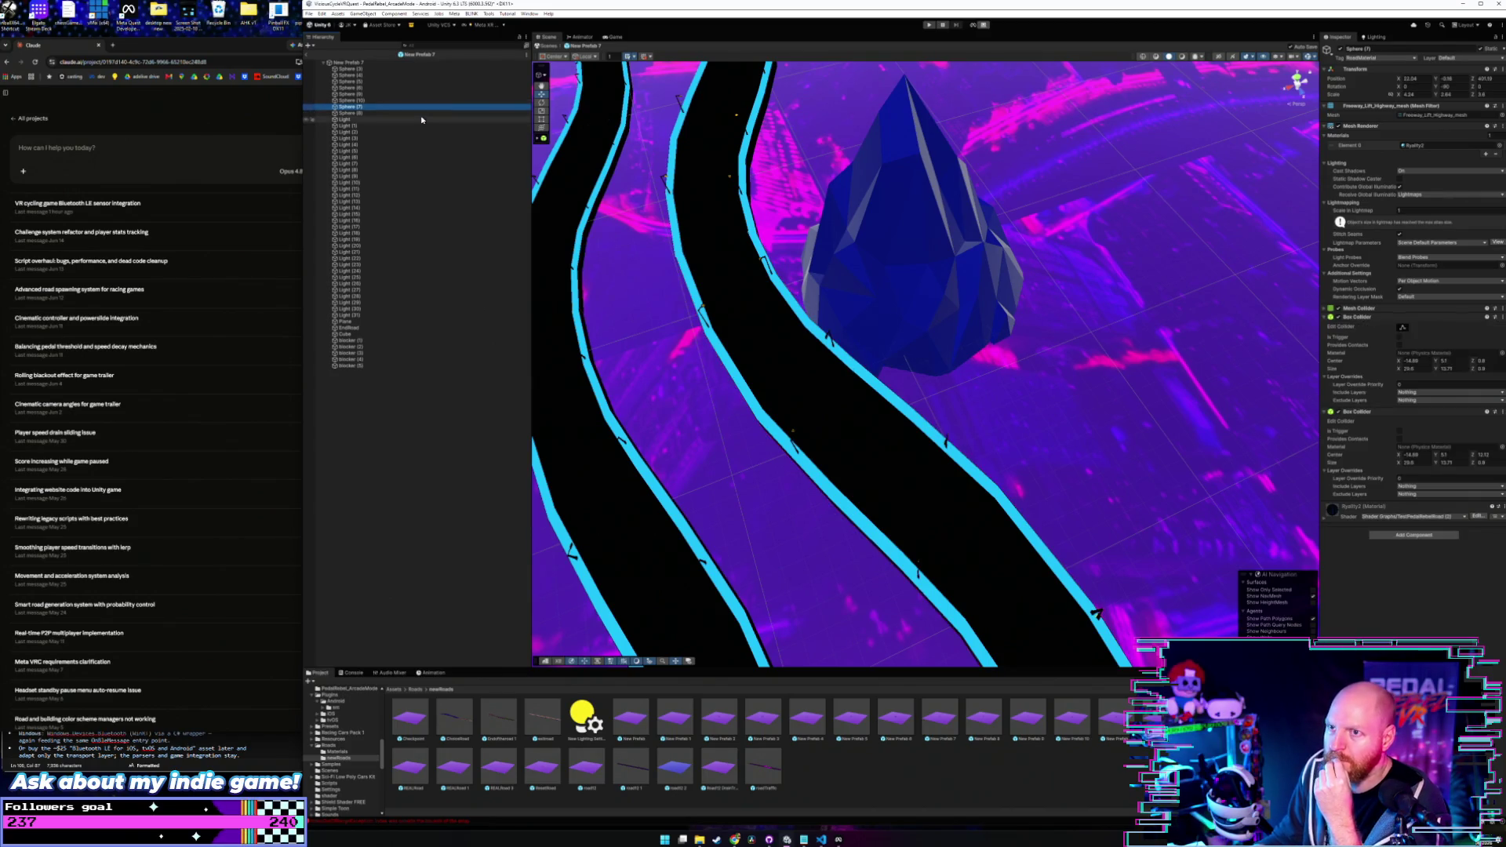
left_click(421, 113)
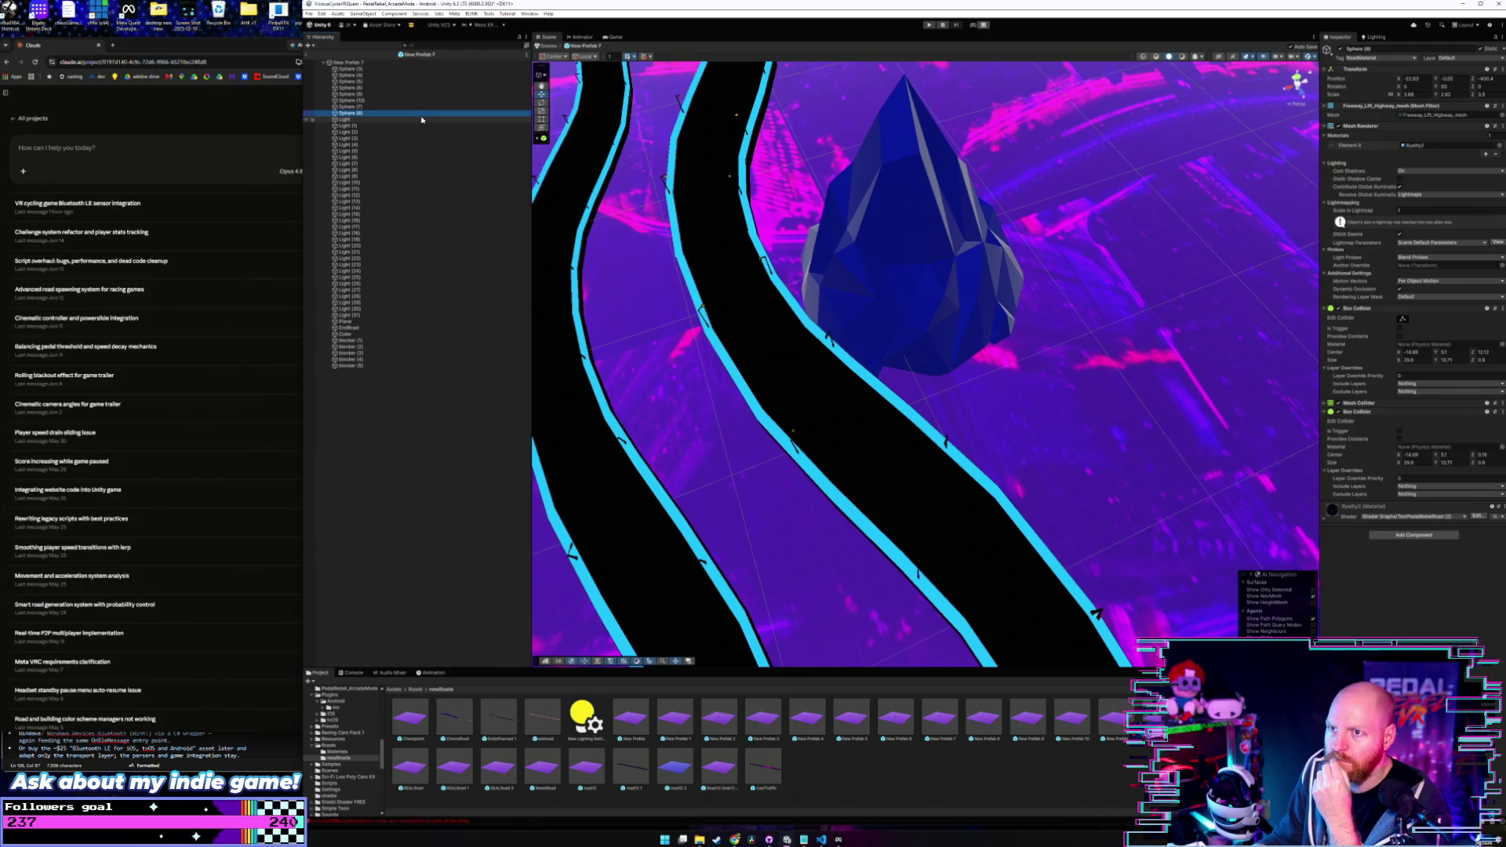
- Inspect Light (1), Plane, Cube and blocker (2), ending on blocker (1)'s Box Collider
left_click(420, 118)
left_click(416, 126)
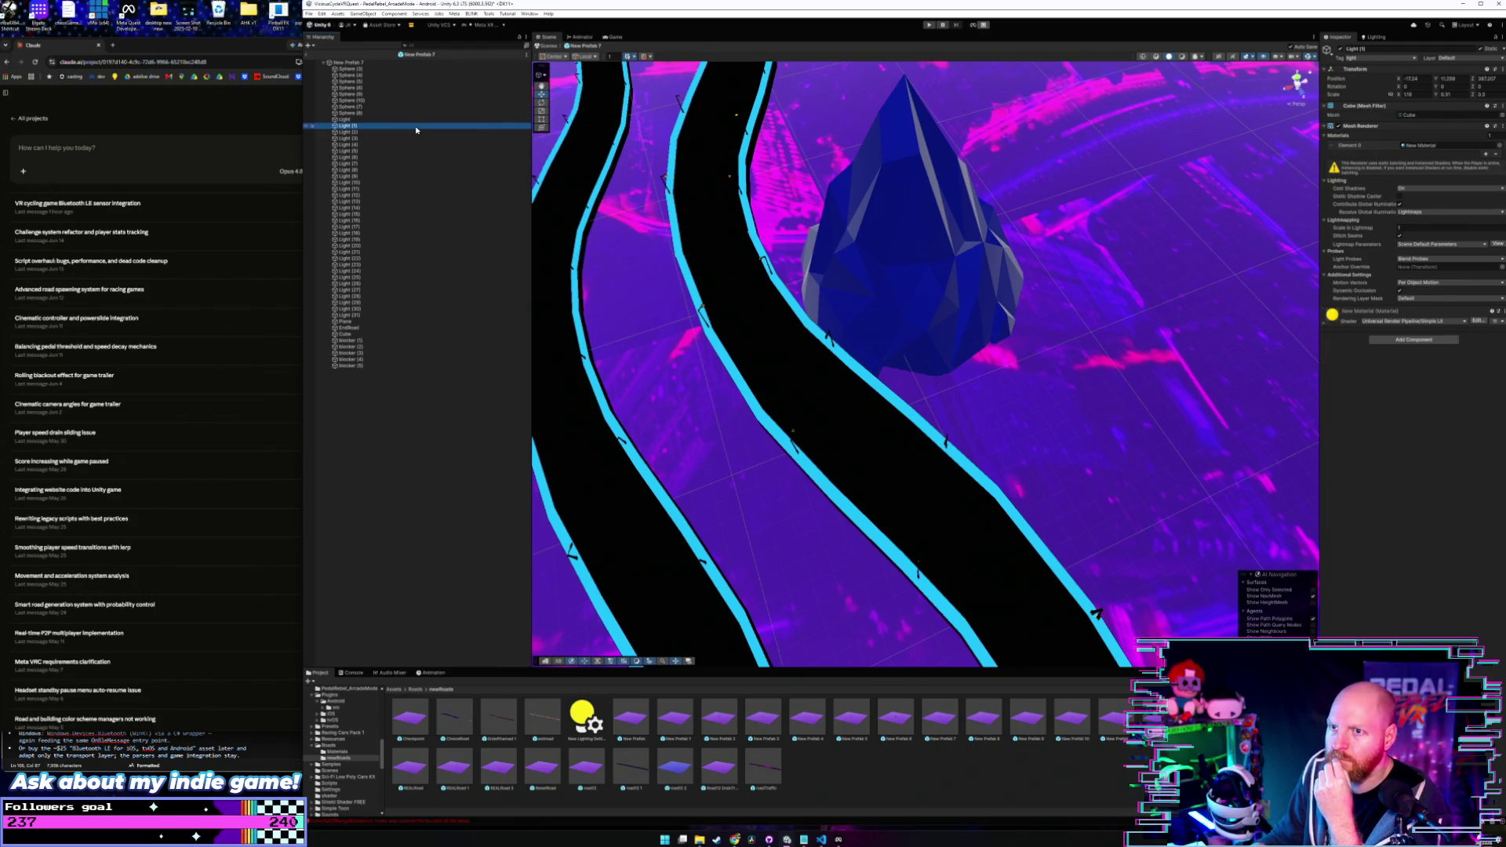
left_click(378, 313)
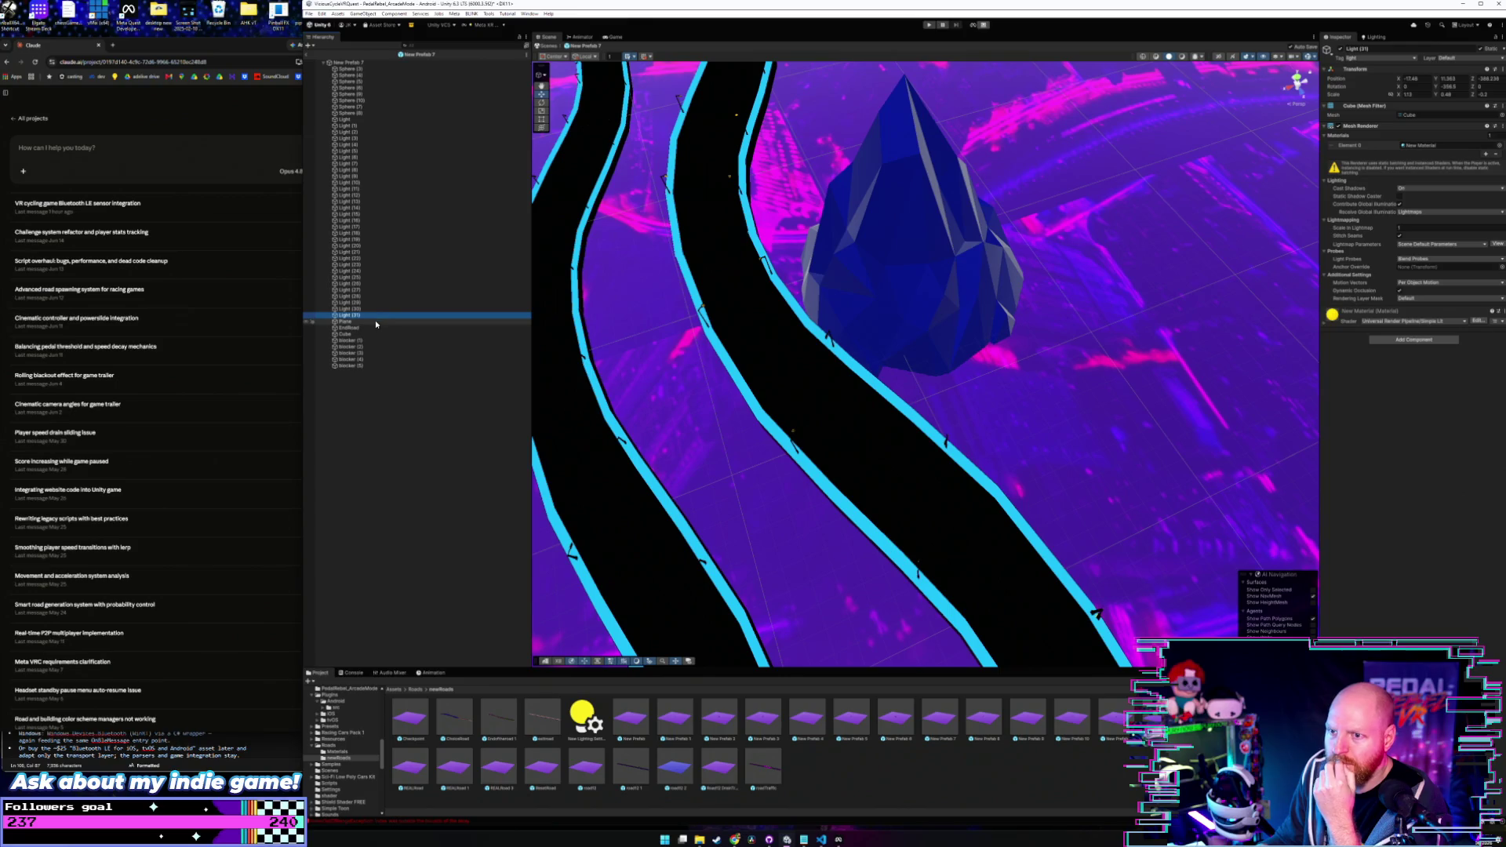
left_click(375, 322)
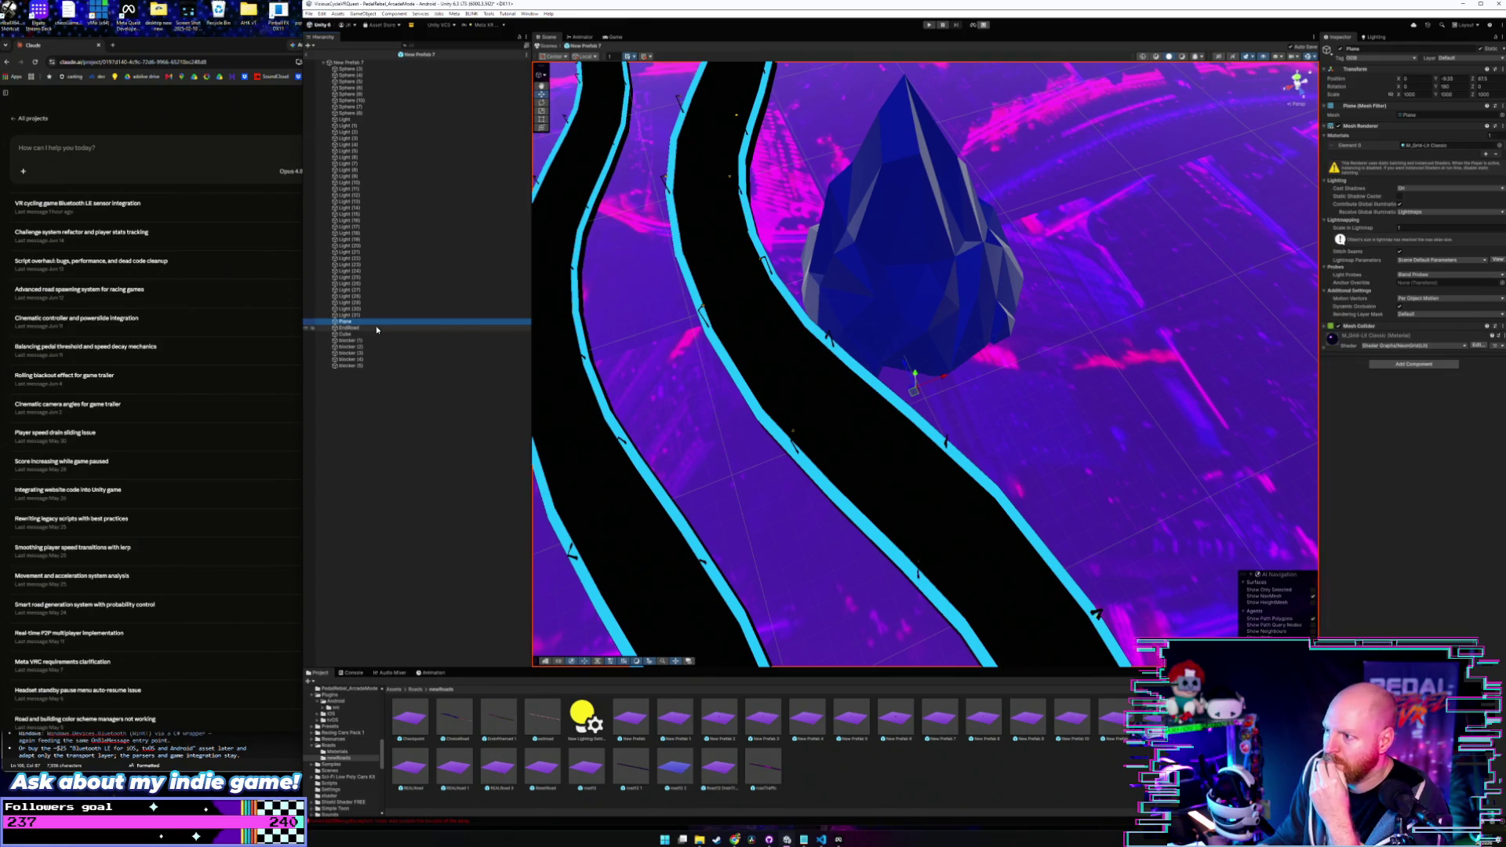
left_click(375, 327)
left_click(375, 334)
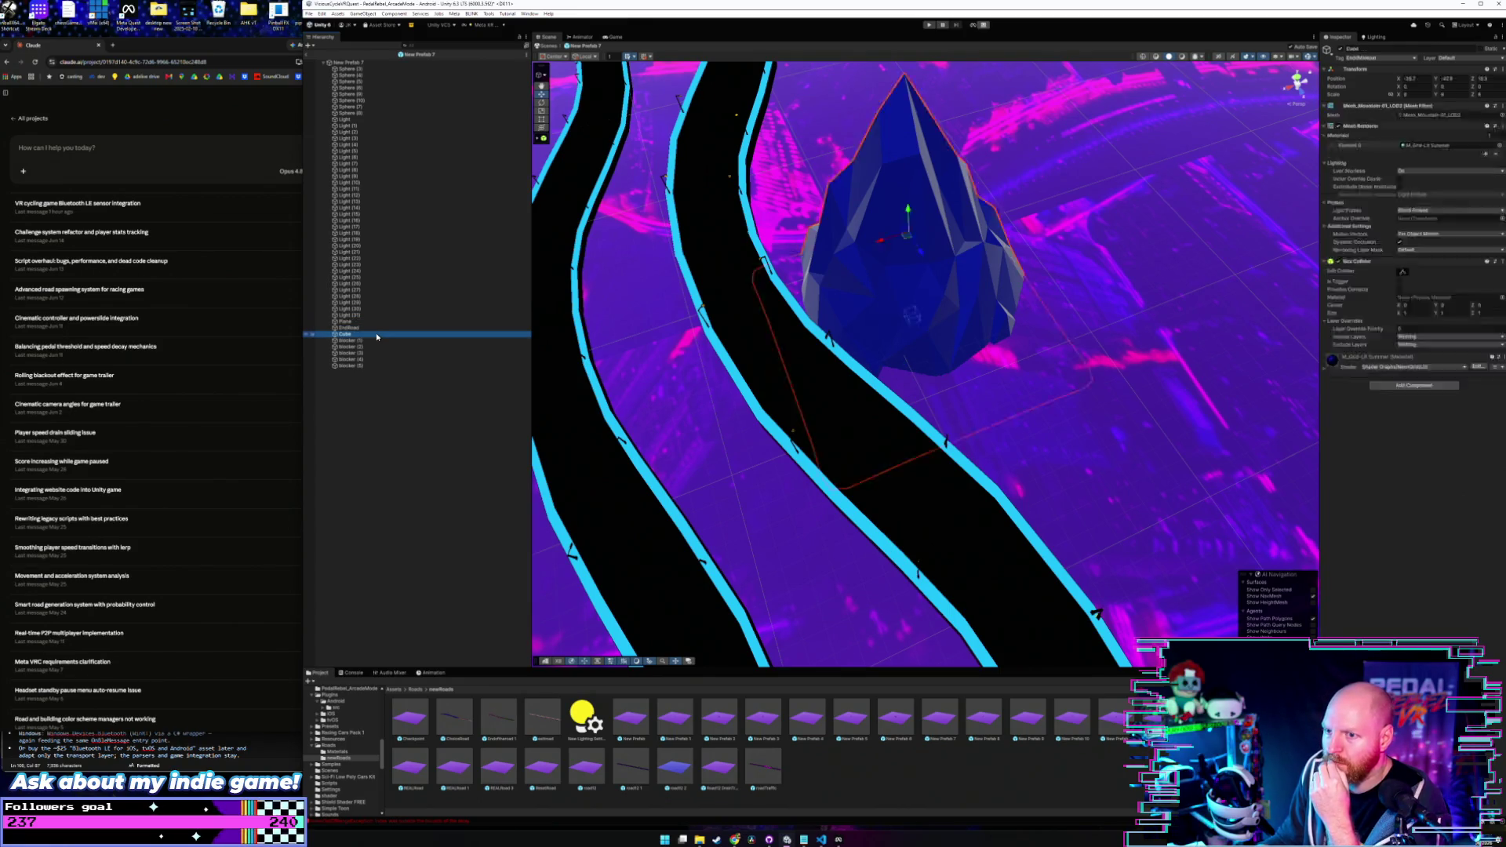
left_click(373, 341)
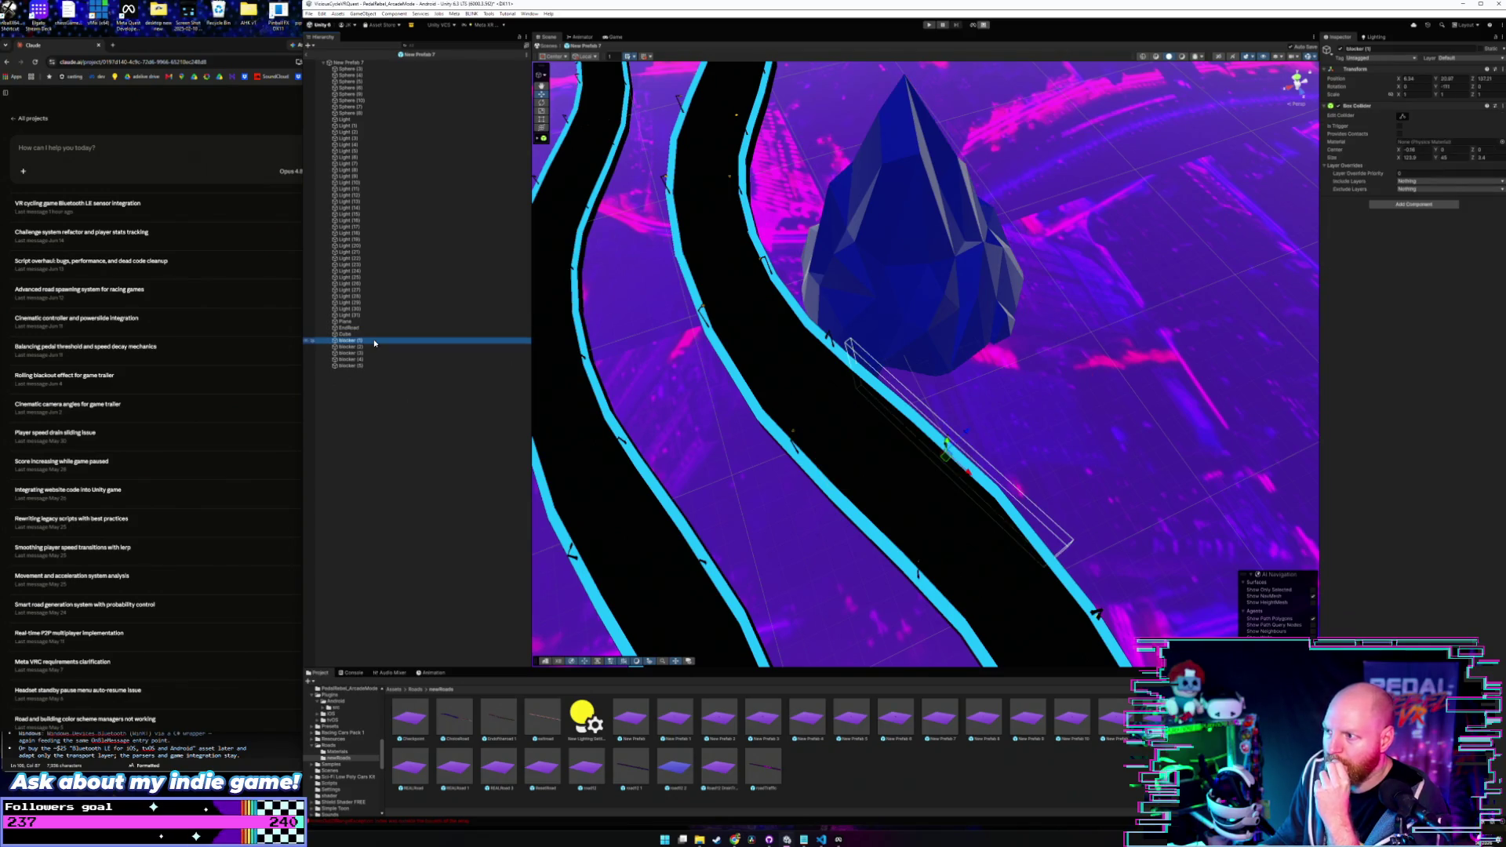
left_click(374, 346)
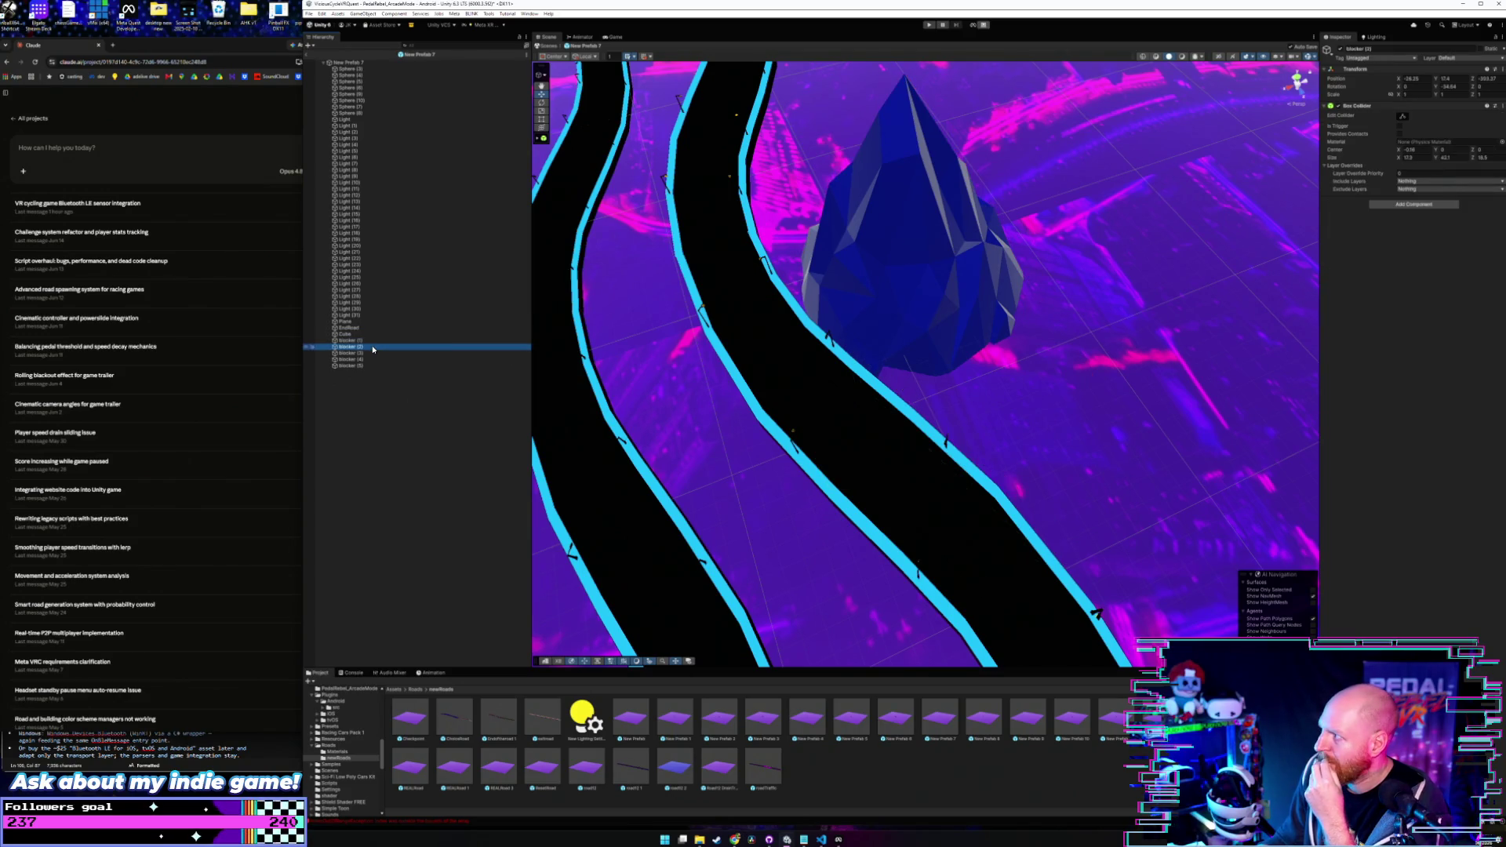
left_click(373, 342)
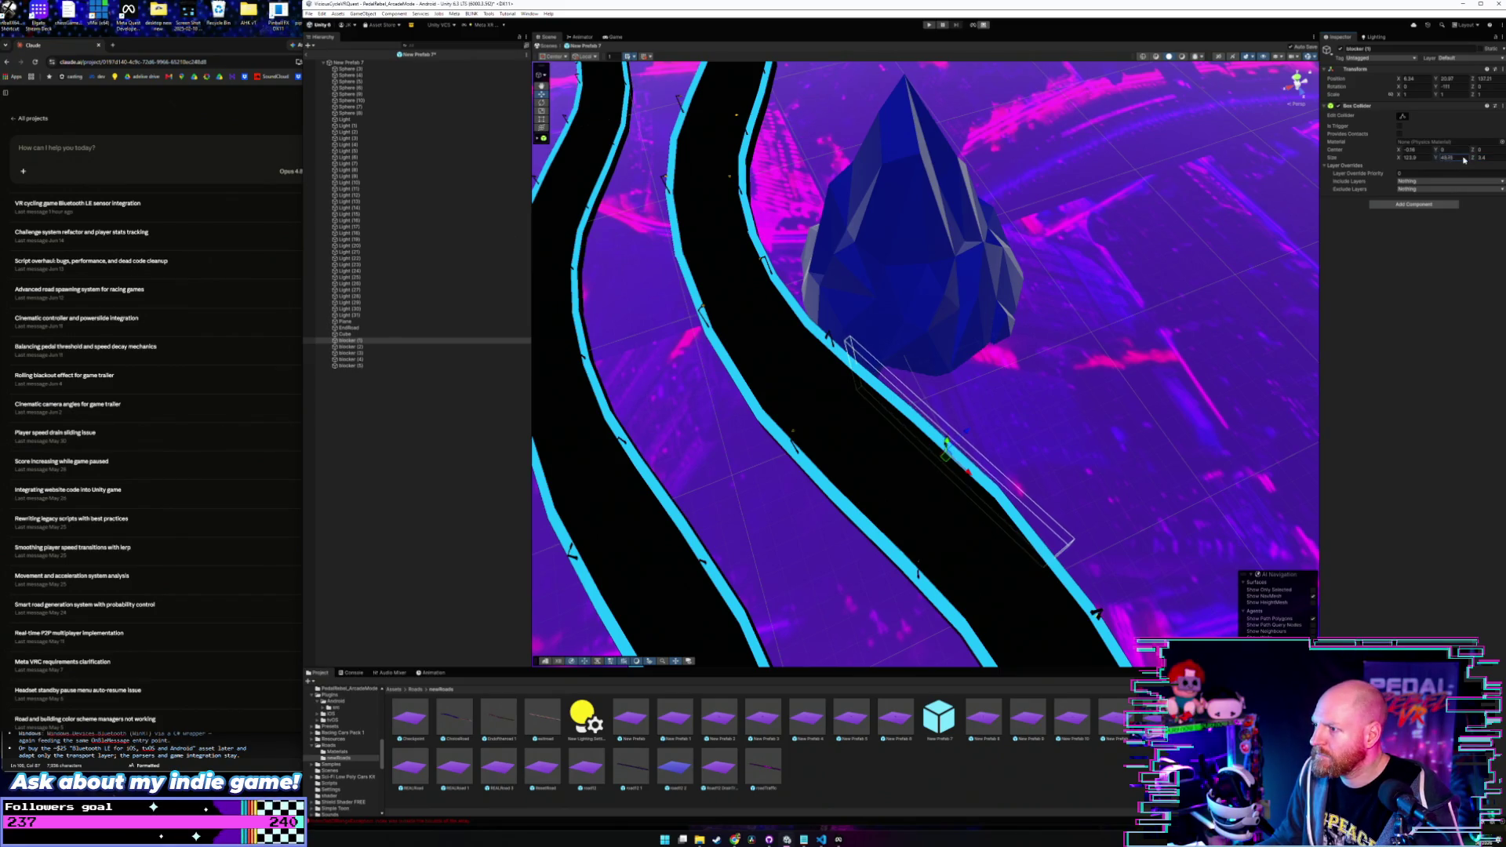
- Scrub the Box Collider's Size X up to about 202.3, then review the road from the prefab root
type("45")
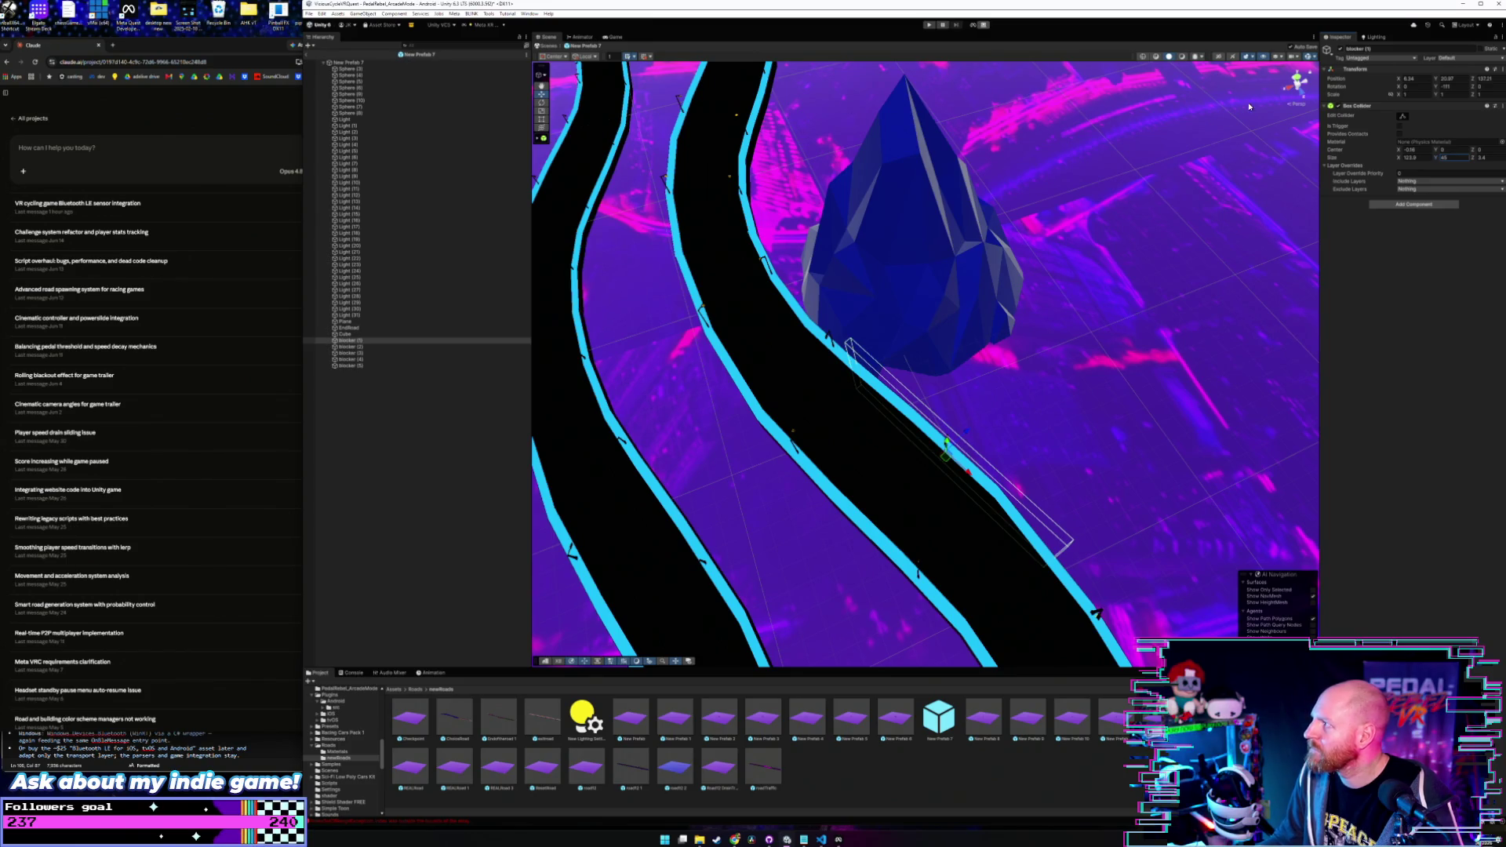
left_click(1408, 158)
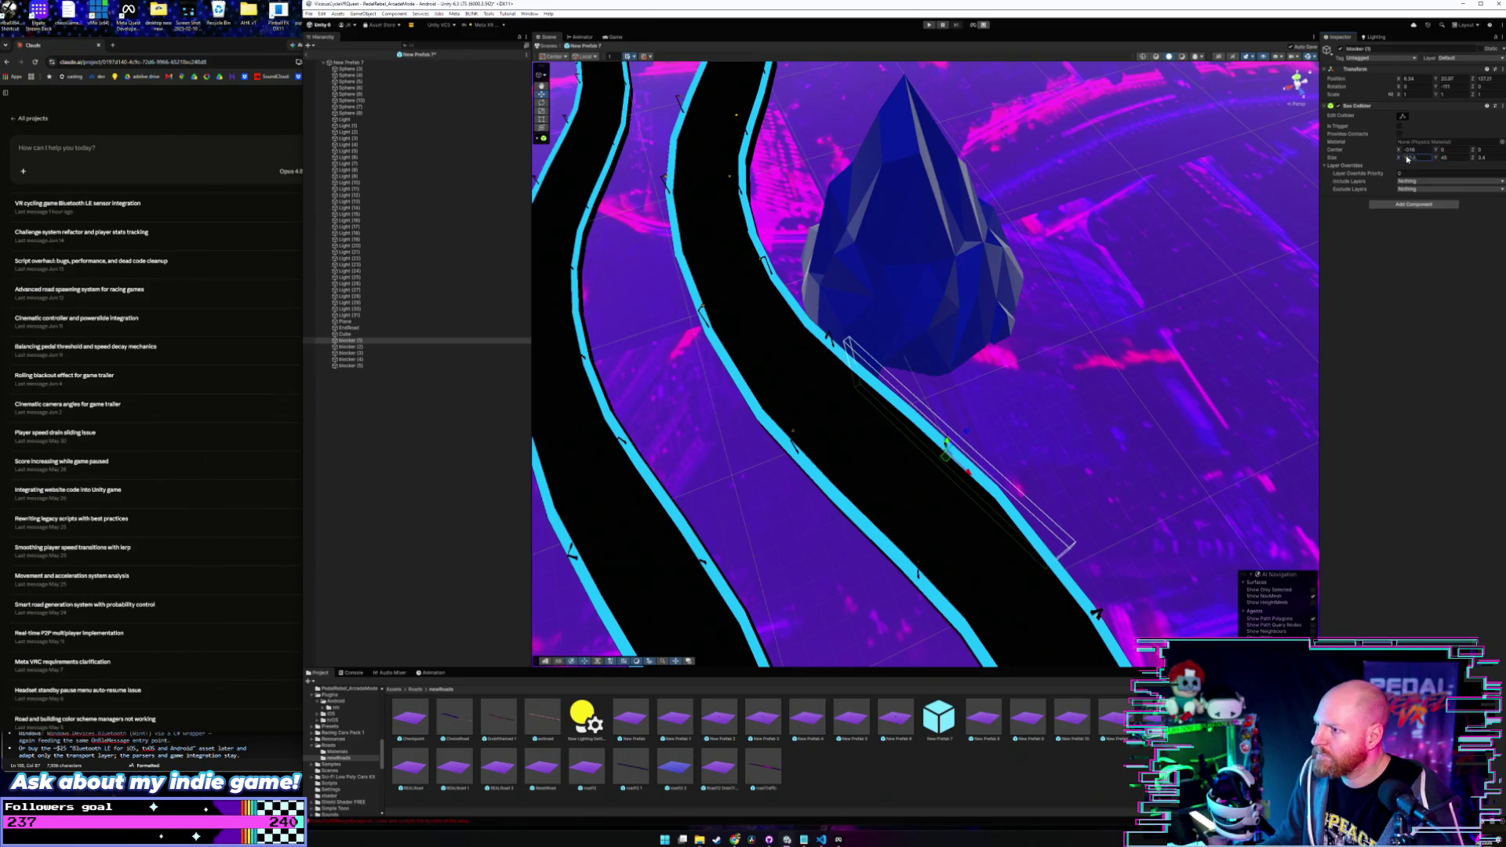
left_click_drag(1501, 163, 49, 173)
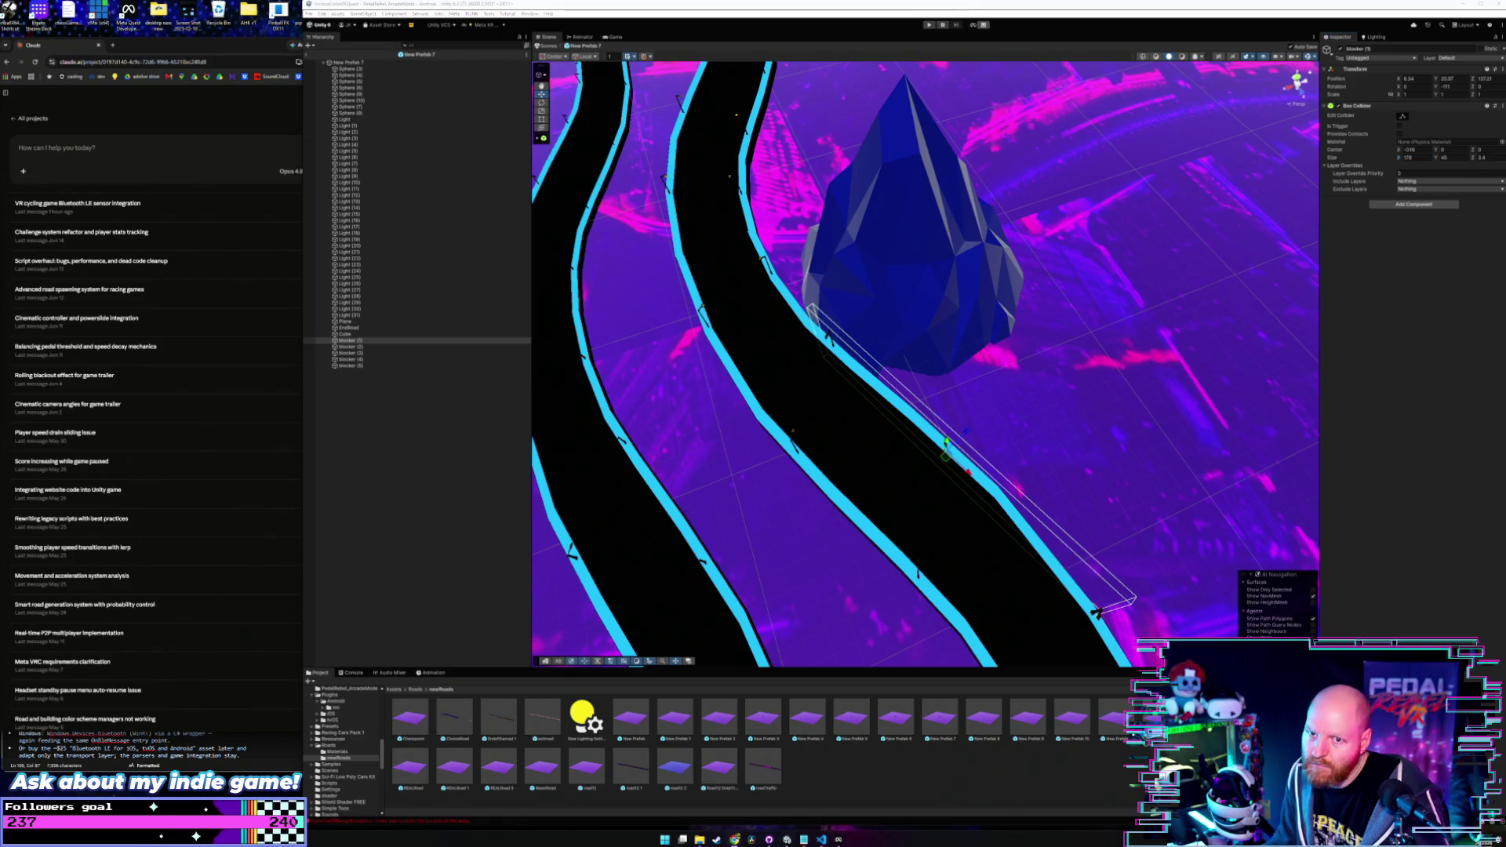
left_click(764, 270)
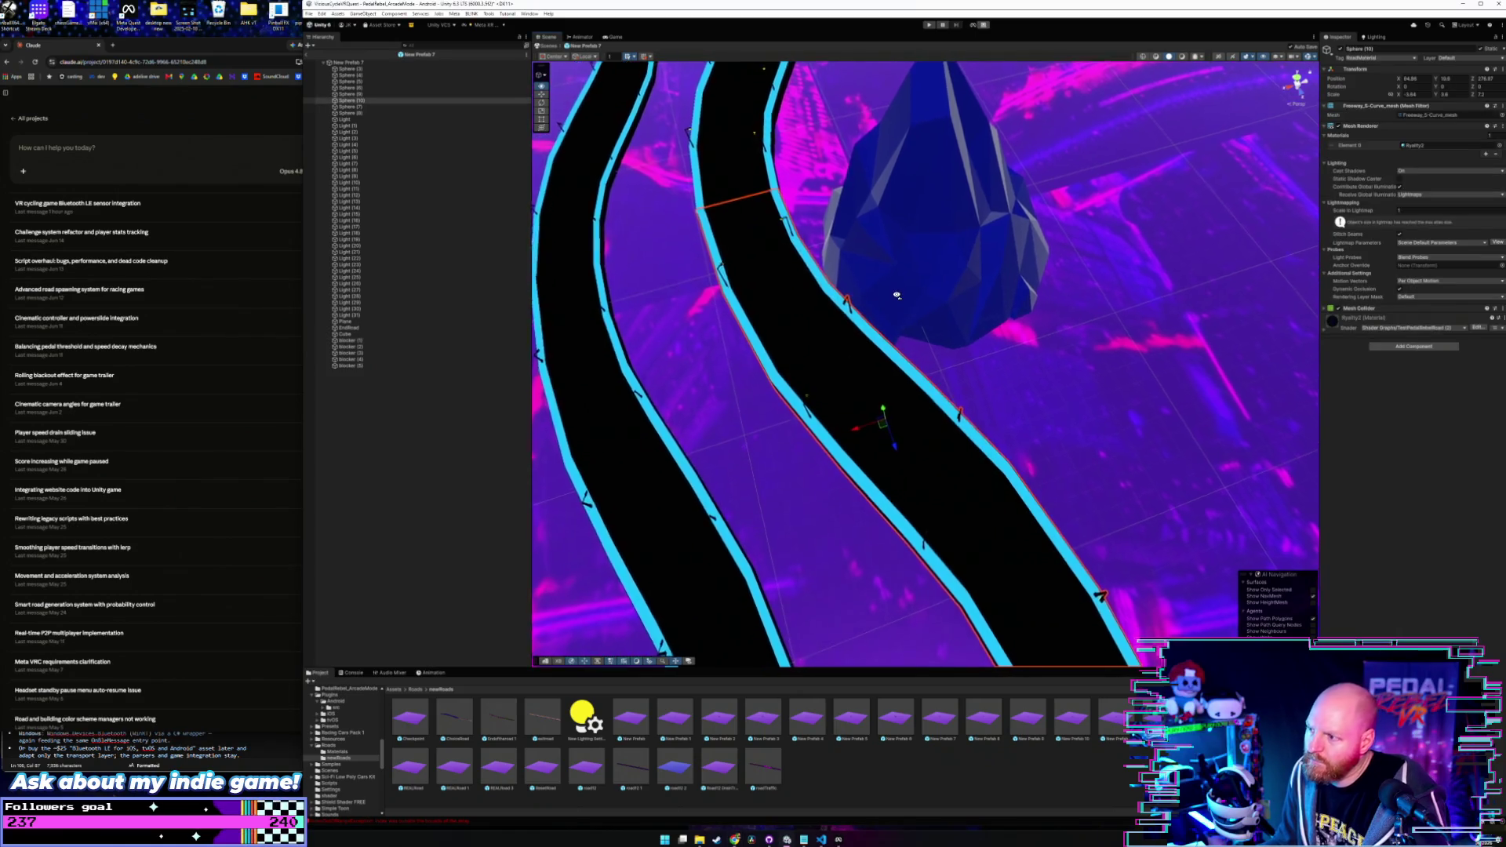
left_click(1162, 261)
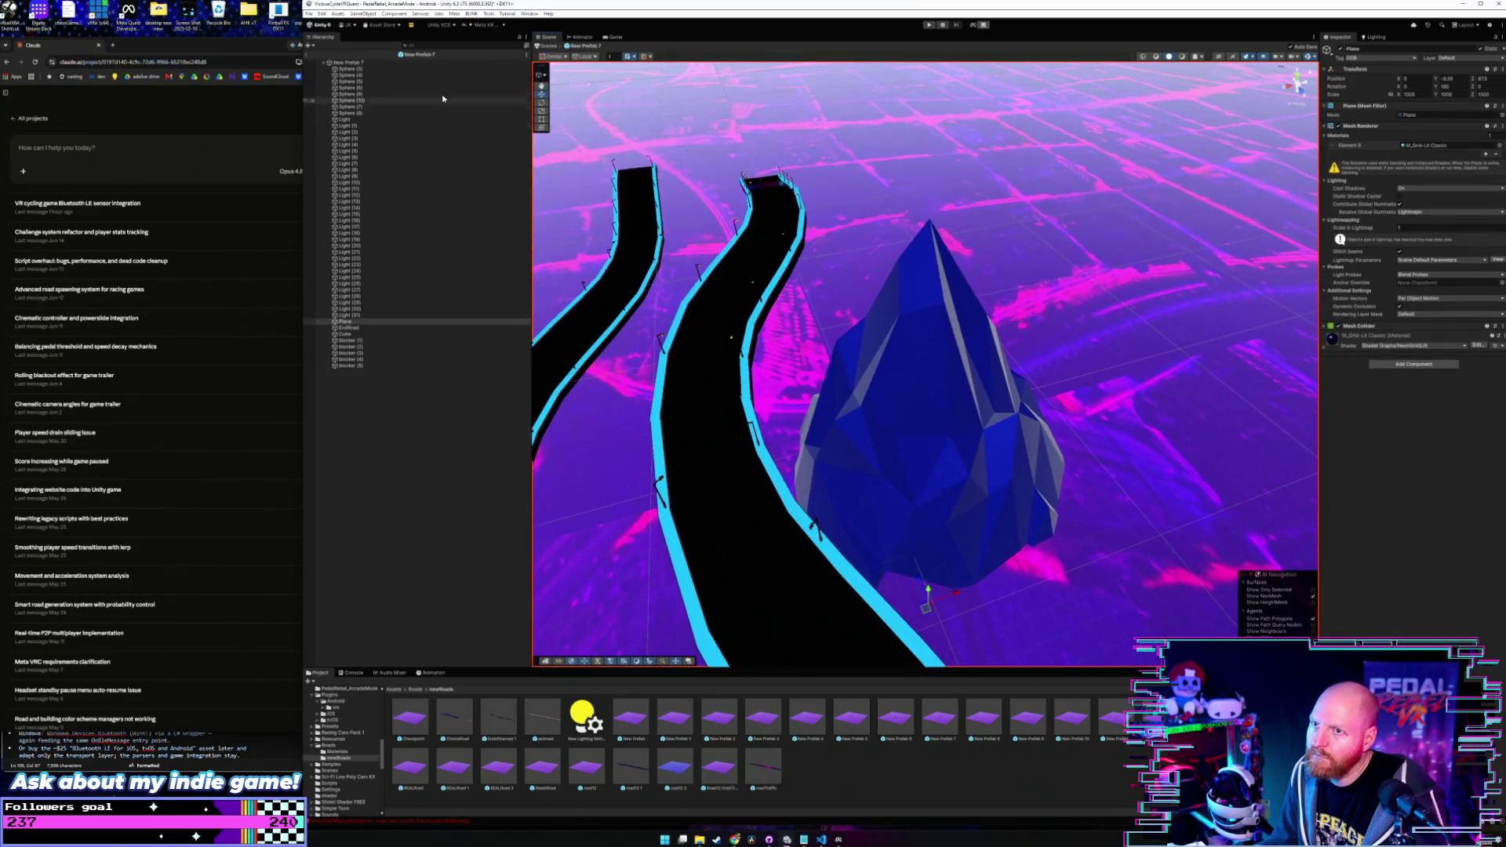
double_click(349, 62)
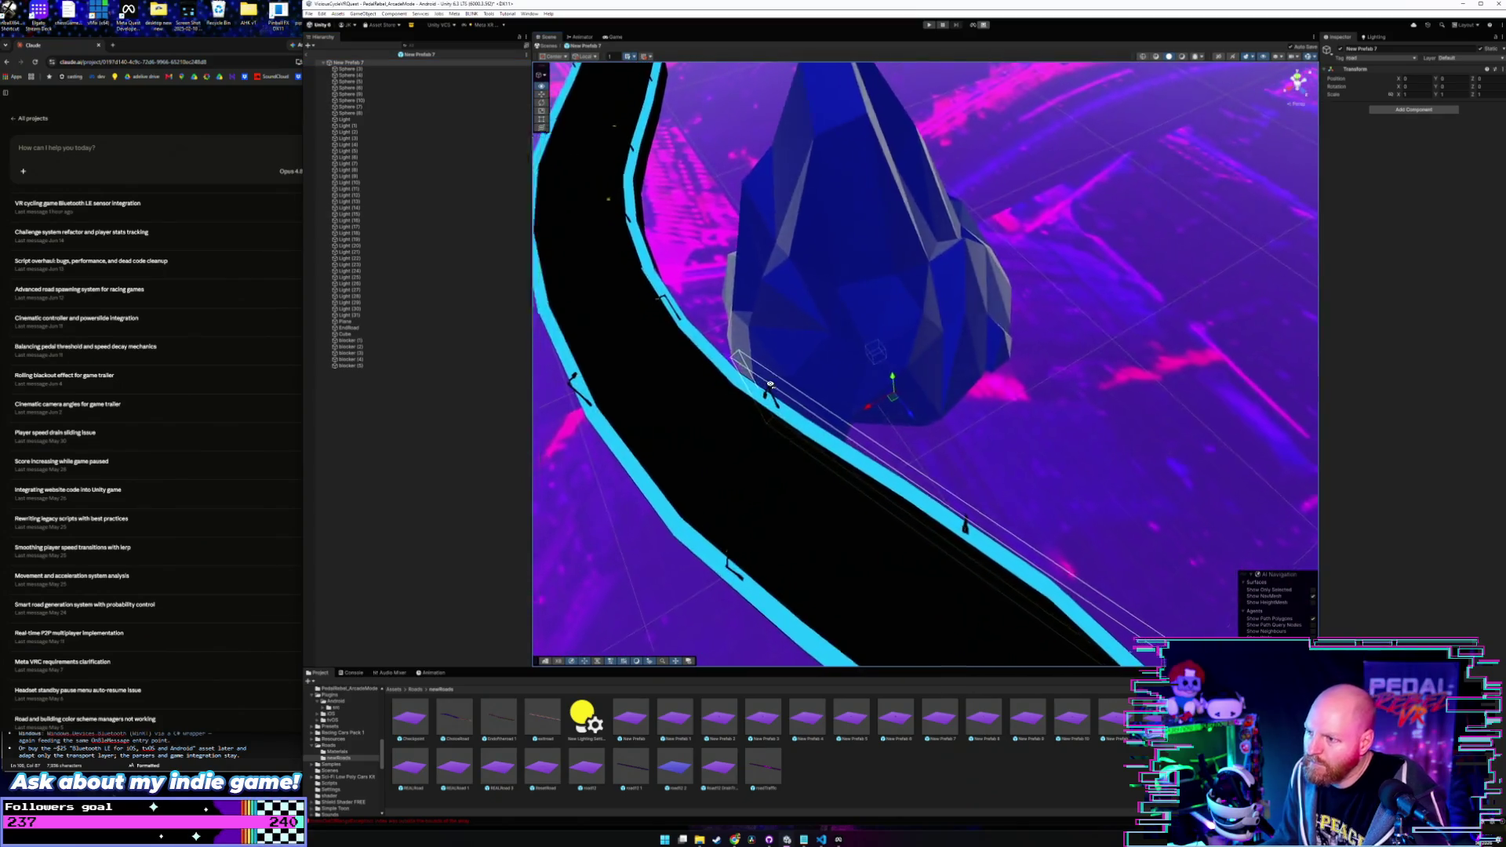
mouse_move(783, 387)
left_mouse_down()
mouse_move(982, 363)
mouse_move(1056, 312)
mouse_move(1044, 289)
mouse_move(696, 313)
mouse_move(675, 264)
mouse_move(701, 285)
left_mouse_up()
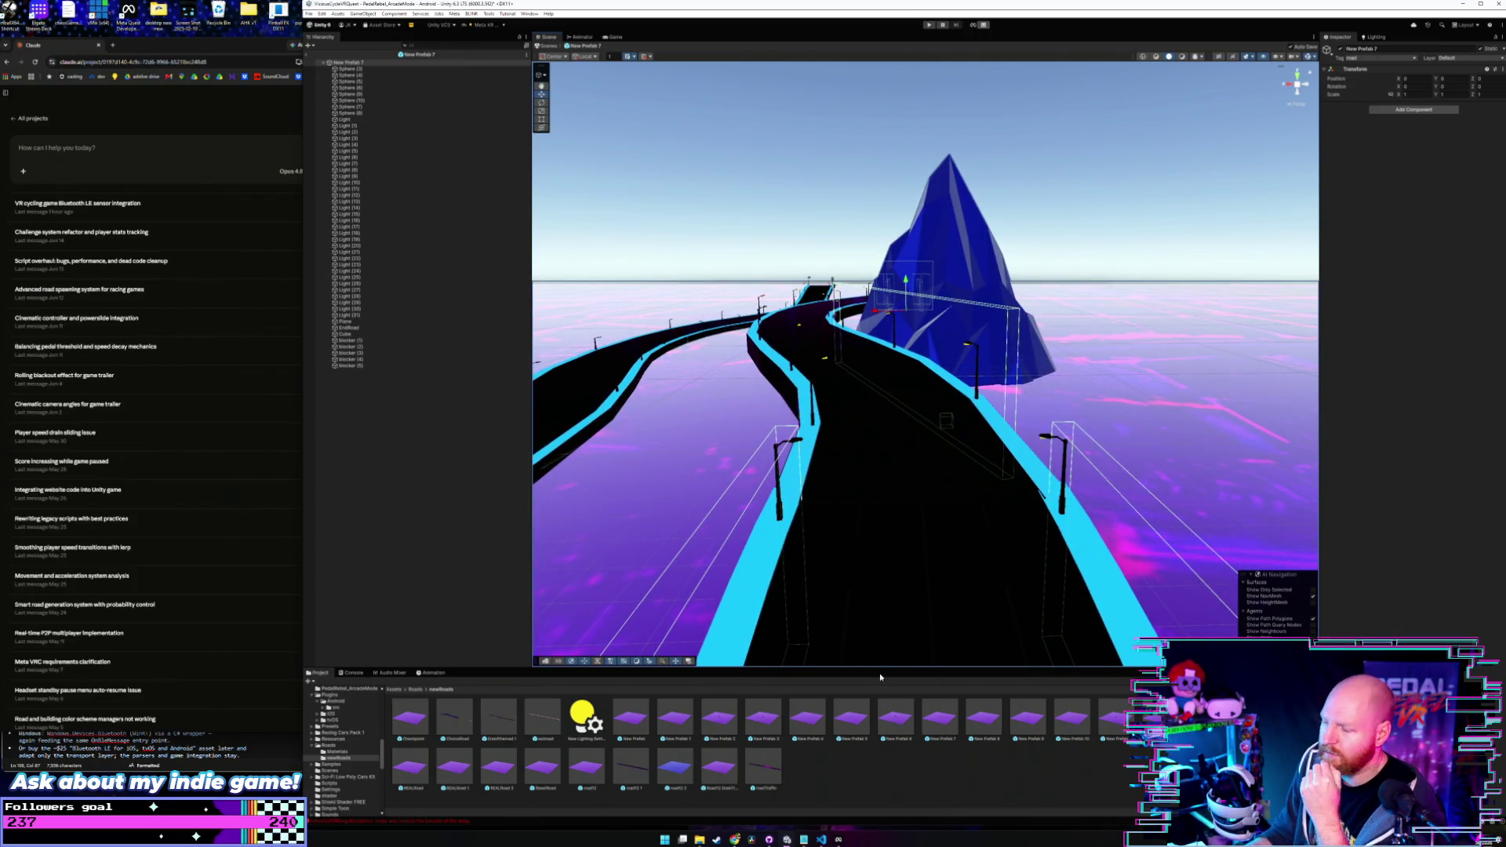
- Step through New Prefab 8 and 9, then open New Prefab 10 and fly over its roads
double_click(999, 720)
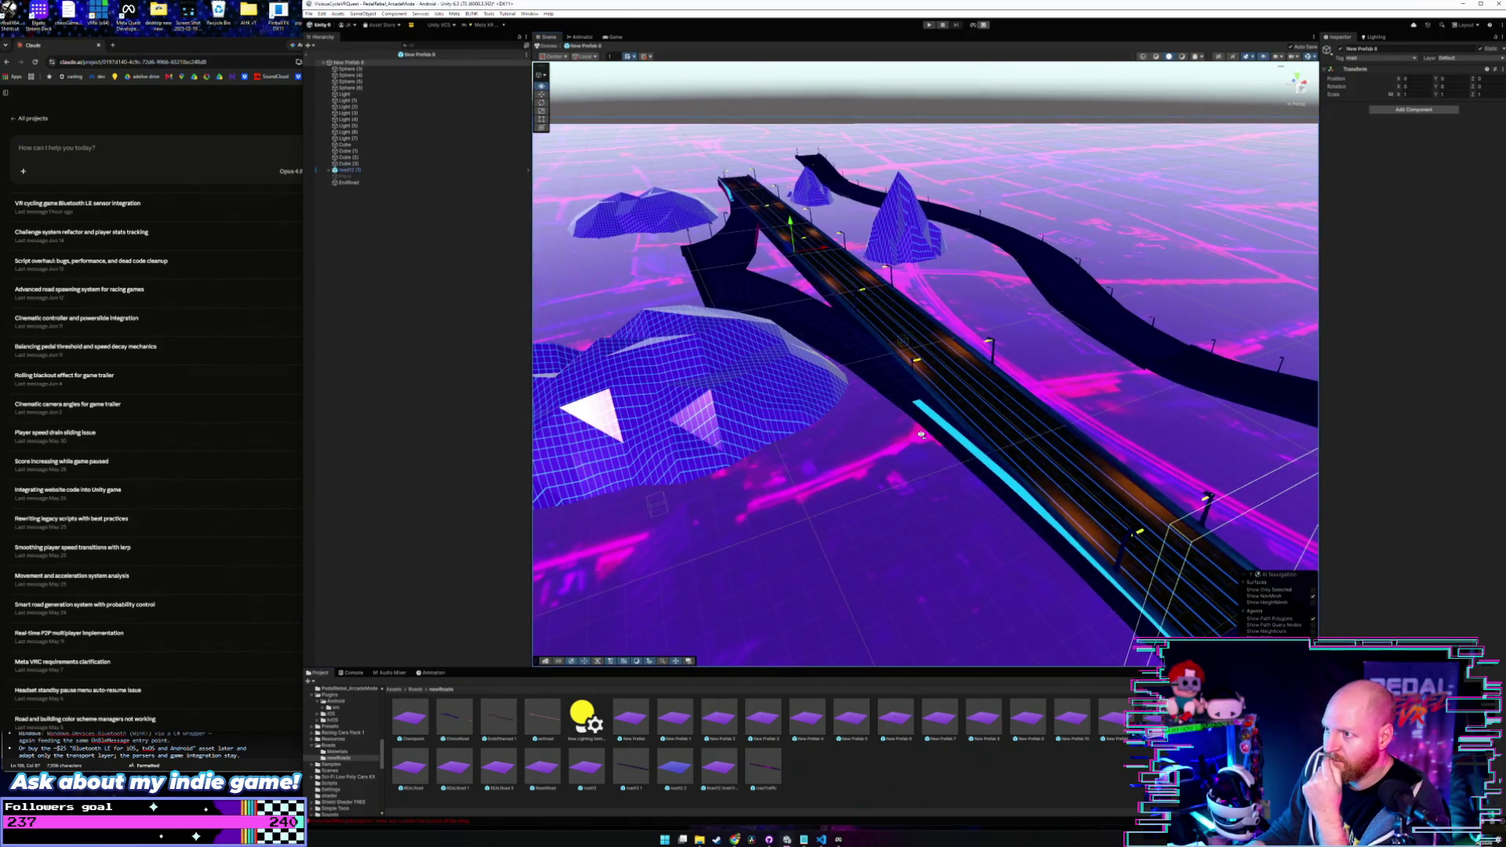
mouse_move(921, 434)
left_mouse_down()
mouse_move(996, 438)
mouse_move(930, 442)
left_mouse_up()
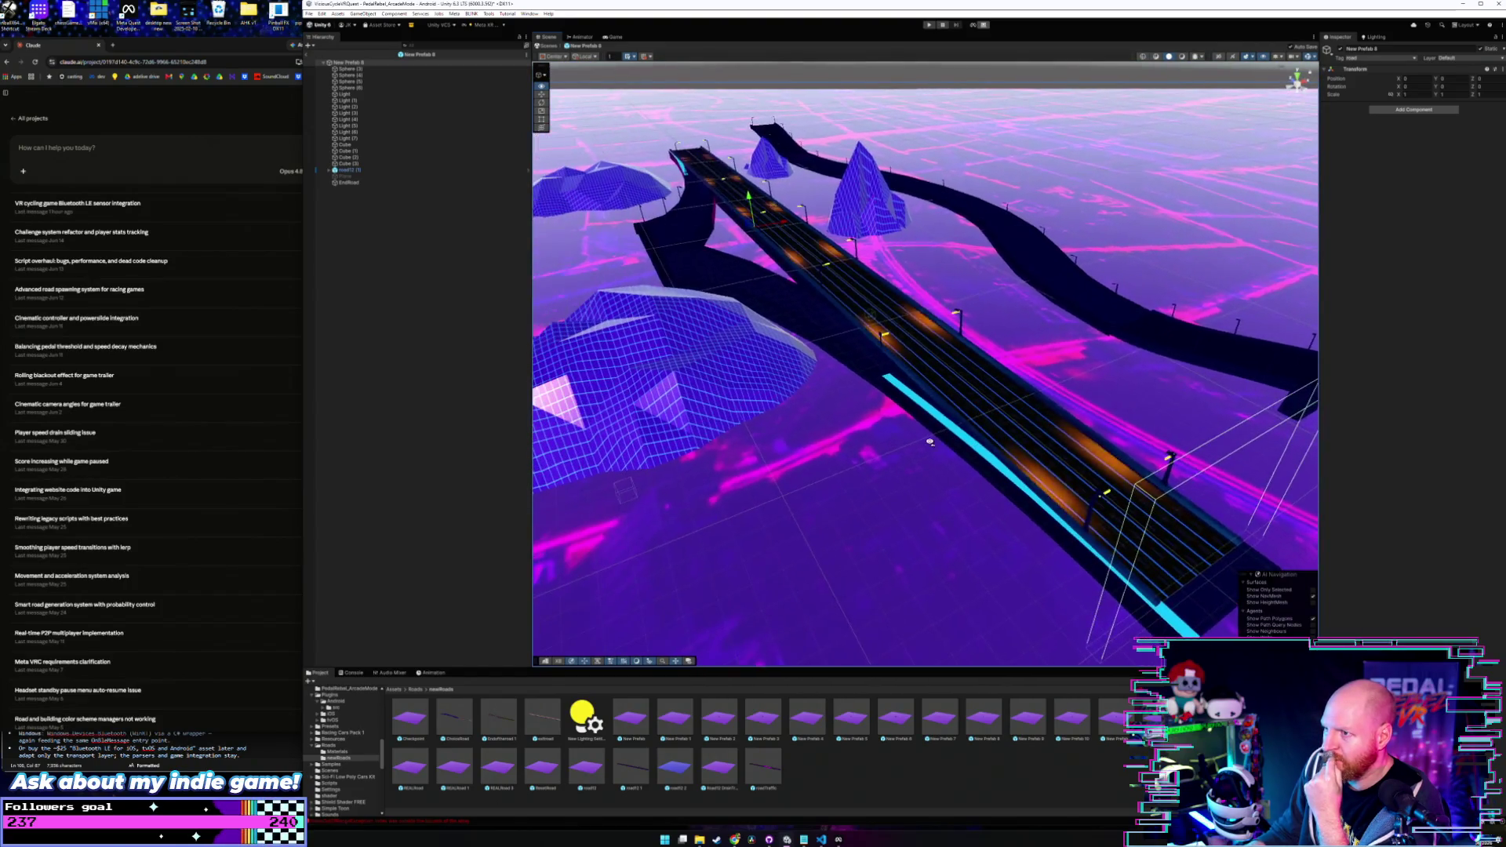
double_click(1024, 723)
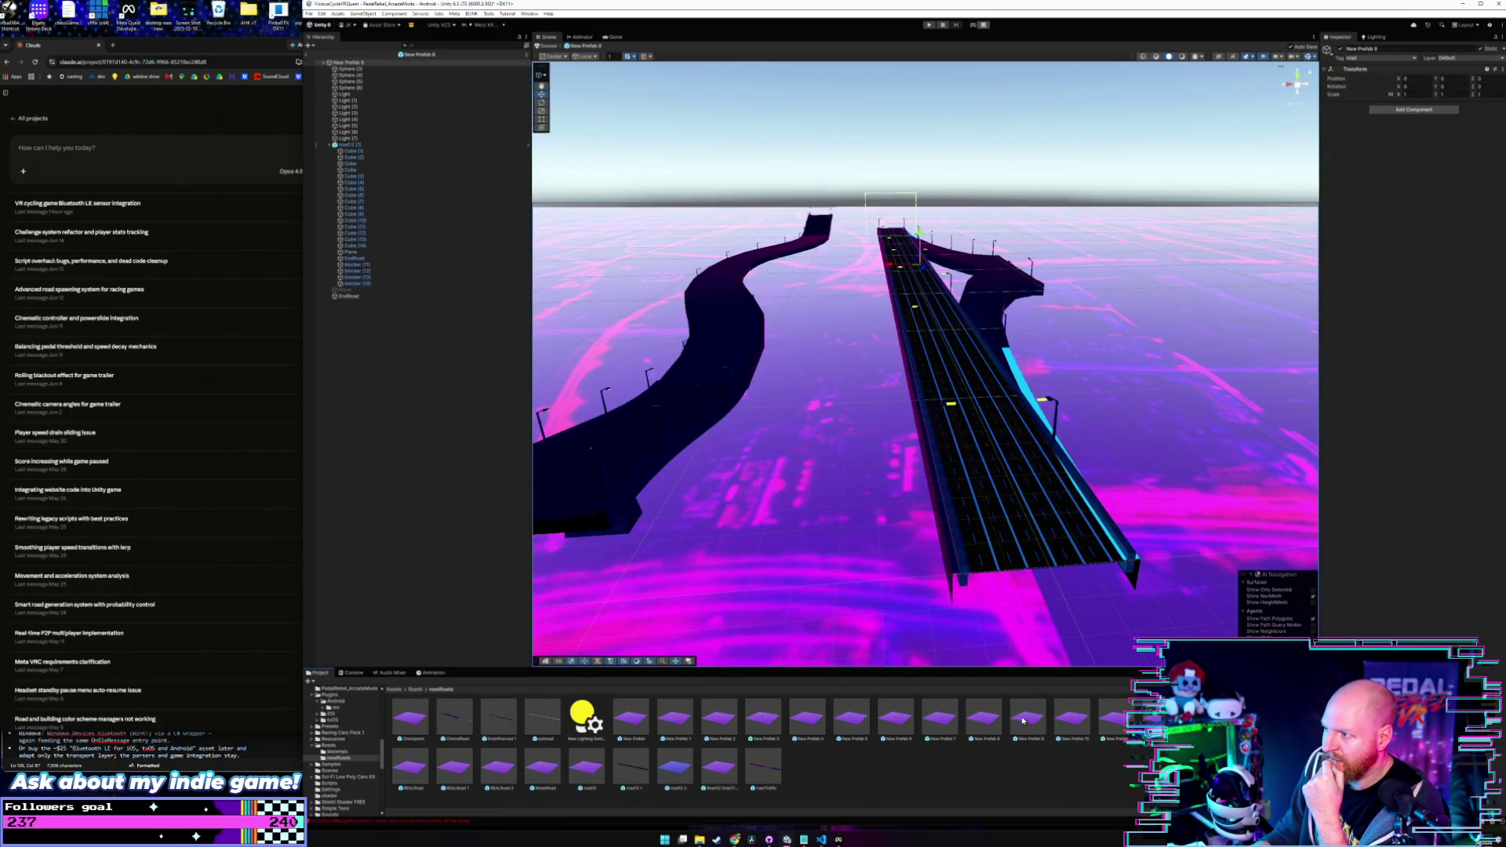
double_click(1080, 722)
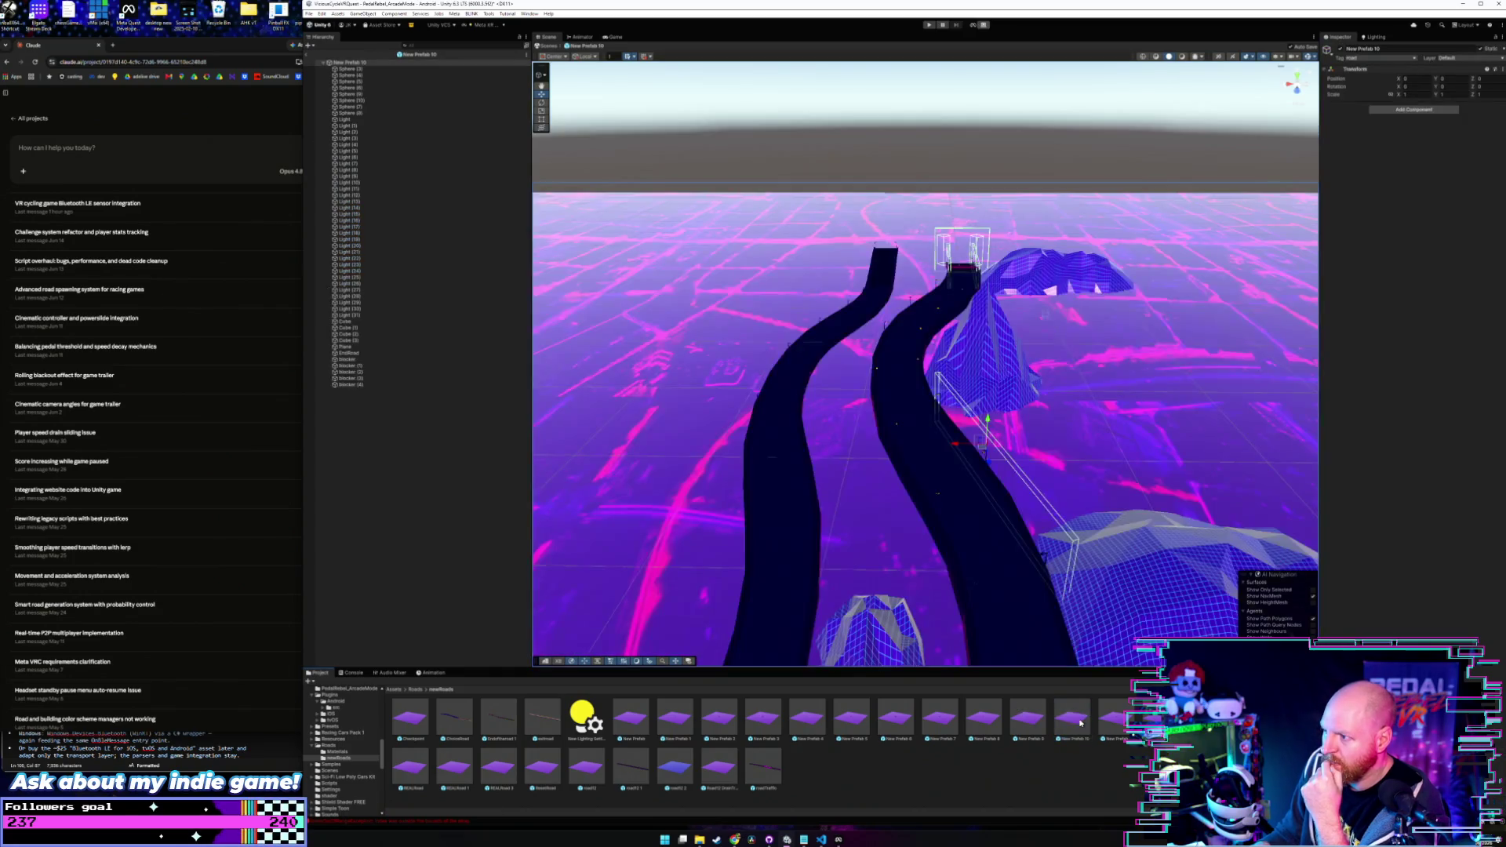
mouse_move(953, 502)
left_mouse_down()
mouse_move(976, 550)
mouse_move(986, 497)
mouse_move(954, 474)
mouse_move(957, 527)
left_mouse_up()
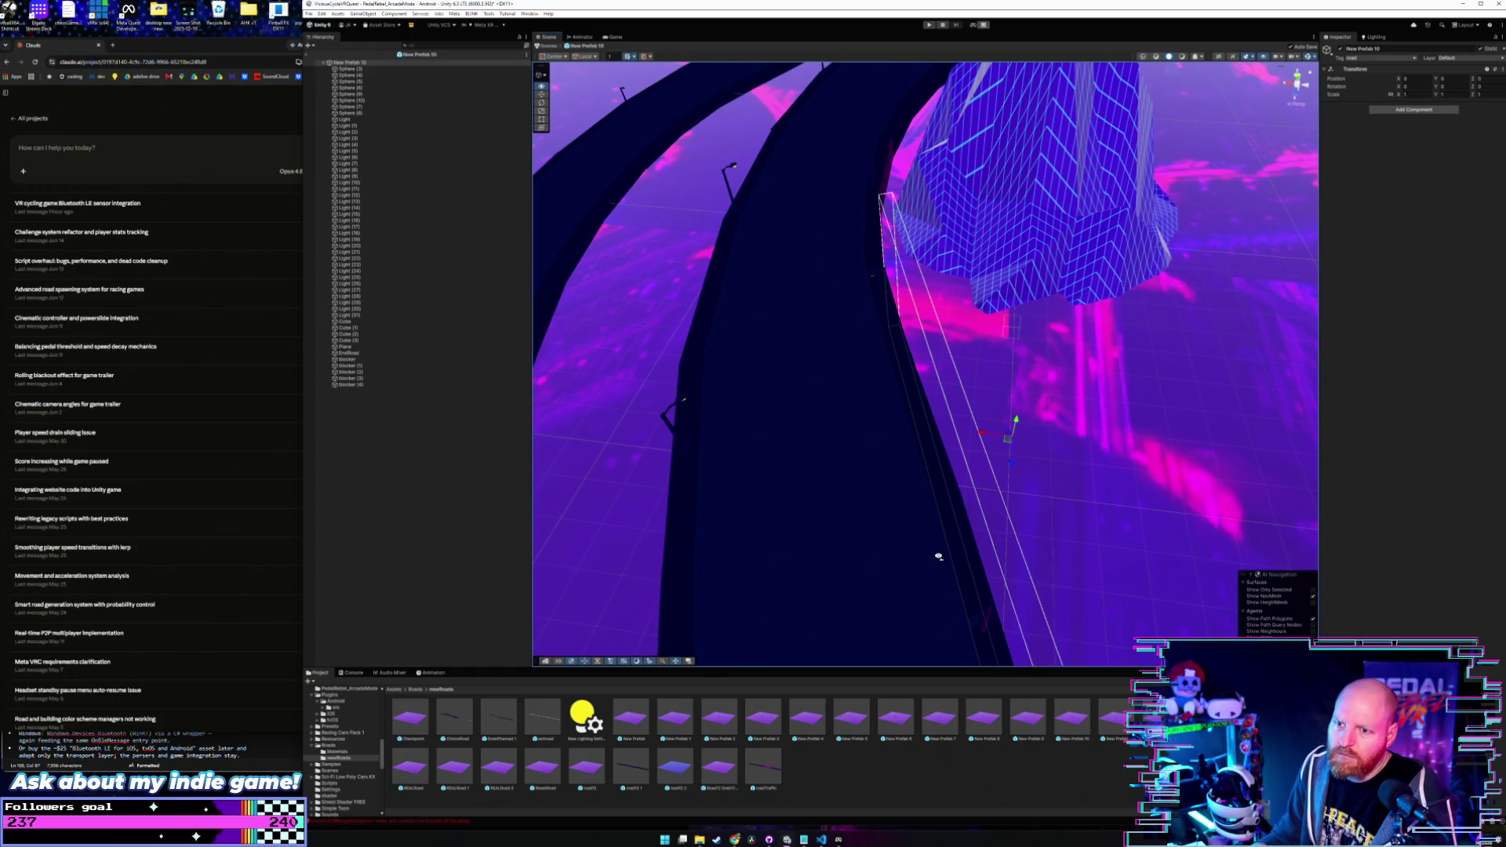
scroll(939, 556, "up", 3)
mouse_move(941, 527)
left_mouse_down()
mouse_move(942, 497)
mouse_move(925, 495)
mouse_move(784, 521)
mouse_move(741, 548)
mouse_move(921, 519)
mouse_move(939, 481)
mouse_move(986, 473)
mouse_move(973, 467)
mouse_move(986, 538)
mouse_move(1052, 554)
mouse_move(999, 555)
mouse_move(1016, 559)
left_mouse_up()
key("w")
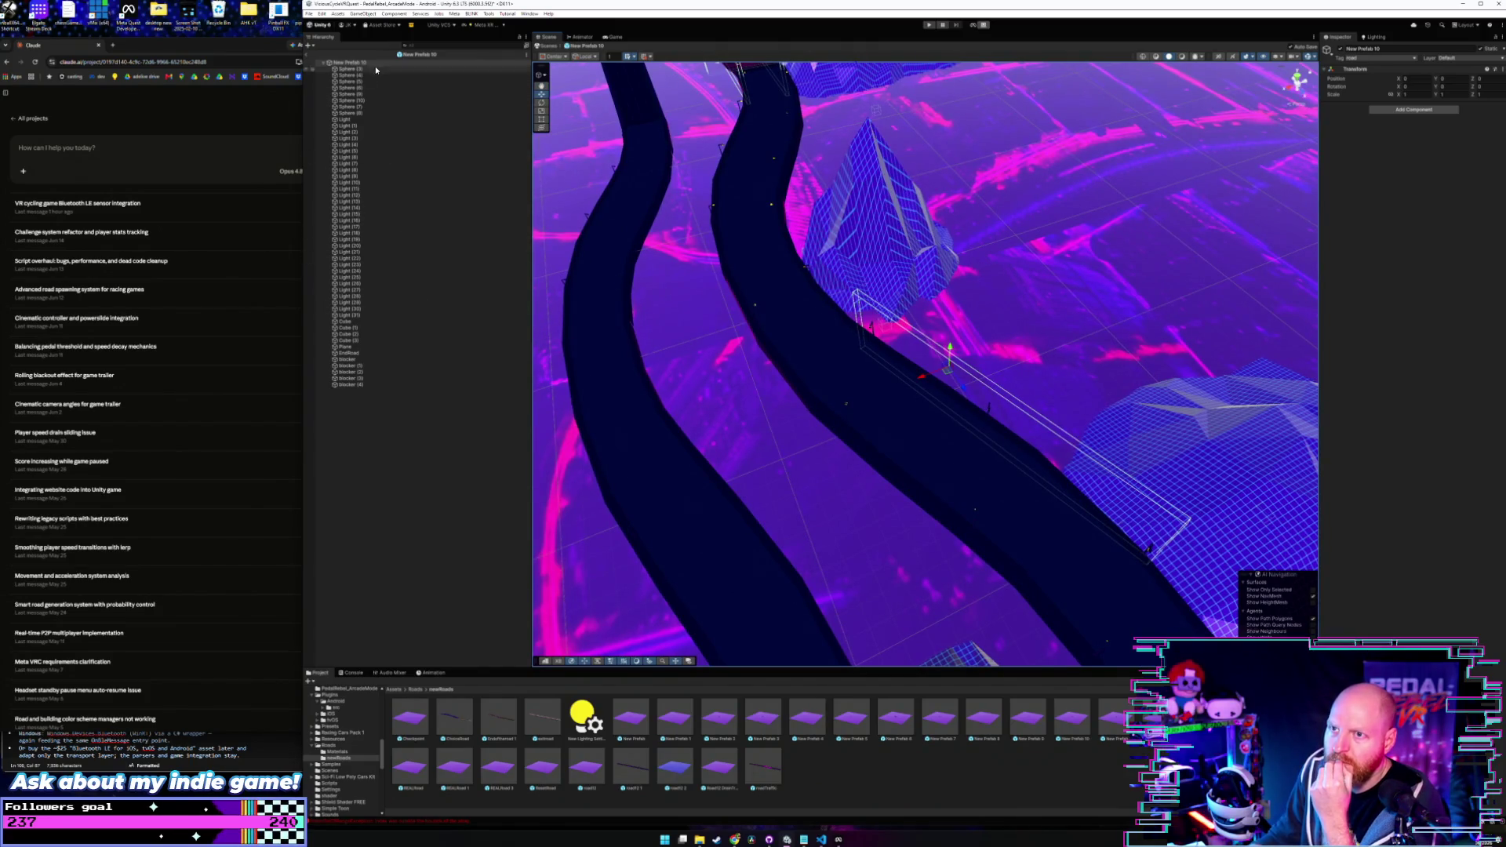
- Select the blocker, widen its Box Collider Size X, and rotate it on Y along the road's curve
left_click(389, 365)
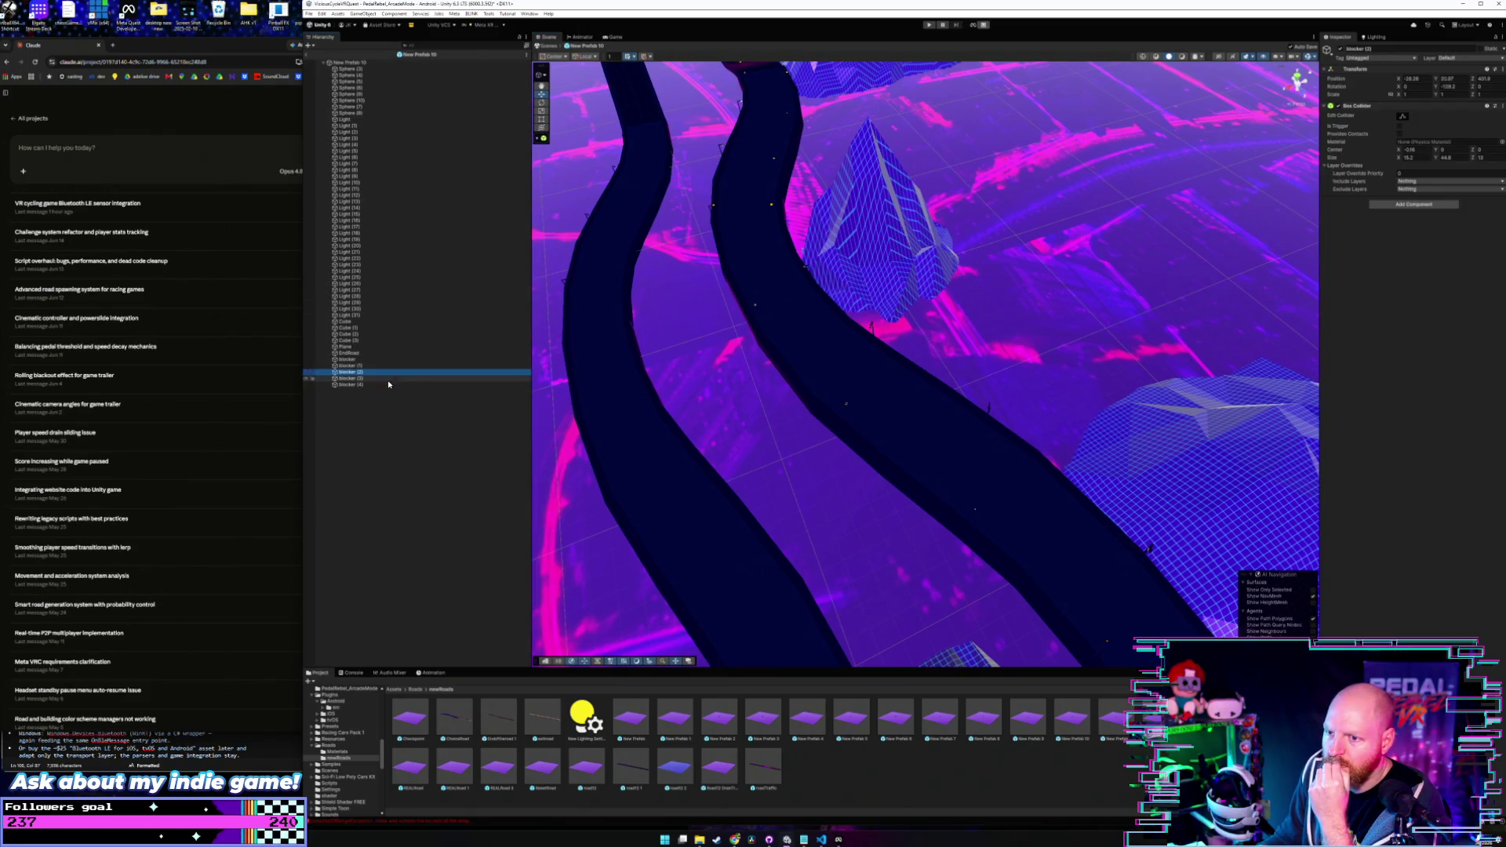
left_click(390, 386)
left_click(393, 359)
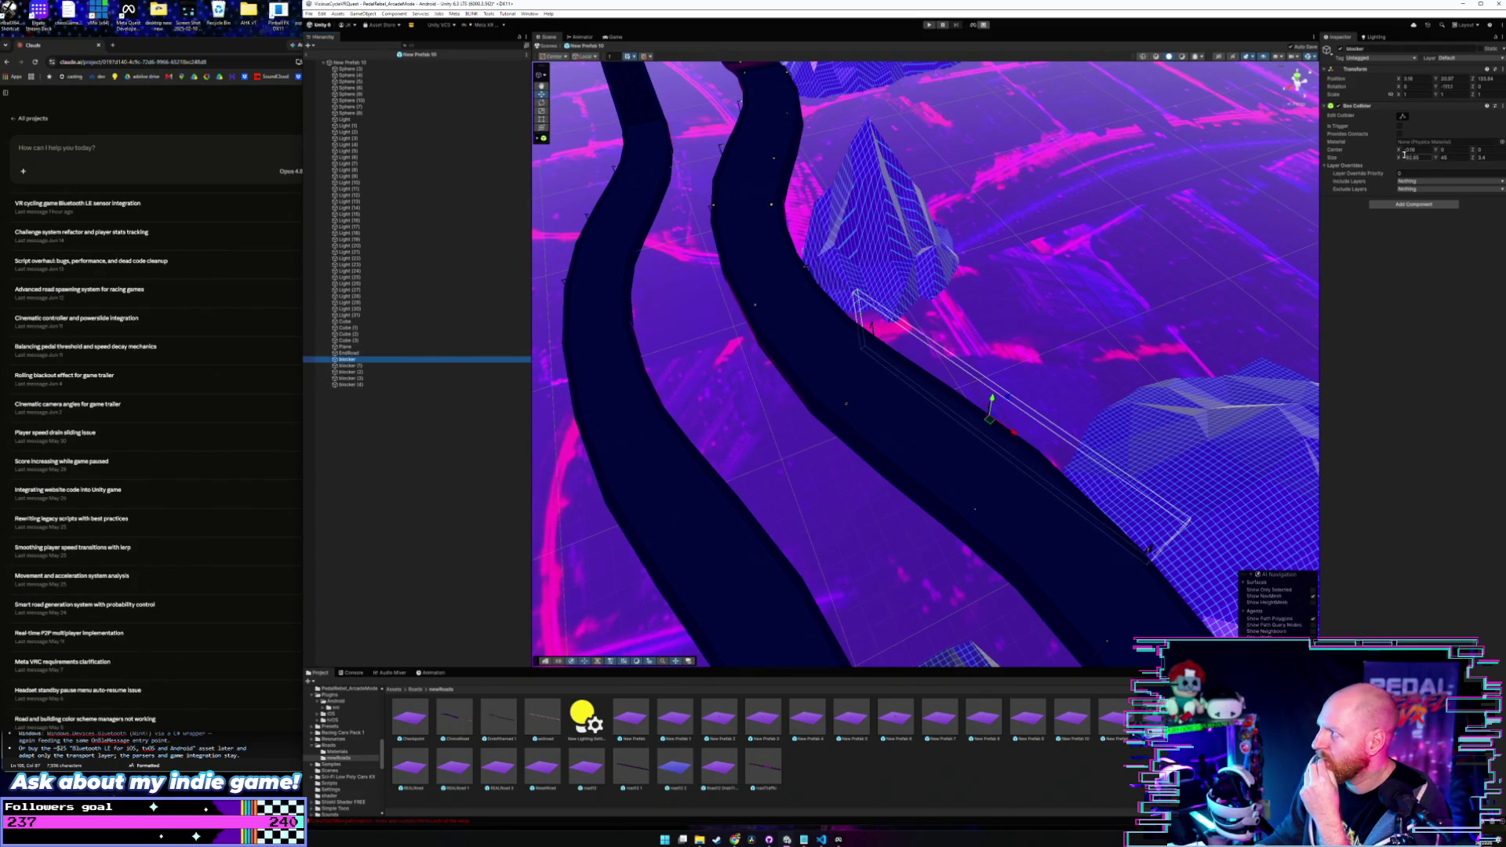
left_click_drag(1399, 158, 1403, 160)
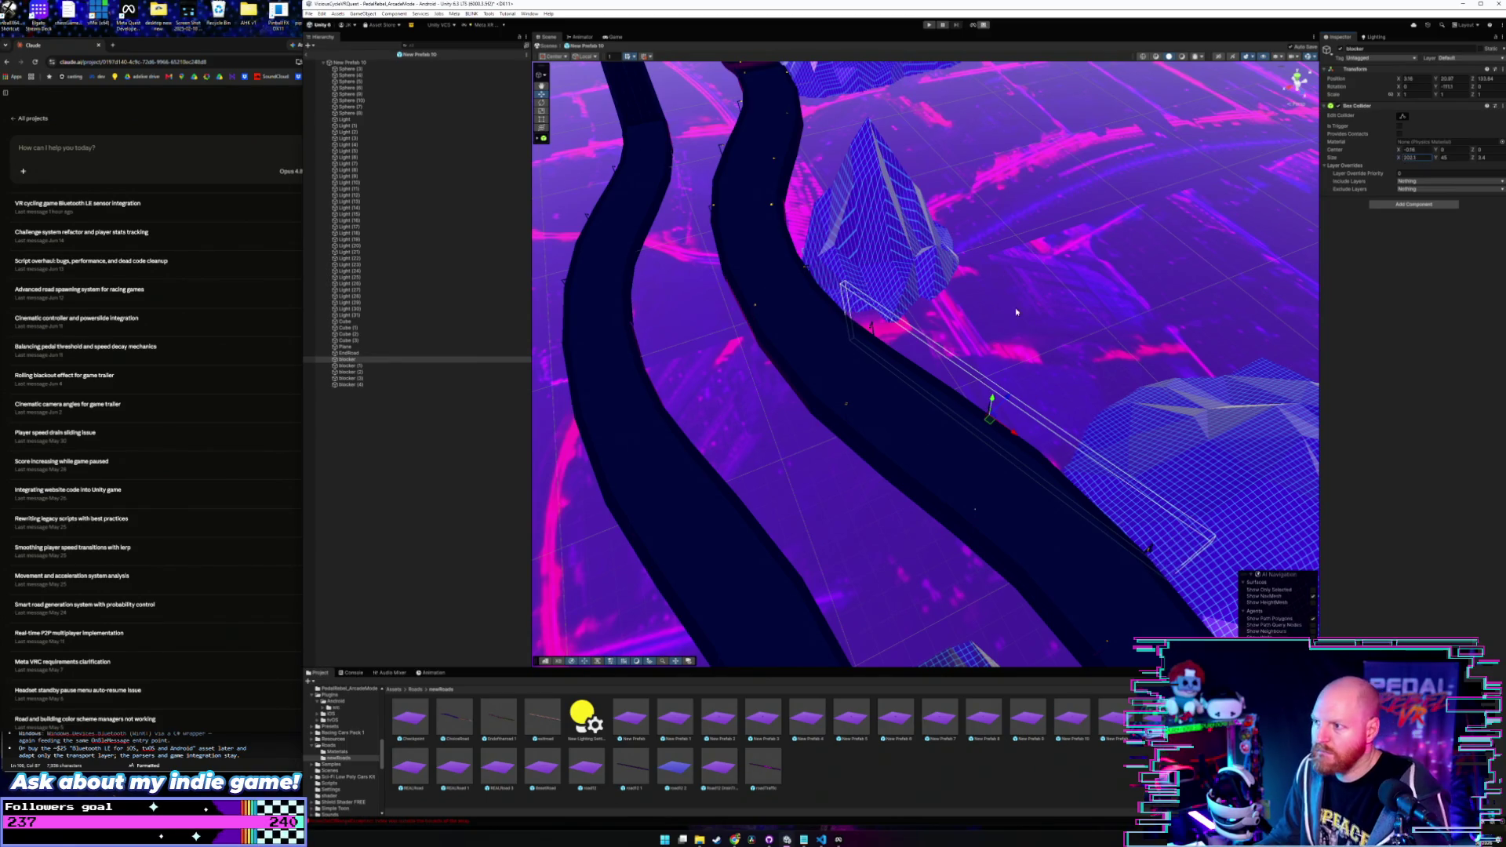
mouse_move(1016, 312)
left_mouse_down()
mouse_move(936, 285)
mouse_move(886, 407)
left_mouse_up()
left_click_drag(887, 408, 884, 401)
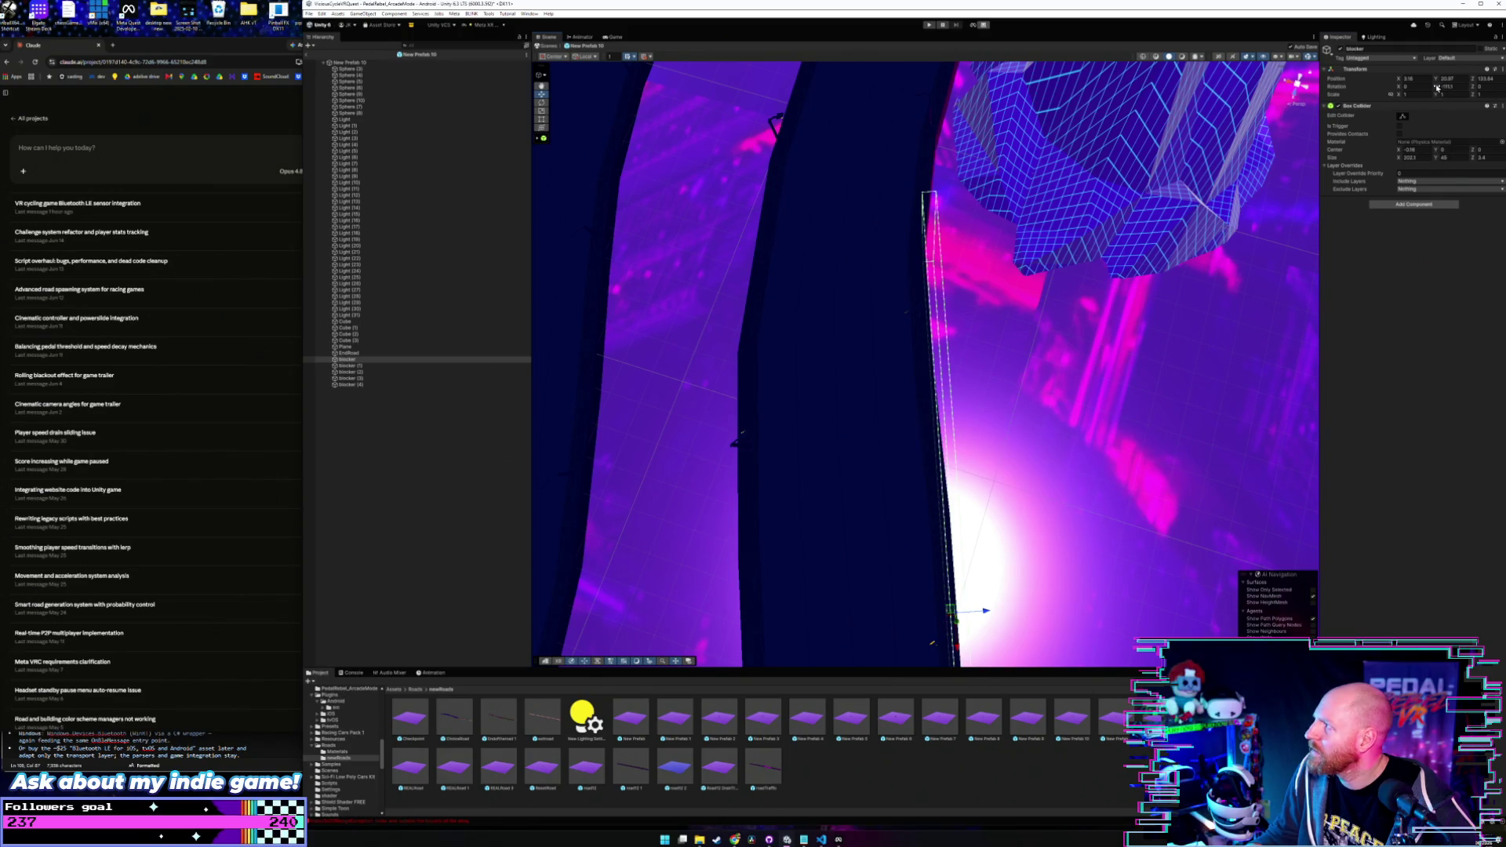
left_click_drag(1441, 87, 1439, 87)
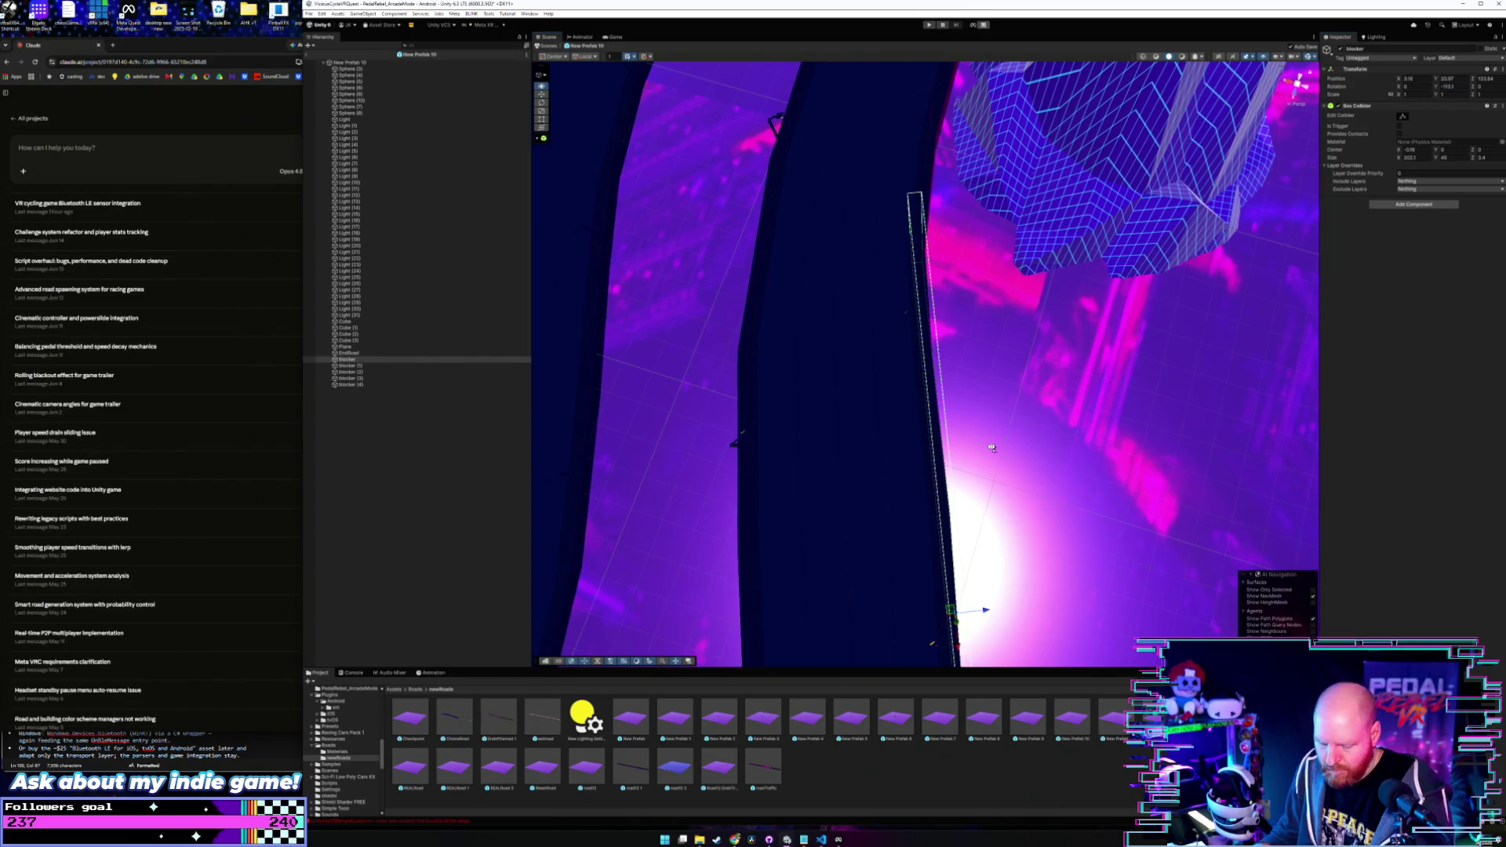
- Shift the blocker along Z and set its Position X to 3.7 at the road edge
mouse_move(992, 448)
left_mouse_down()
mouse_move(1010, 403)
mouse_move(978, 430)
mouse_move(978, 474)
left_mouse_up()
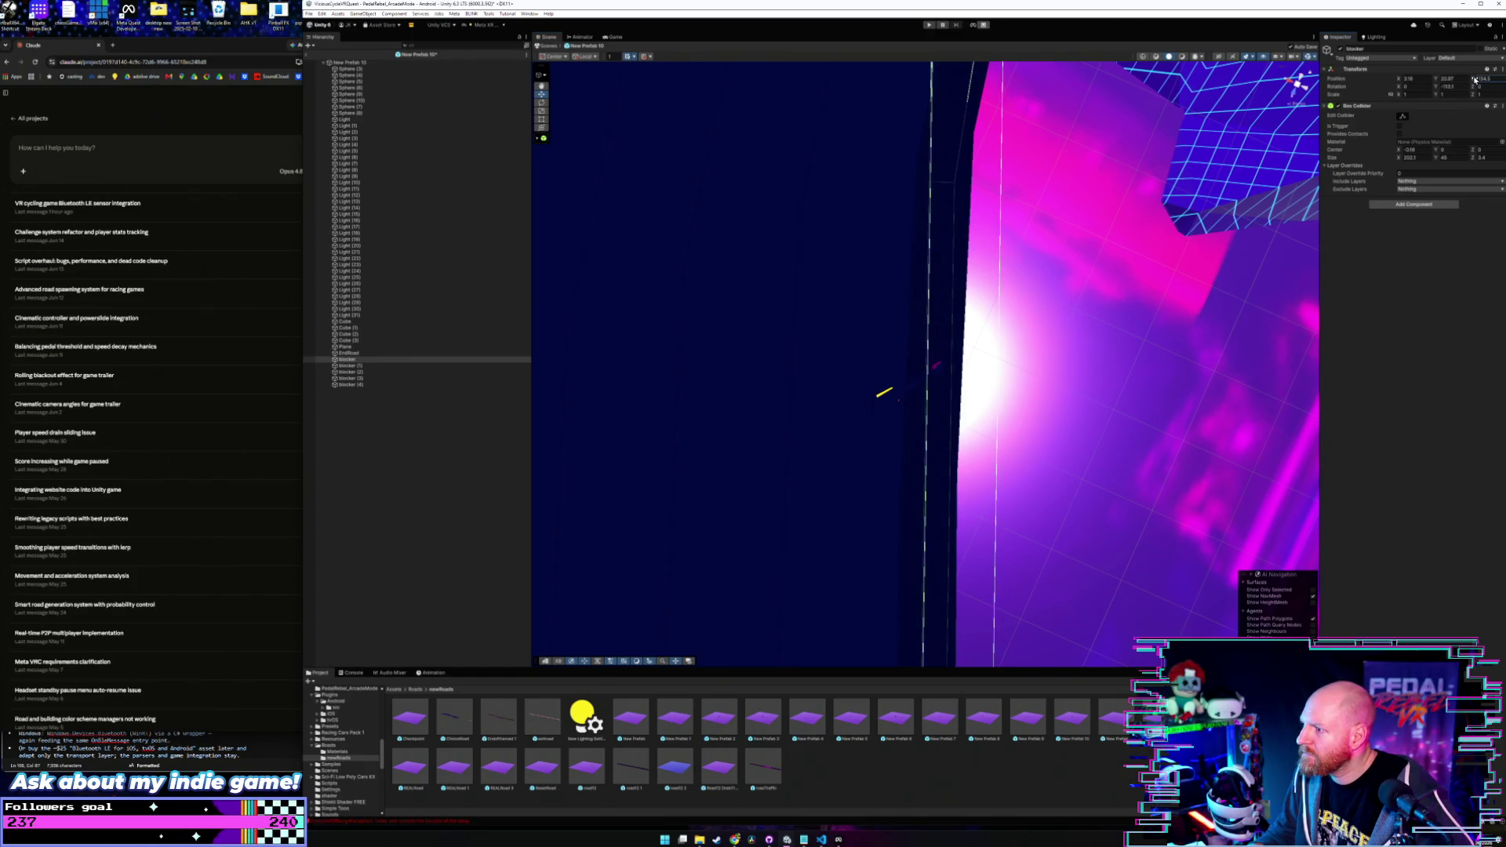
mouse_move(1139, 355)
left_mouse_down()
mouse_move(1076, 394)
mouse_move(1095, 363)
mouse_move(1083, 346)
mouse_move(1212, 240)
left_mouse_up()
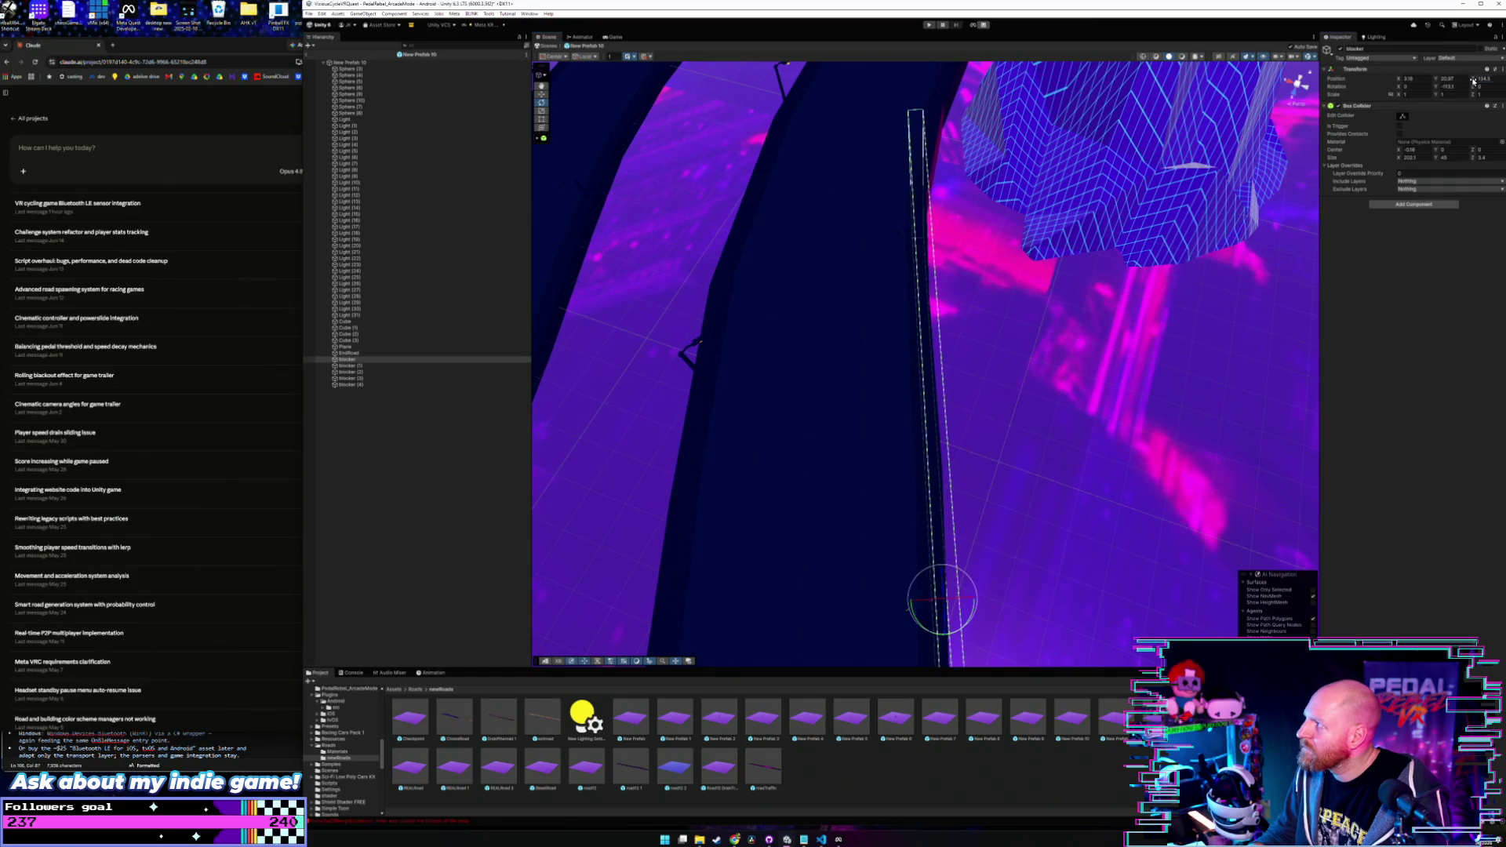
left_click_drag(1471, 82, 1474, 81)
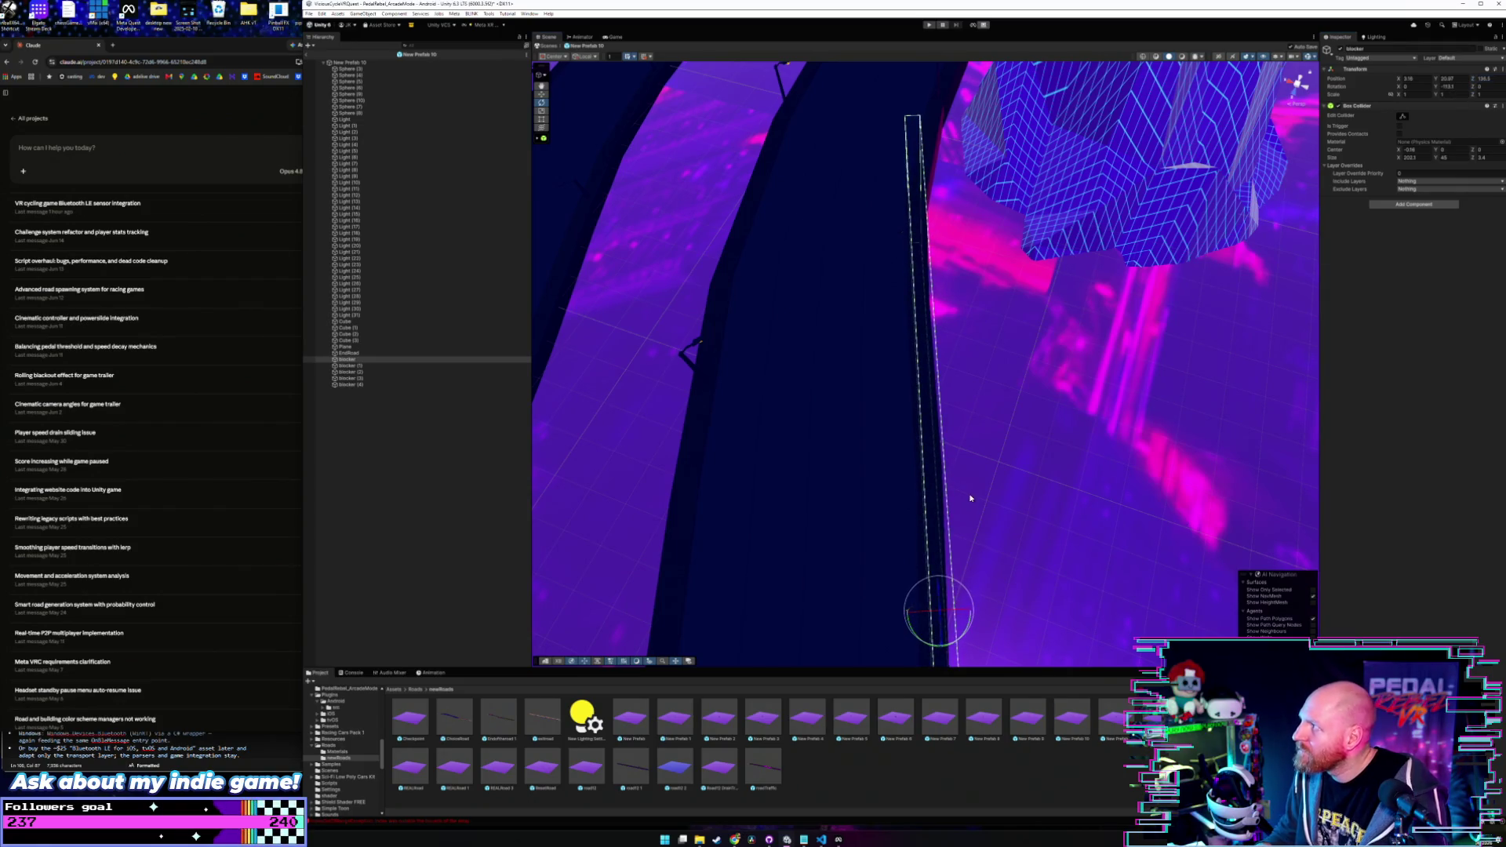
scroll(979, 491, "down", 5)
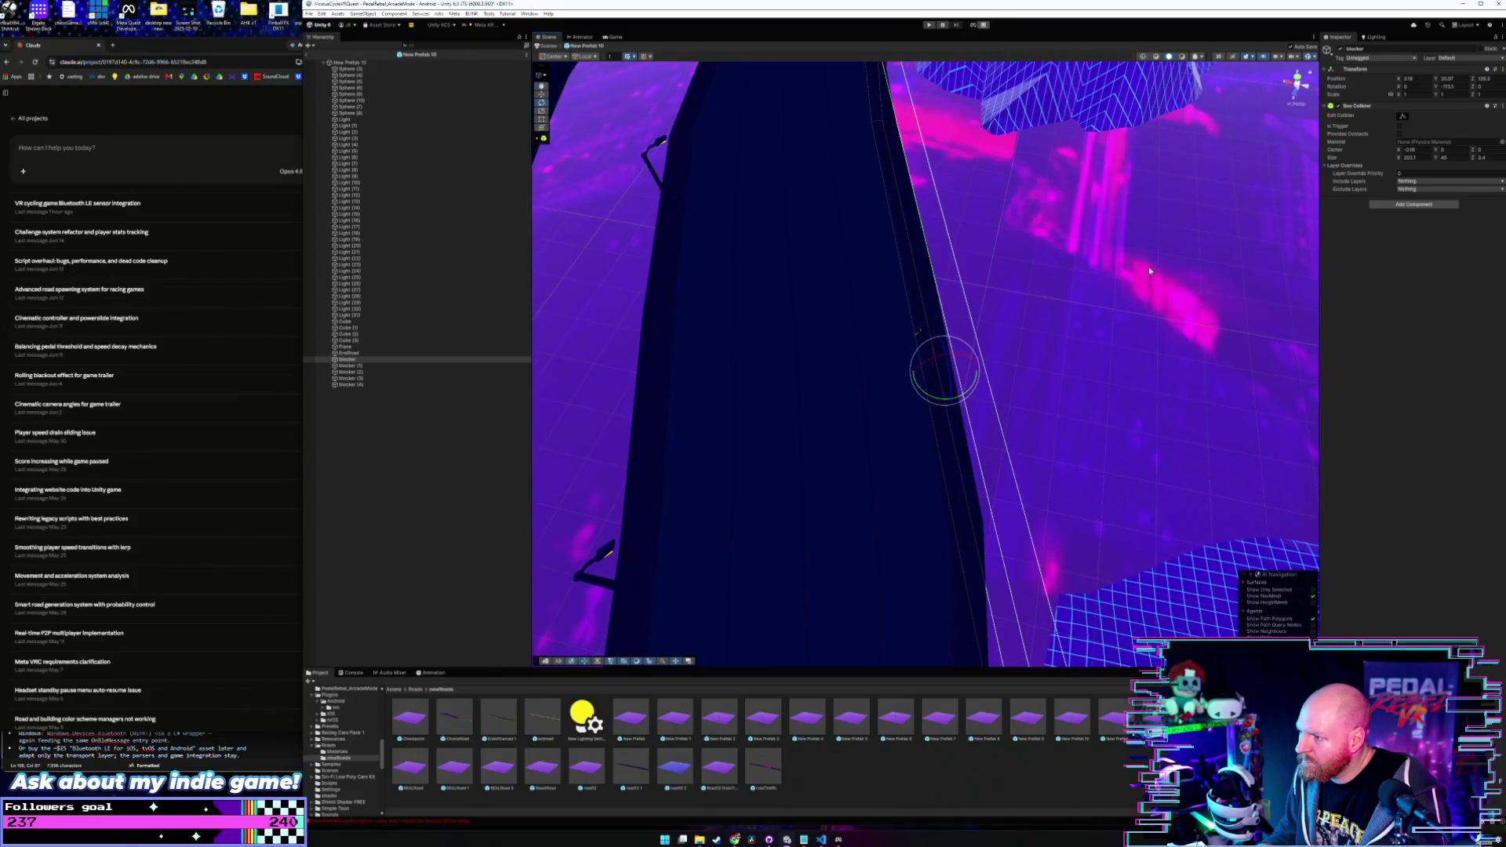
left_click_drag(1402, 79, 1400, 81)
left_click_drag(1061, 332, 1051, 365)
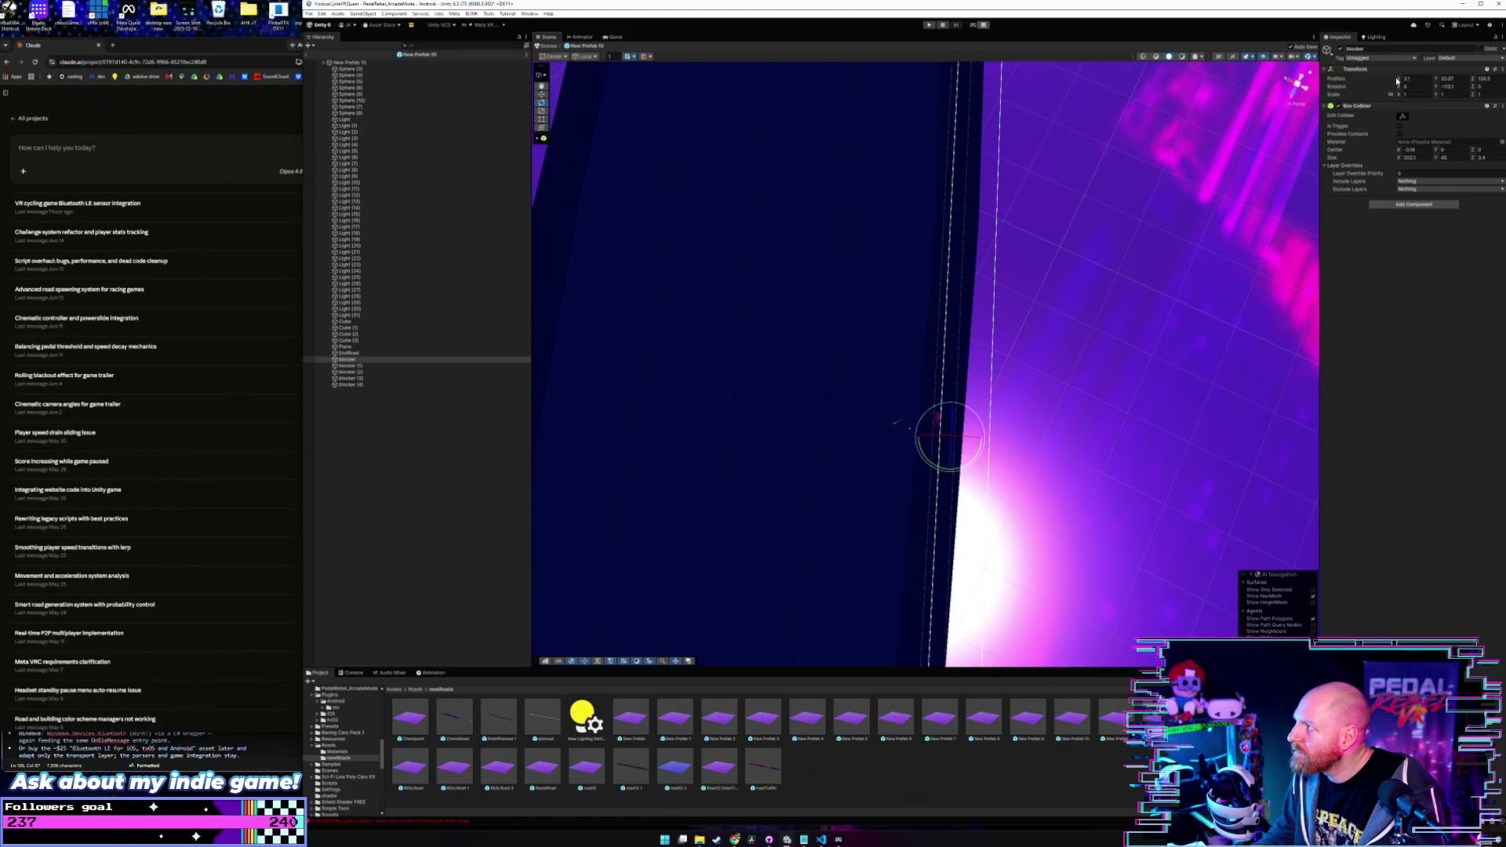
left_click_drag(1401, 80, 1404, 79)
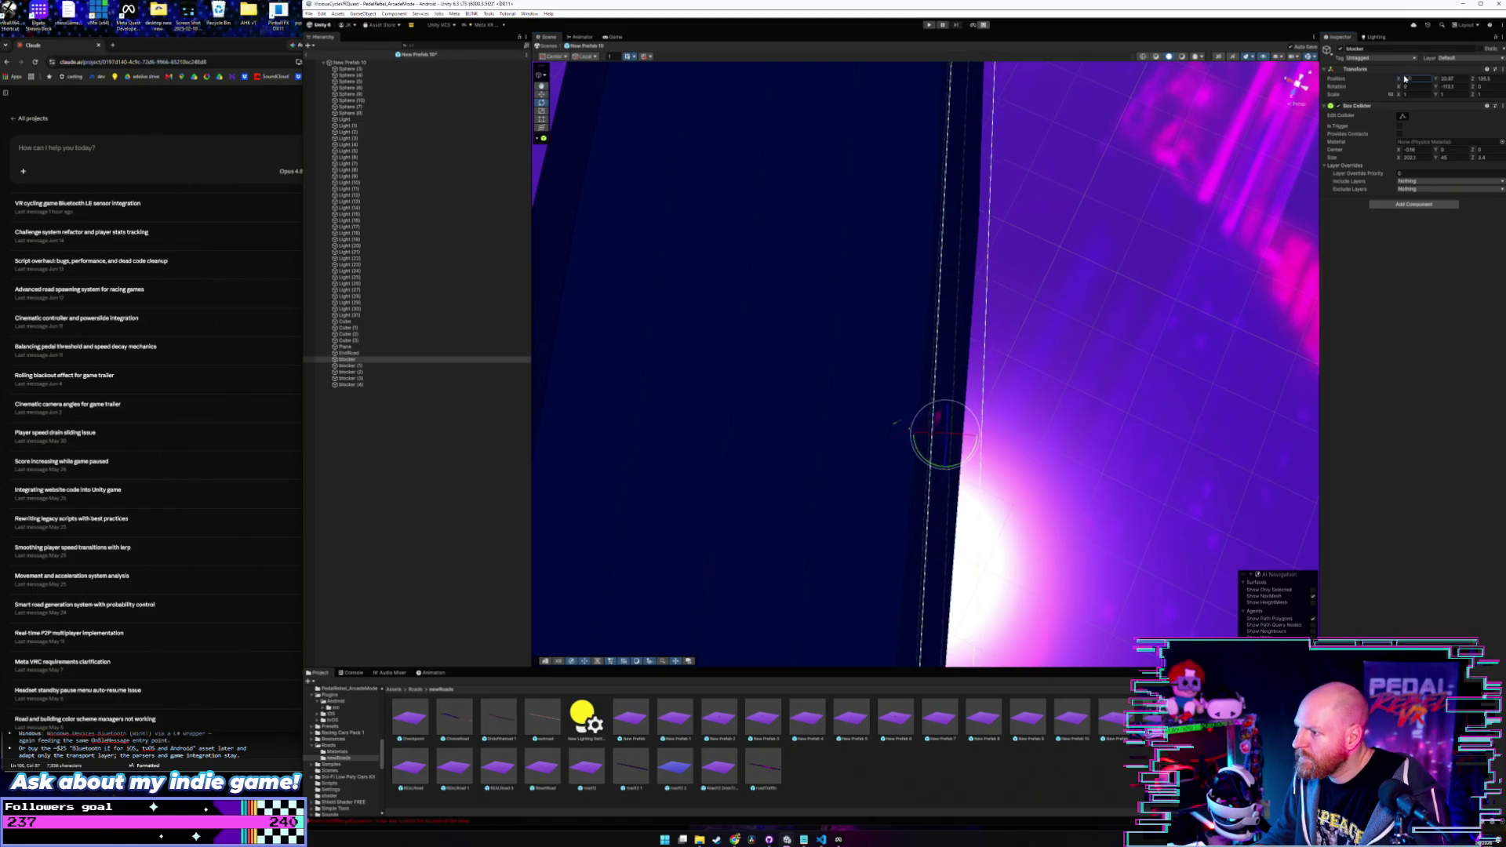
type("3.7")
mouse_move(1093, 379)
left_mouse_down()
mouse_move(1096, 339)
mouse_move(1139, 301)
mouse_move(1095, 244)
mouse_move(1095, 366)
mouse_move(784, 363)
left_mouse_up()
right_click(773, 372)
left_click(404, 375)
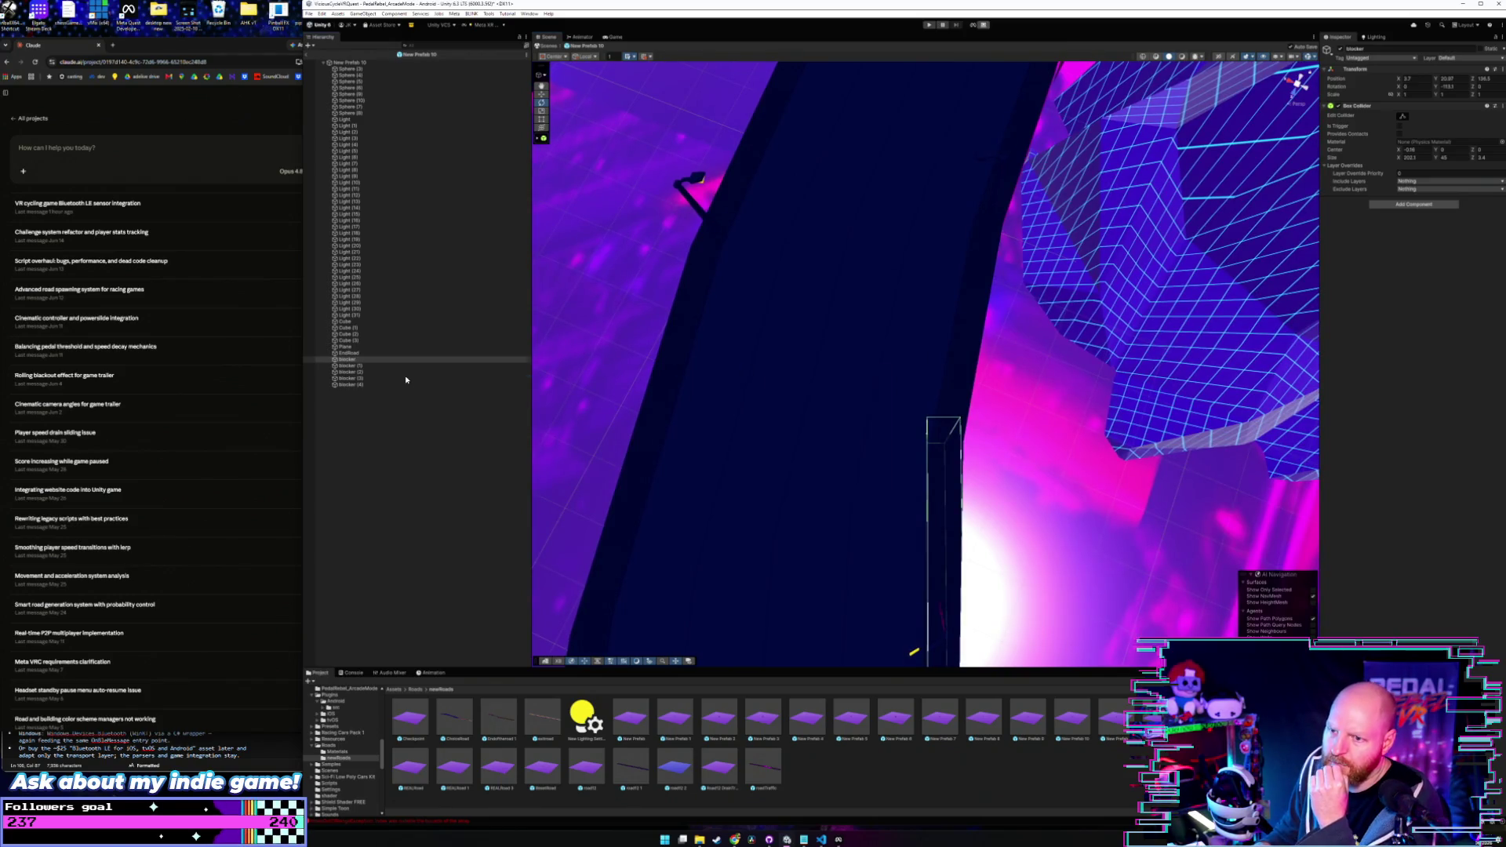
left_click(404, 379)
double_click(403, 385)
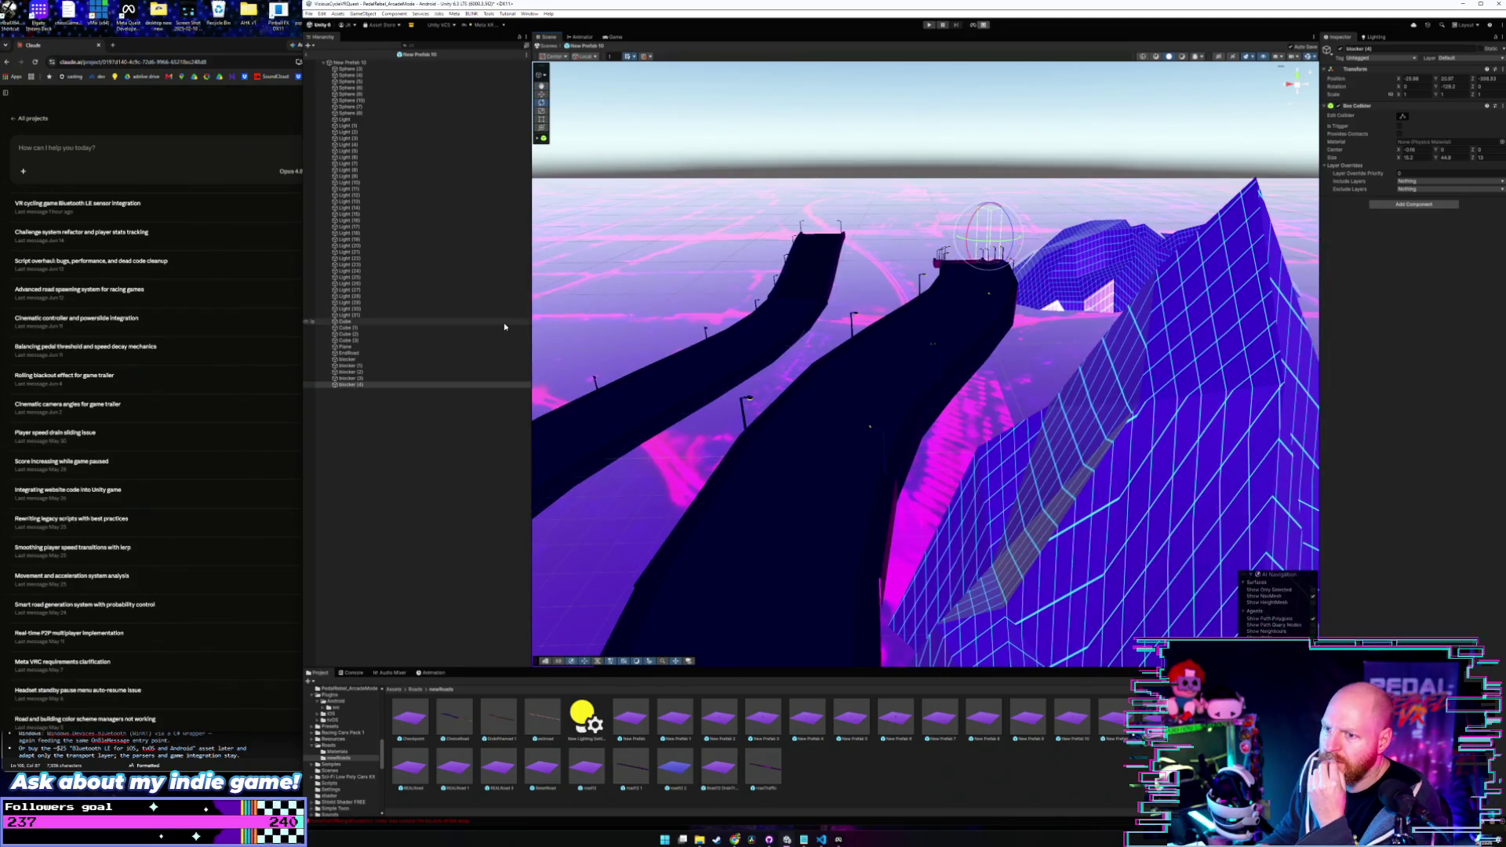
left_click(361, 385)
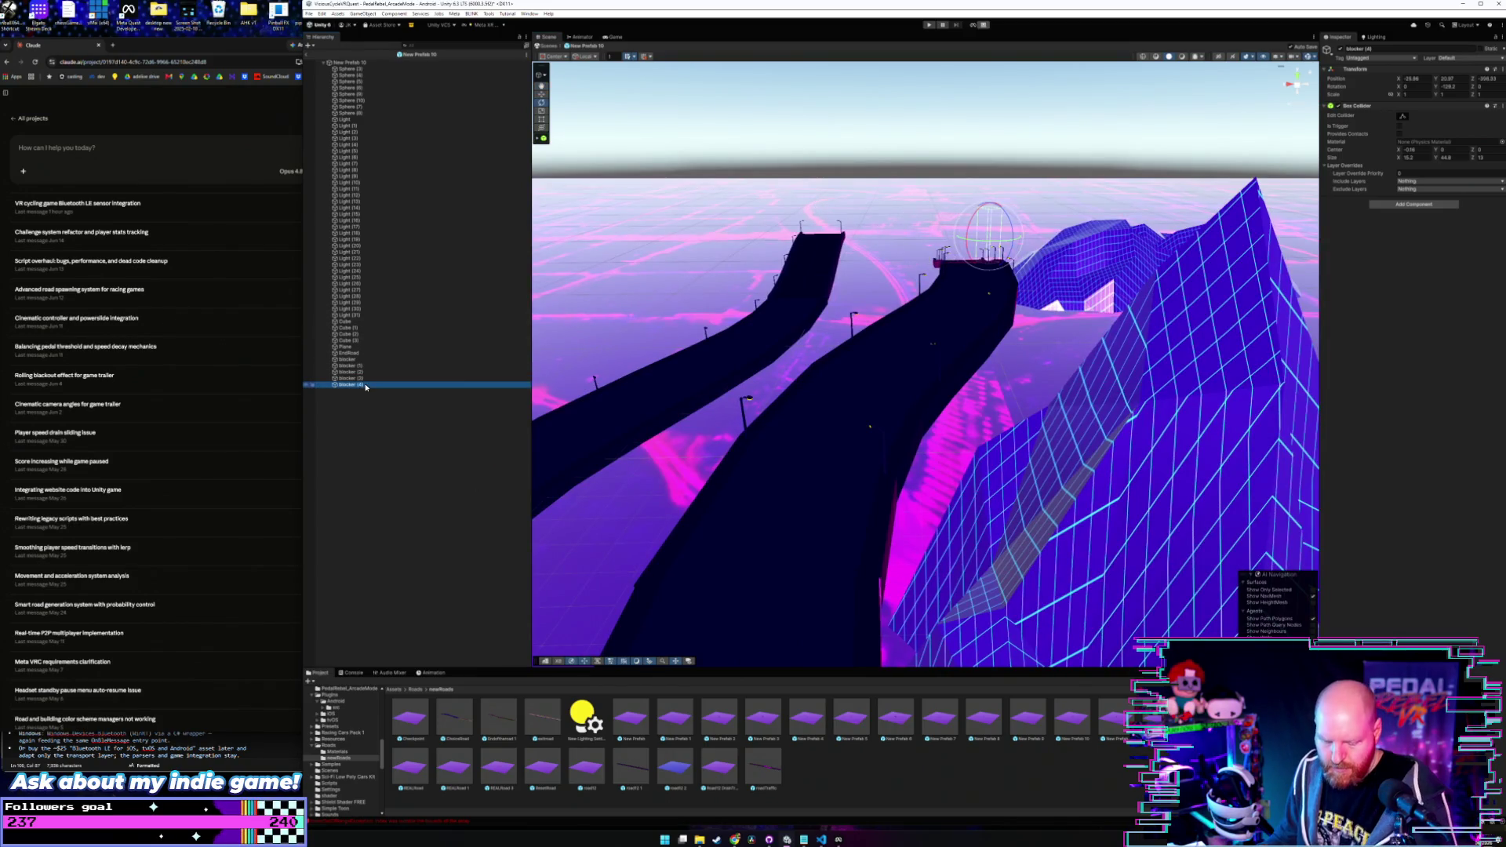
left_click(542, 94)
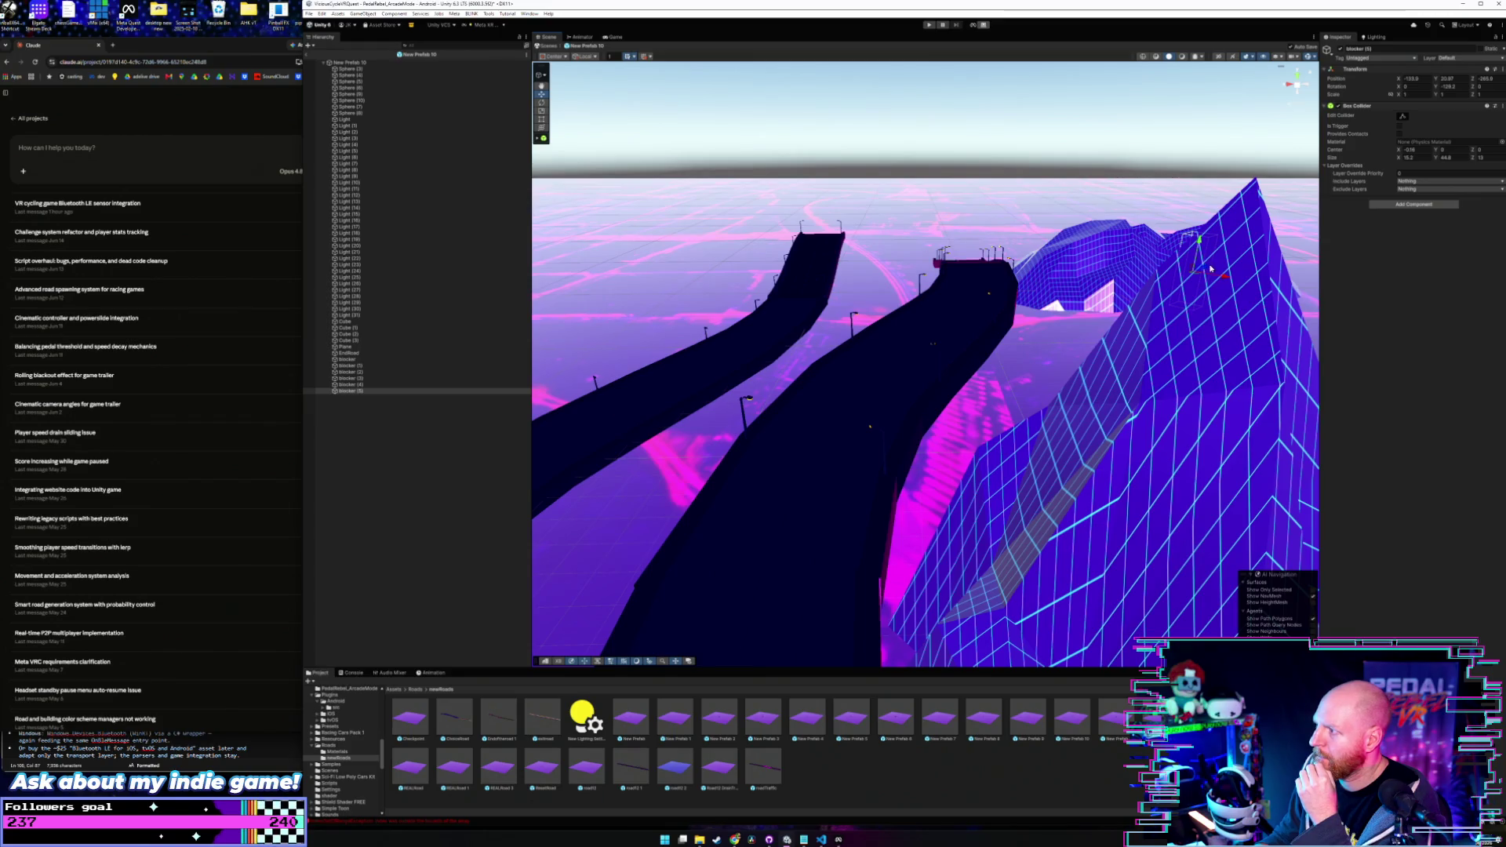
left_click_drag(1211, 269, 938, 508)
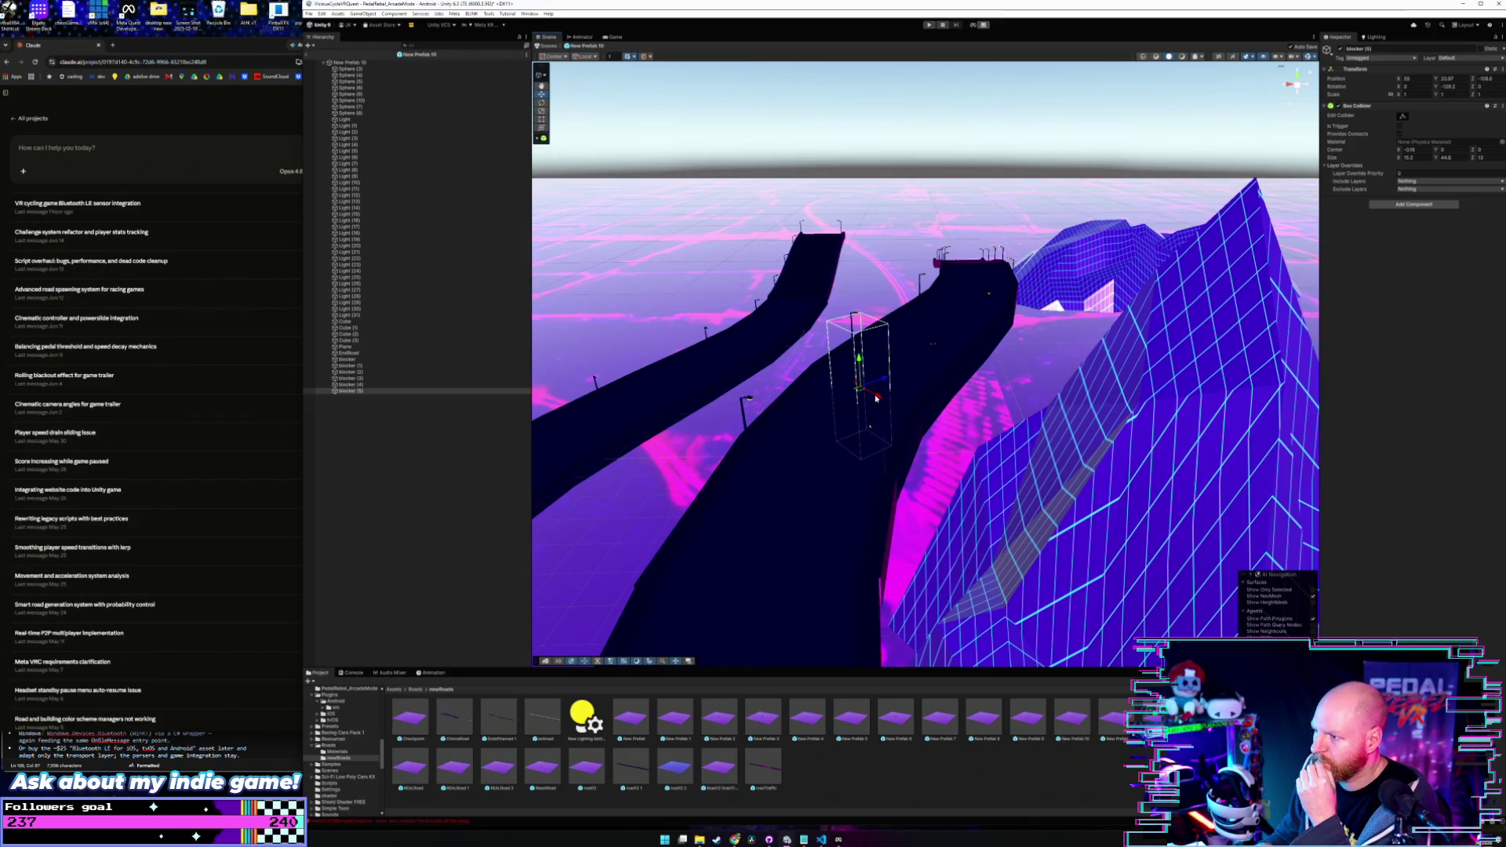
left_click_drag(876, 398, 946, 440)
scroll(934, 620, "up", 5)
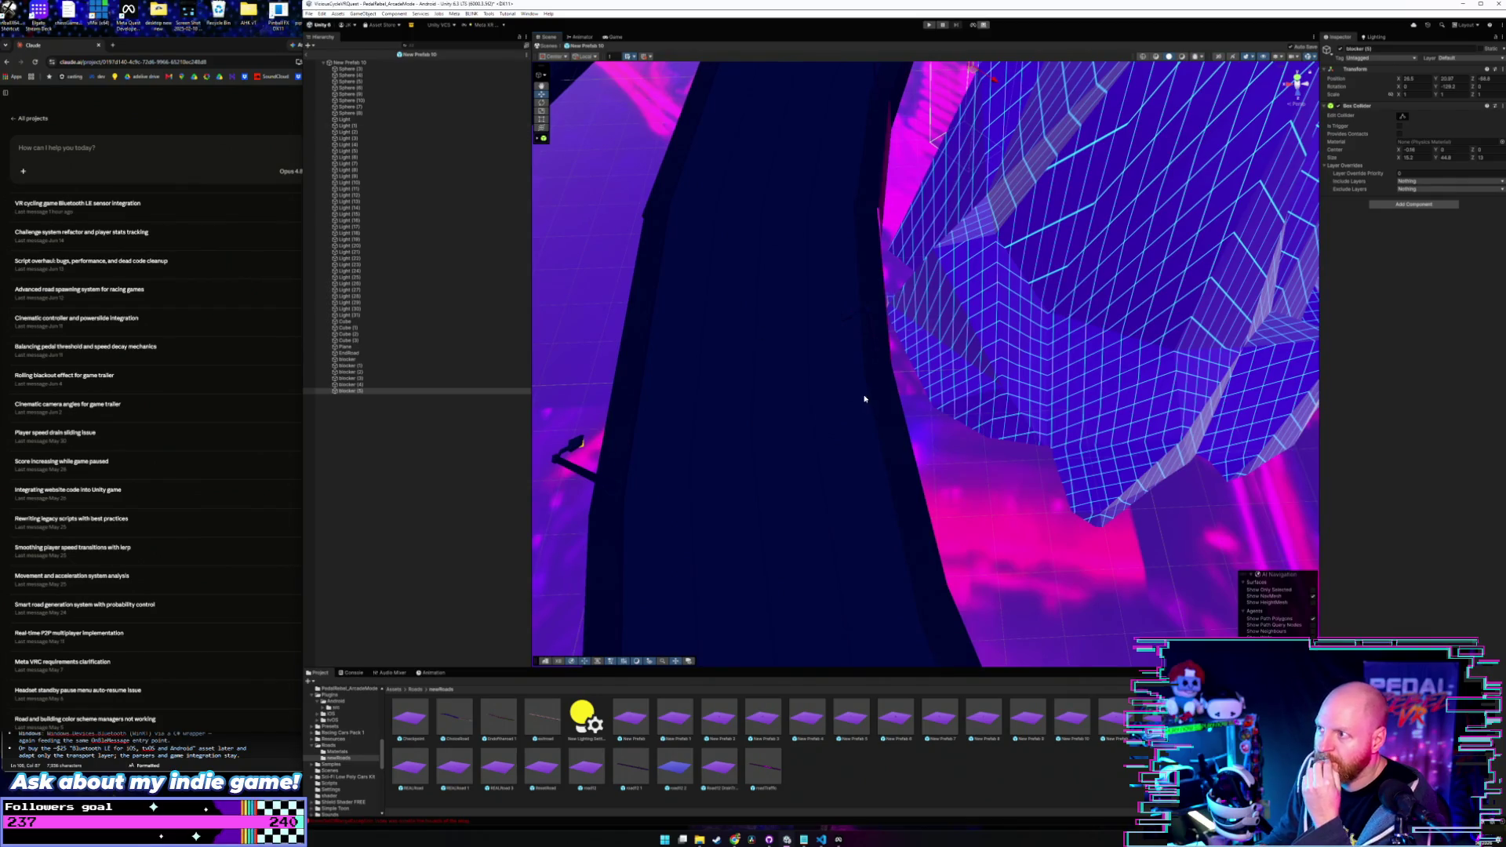
scroll(865, 398, "down", 3)
left_click(427, 63)
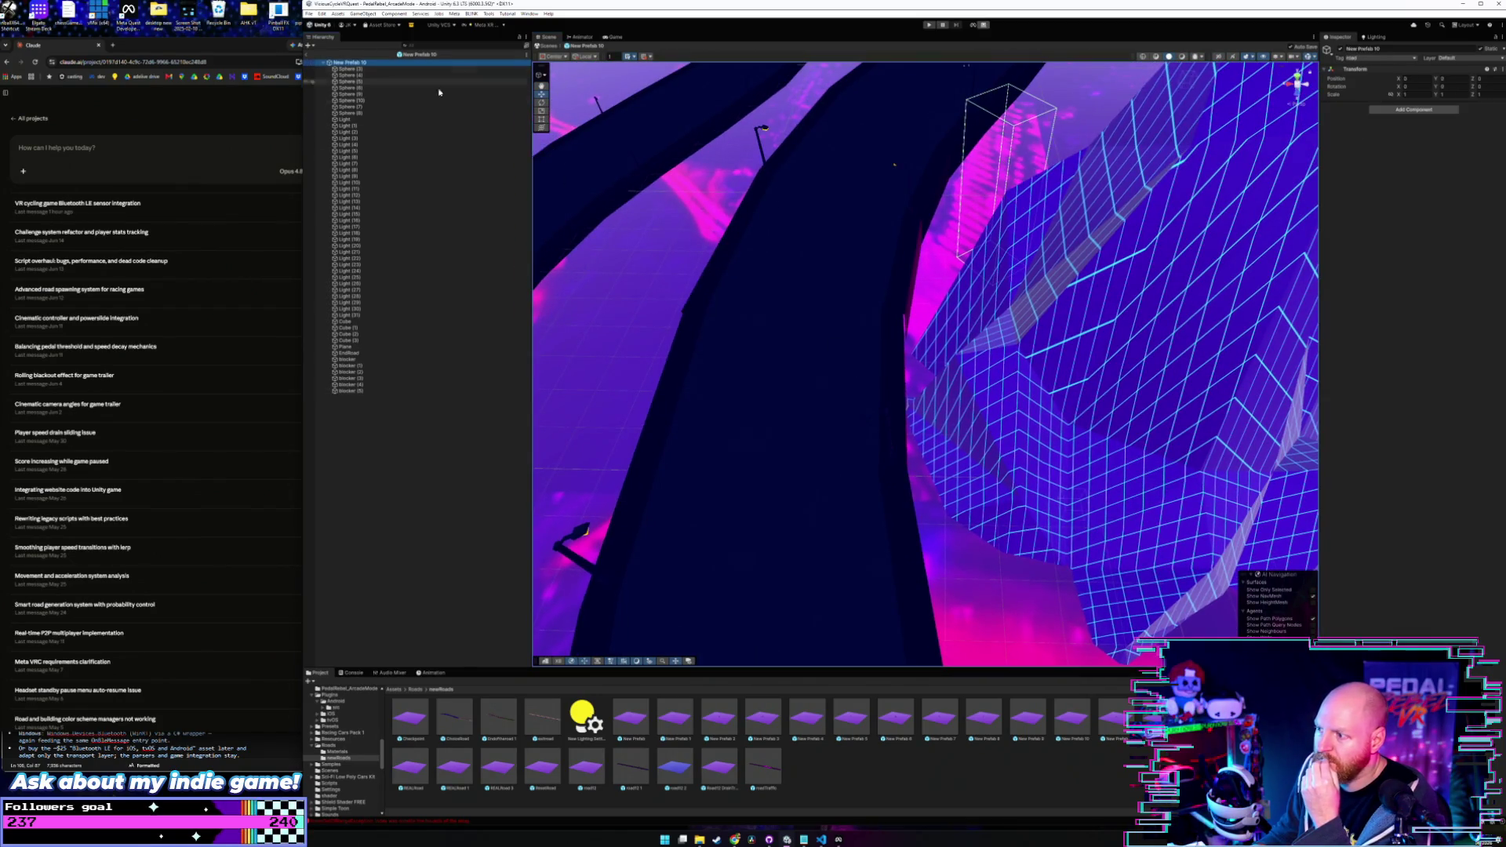
mouse_move(750, 326)
left_mouse_down()
mouse_move(750, 454)
mouse_move(723, 370)
left_mouse_up()
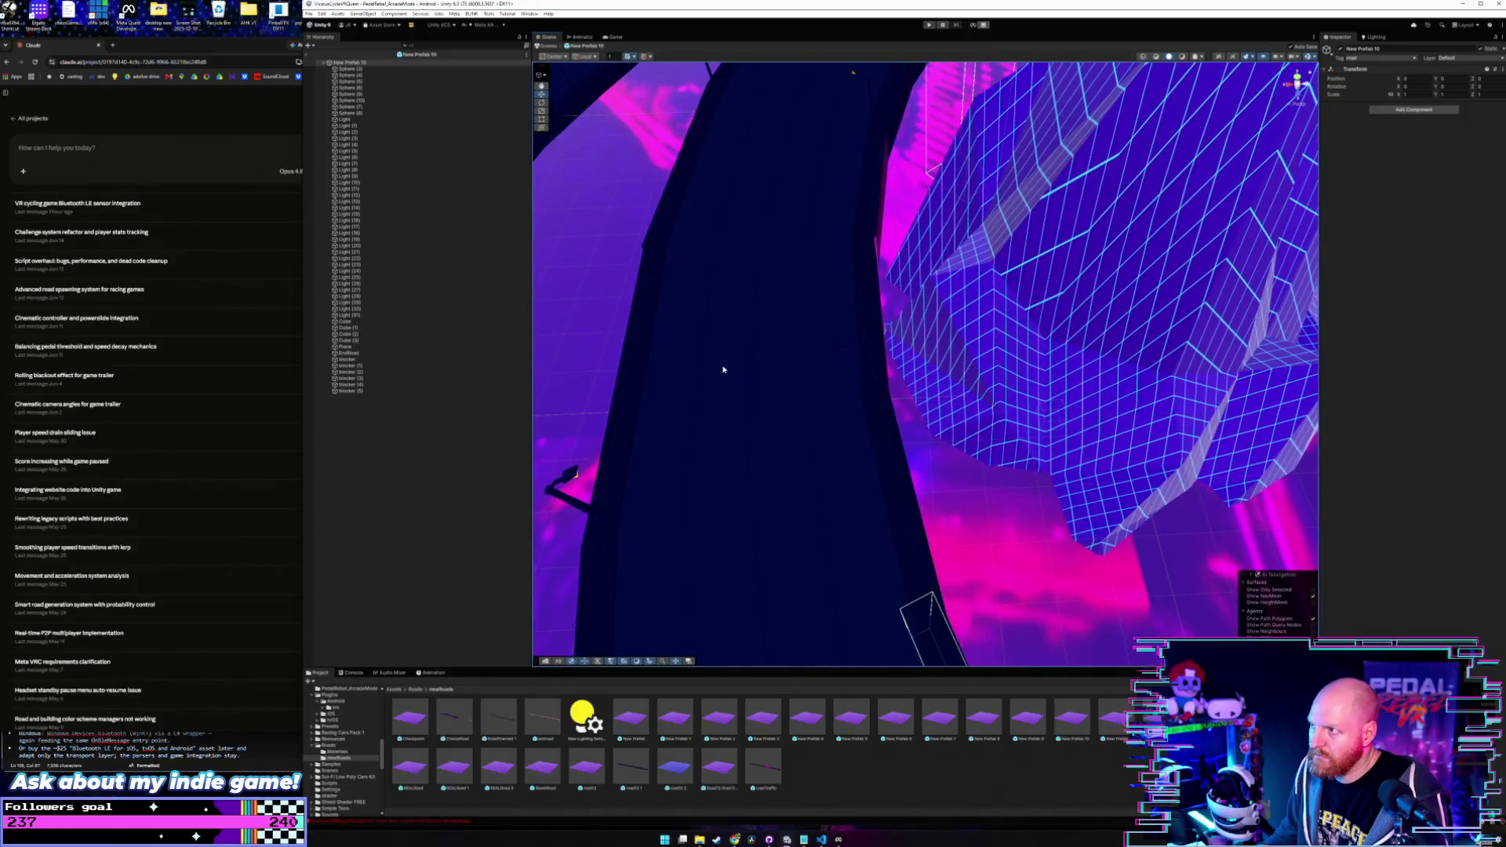
left_click(386, 390)
mouse_move(990, 93)
left_mouse_down()
mouse_move(782, 228)
mouse_move(844, 484)
mouse_move(1007, 465)
mouse_move(973, 471)
mouse_move(894, 579)
left_mouse_up()
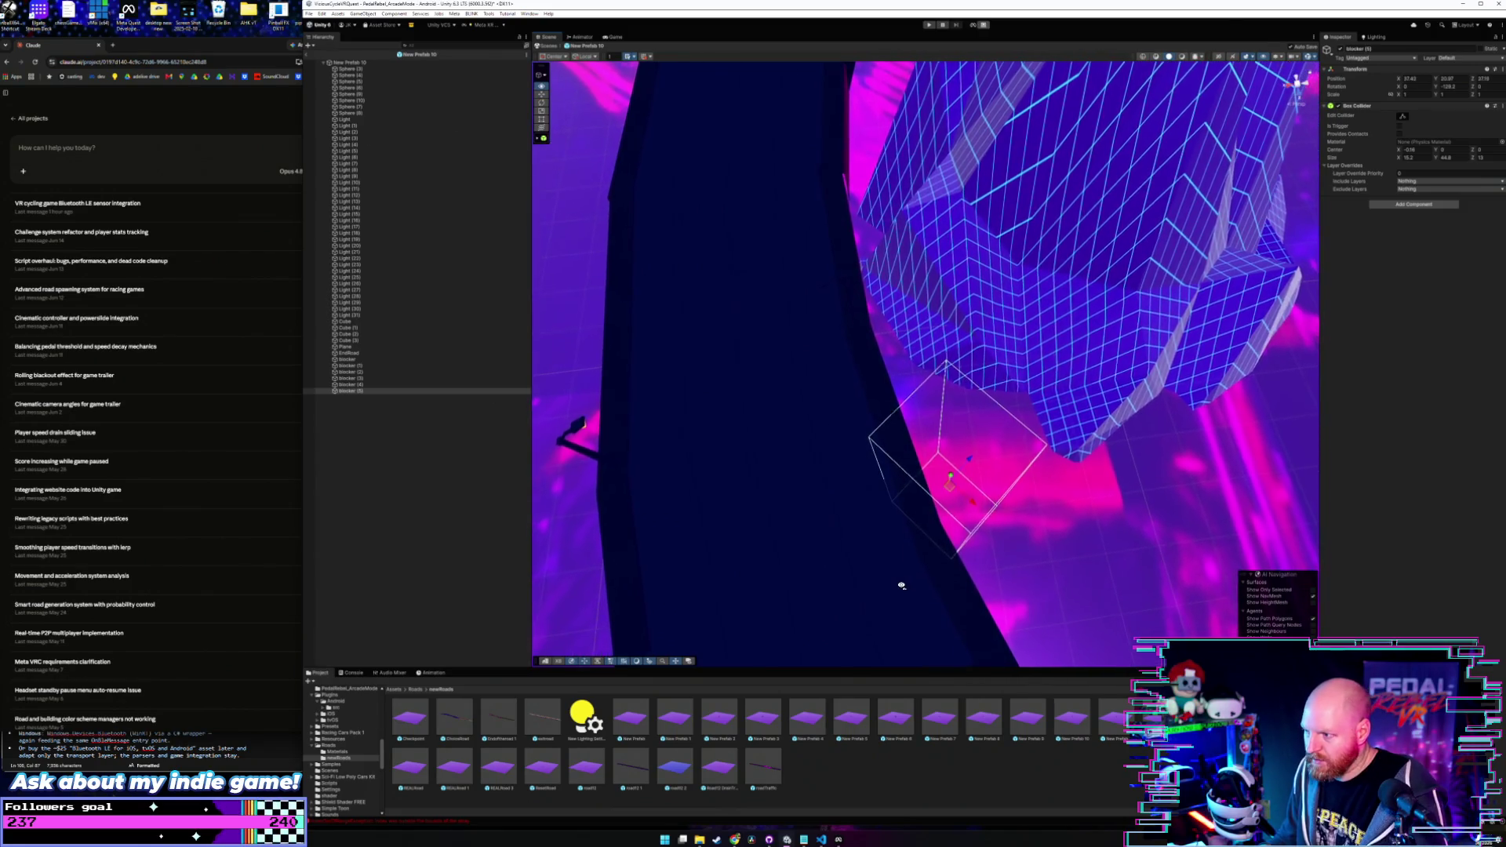
key("q")
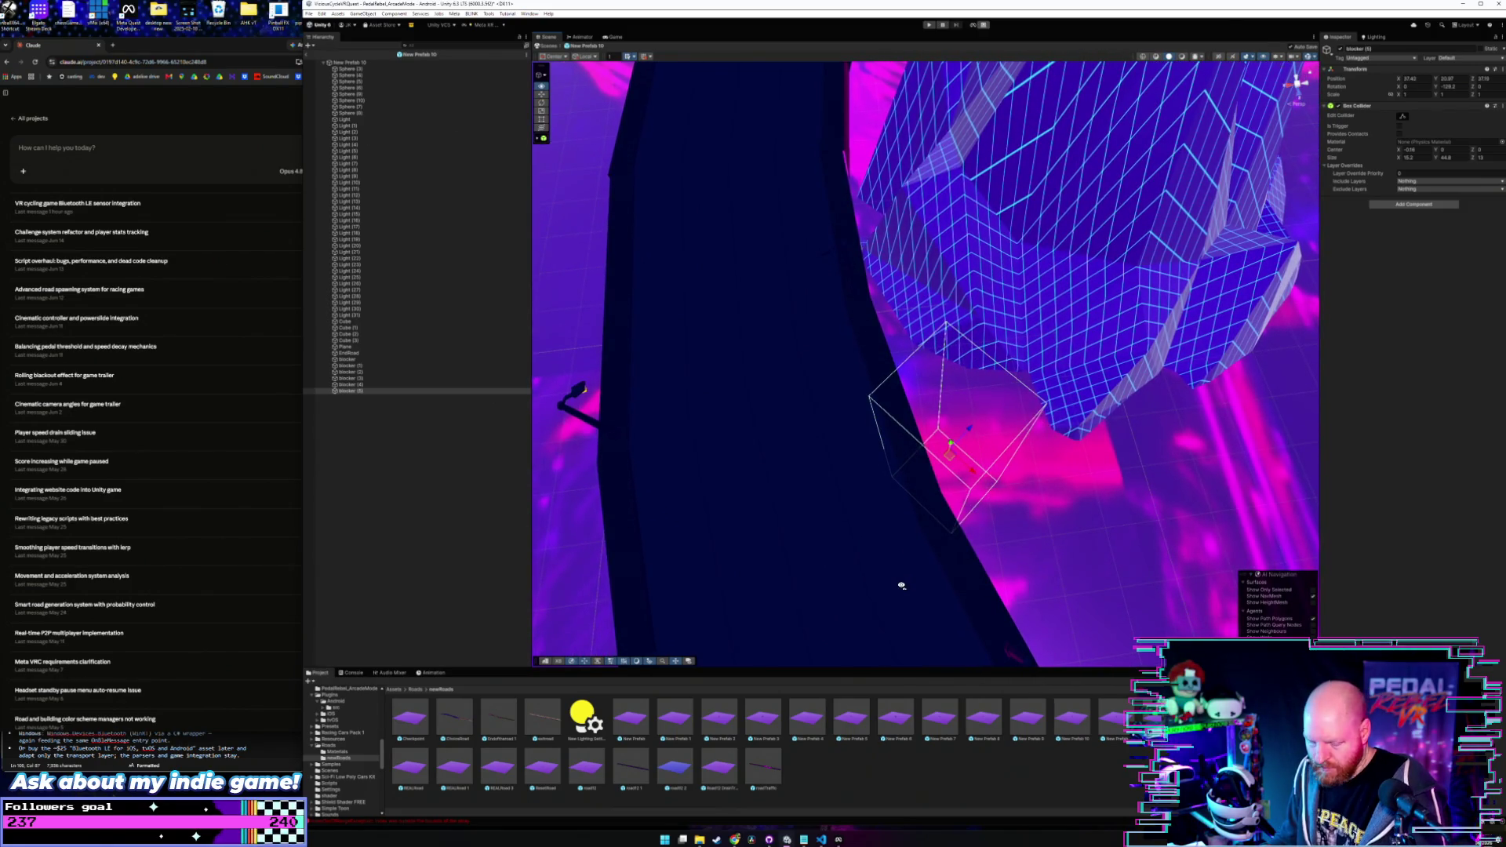
key("q")
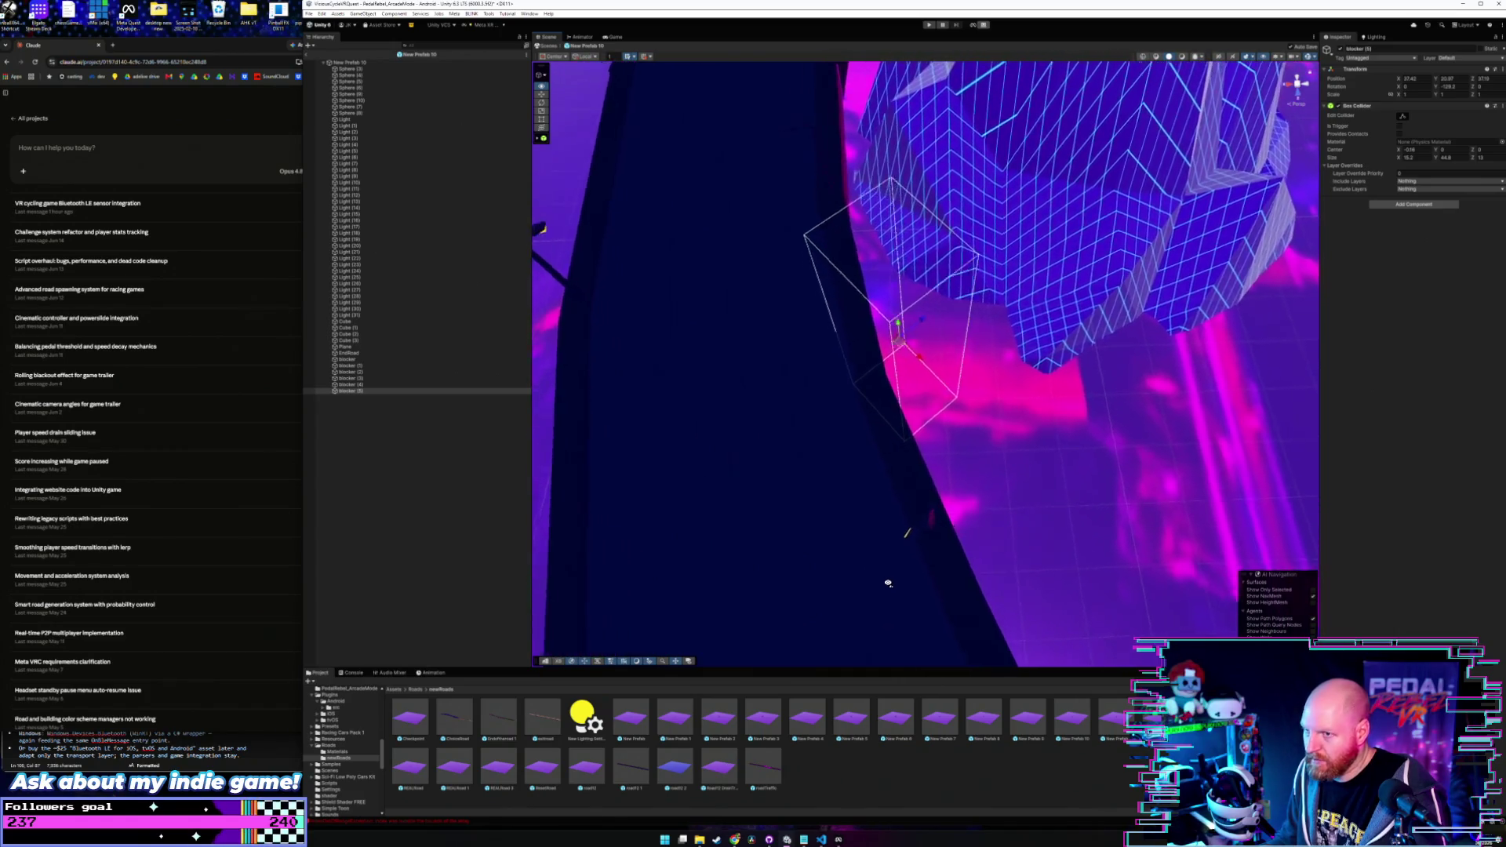
left_click(382, 63)
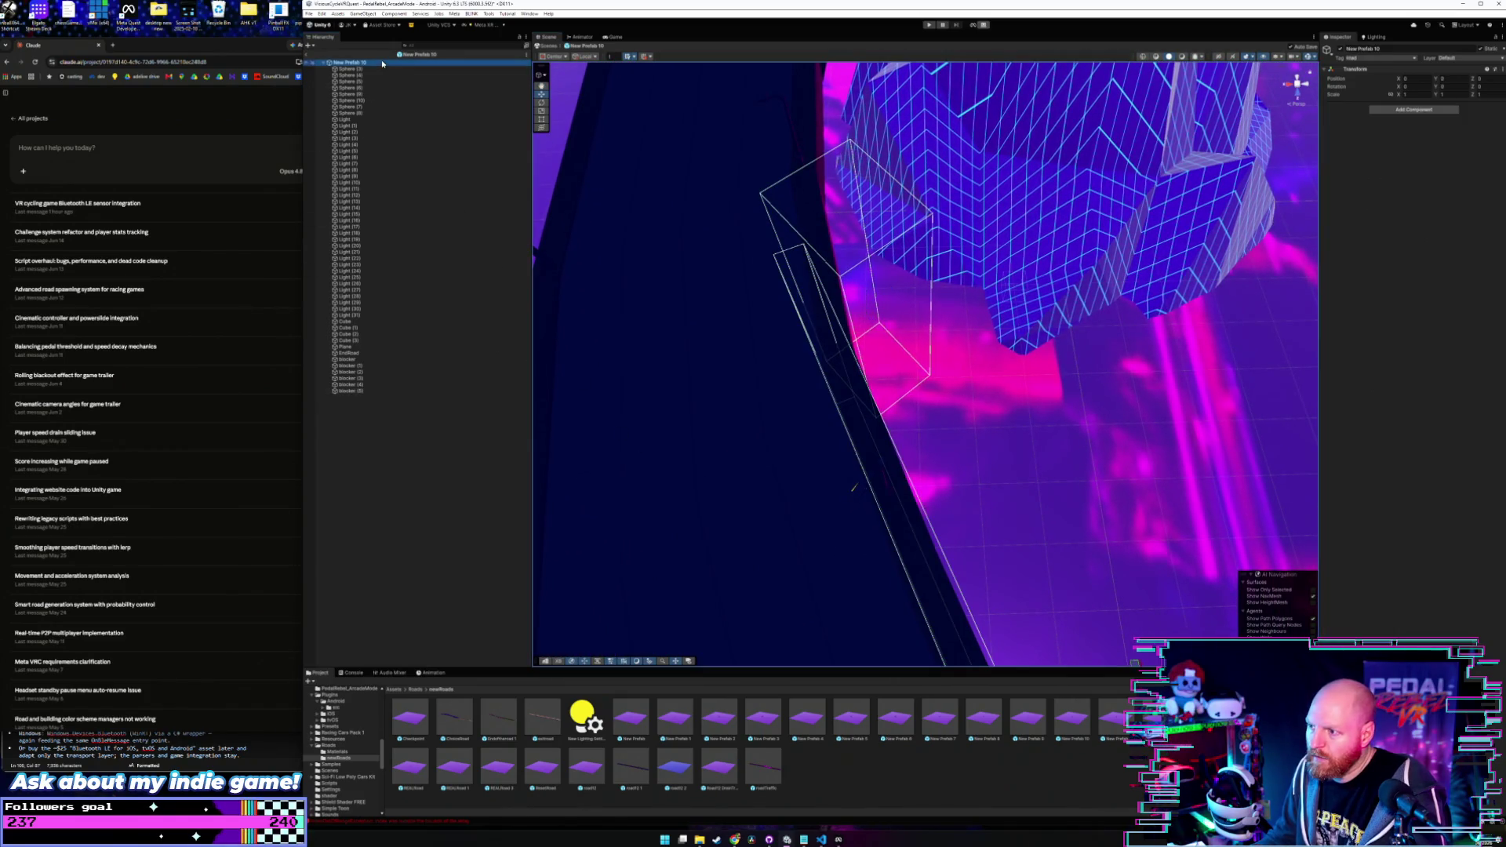
key("q")
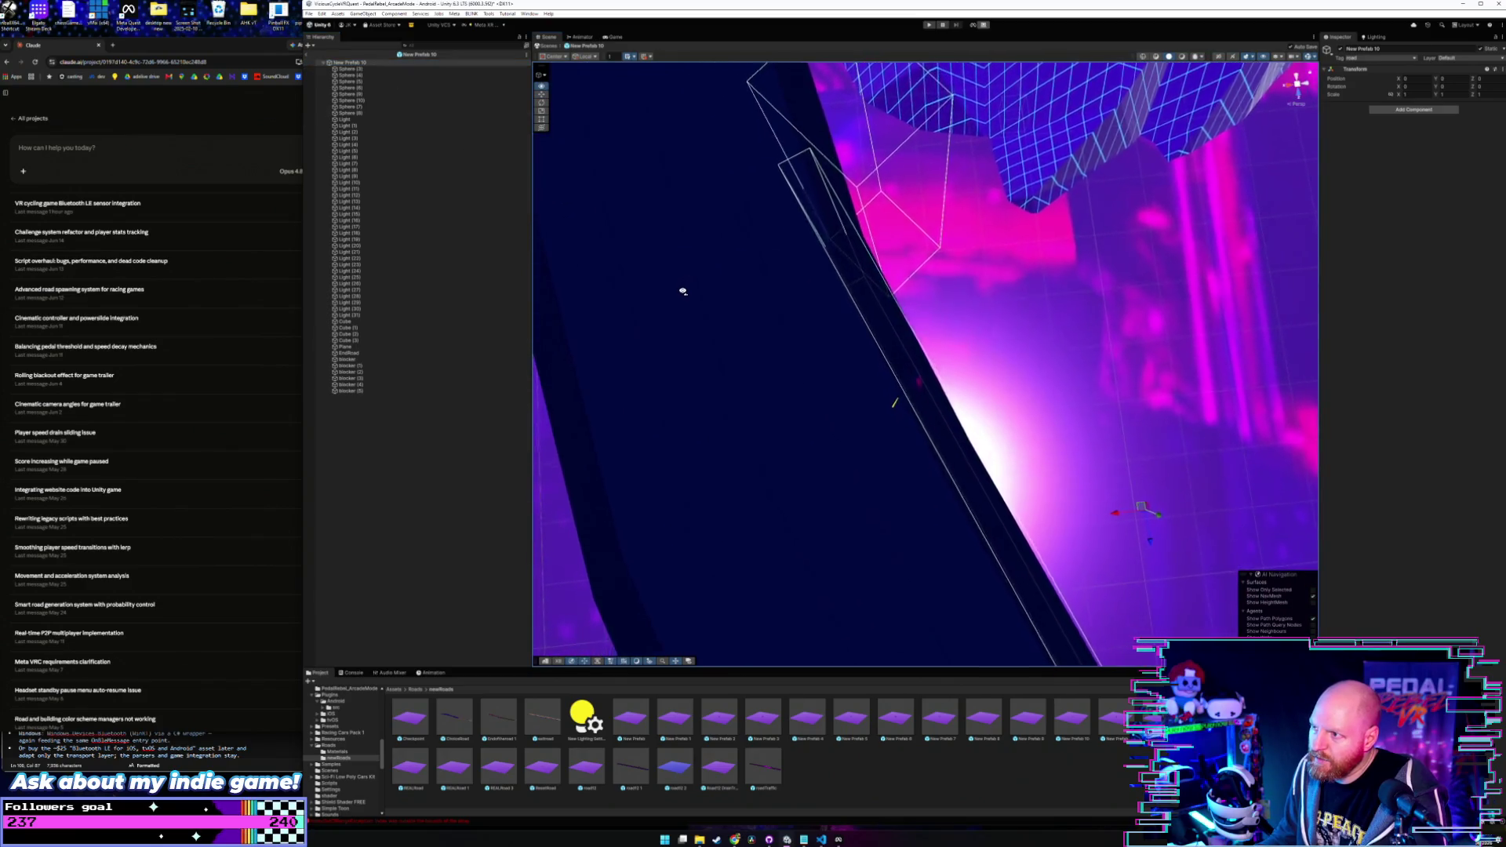
mouse_move(683, 291)
left_mouse_down()
mouse_move(663, 269)
mouse_move(669, 303)
mouse_move(656, 248)
mouse_move(696, 279)
mouse_move(757, 229)
mouse_move(739, 229)
mouse_move(749, 321)
mouse_move(733, 217)
left_mouse_up()
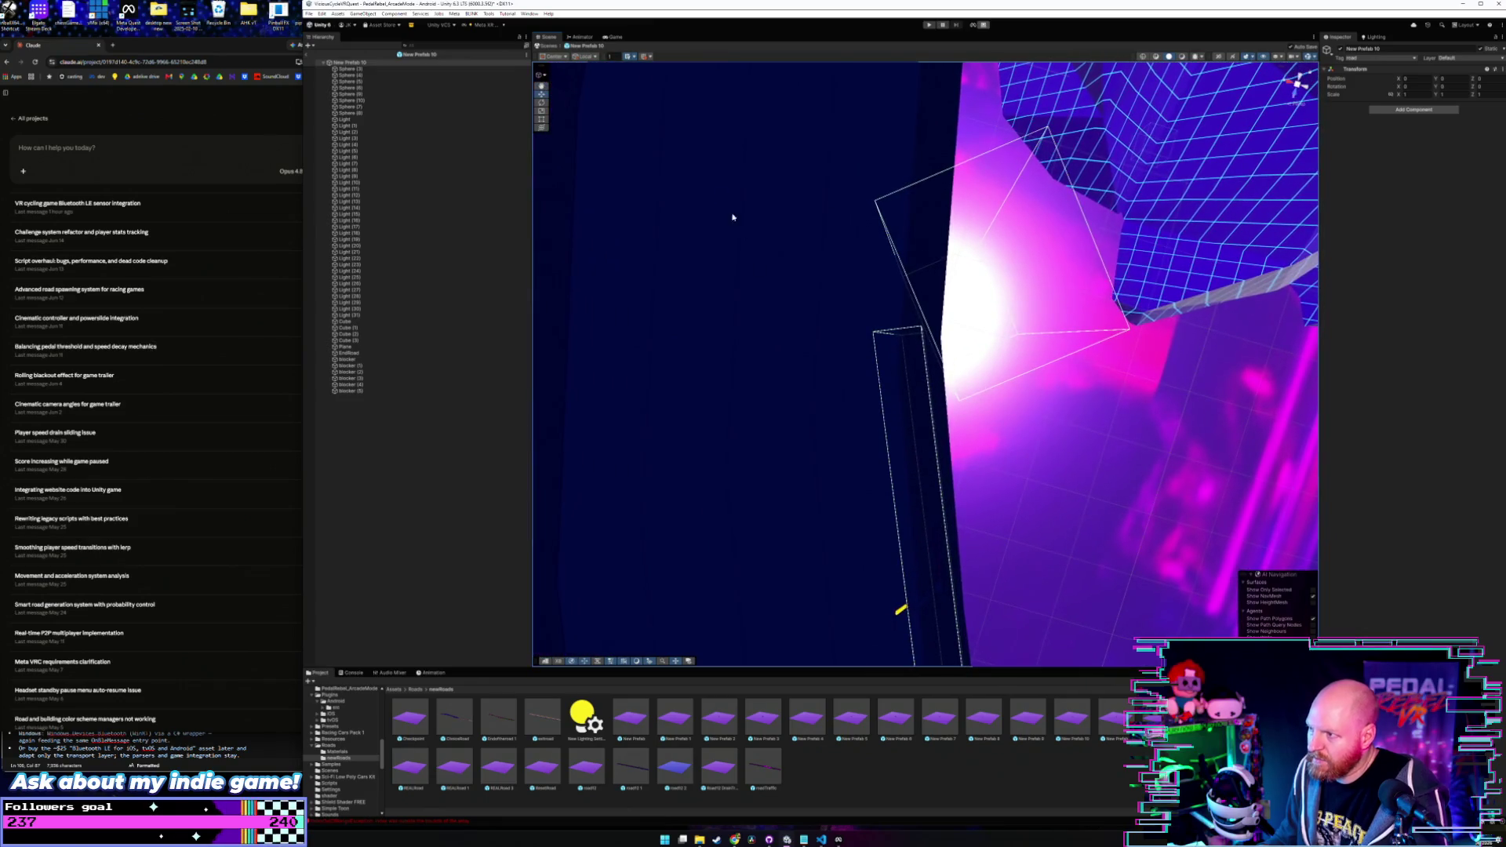
- Move the blocker (5) collider box left toward the road
left_click(389, 390)
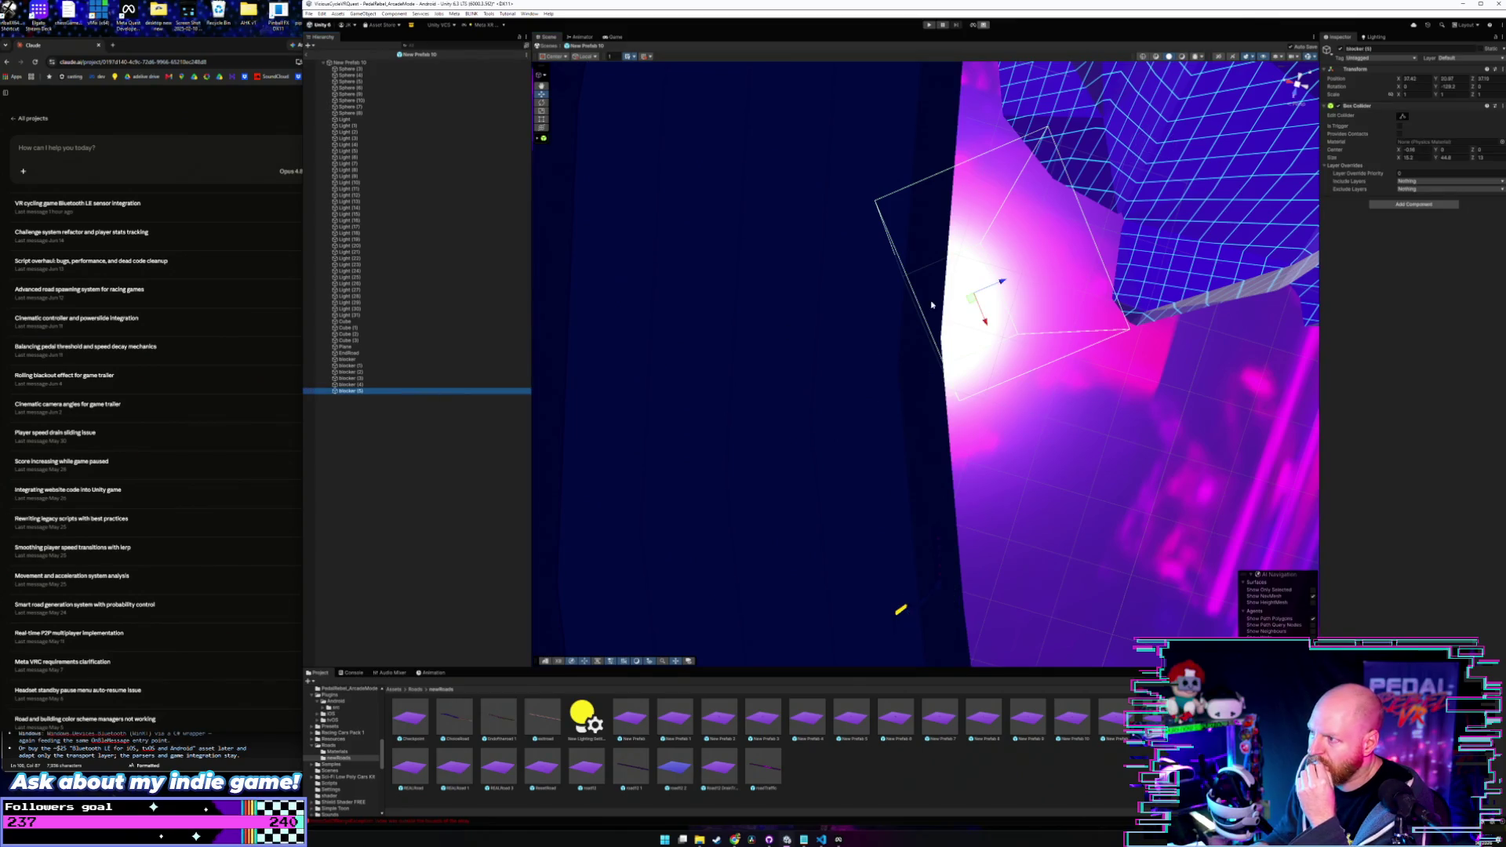
mouse_move(988, 286)
left_mouse_down()
mouse_move(959, 316)
mouse_move(984, 326)
mouse_move(956, 365)
left_mouse_up()
left_click(405, 65)
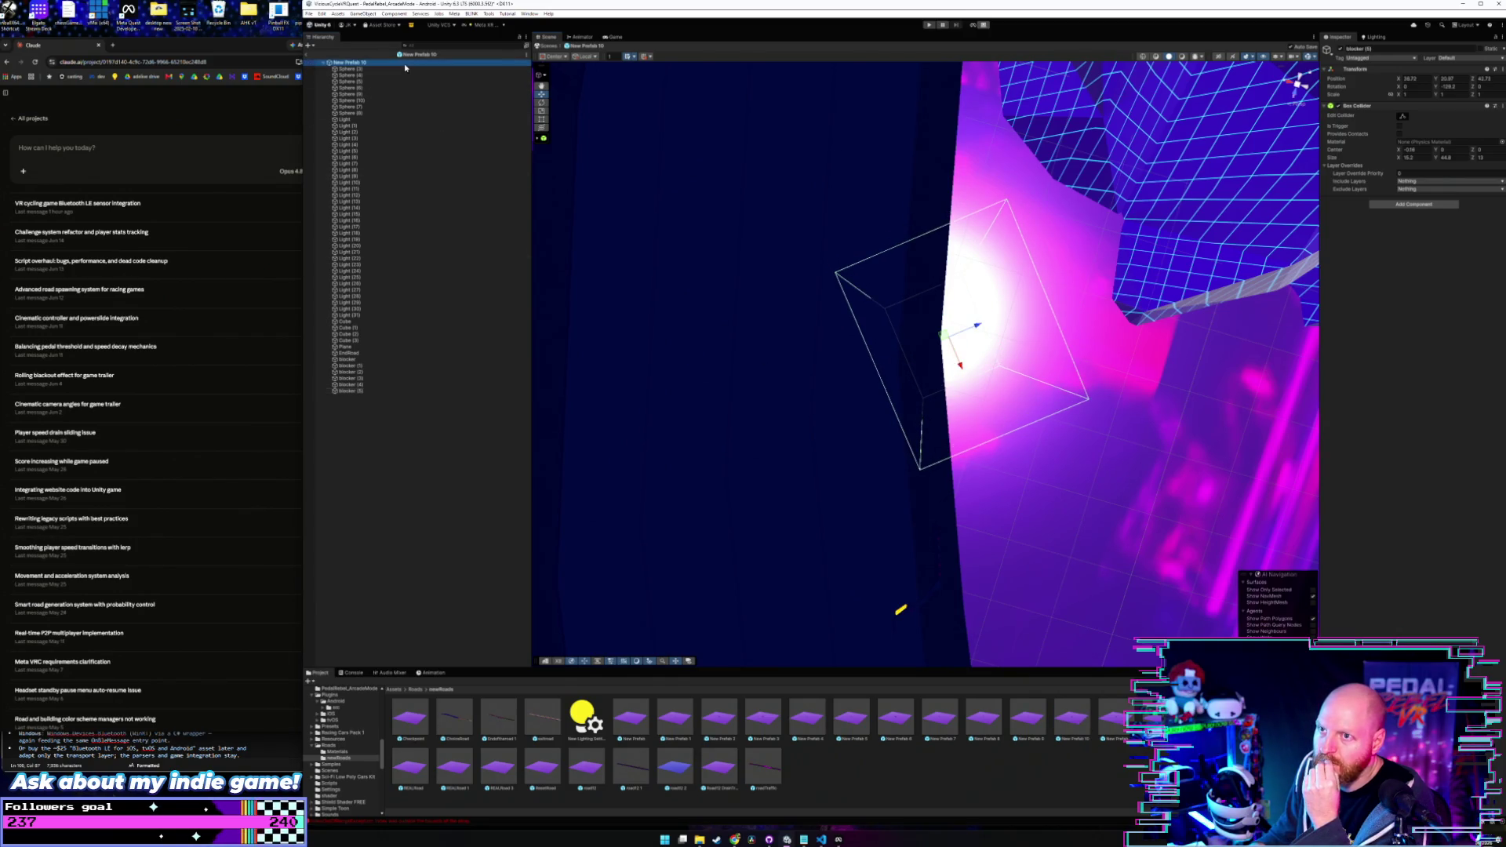
mouse_move(722, 373)
left_mouse_down()
mouse_move(763, 380)
mouse_move(777, 337)
mouse_move(804, 360)
left_mouse_up()
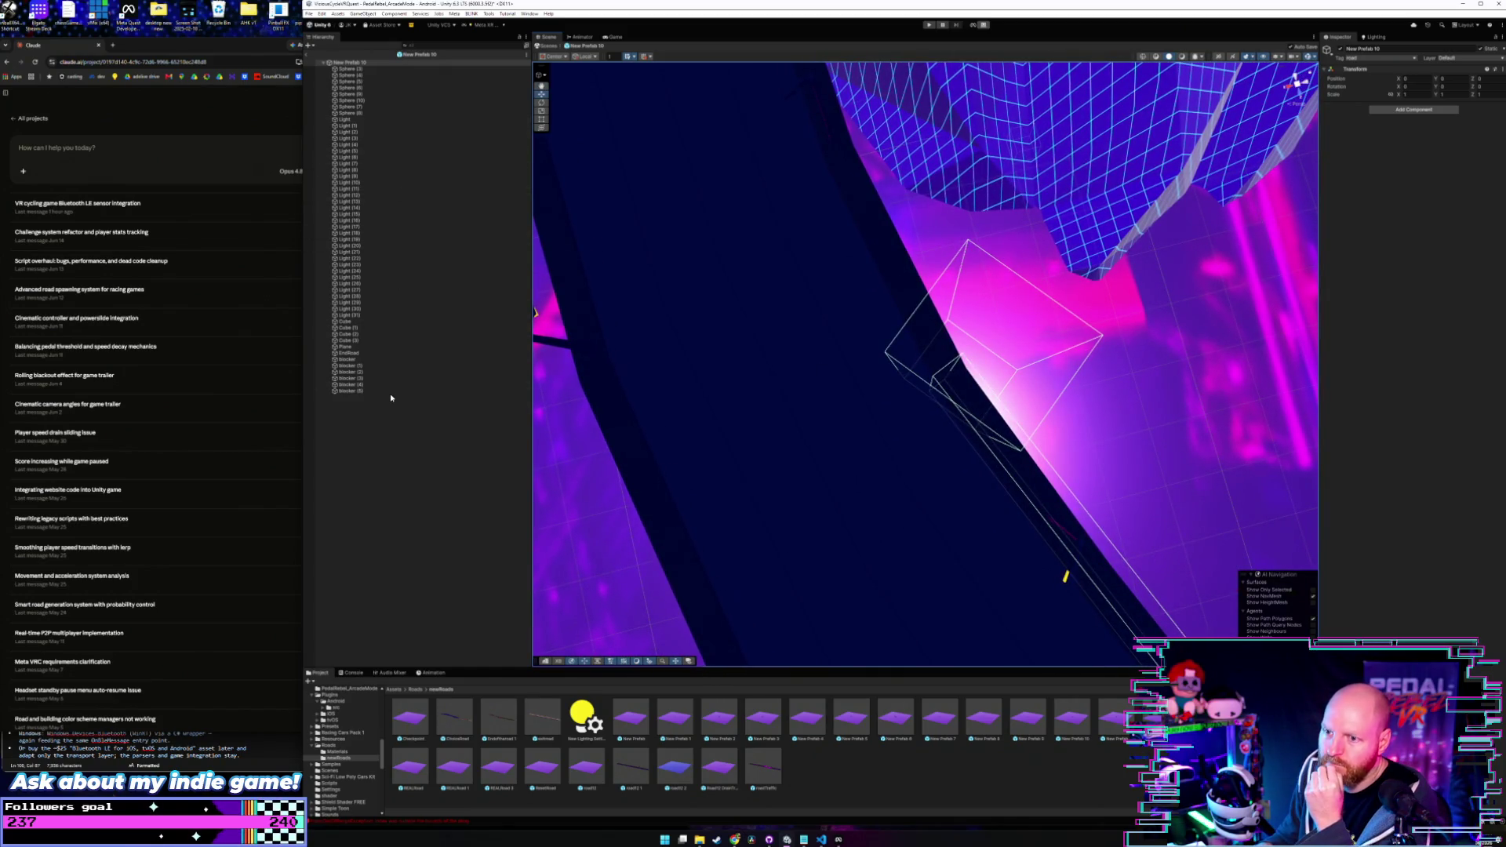
- Rotate blocker (5) to about -147 on Y so it angles along the road edge
left_click(428, 393)
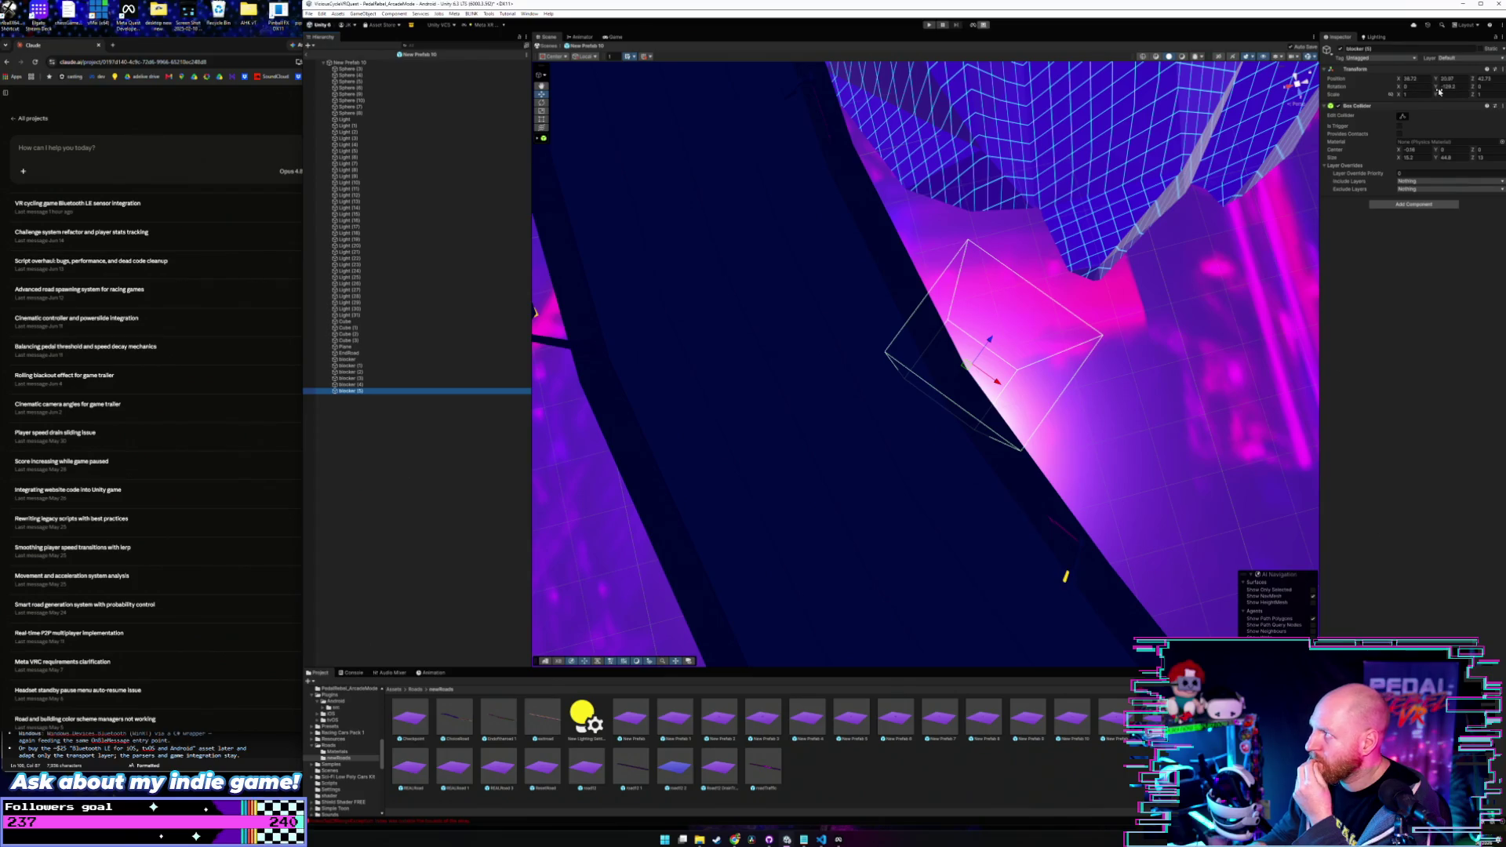
left_click_drag(1438, 88, 1297, 98)
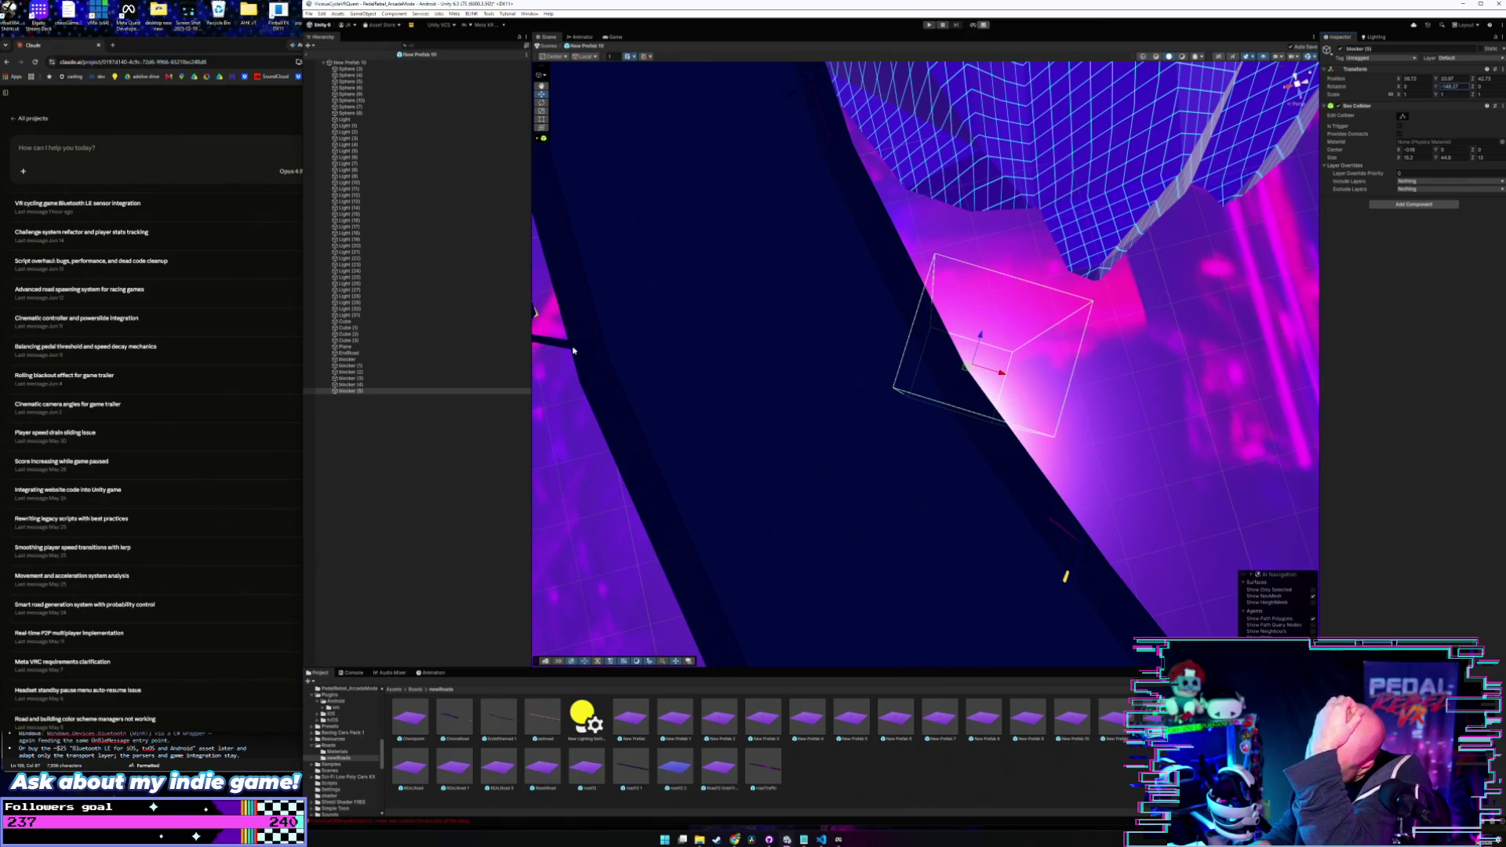
left_click(378, 63)
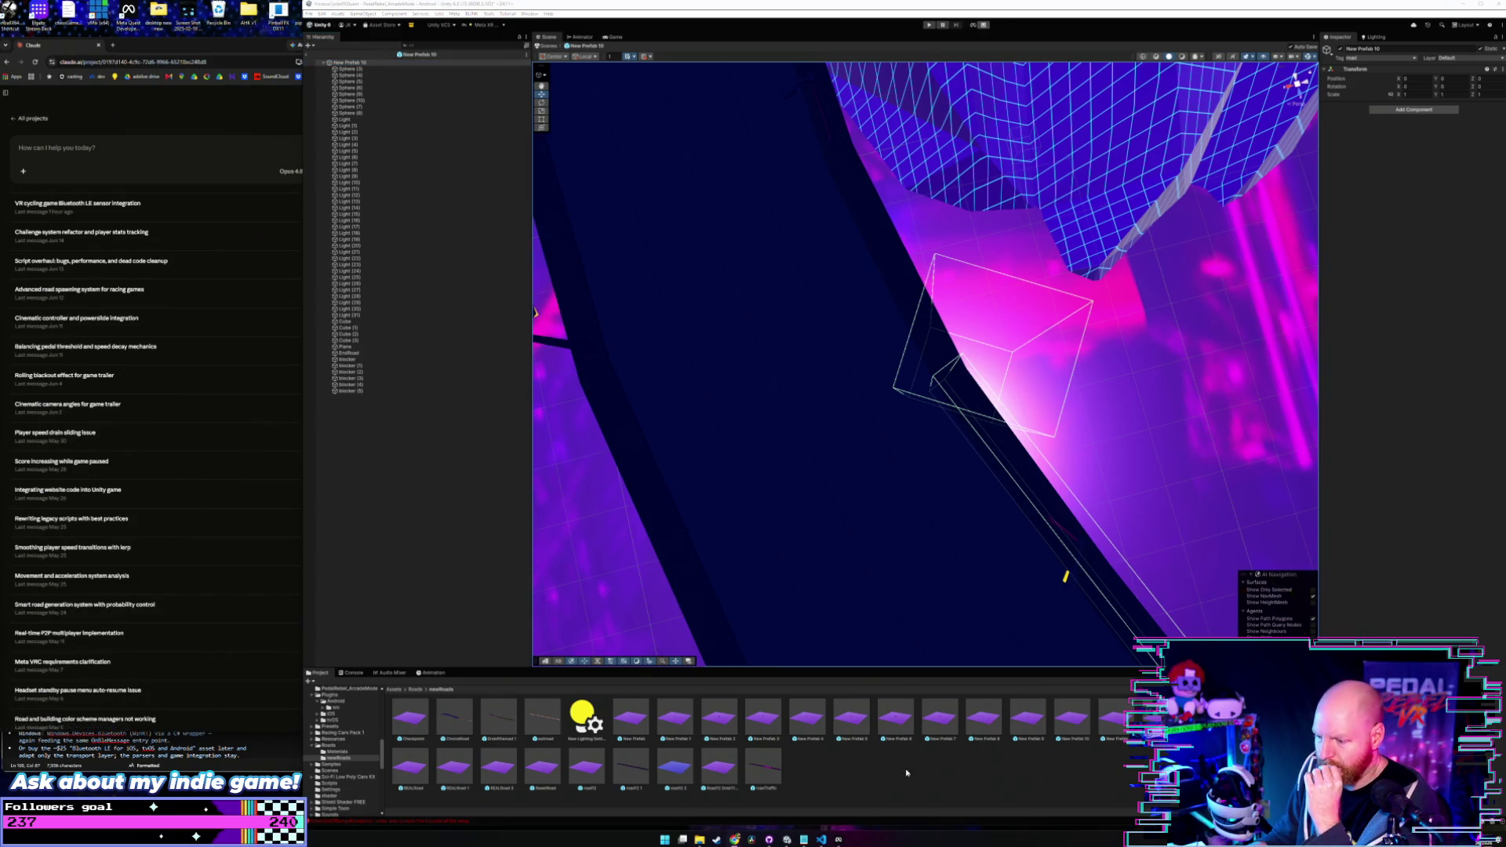
- Check the Meta Quest Developer Hub, then save the Unity project via File > Save Project
left_click(839, 841)
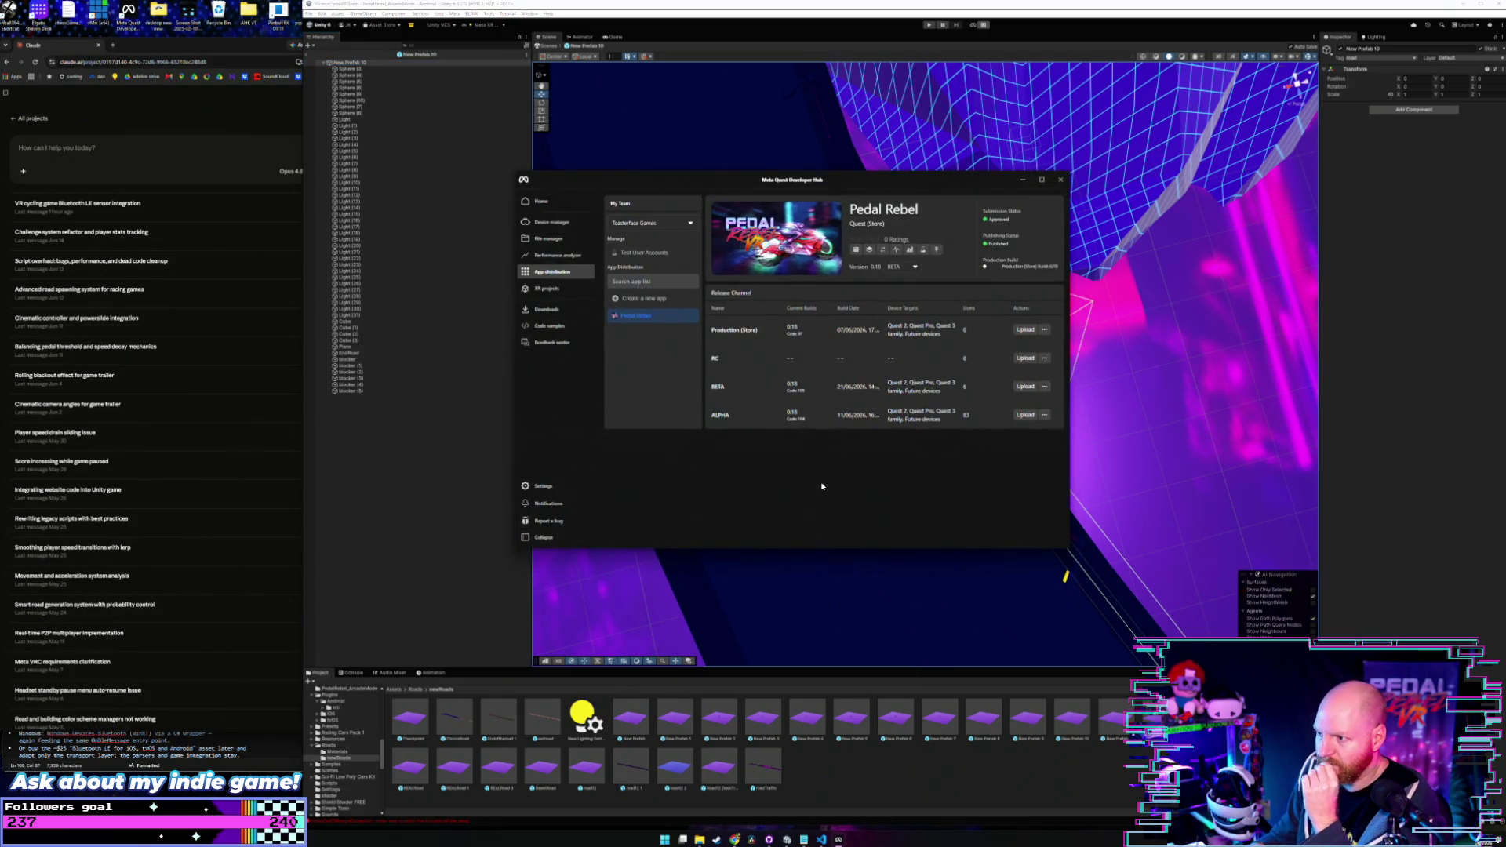
left_click(513, 28)
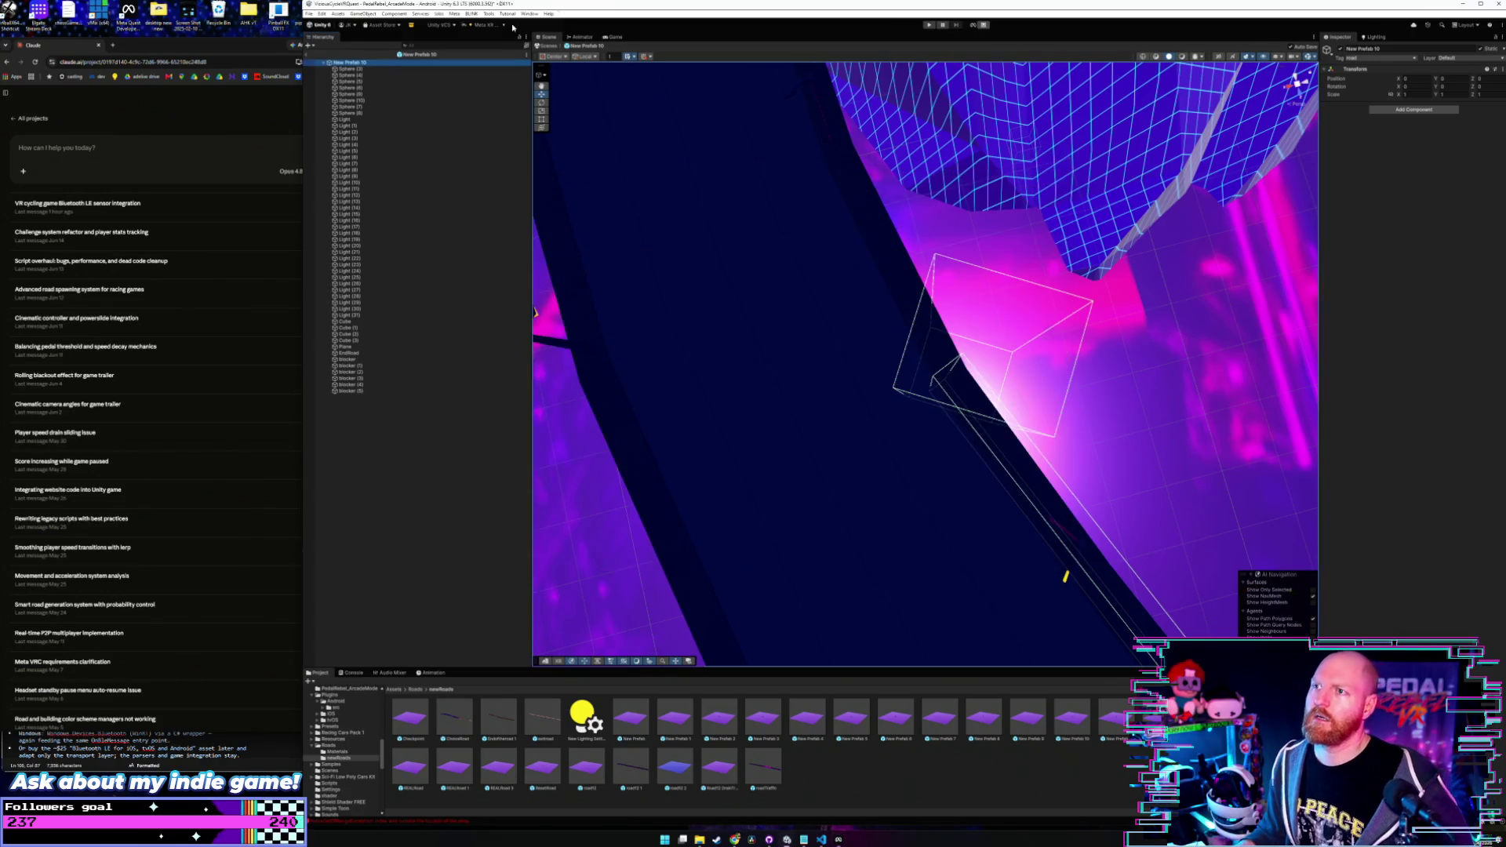
left_click(309, 13)
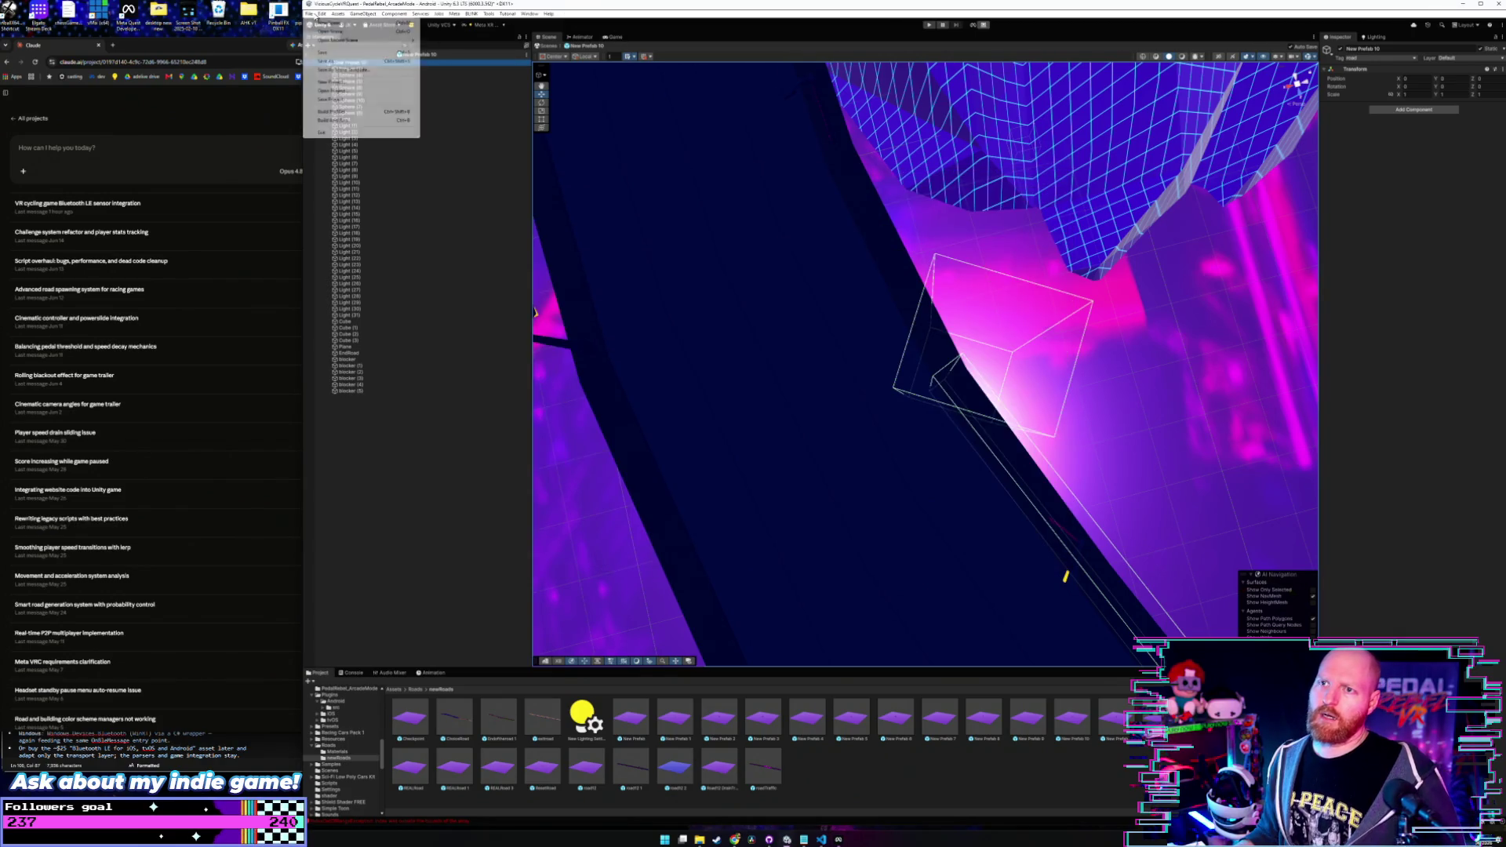
left_click(331, 52)
left_click(309, 13)
left_click(357, 100)
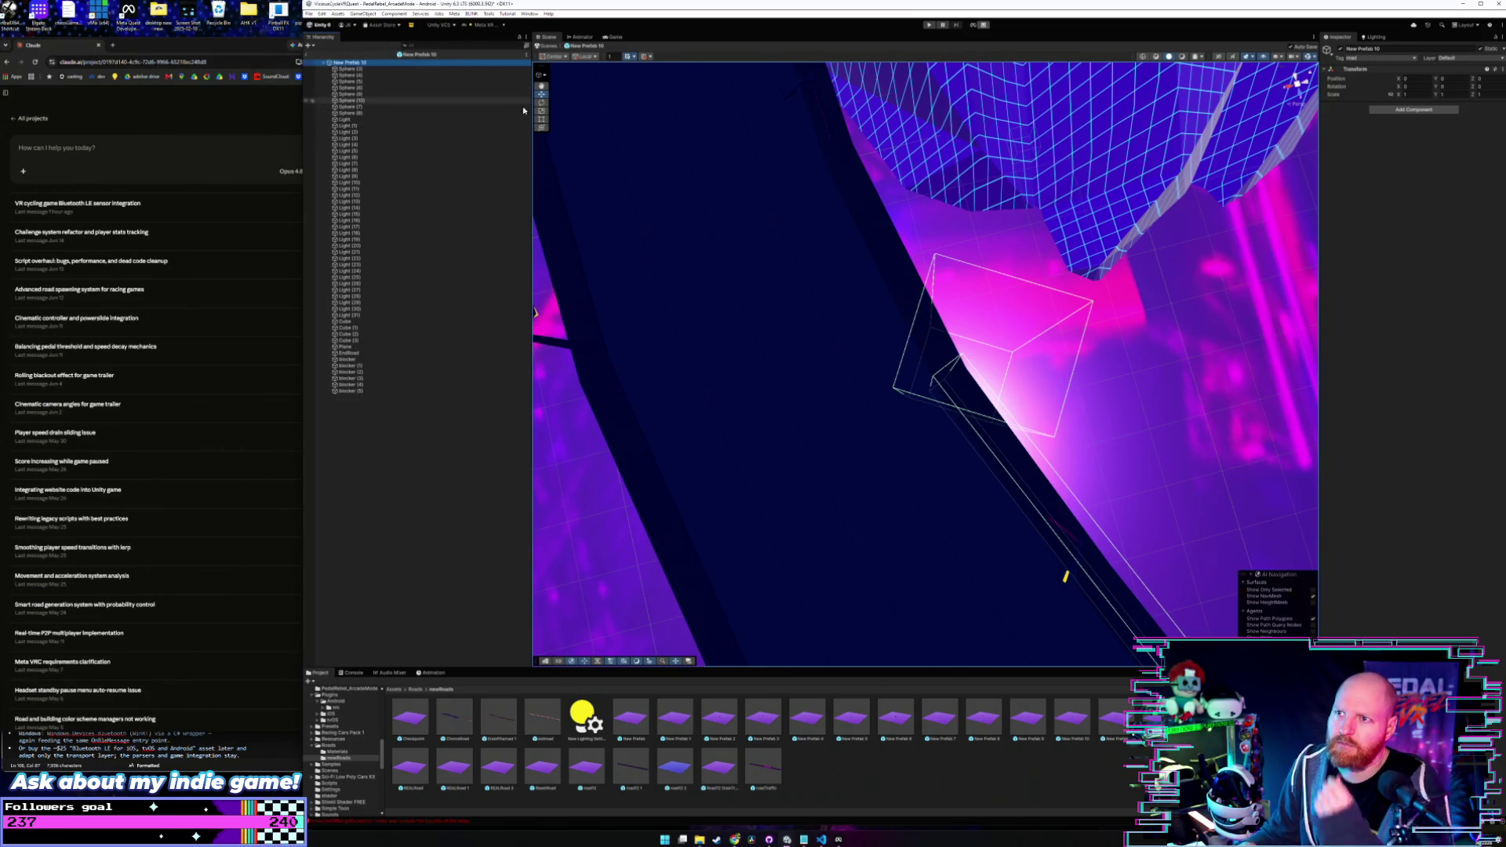
- Exit Prefab mode to the PedalRebel_ArcadeMode scene and orbit the view behind the red bike
left_click(307, 56)
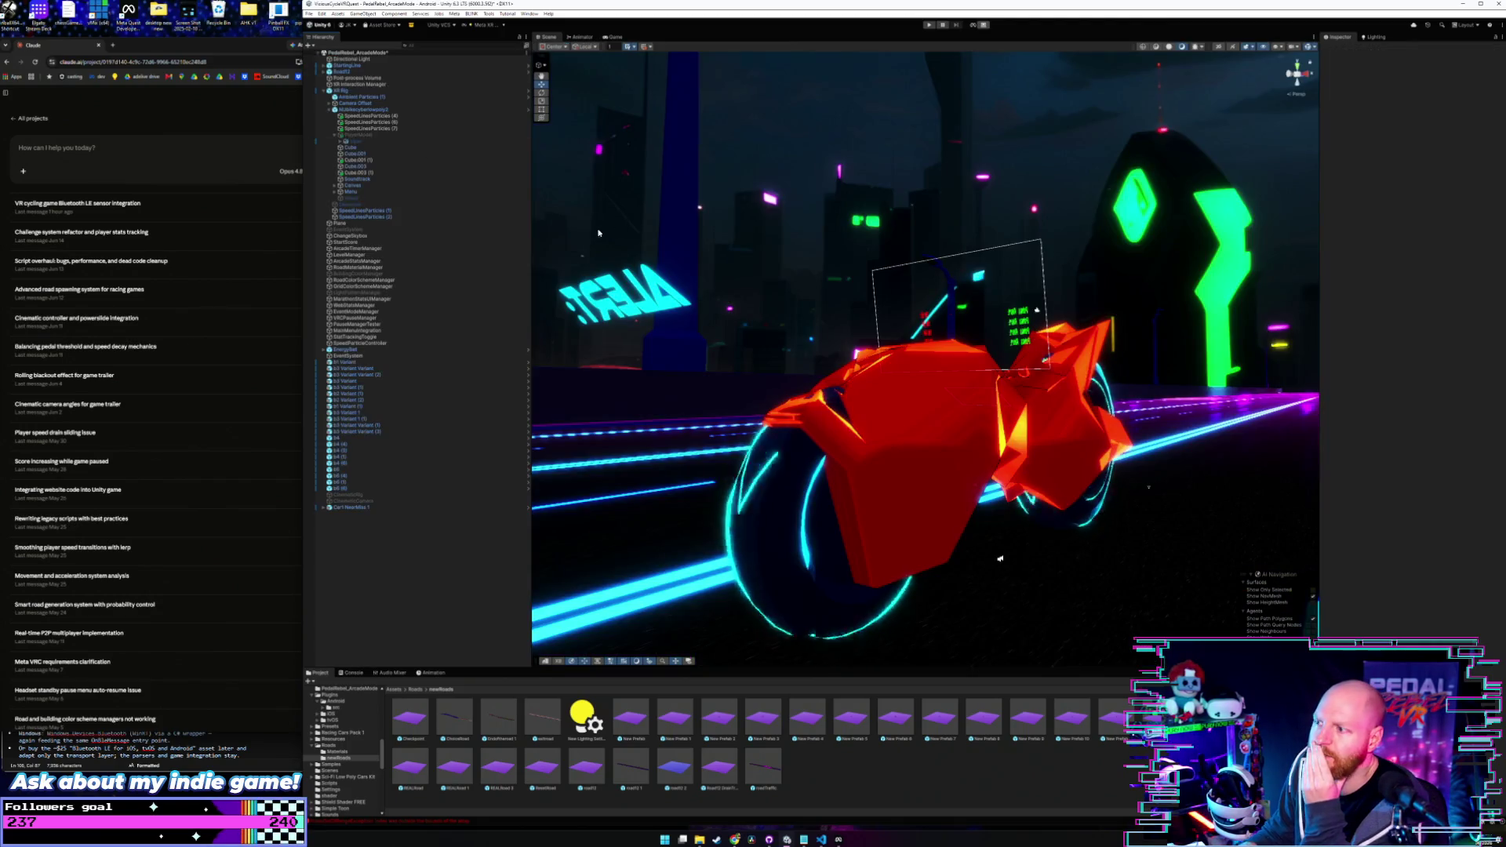
left_click_drag(770, 391, 578, 411)
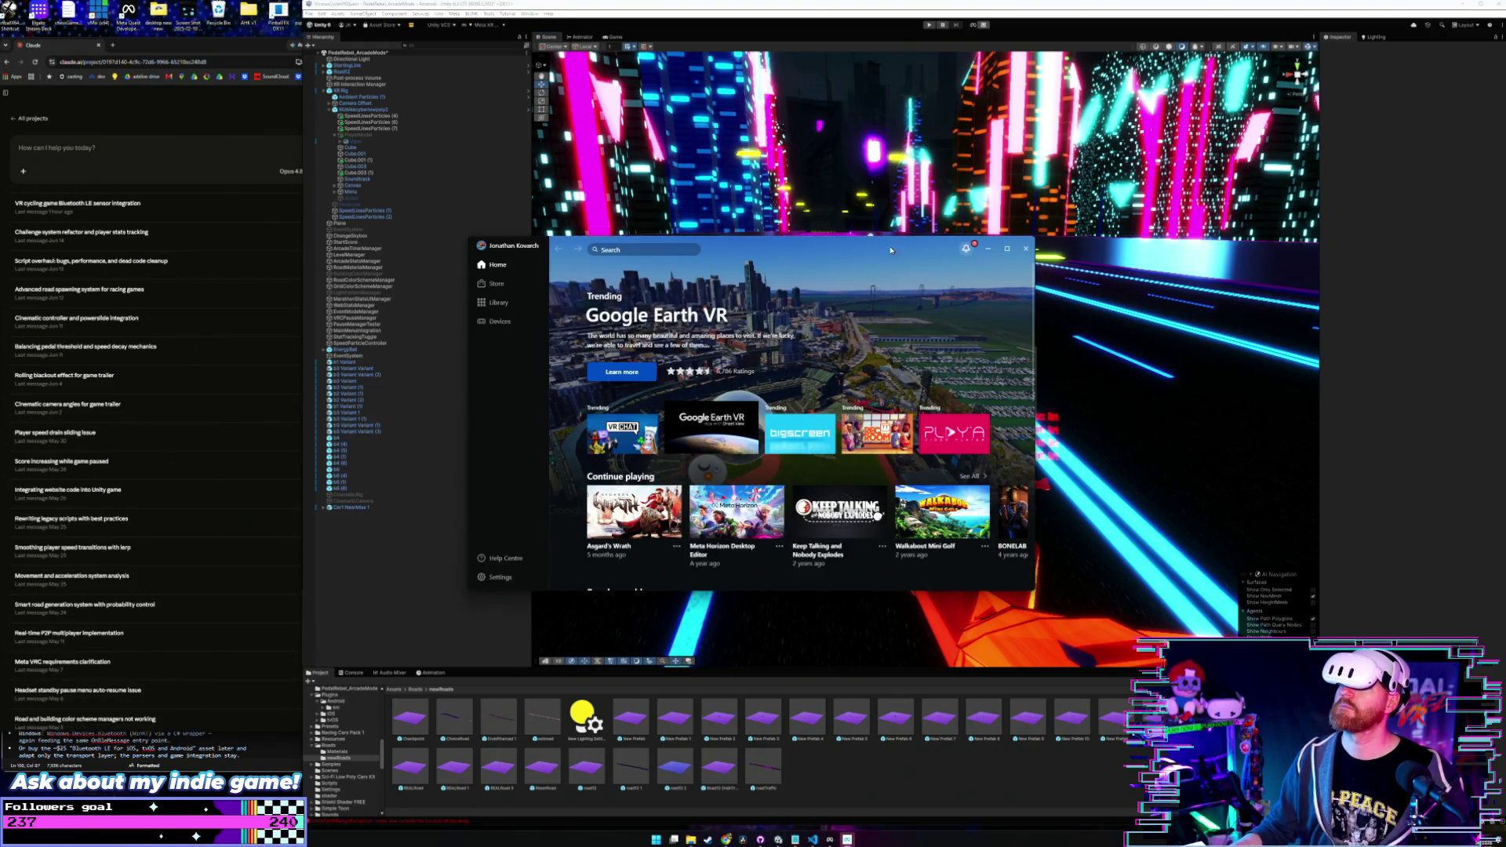
- Move the Meta Quest Link window aside and minimise it to uncover the bike view
mouse_move(891, 250)
left_mouse_down()
mouse_move(396, 339)
mouse_move(451, 341)
left_mouse_up()
left_click(566, 343)
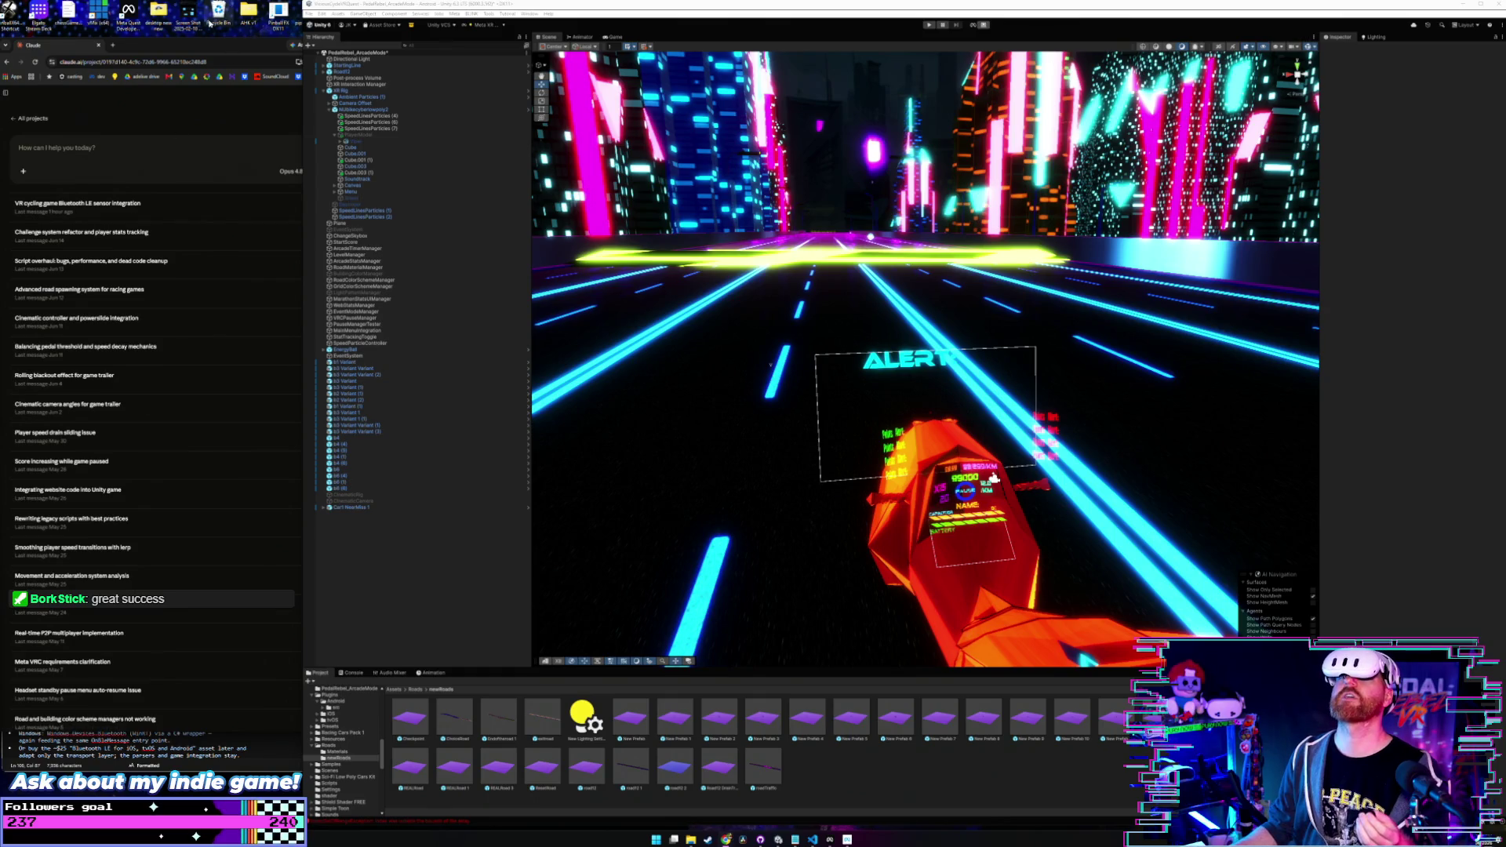
- Open the Meta Horizon casting page in the browser and make the cast game video fullscreen
left_click(171, 50)
left_click(116, 45)
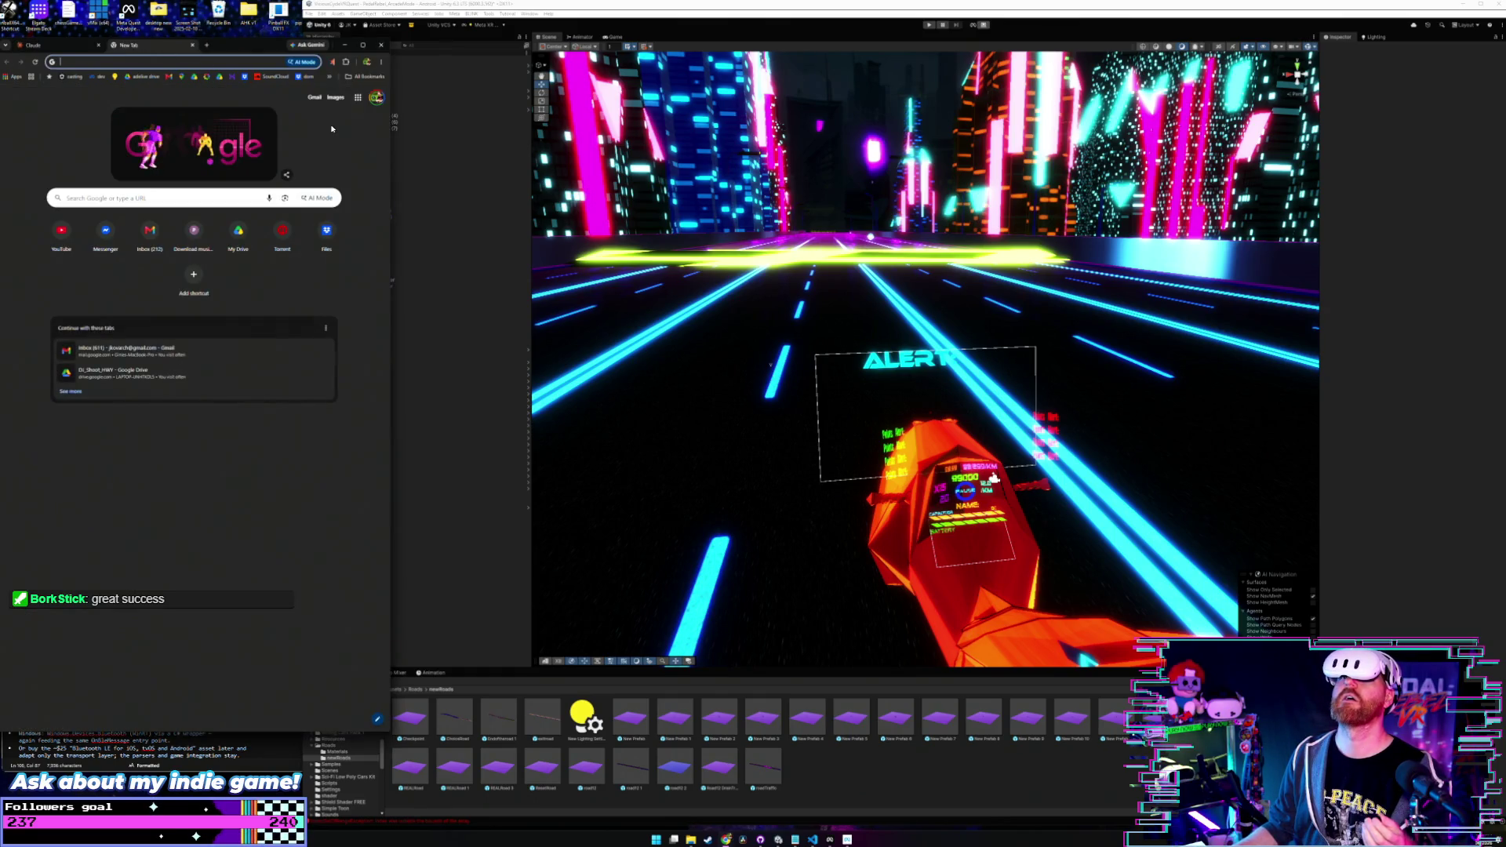
left_click_drag(389, 191, 872, 224)
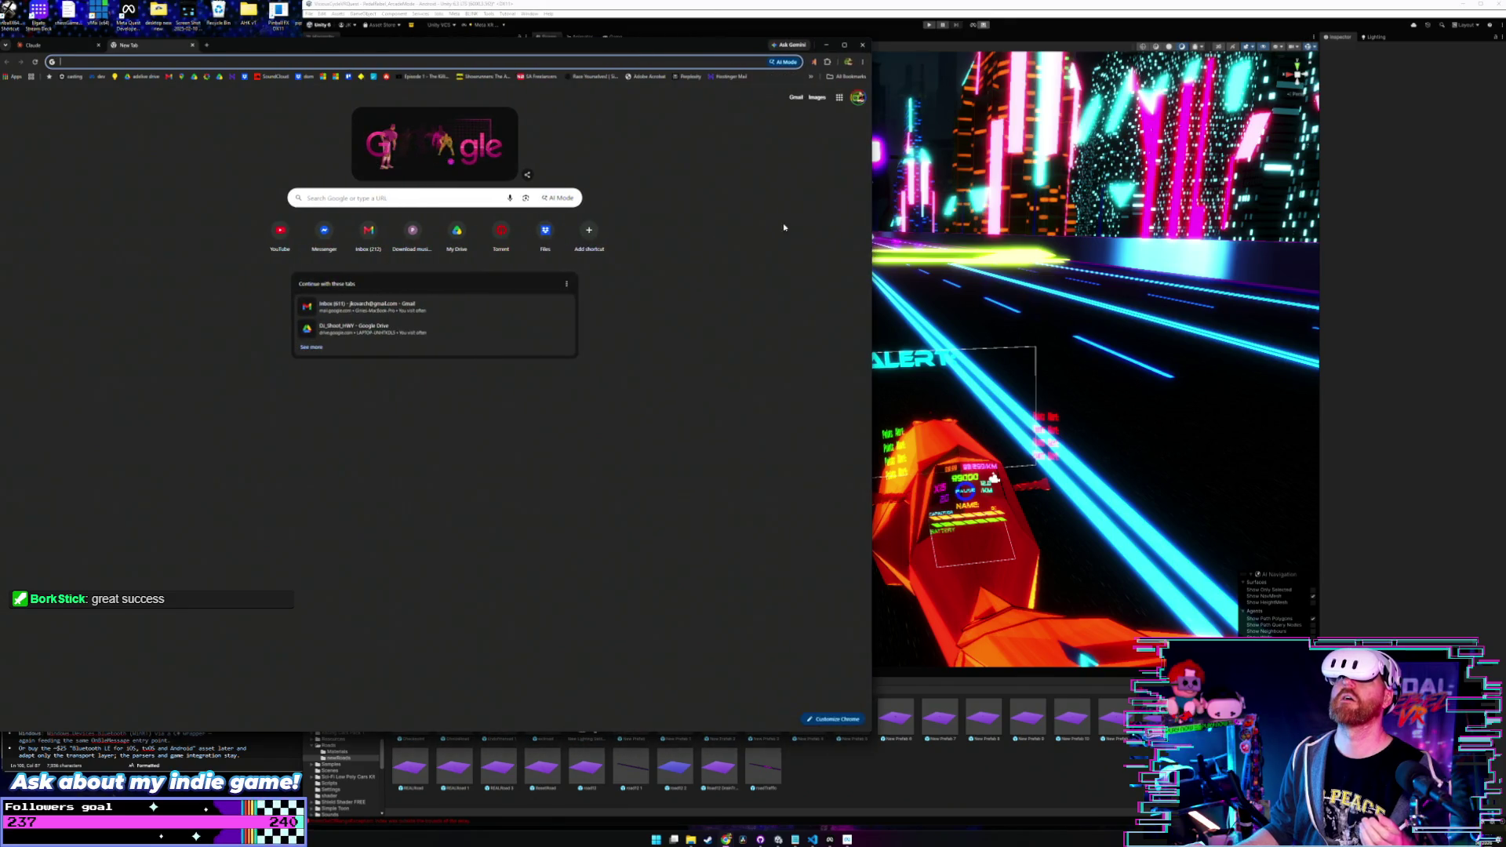
left_click(72, 78)
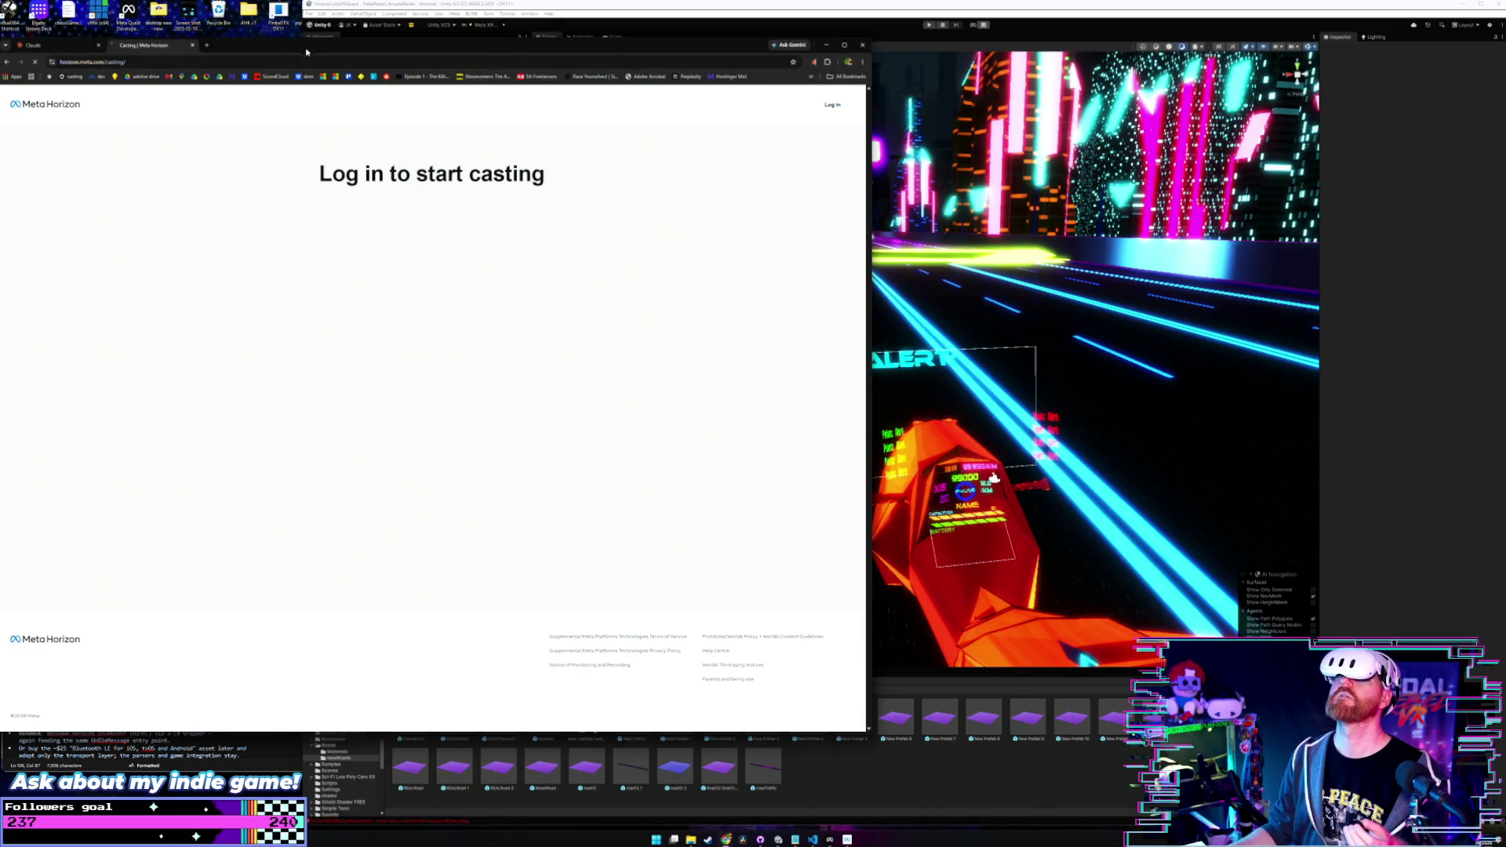
left_click_drag(306, 53, 321, 63)
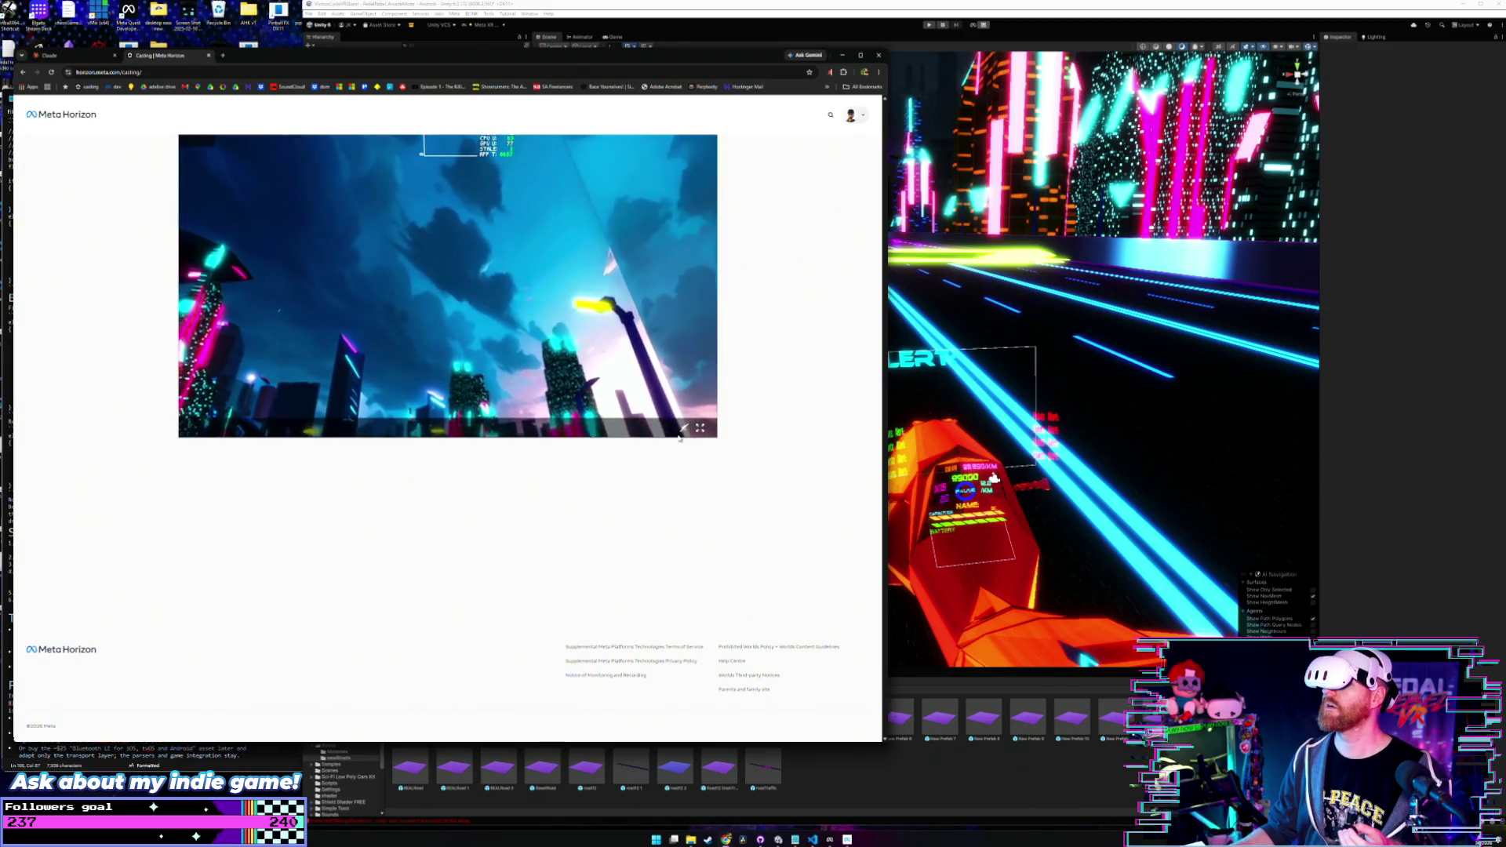
left_click(700, 428)
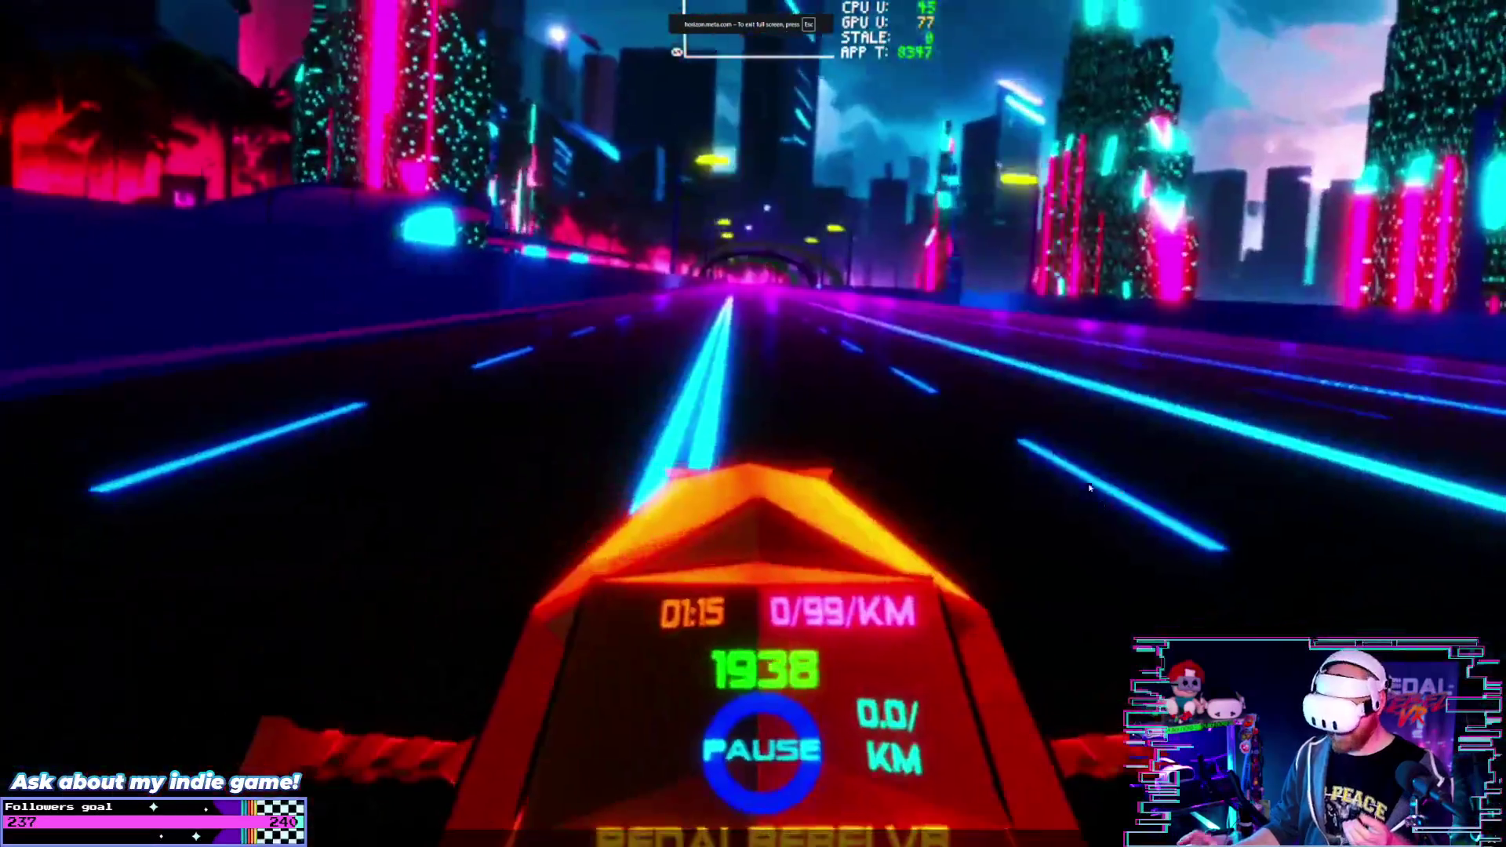
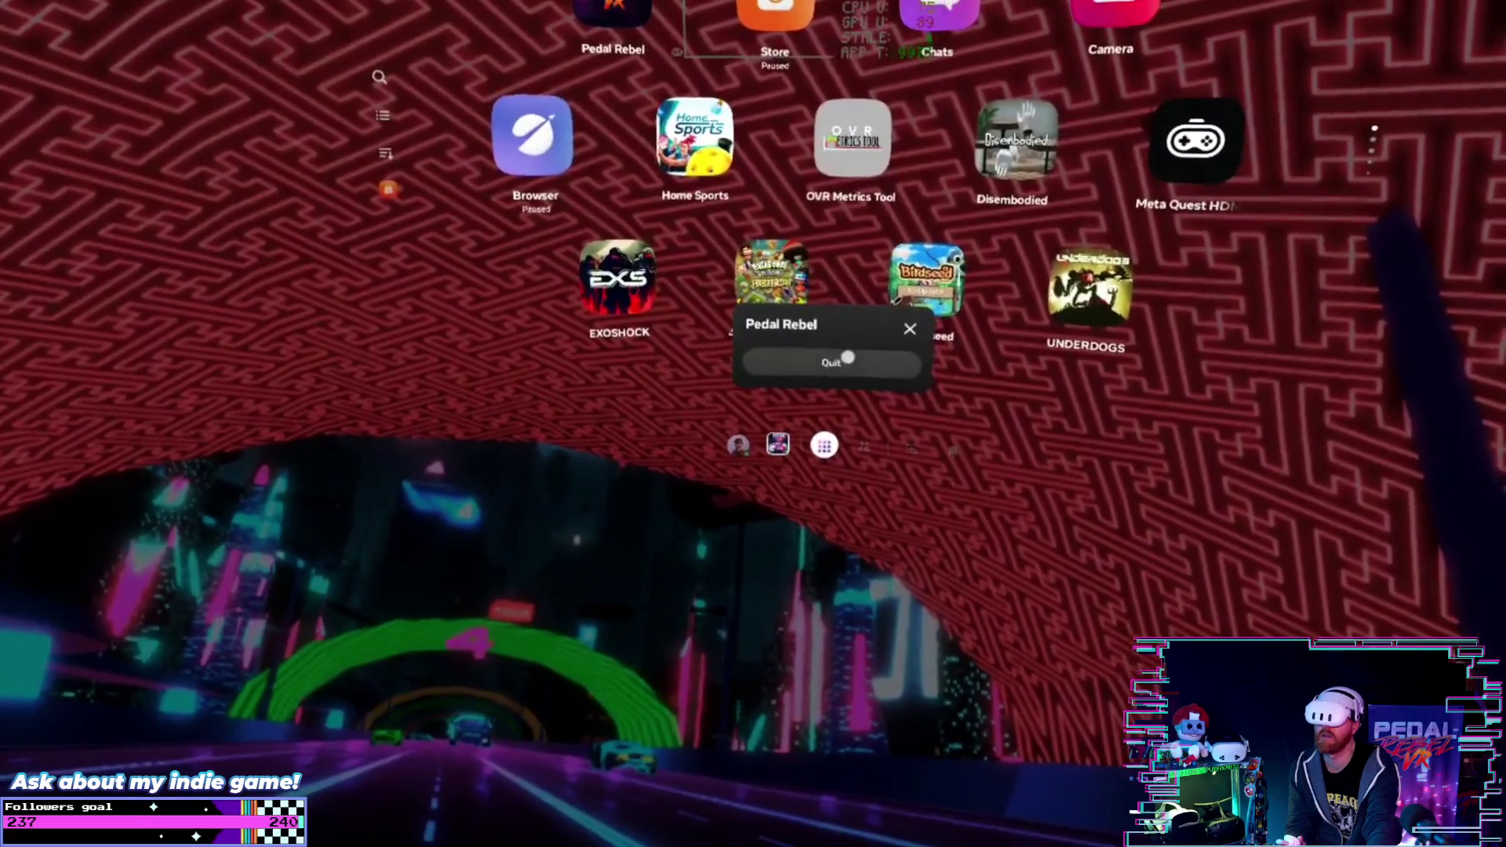
- Restart Pedal Rebel VR, accept the safety warnings, and start an Arcade Mode ride
left_click(842, 362)
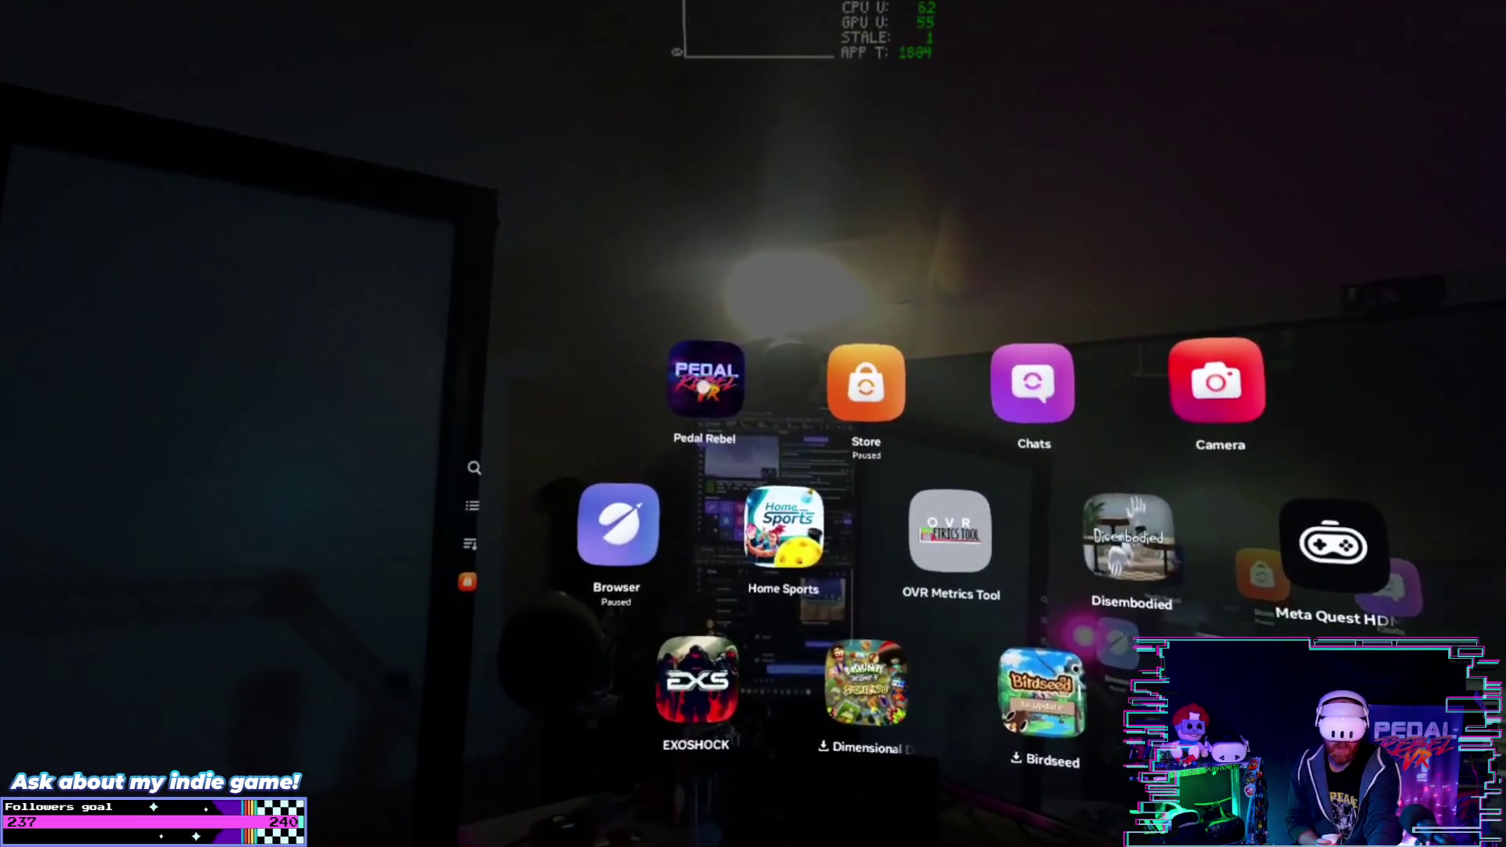
left_click(716, 381)
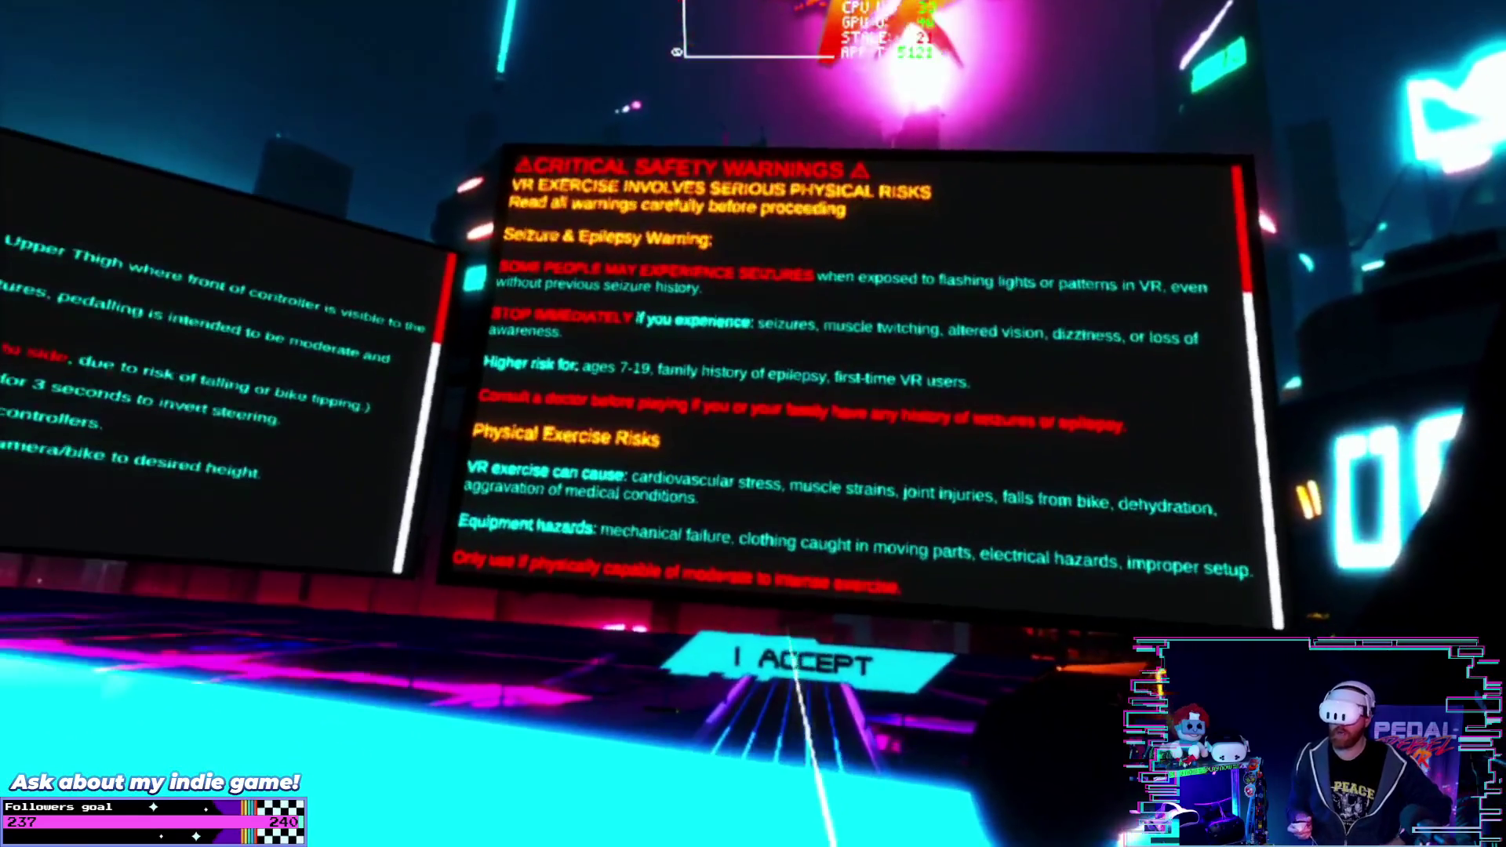
left_click(772, 701)
left_click(663, 524)
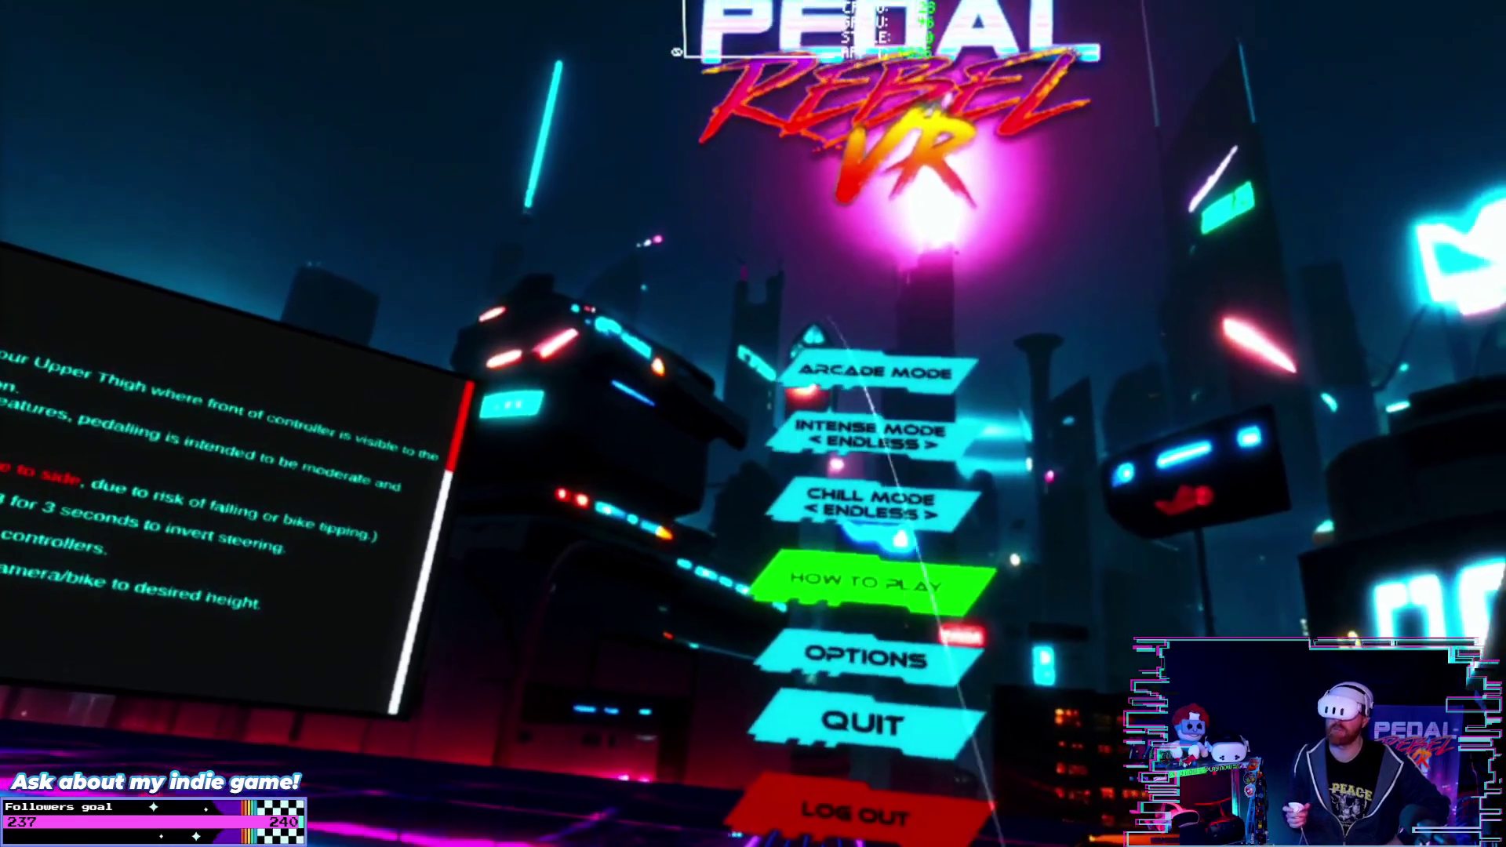
left_click(881, 362)
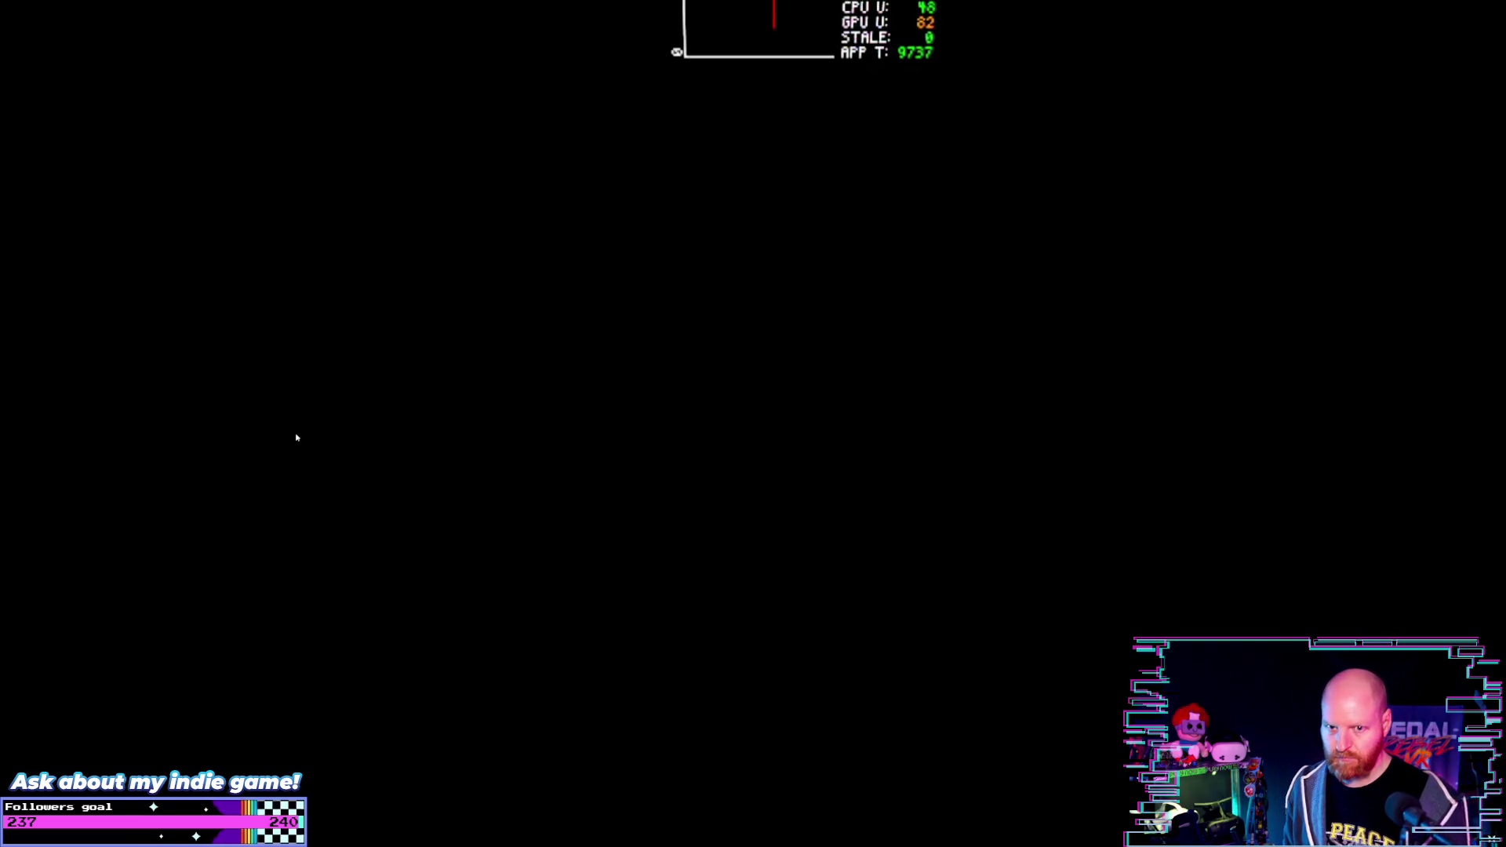
- Exit fullscreen casting and close the Casting | Meta Horizon tab, then narrow the Claude window
key("Escape")
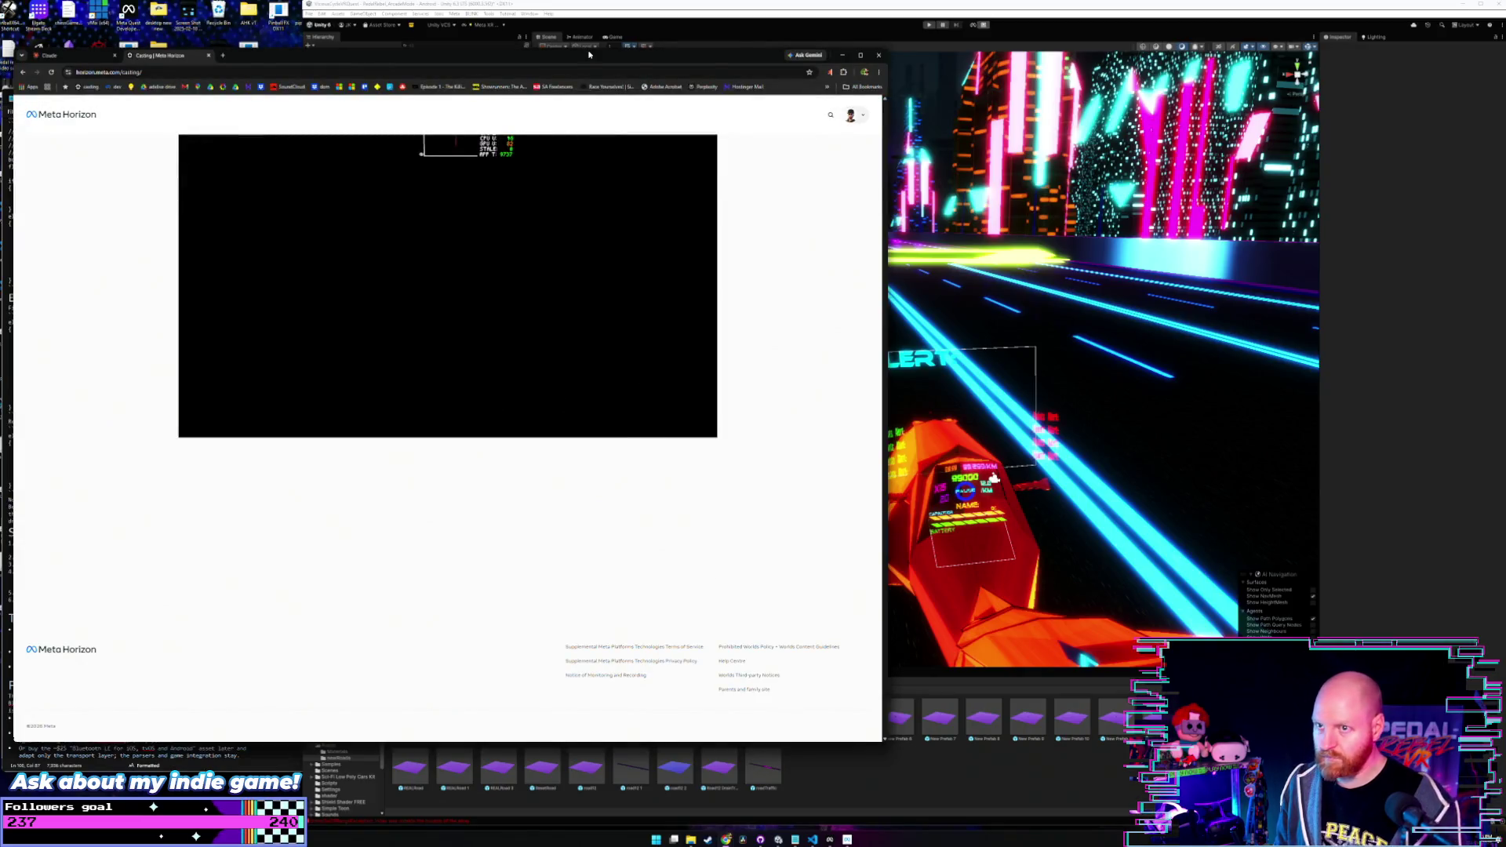
left_click(209, 55)
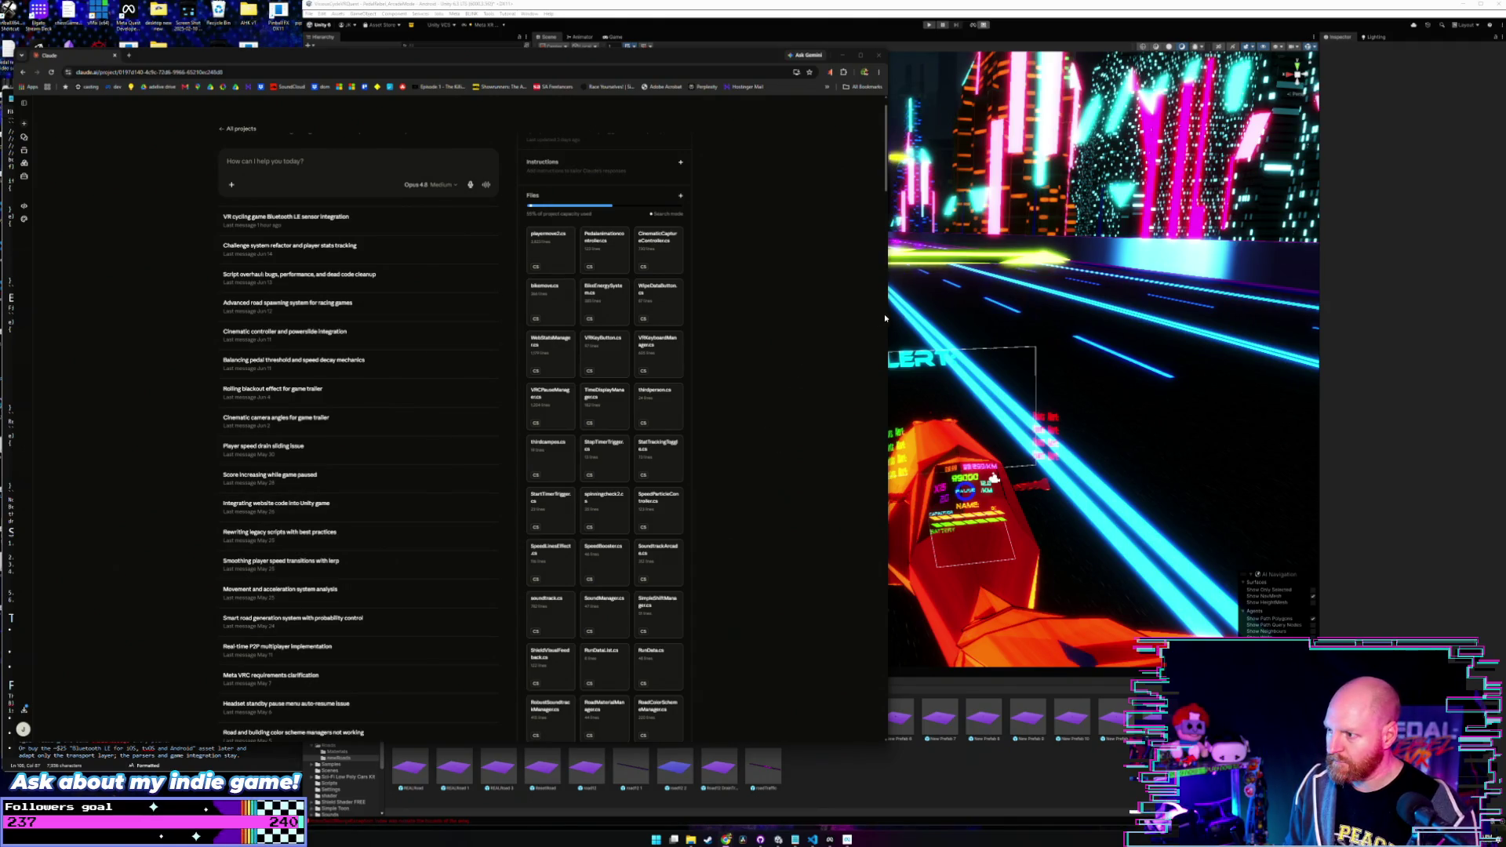
left_click_drag(889, 314, 425, 313)
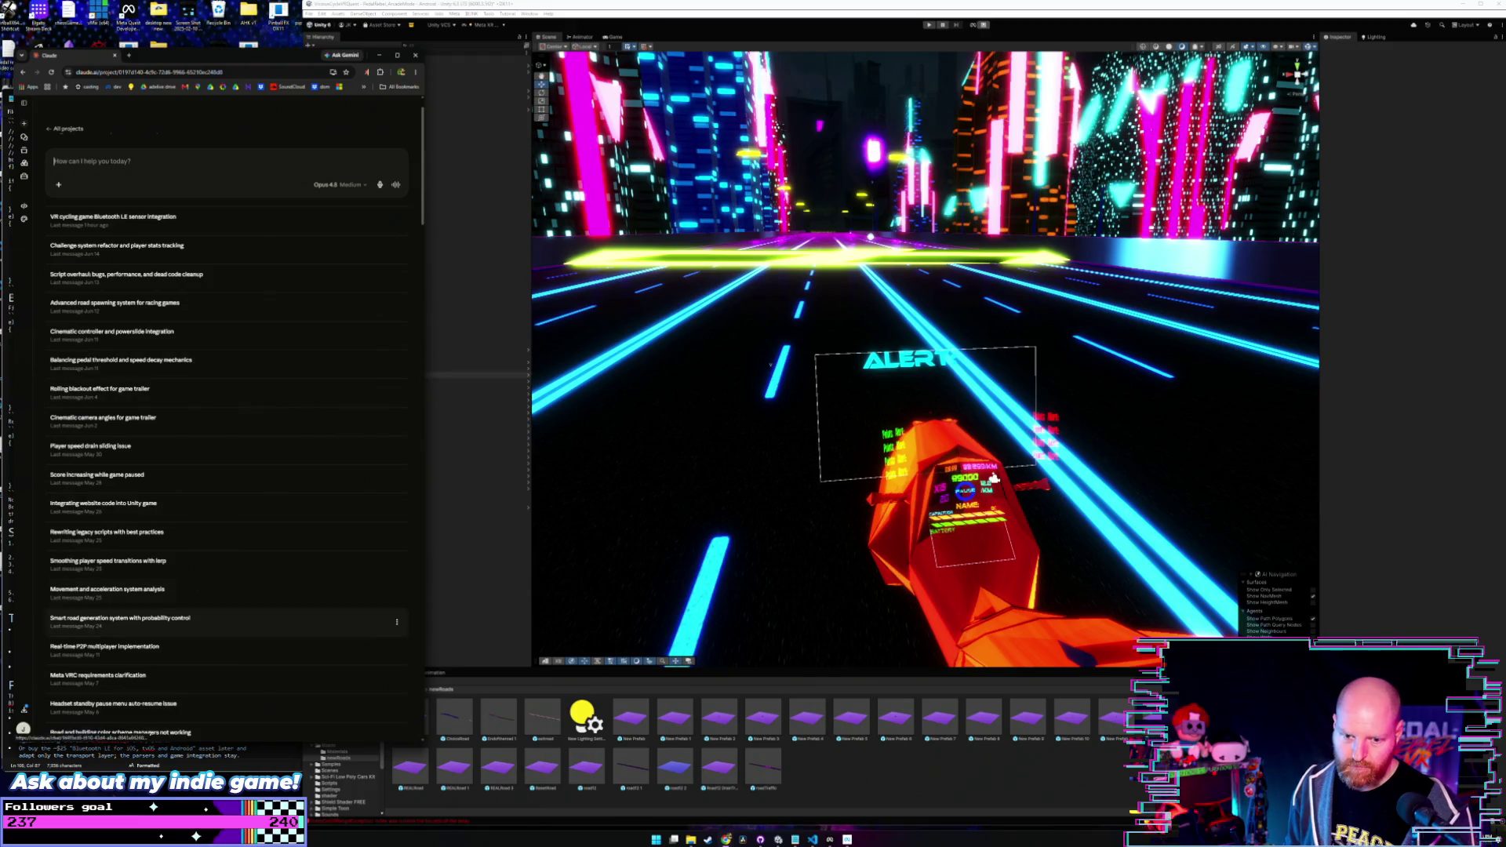
- Switch between the Claude chat list, the Unity editor and the Notepad implementation notes
left_click(994, 477)
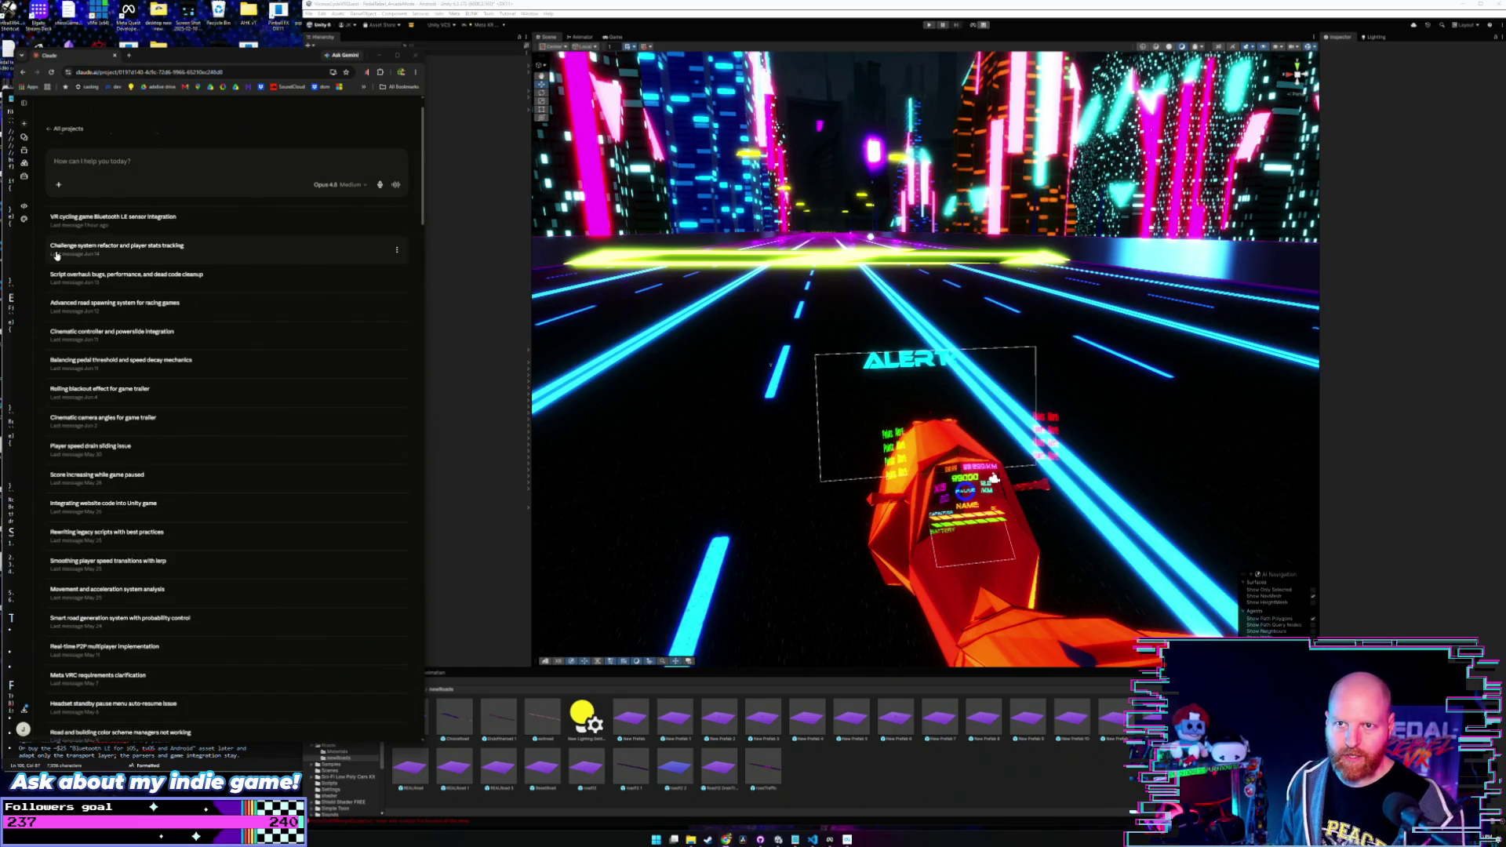
left_click(174, 59)
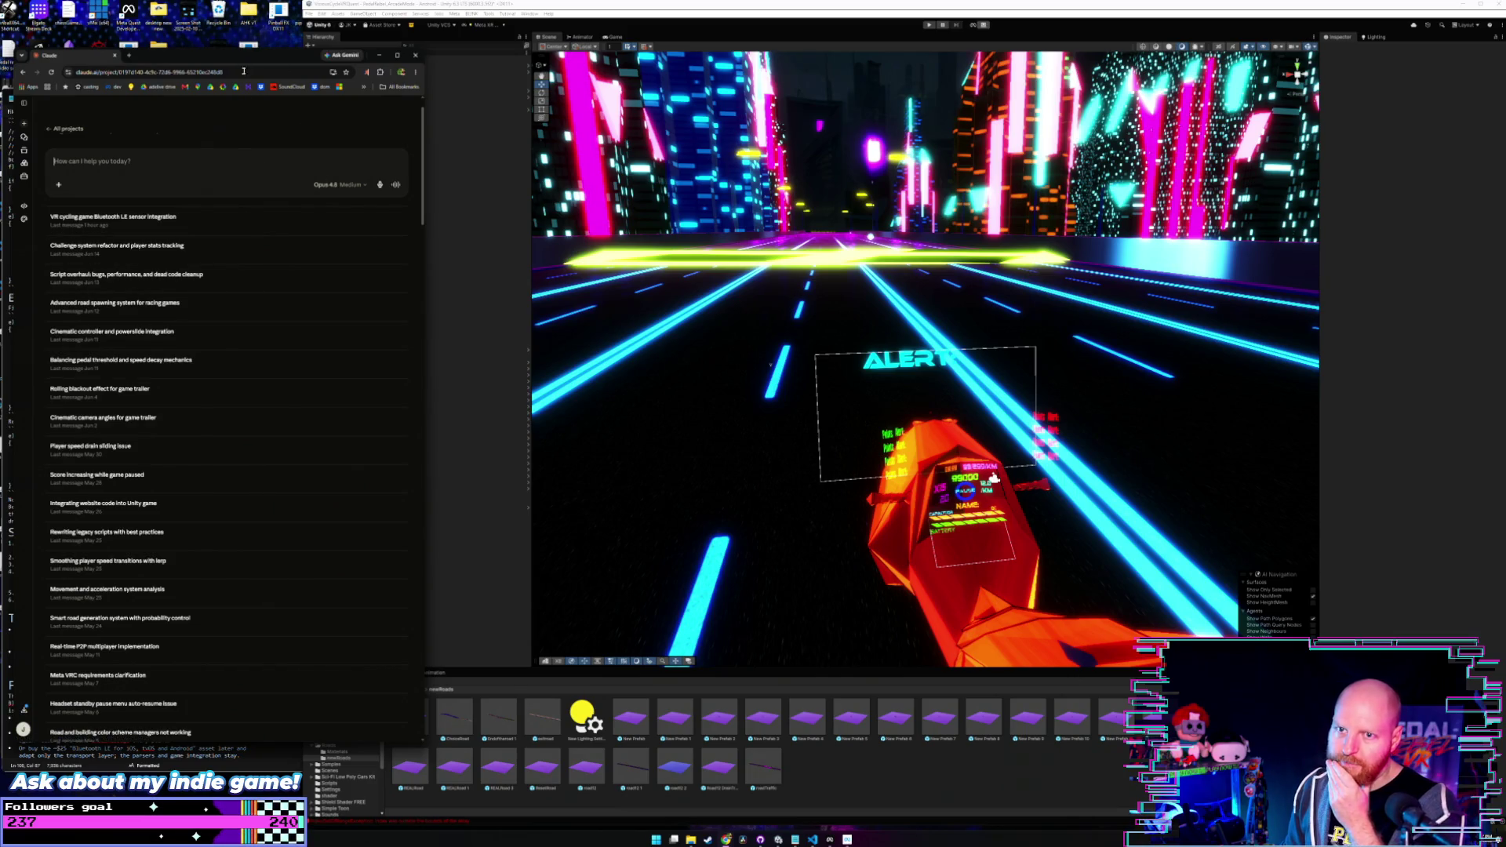
left_click(488, 365)
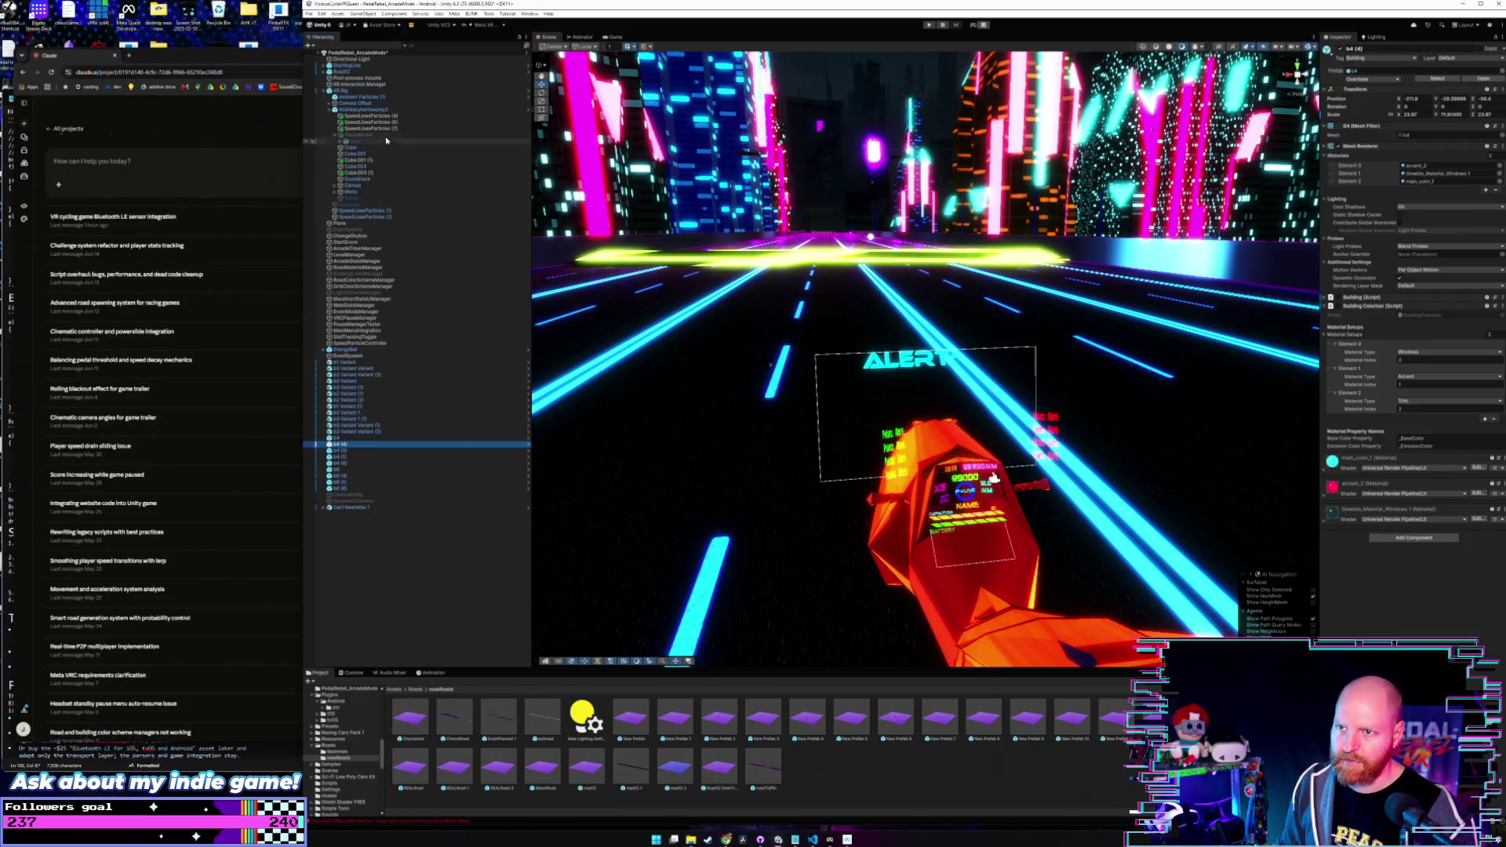
left_click(182, 61)
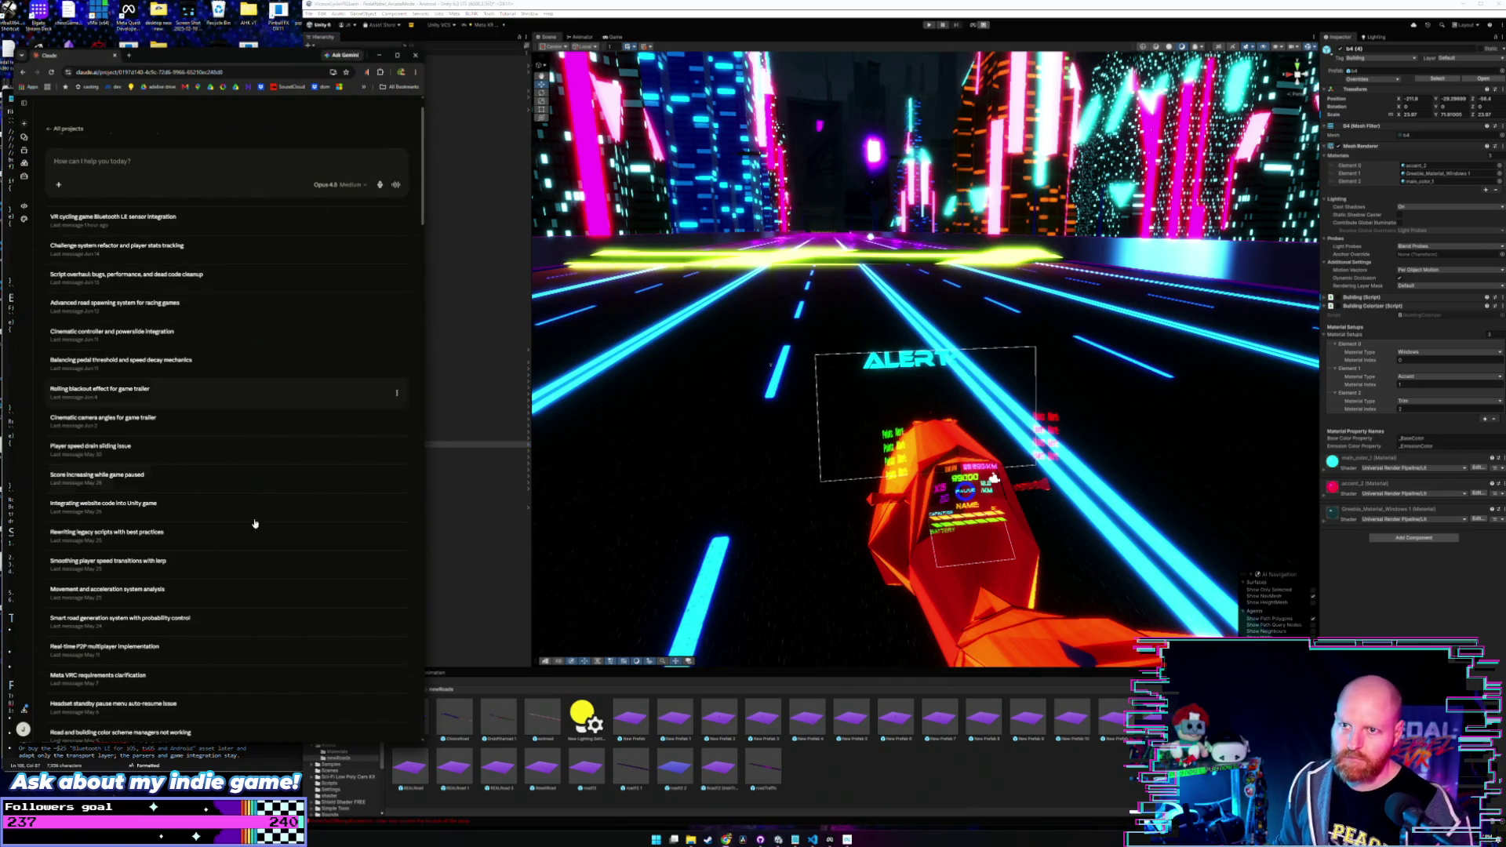
left_click(8, 311)
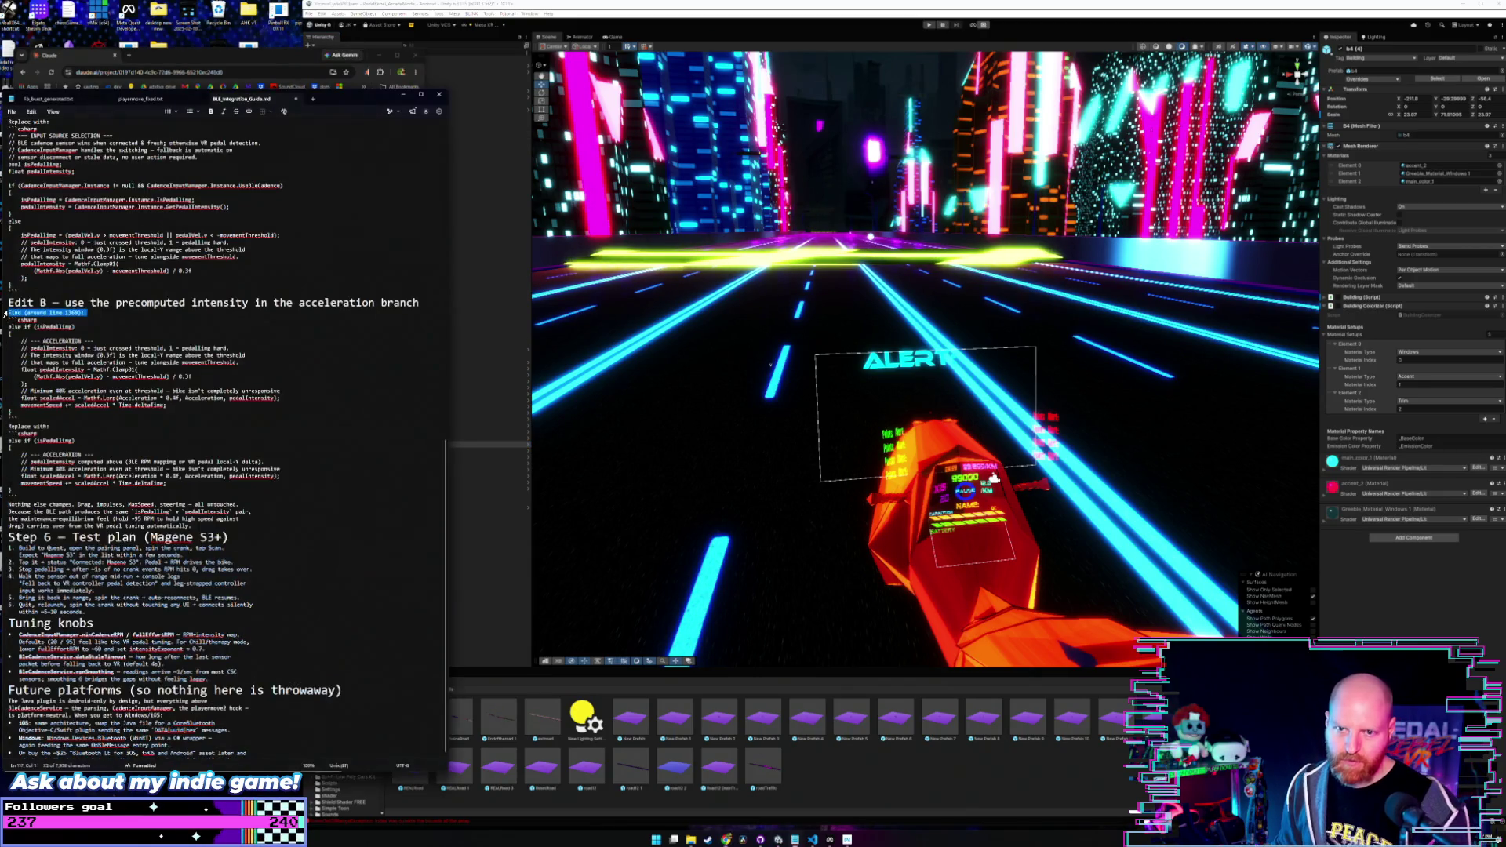
- Scroll through the Edit B and tuning-knob notes in Notepad, then return to Unity
left_click(311, 469)
scroll(311, 468, "down", 1)
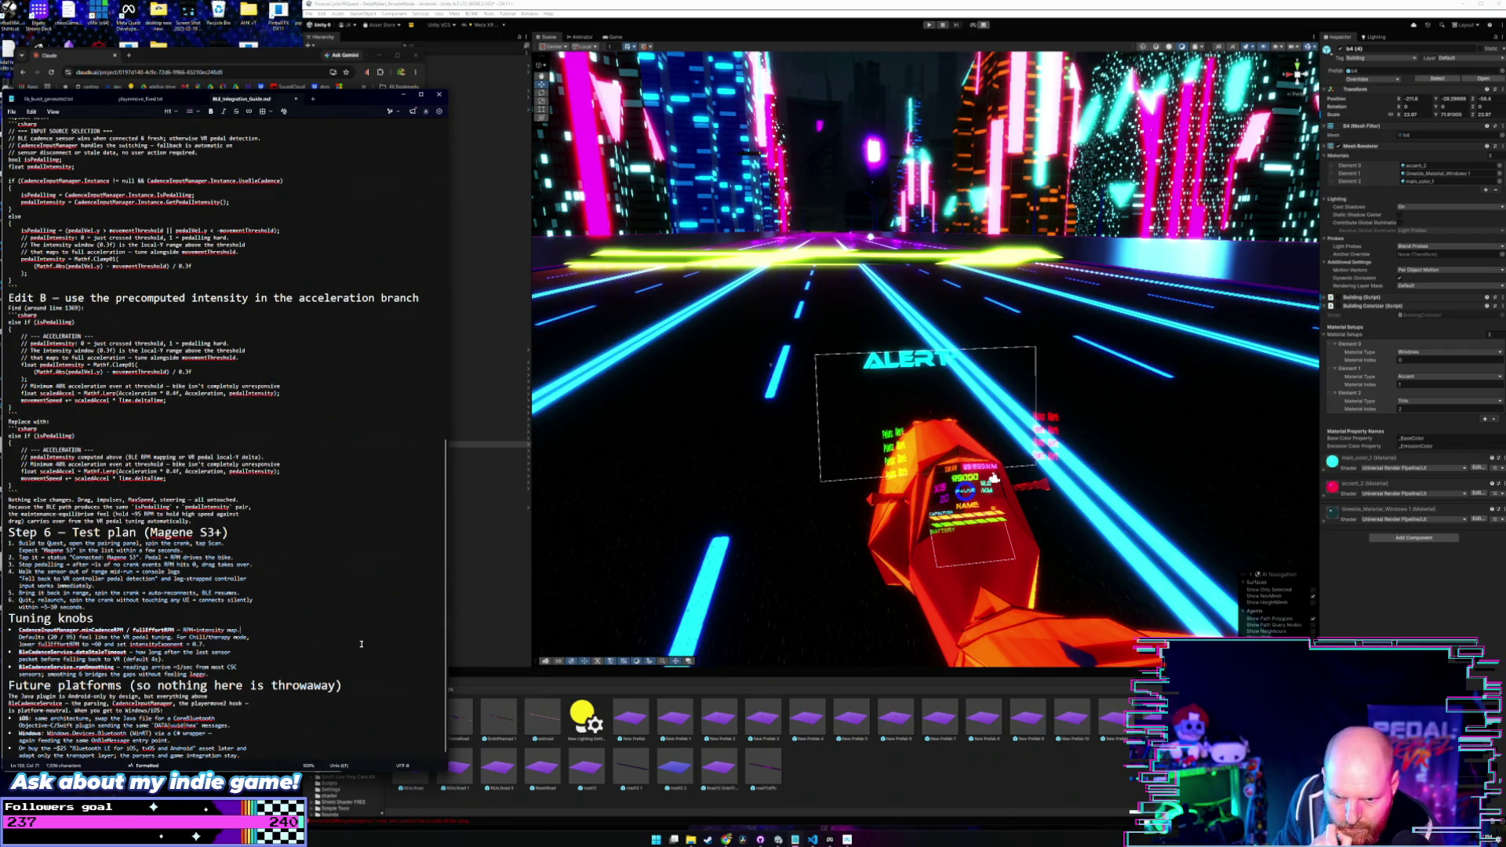
left_click(479, 533)
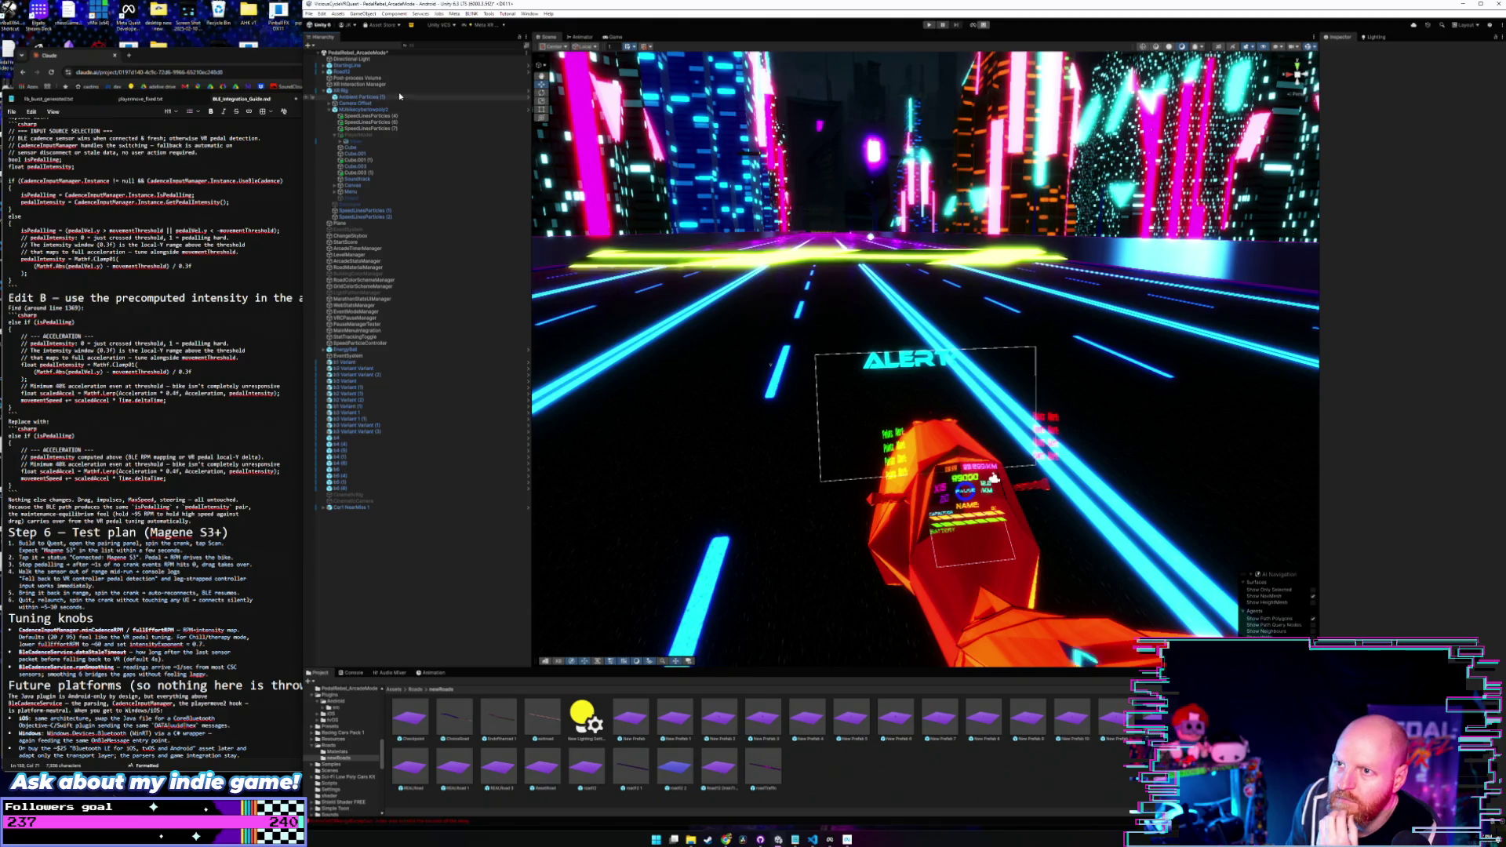
- Scroll up through the isPedalling and speed-impulse code in VS Code, then go back to Unity
left_click(812, 840)
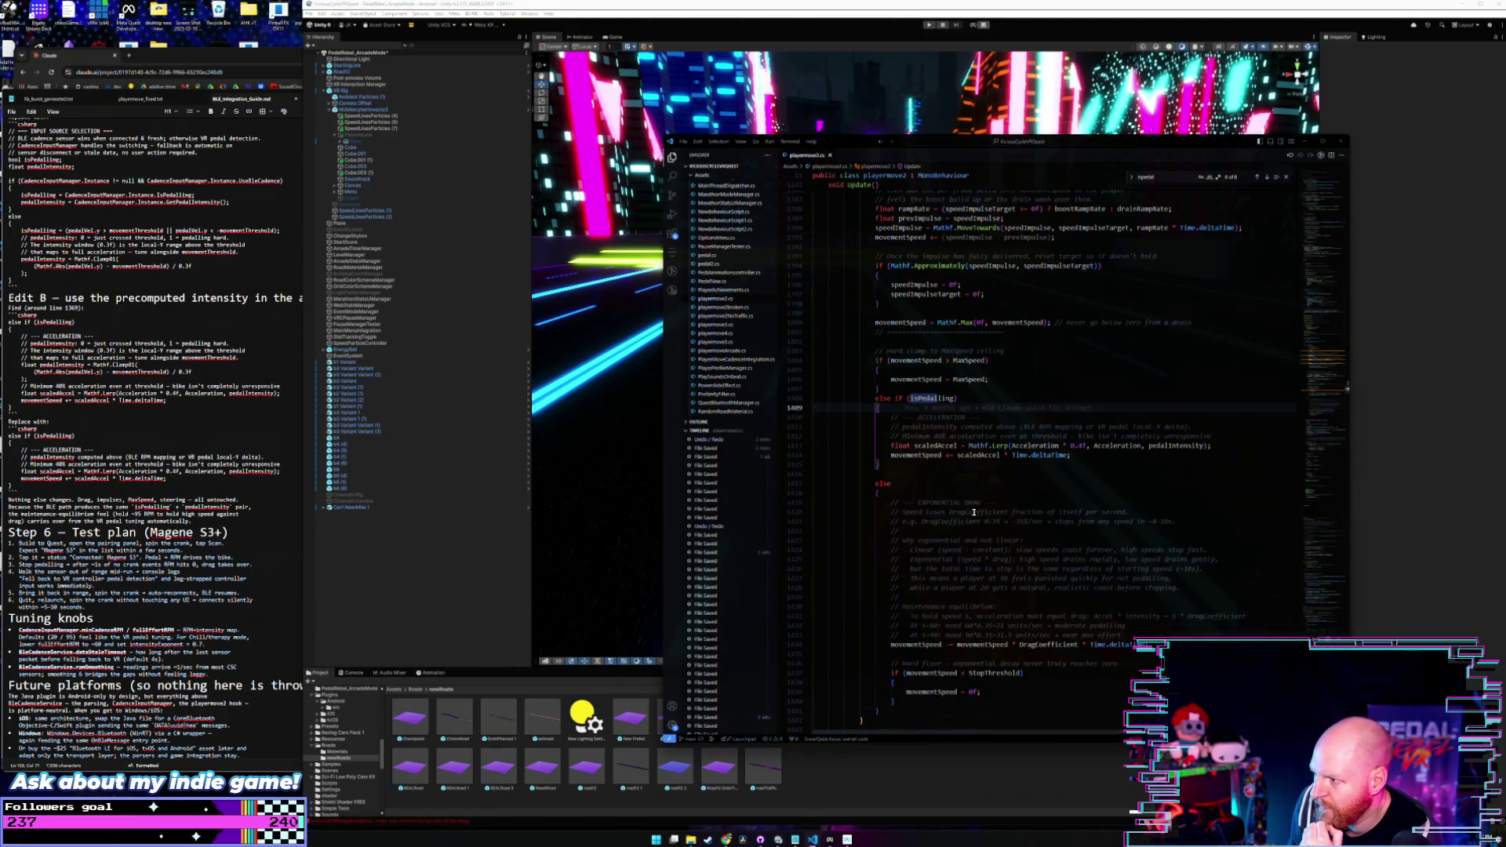
scroll(1036, 292, "up", 3)
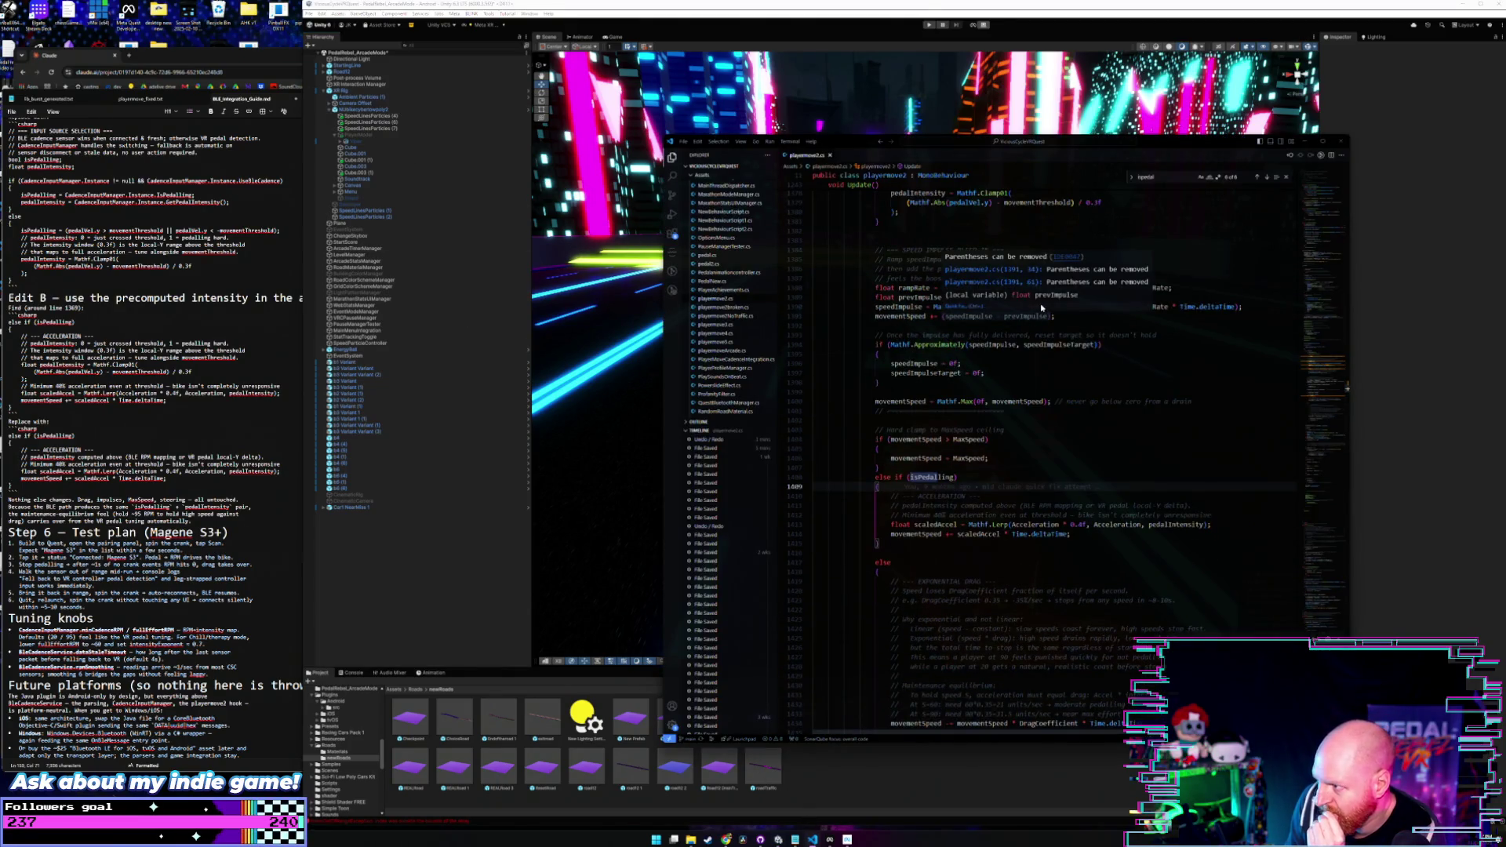
scroll(1208, 338, "up", 5)
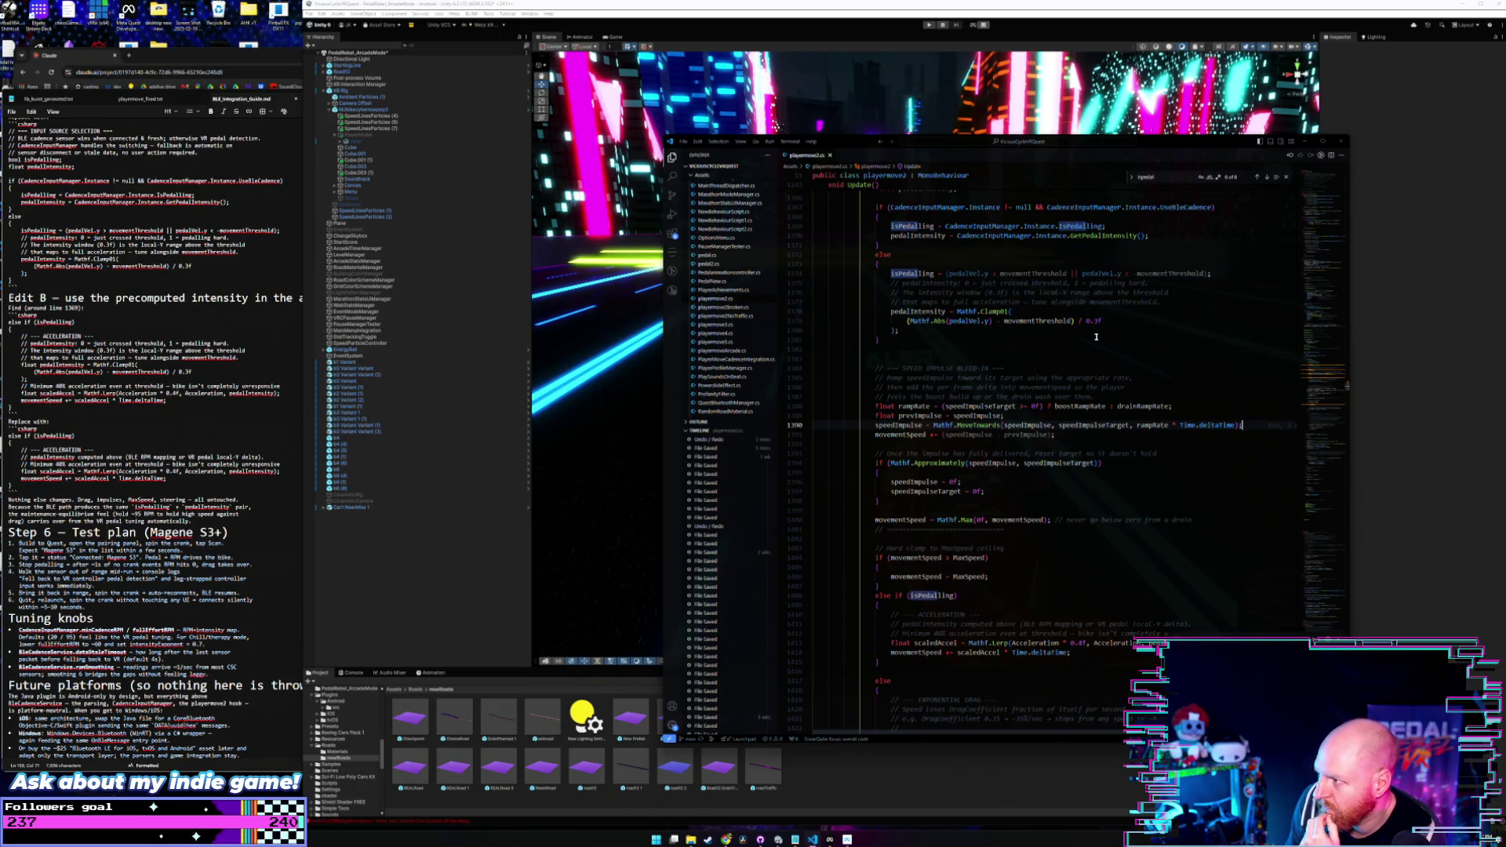
scroll(1098, 337, "up", 4)
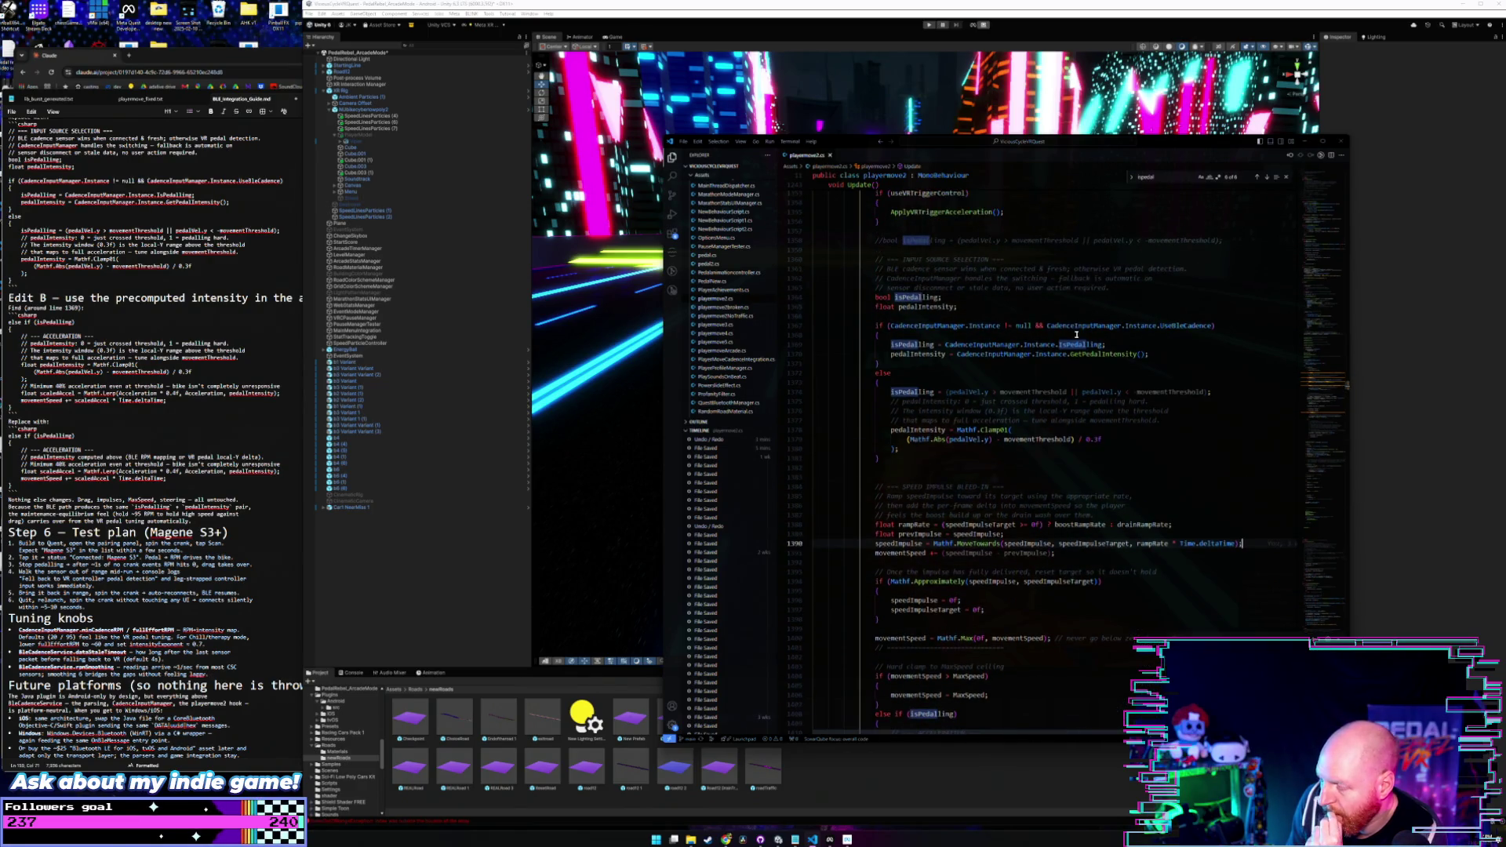
scroll(1077, 335, "up", 2)
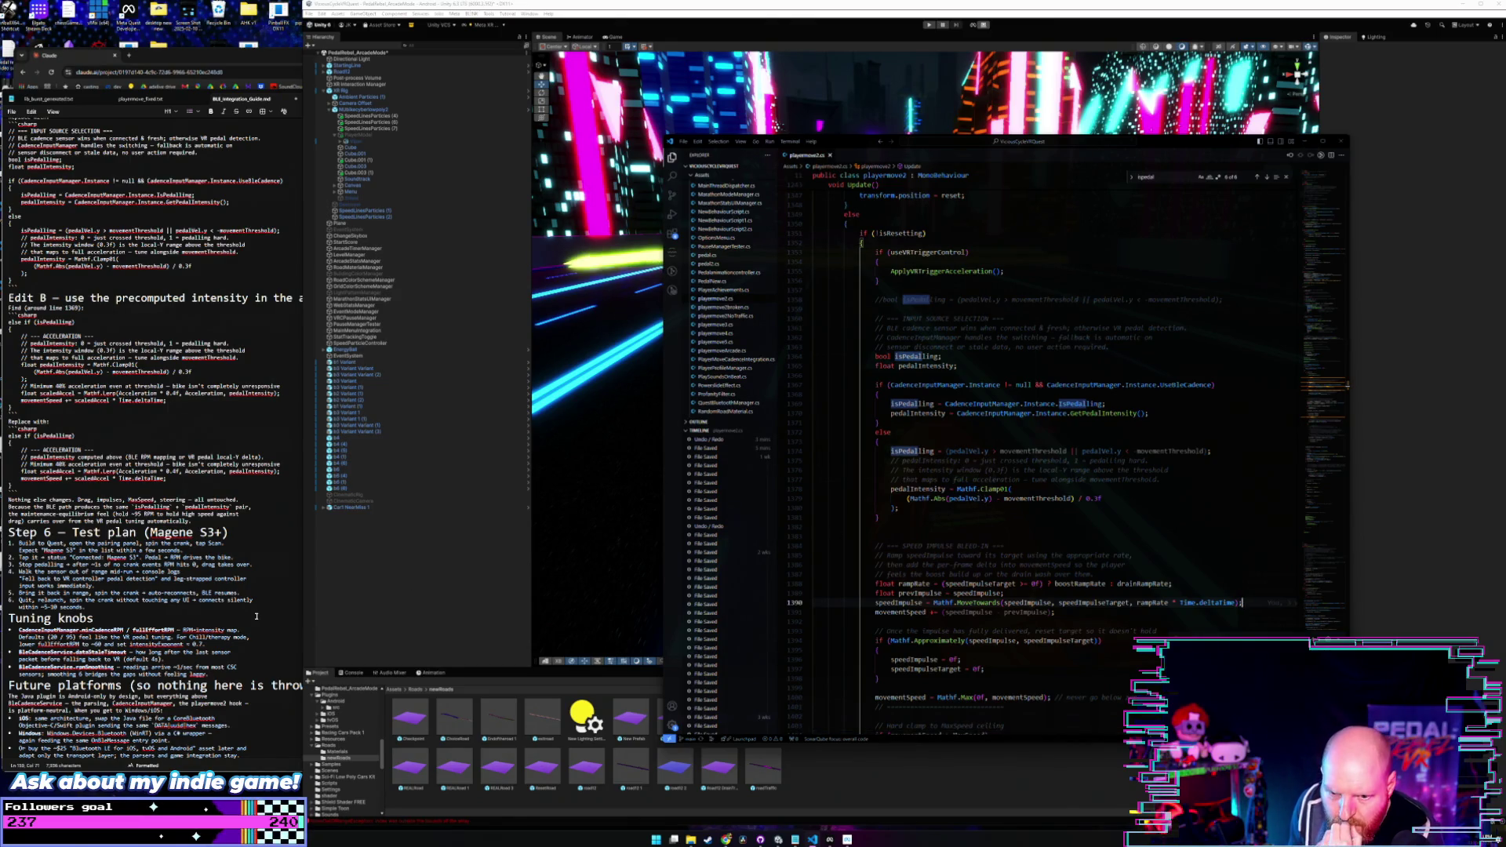
left_click(256, 616)
left_click(499, 567)
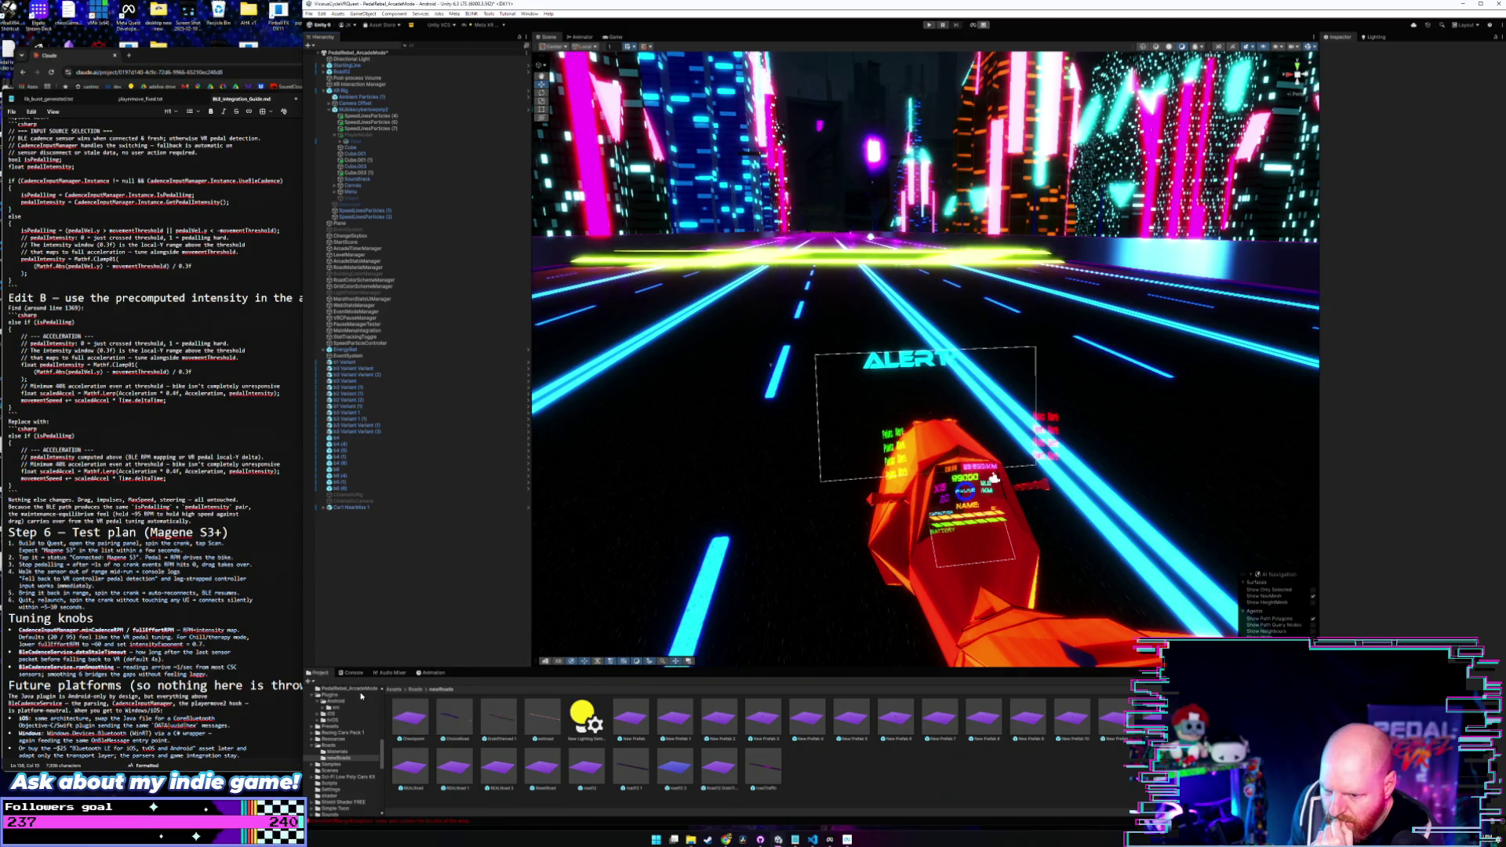
- Save the current scene, open main menu 1 from Assets, and fly to its warning billboard
scroll(335, 734, "up", 5)
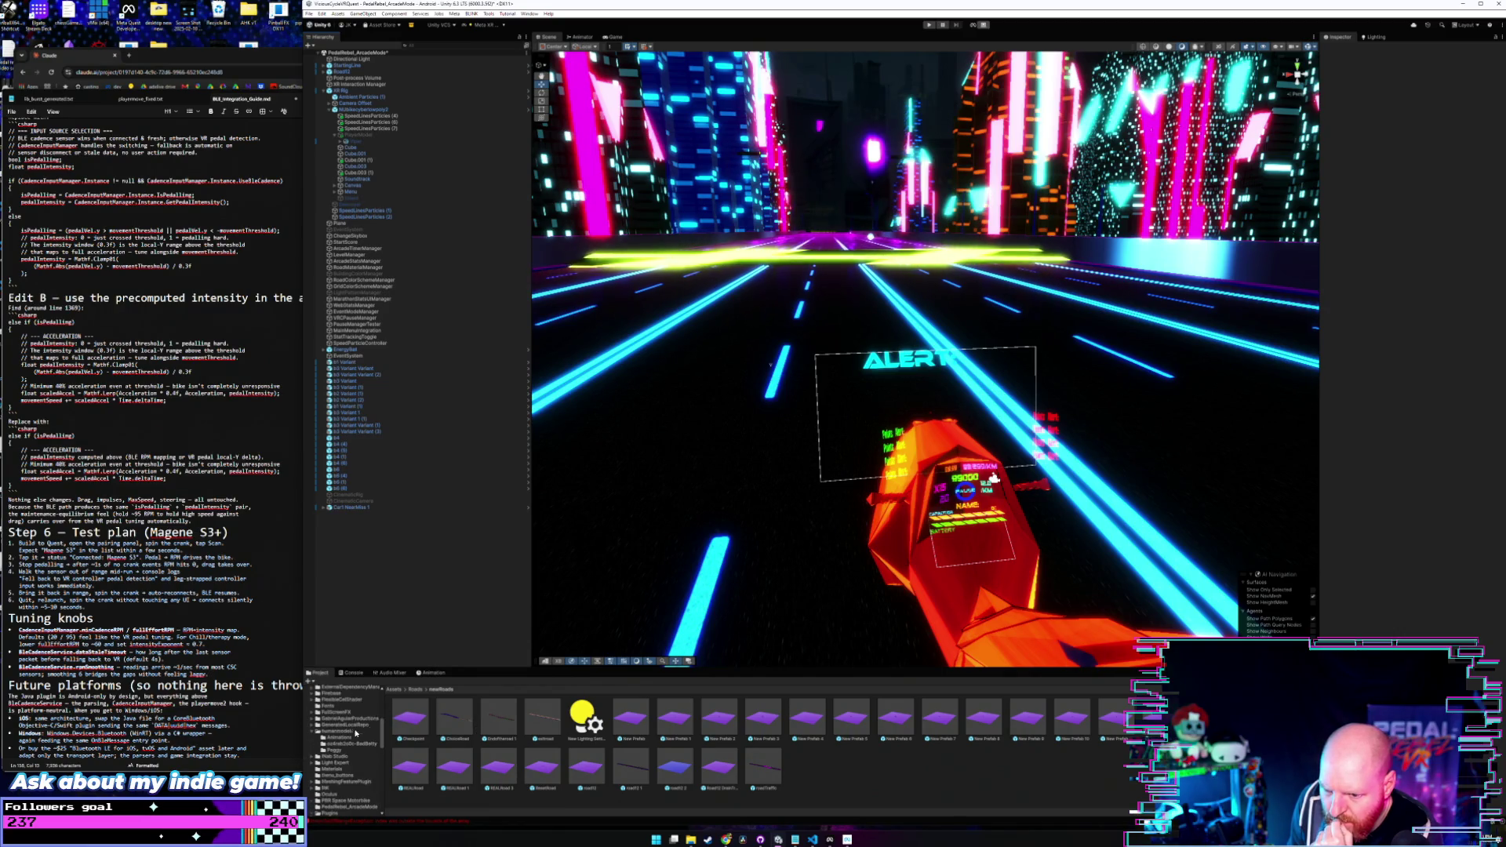
left_click(394, 689)
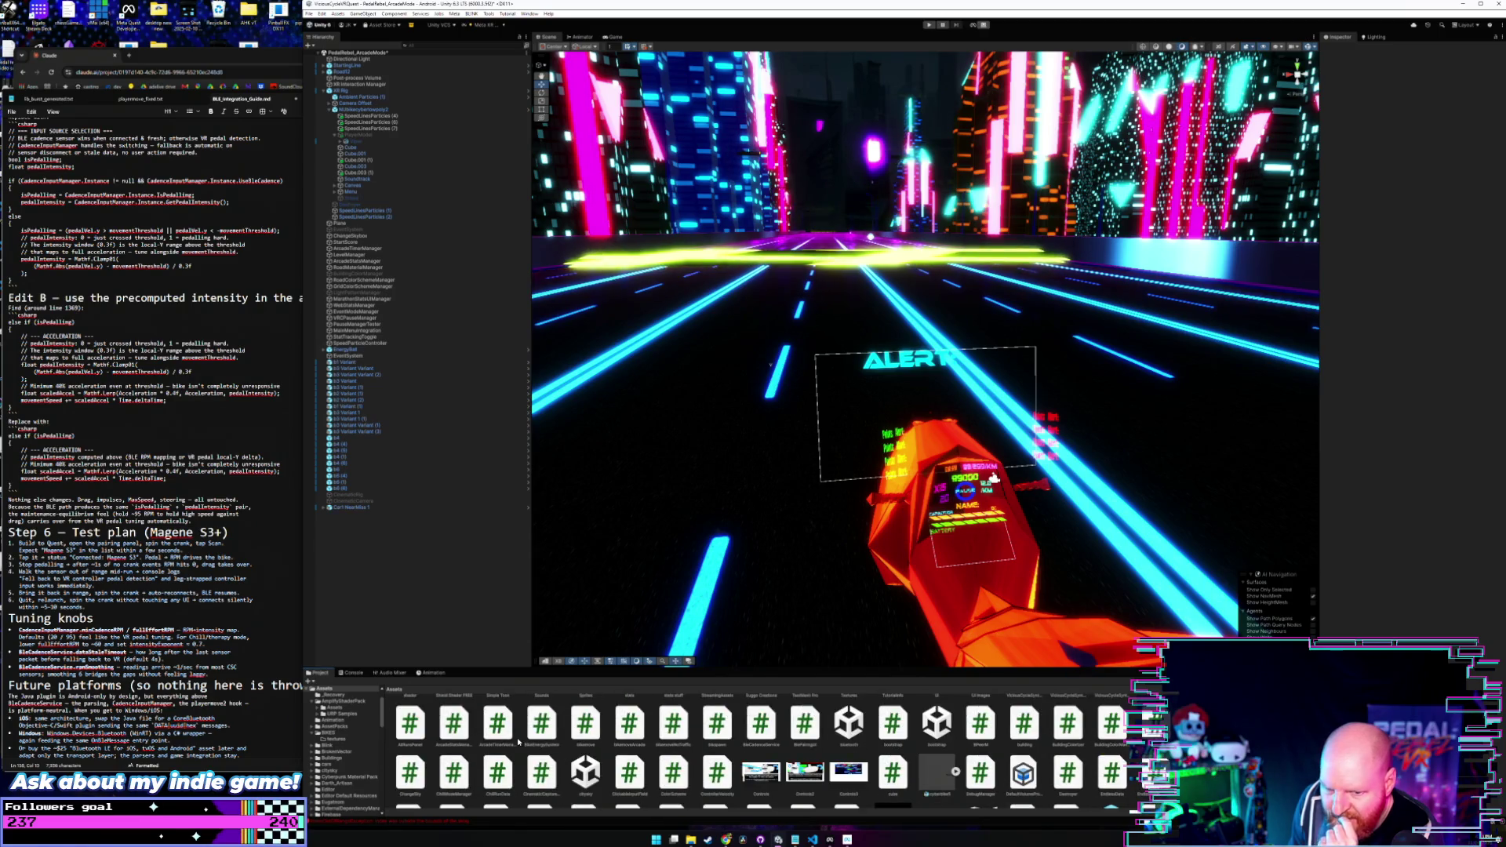
scroll(765, 759, "down", 1)
scroll(765, 759, "down", 3)
scroll(715, 753, "down", 1)
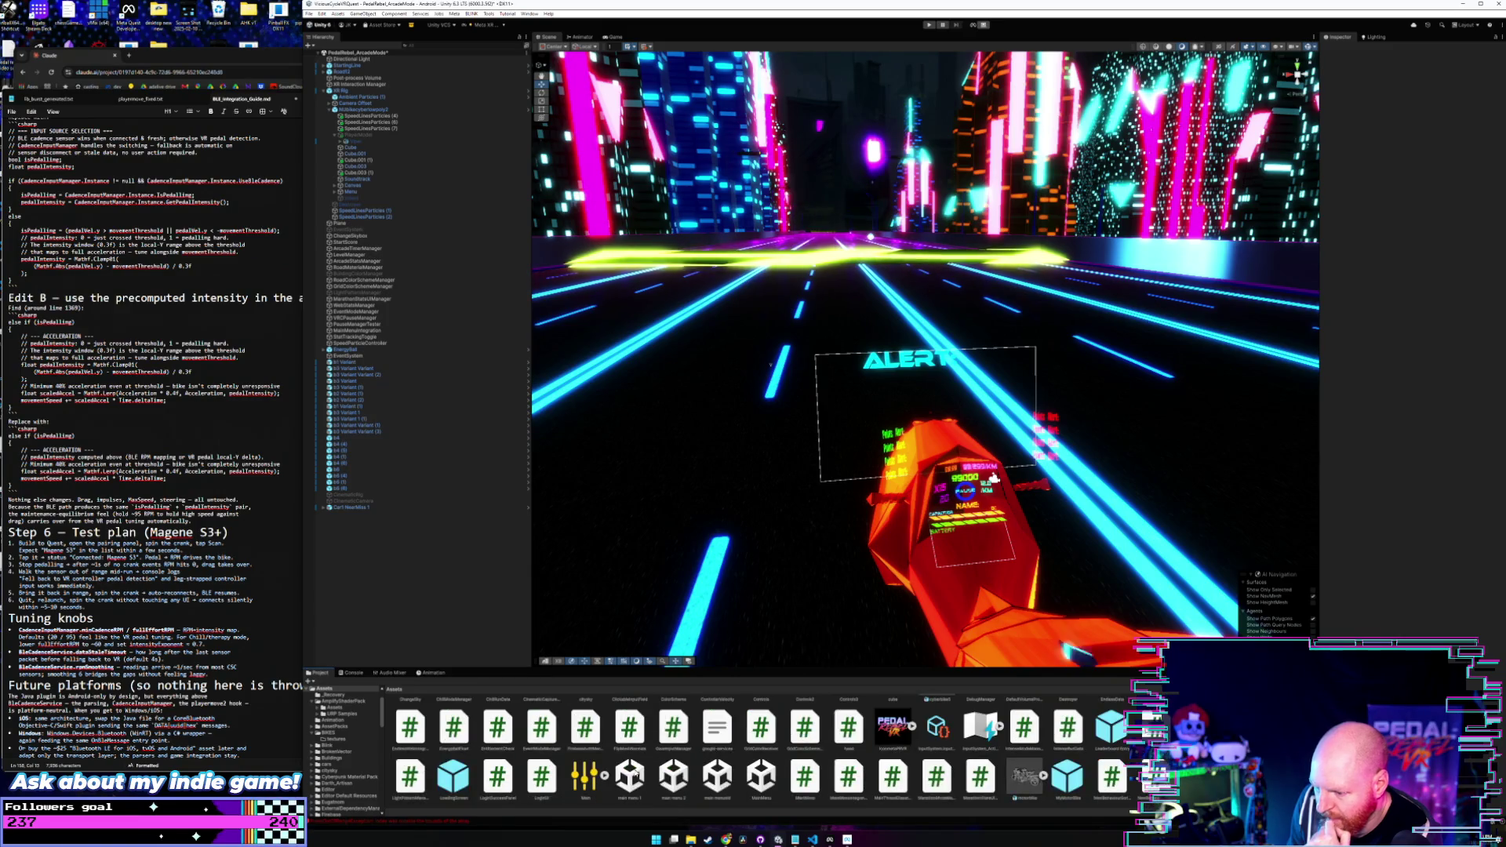
double_click(630, 777)
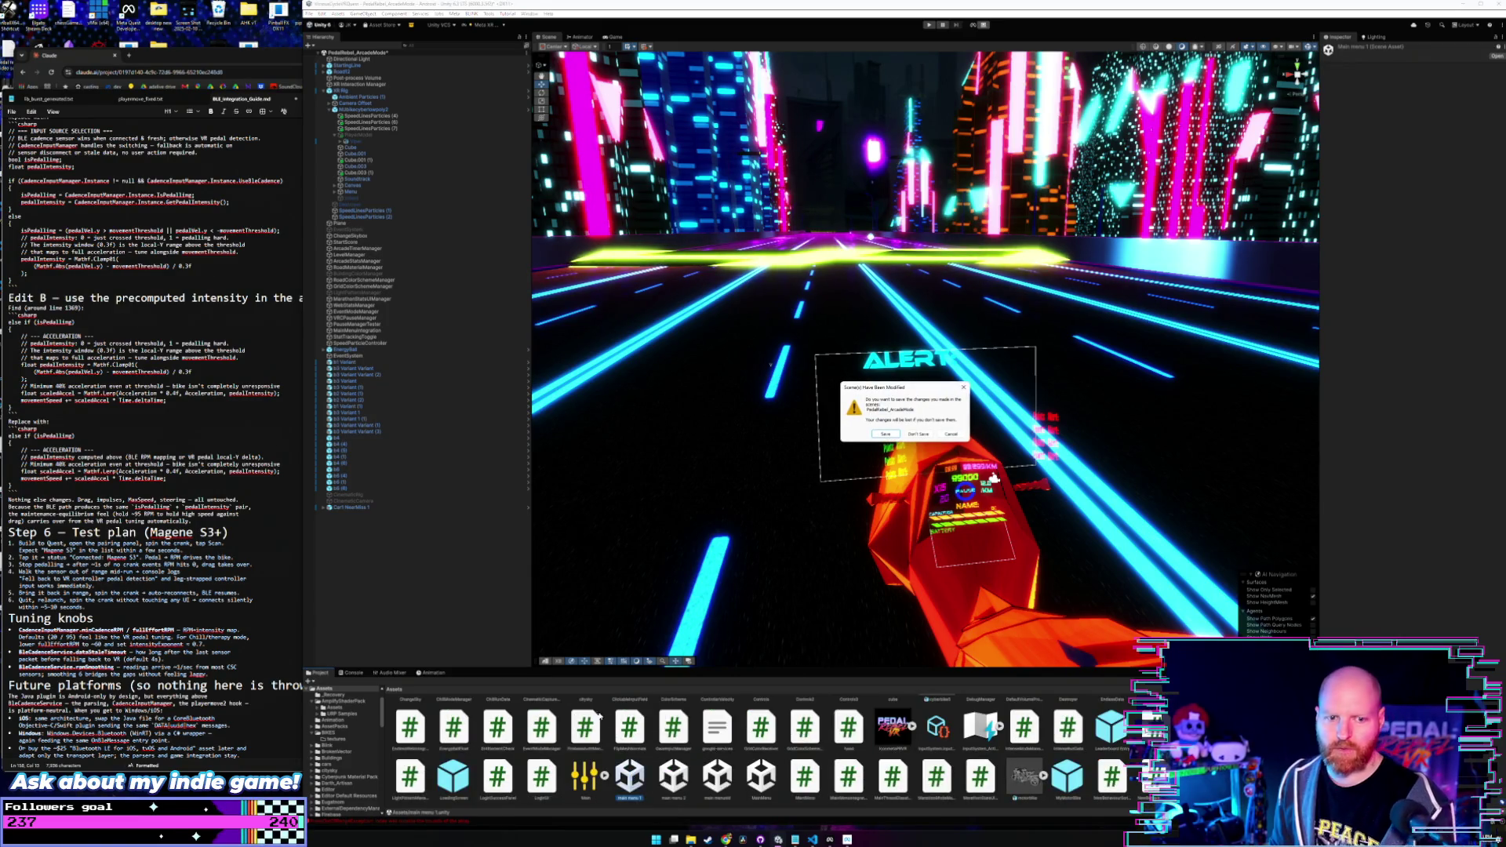
left_click(897, 436)
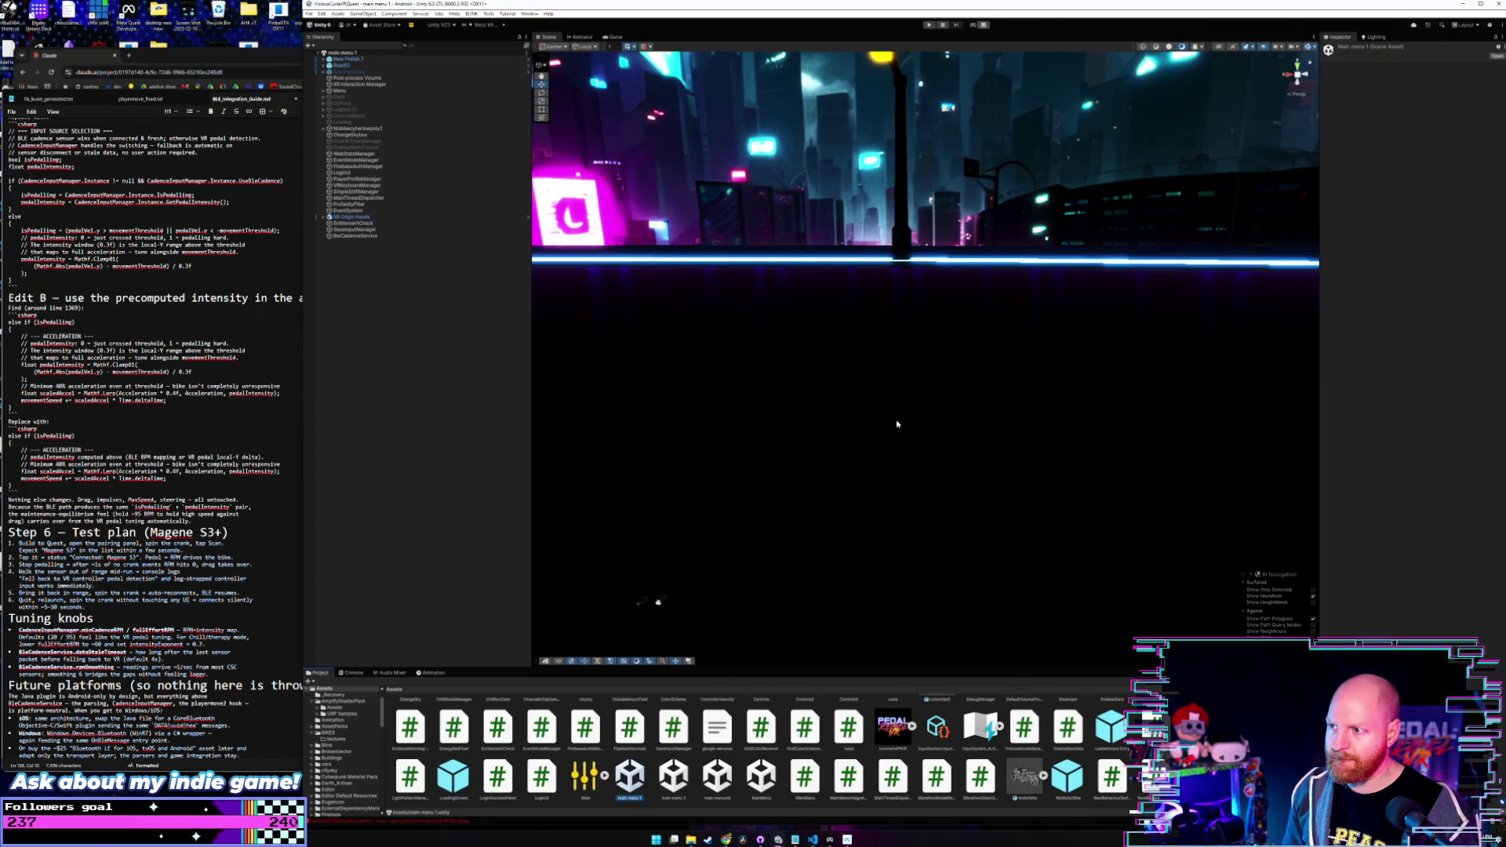
mouse_move(788, 363)
left_mouse_down()
mouse_move(696, 312)
mouse_move(369, 294)
left_mouse_up()
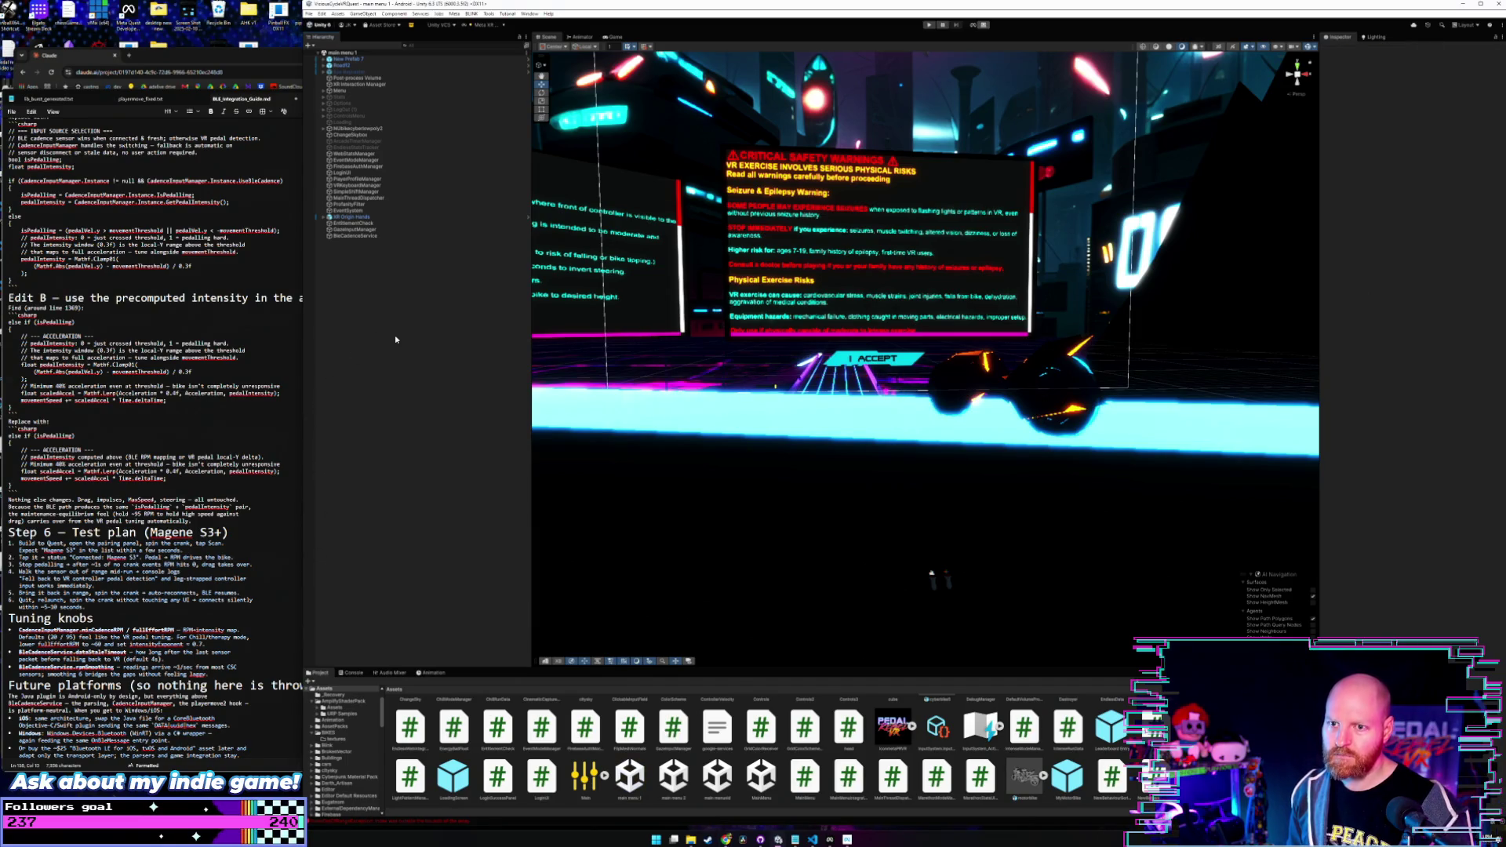
left_click(274, 359)
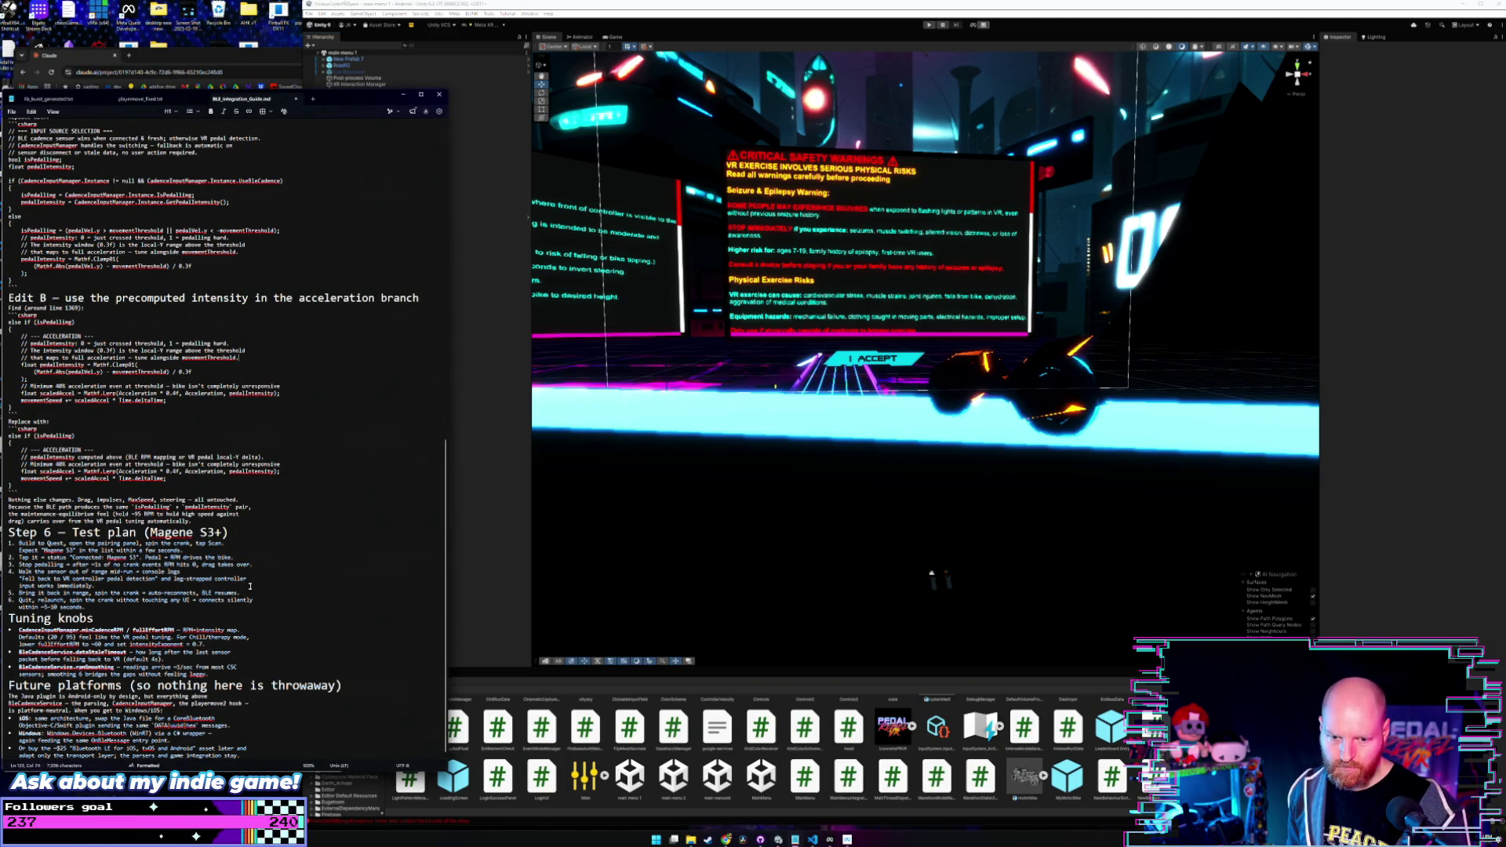
- Select BleCadenceService in the Hierarchy to show its cadence components in the Inspector
left_click(465, 472)
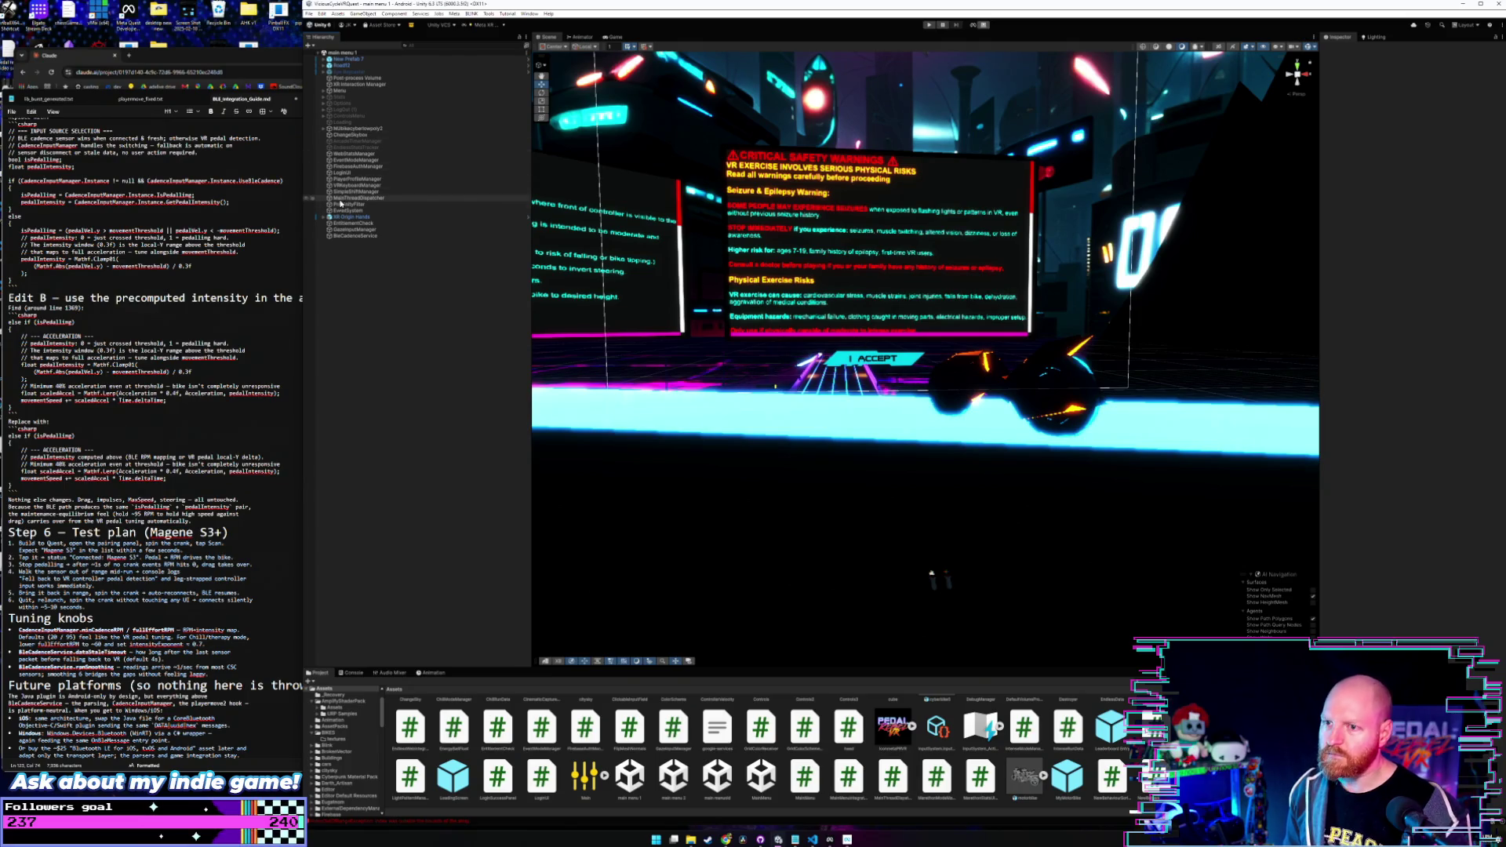
left_click(363, 236)
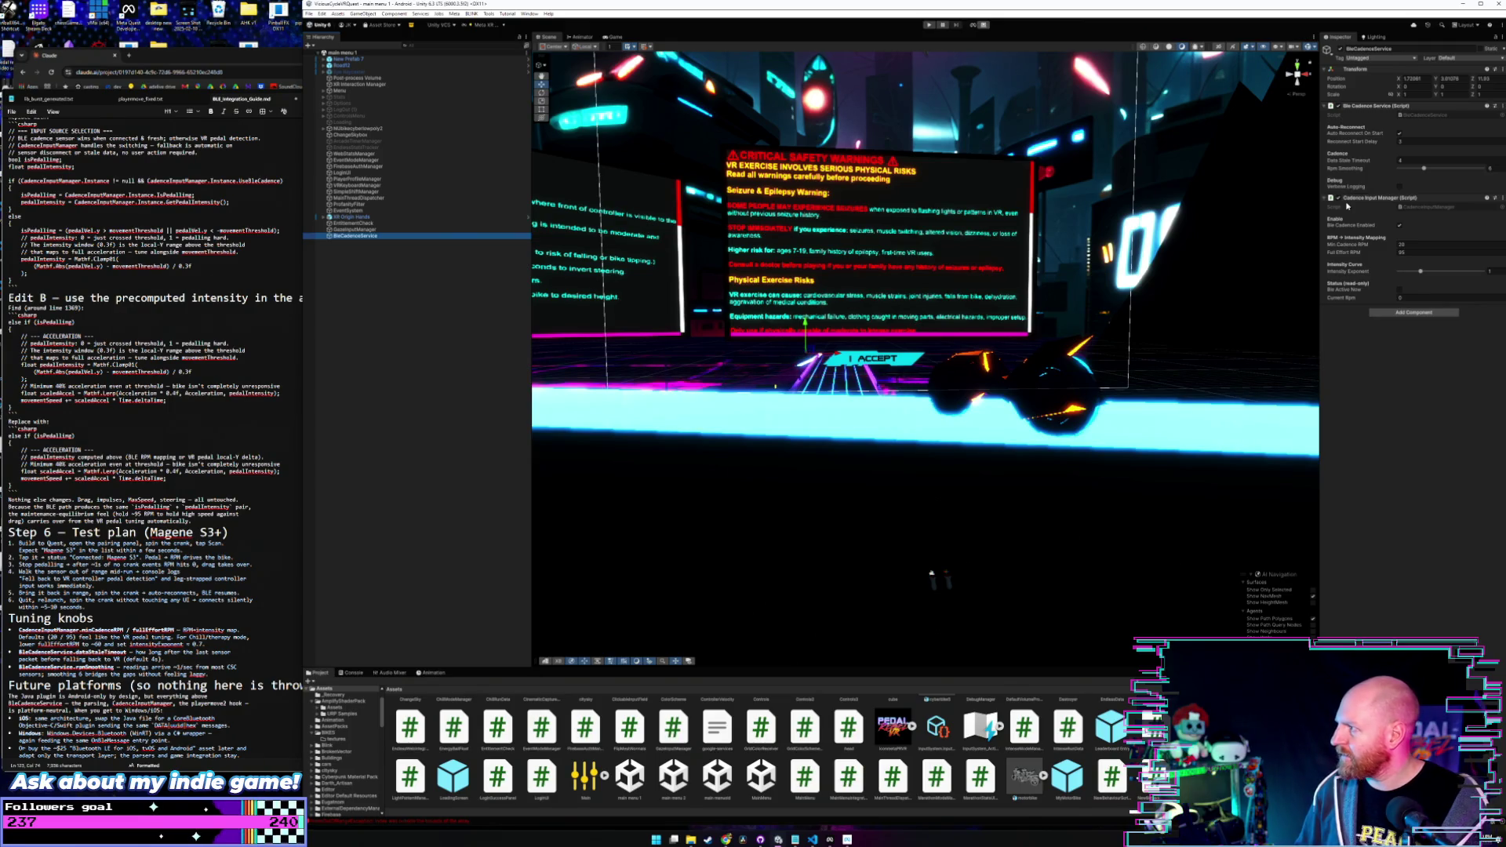
left_click(1409, 160)
- Enter 4 for Data Stale Timeout, then scrub the value up and down to fine-tune it
mouse_move(1342, 173)
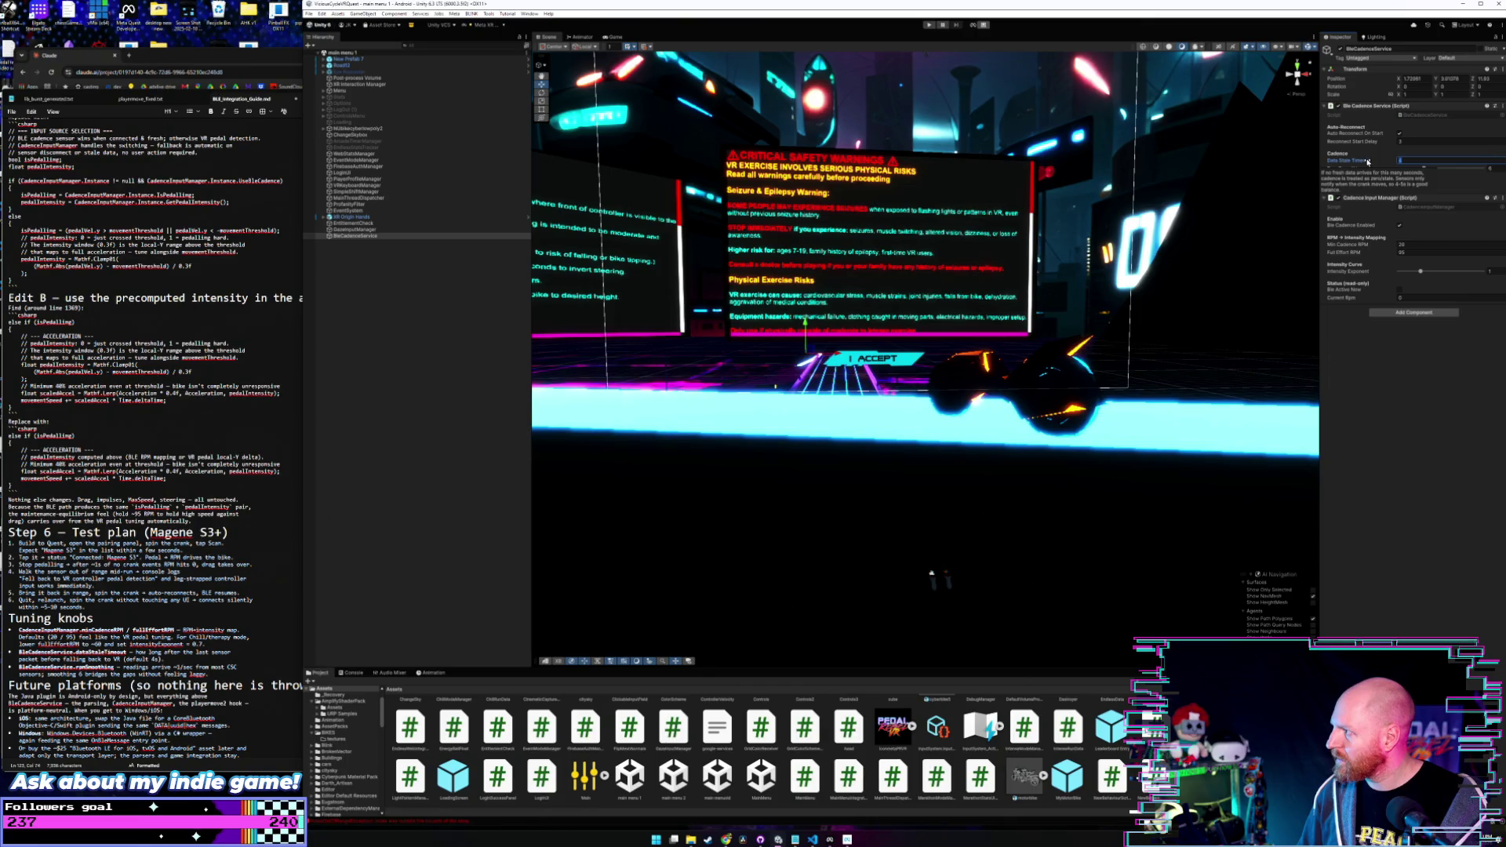
type("4")
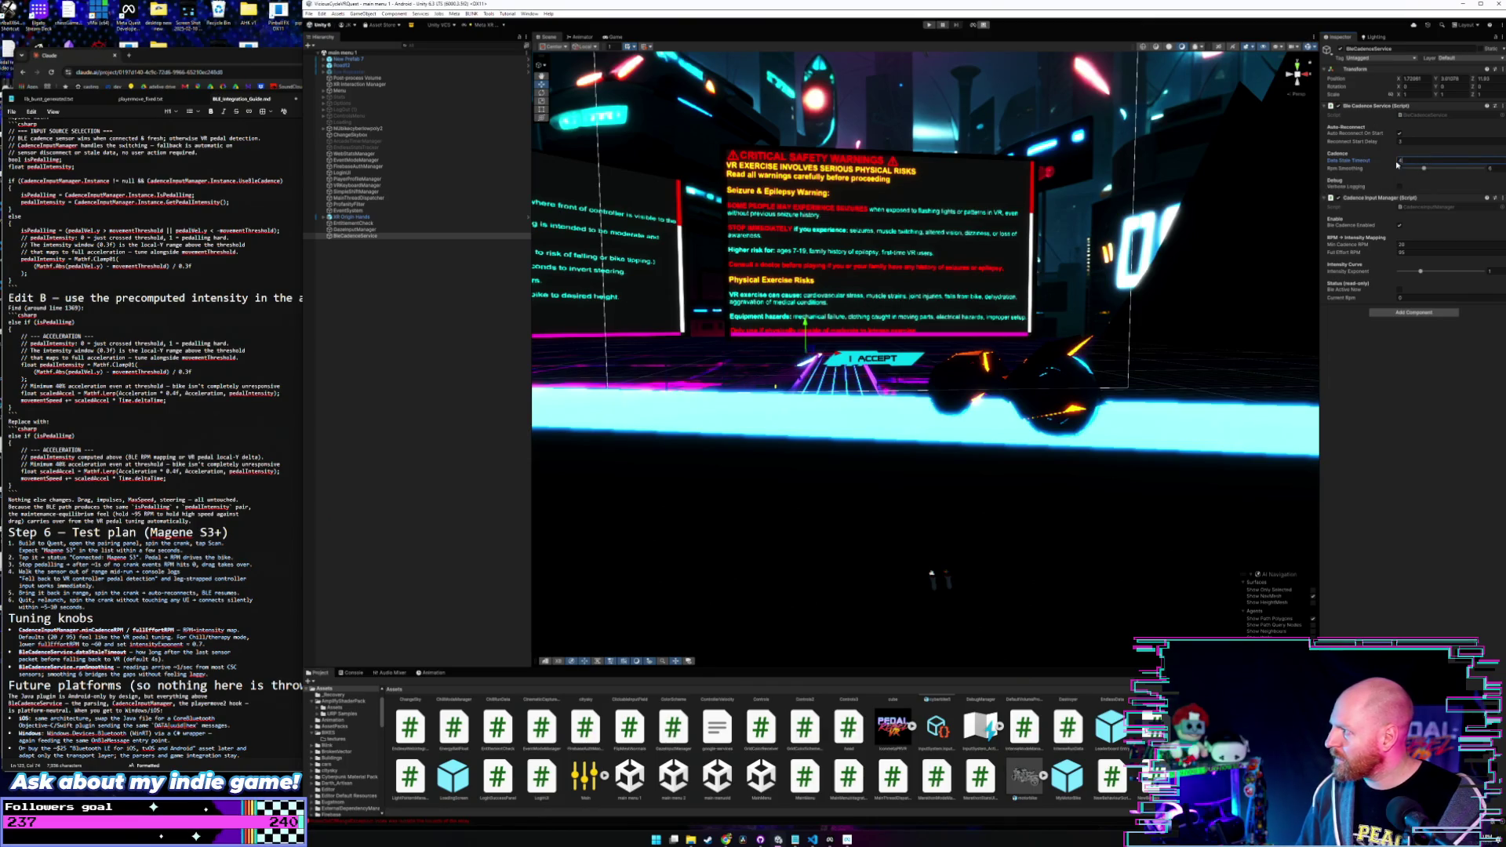
mouse_move(1446, 160)
left_mouse_down()
mouse_move(1503, 157)
mouse_move(538, 149)
left_mouse_up()
left_click_drag(820, 140, 1503, 147)
mouse_move(92, 158)
left_mouse_down()
mouse_move(215, 161)
mouse_move(78, 161)
left_mouse_up()
left_click_drag(1221, 173, 940, 181)
left_click_drag(834, 180, 759, 183)
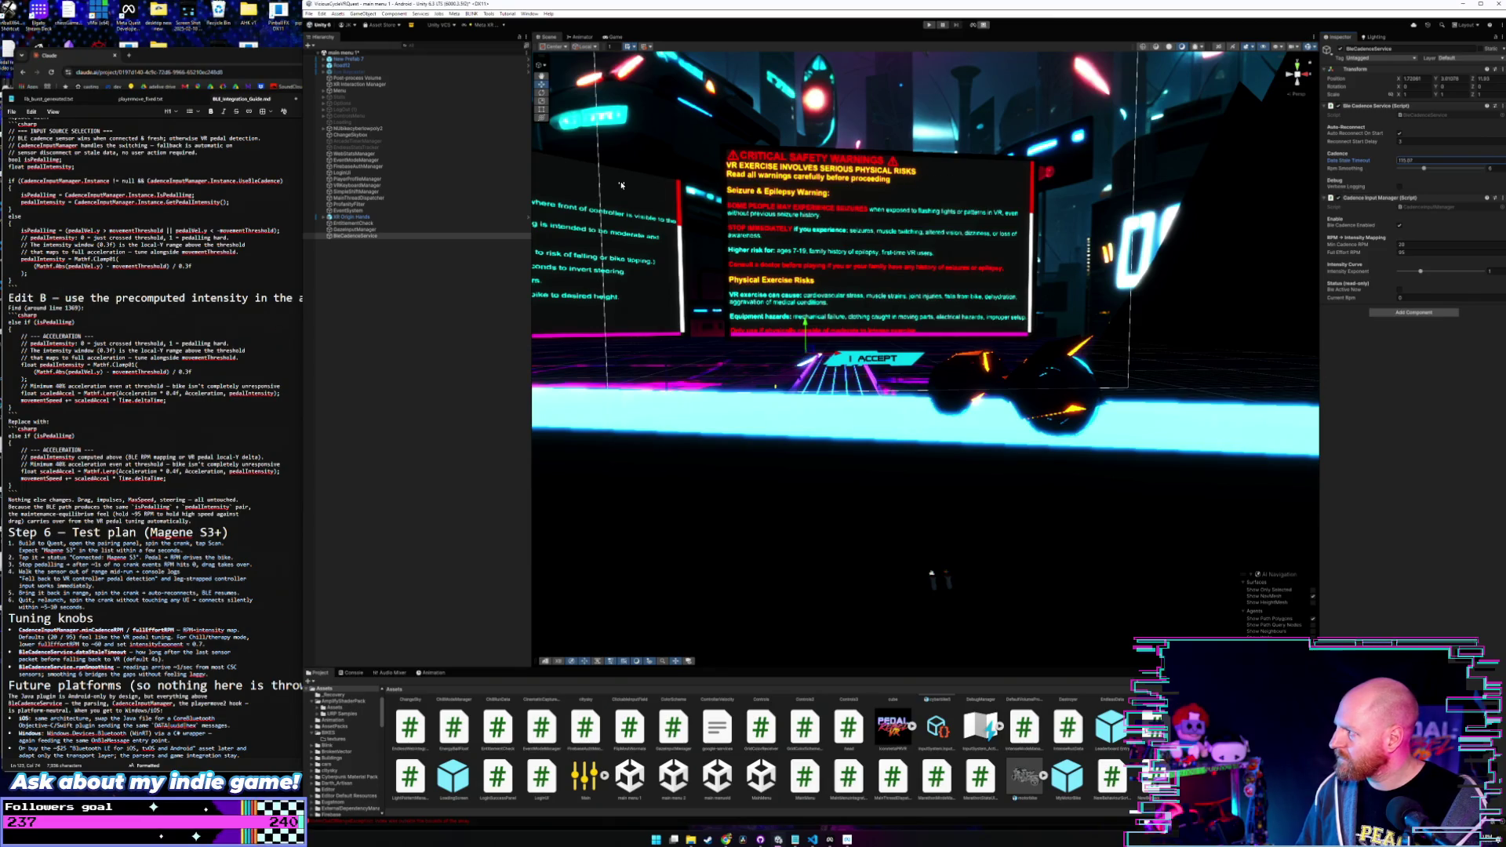
left_click_drag(447, 184, 76, 207)
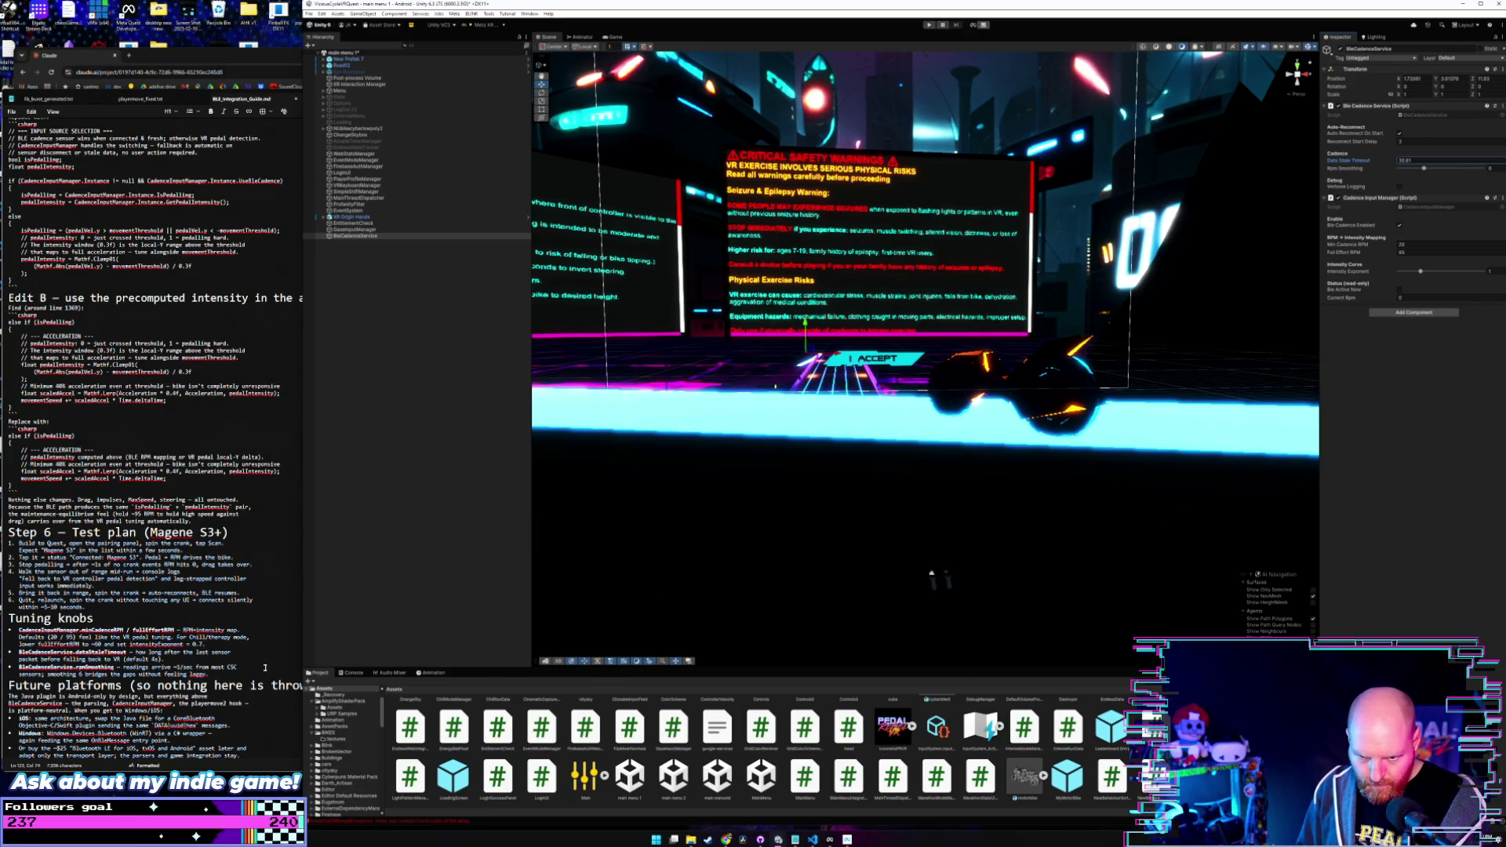
left_click(264, 667)
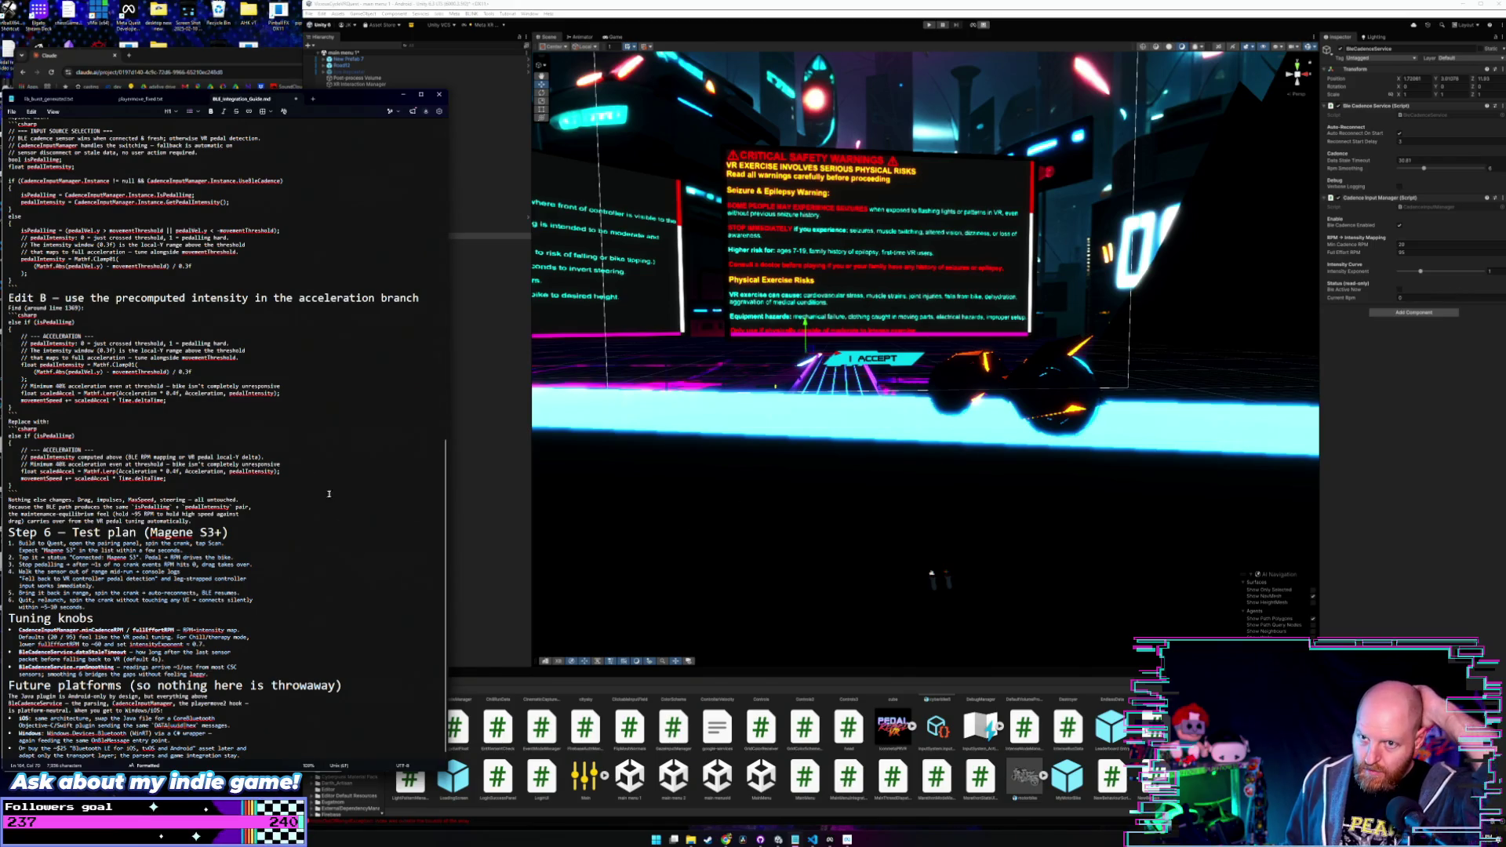
- In the Bluetooth LE sensor integration chat, type 'amazing this worked first try!' plus the top-speed feedback
left_click(186, 64)
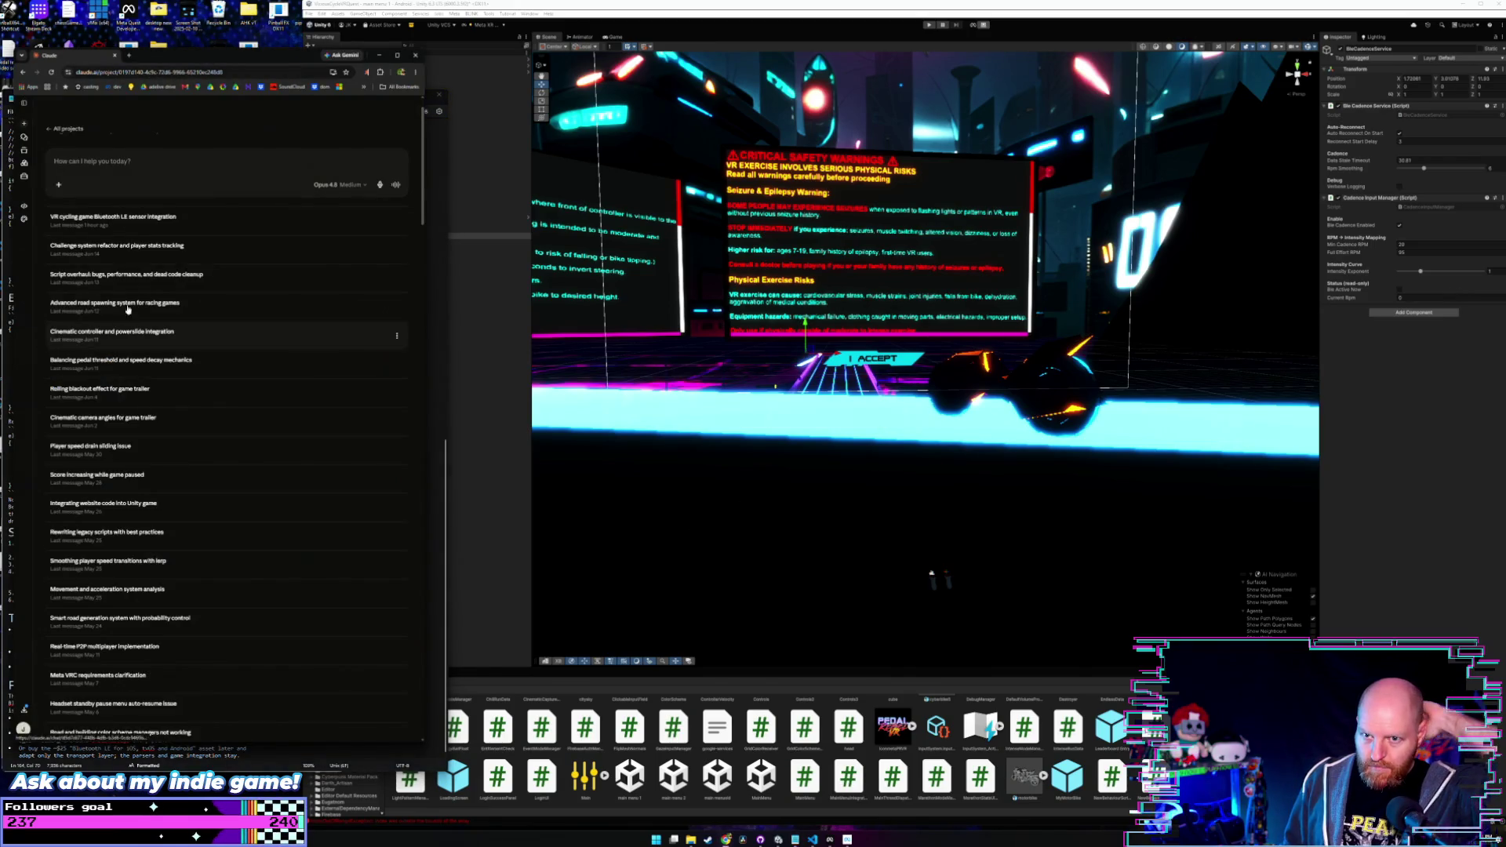
left_click(185, 222)
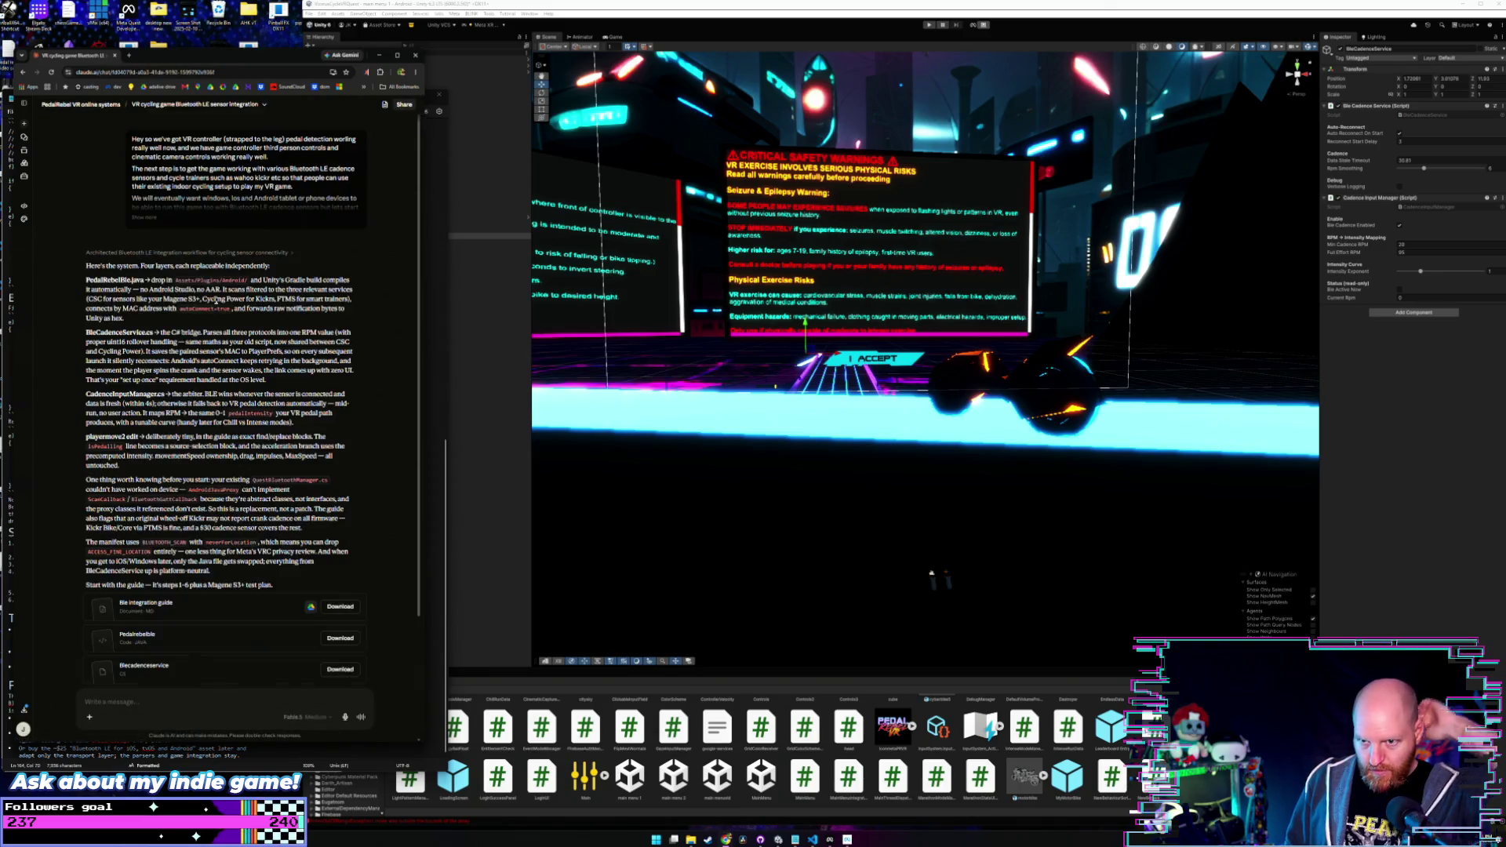
left_click(225, 673)
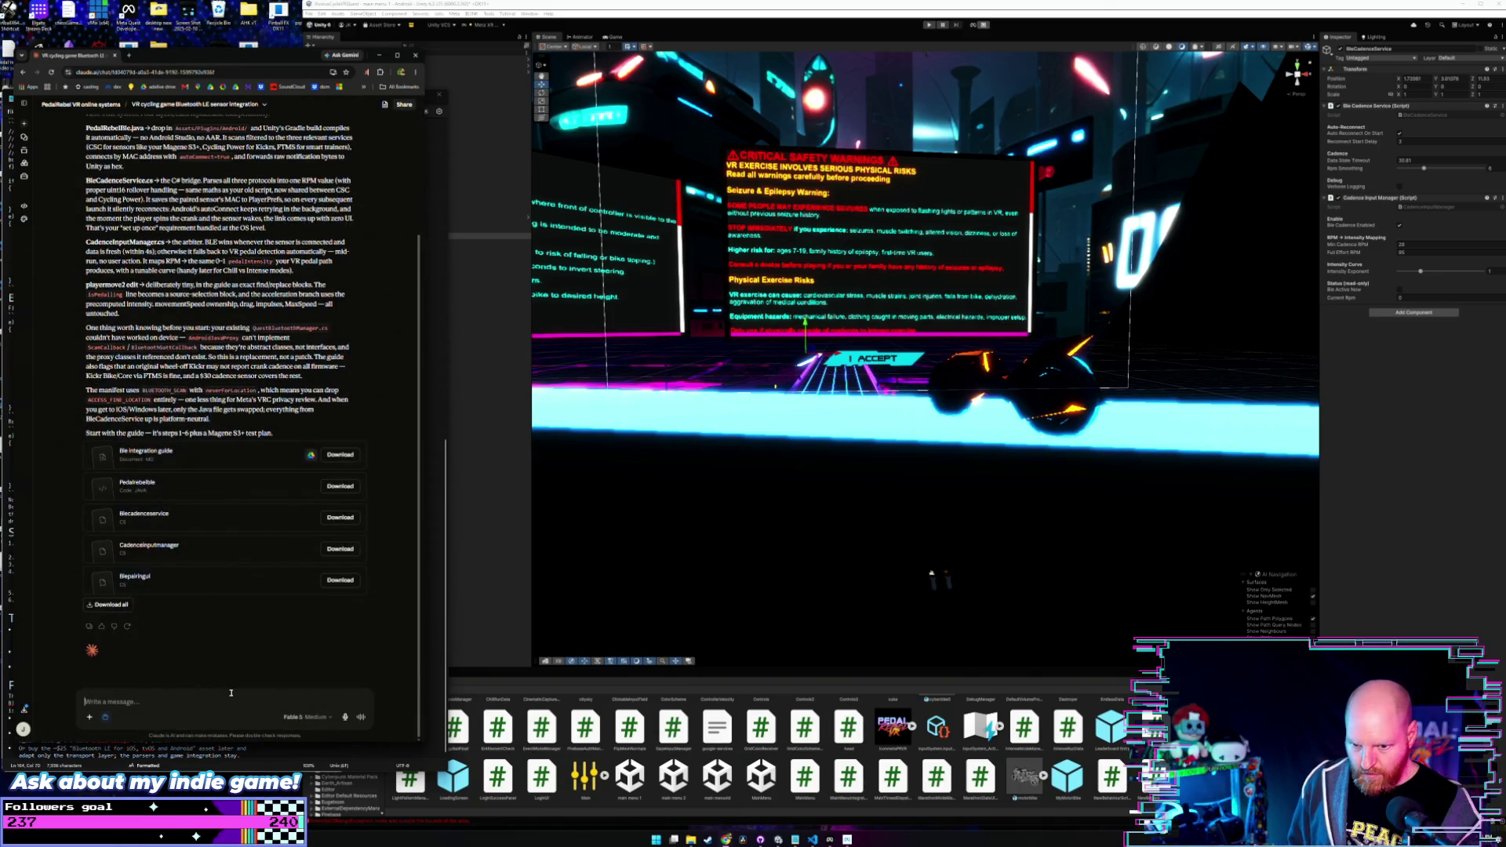
type("amazing this wo")
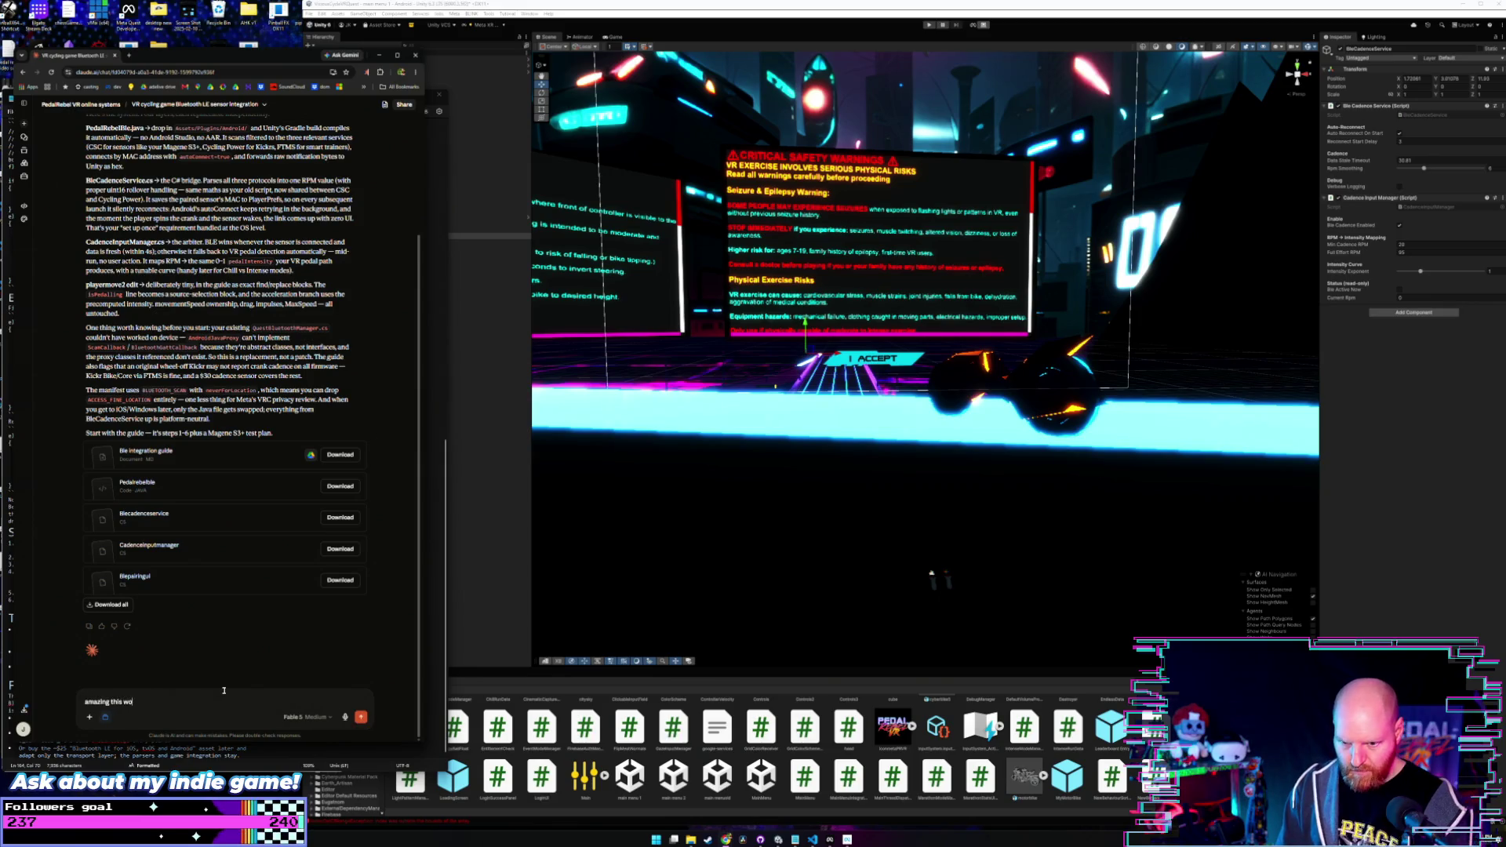
type("rked first try")
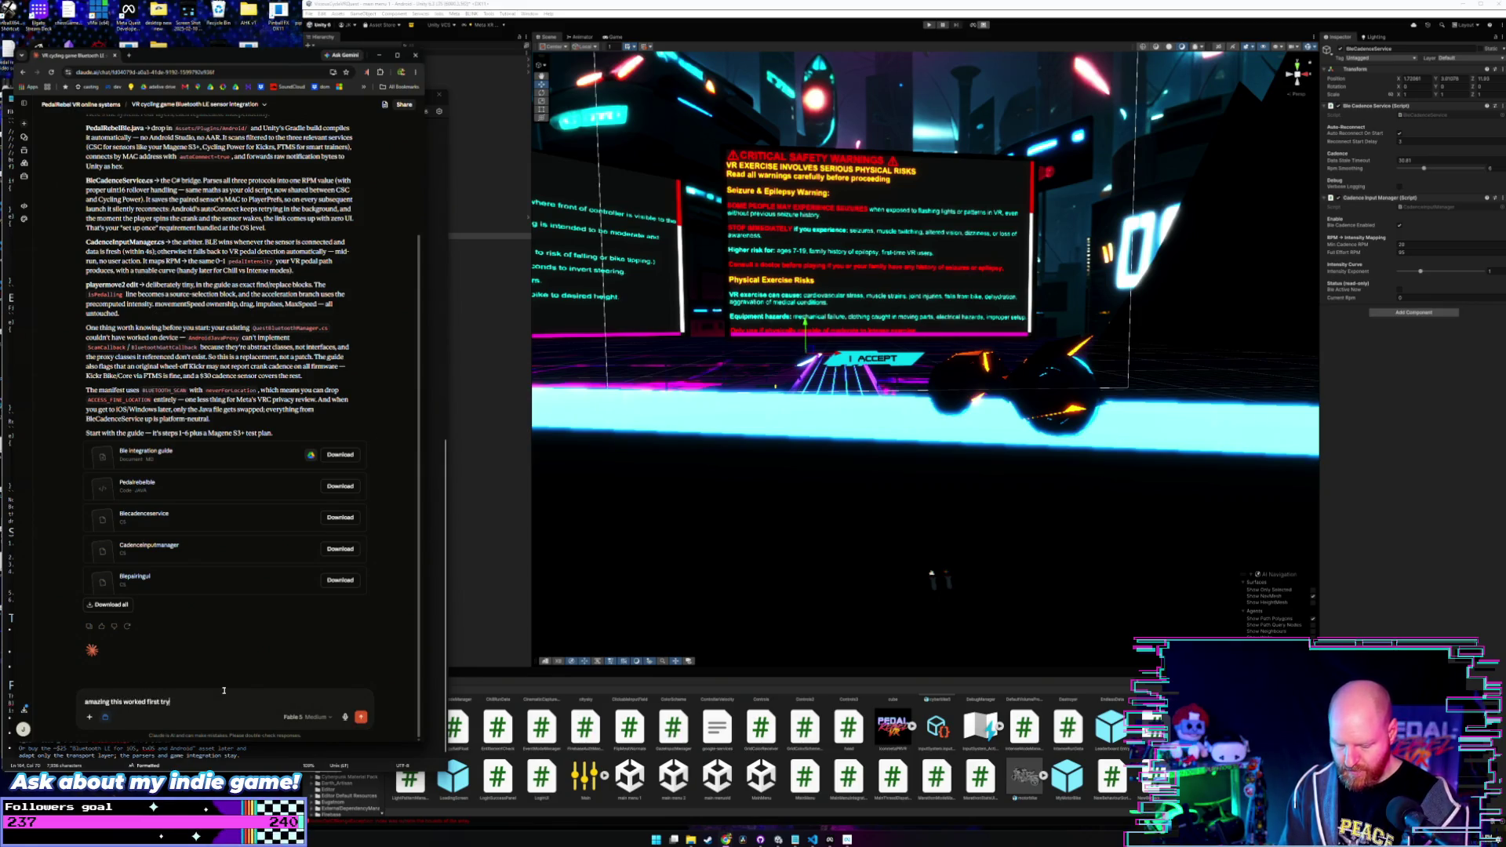
type("! the peda")
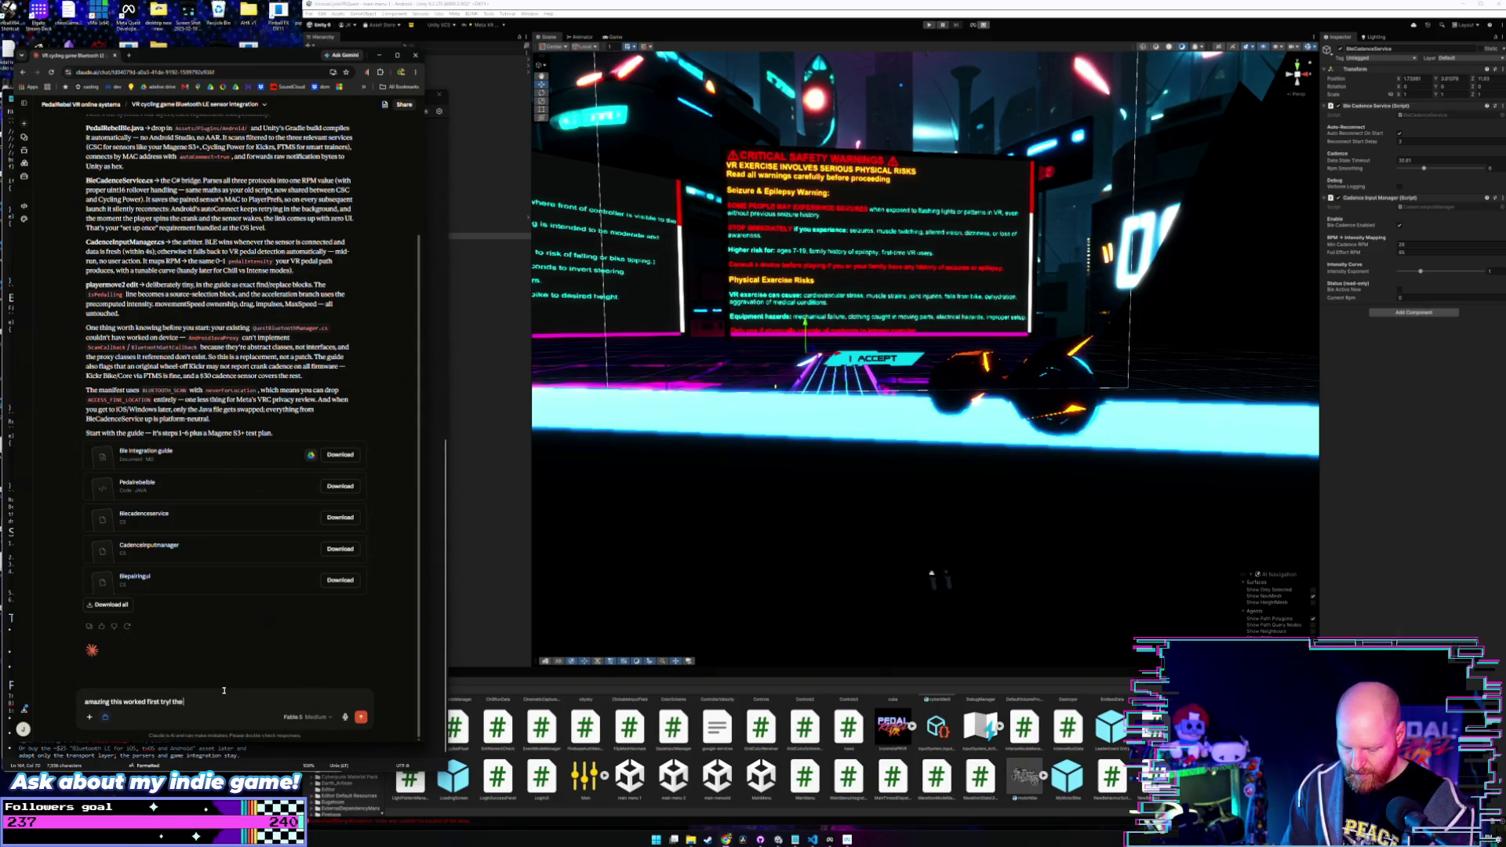
type("lling work")
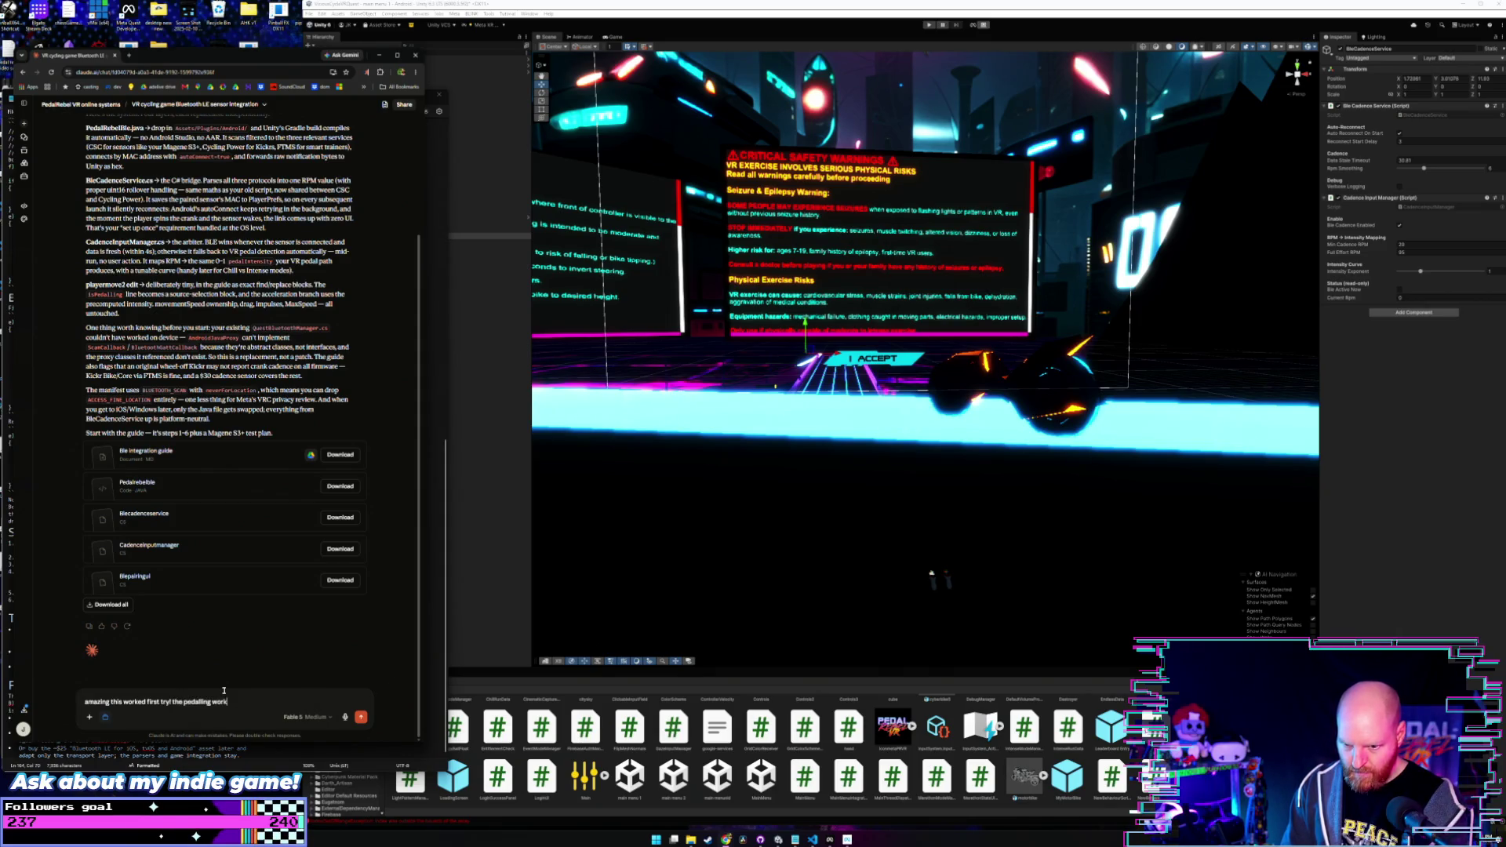
type("s")
type(" great, but the")
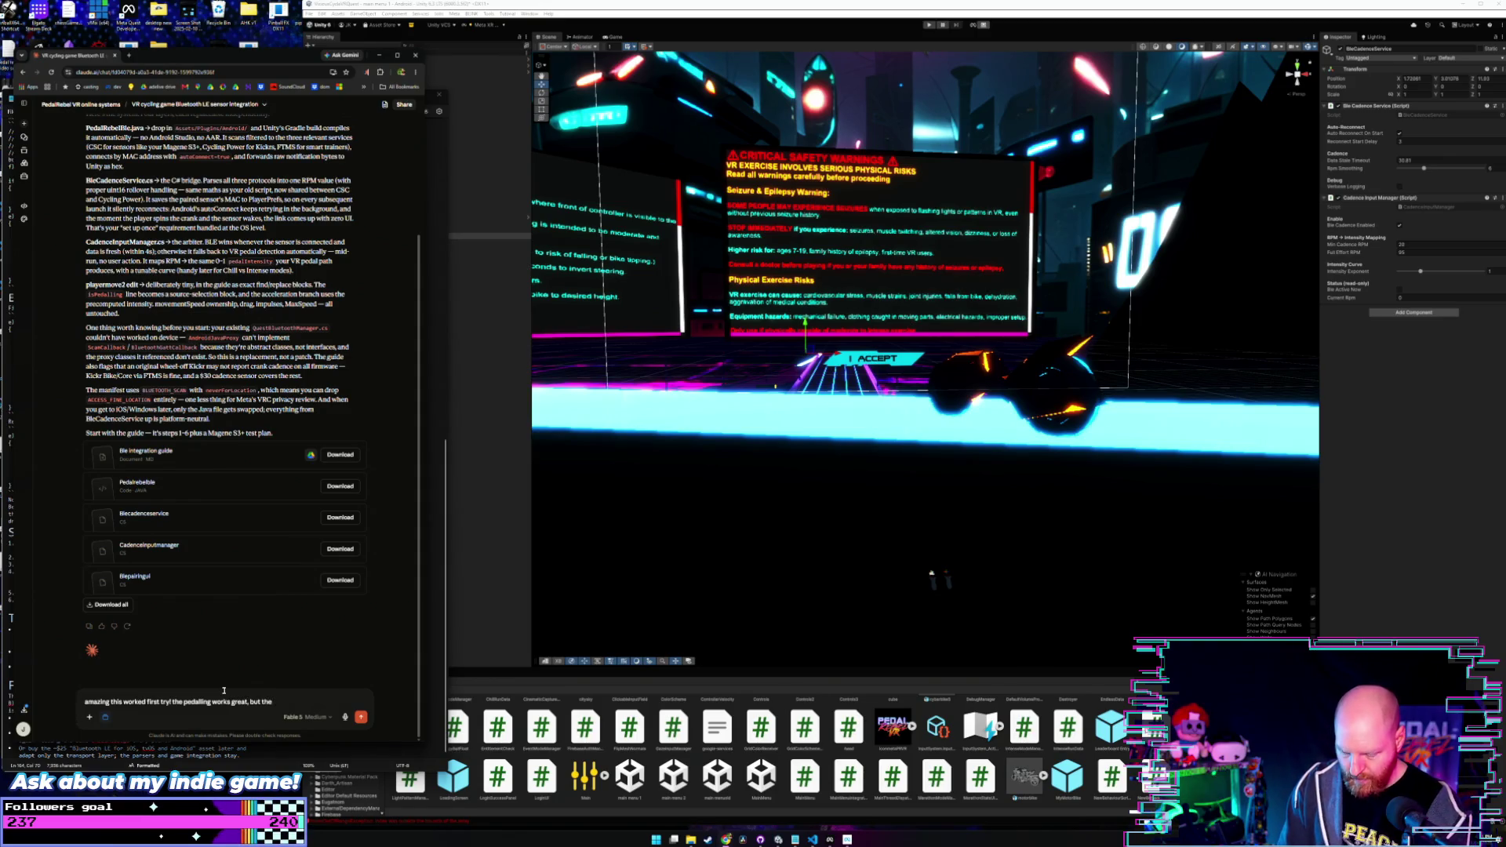
type(" player is able")
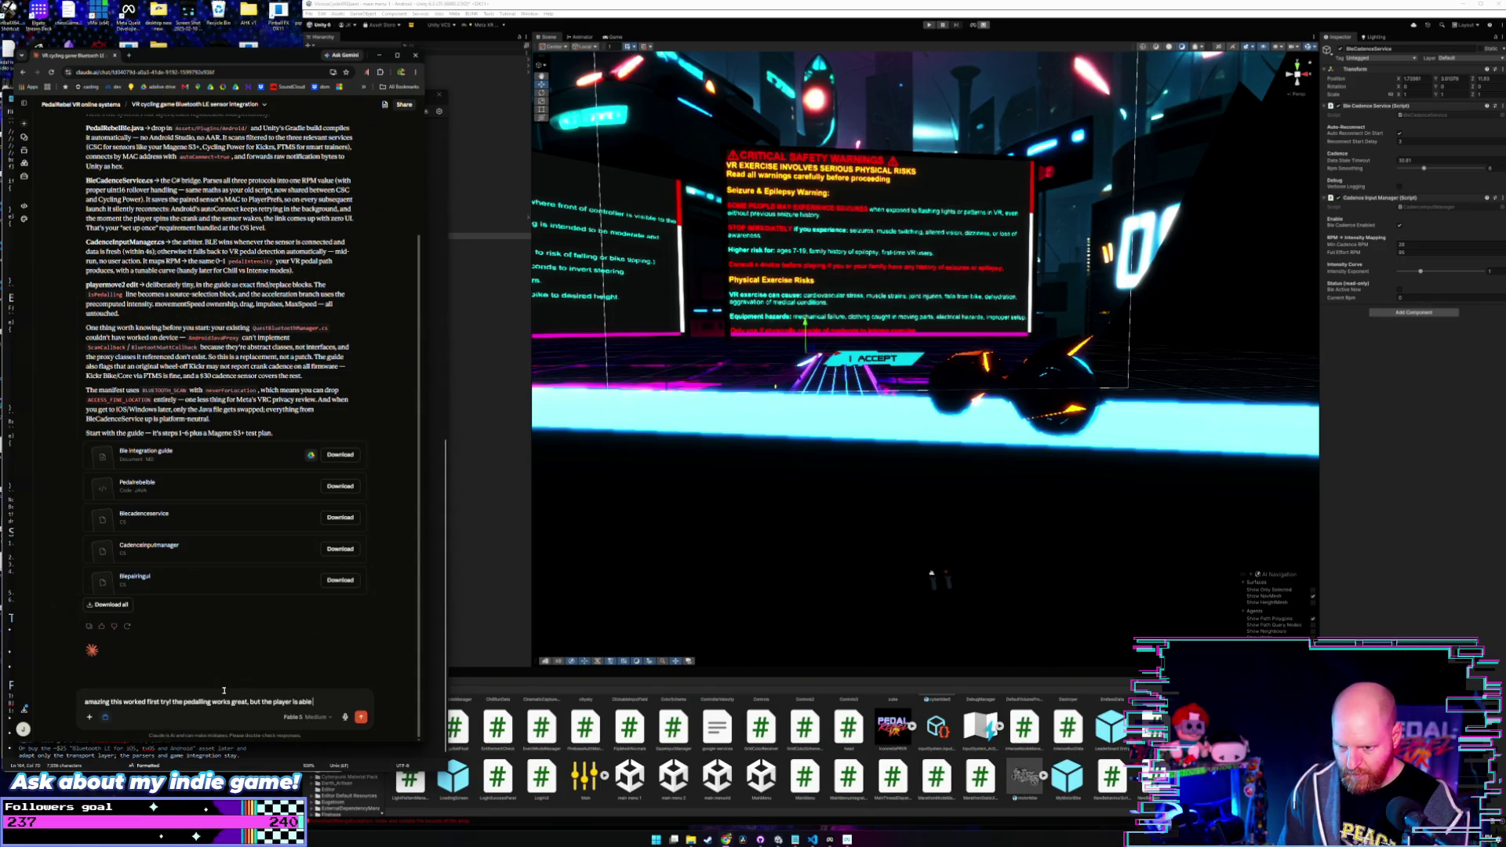
type(" to get to top speed")
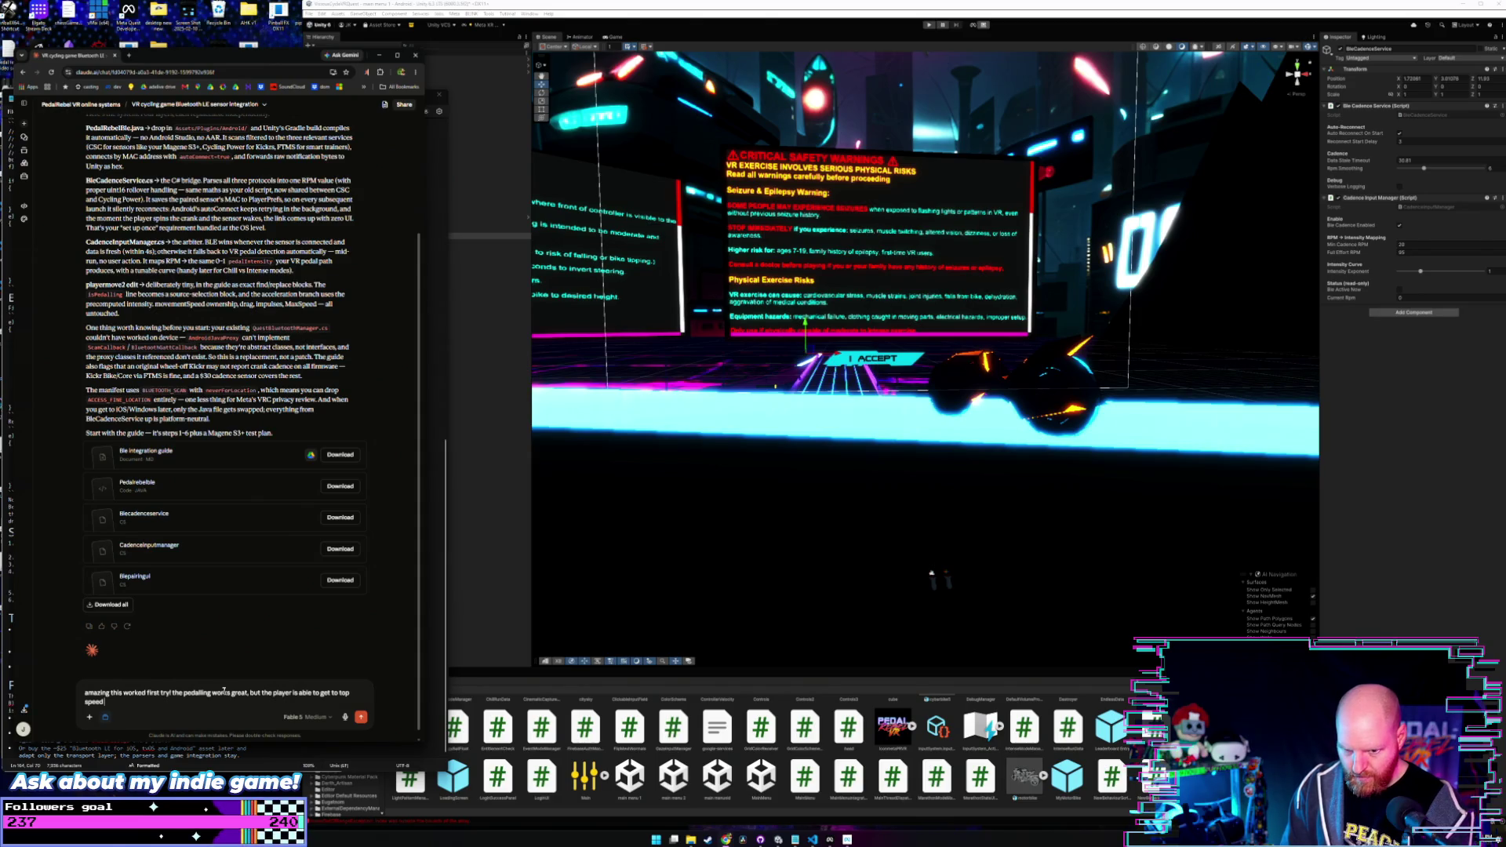
type(" very easily")
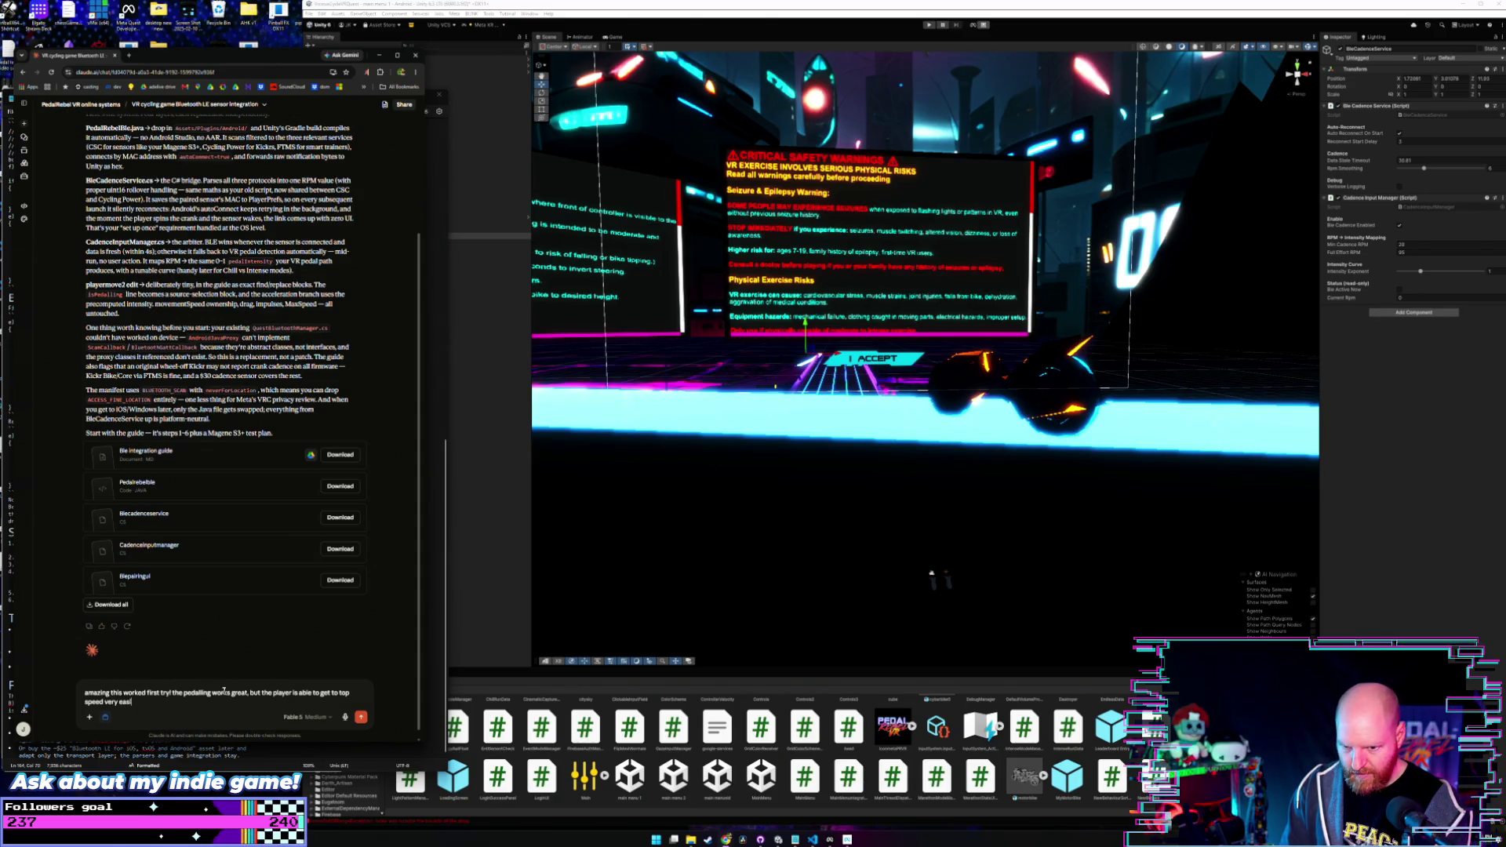
type(" while using the")
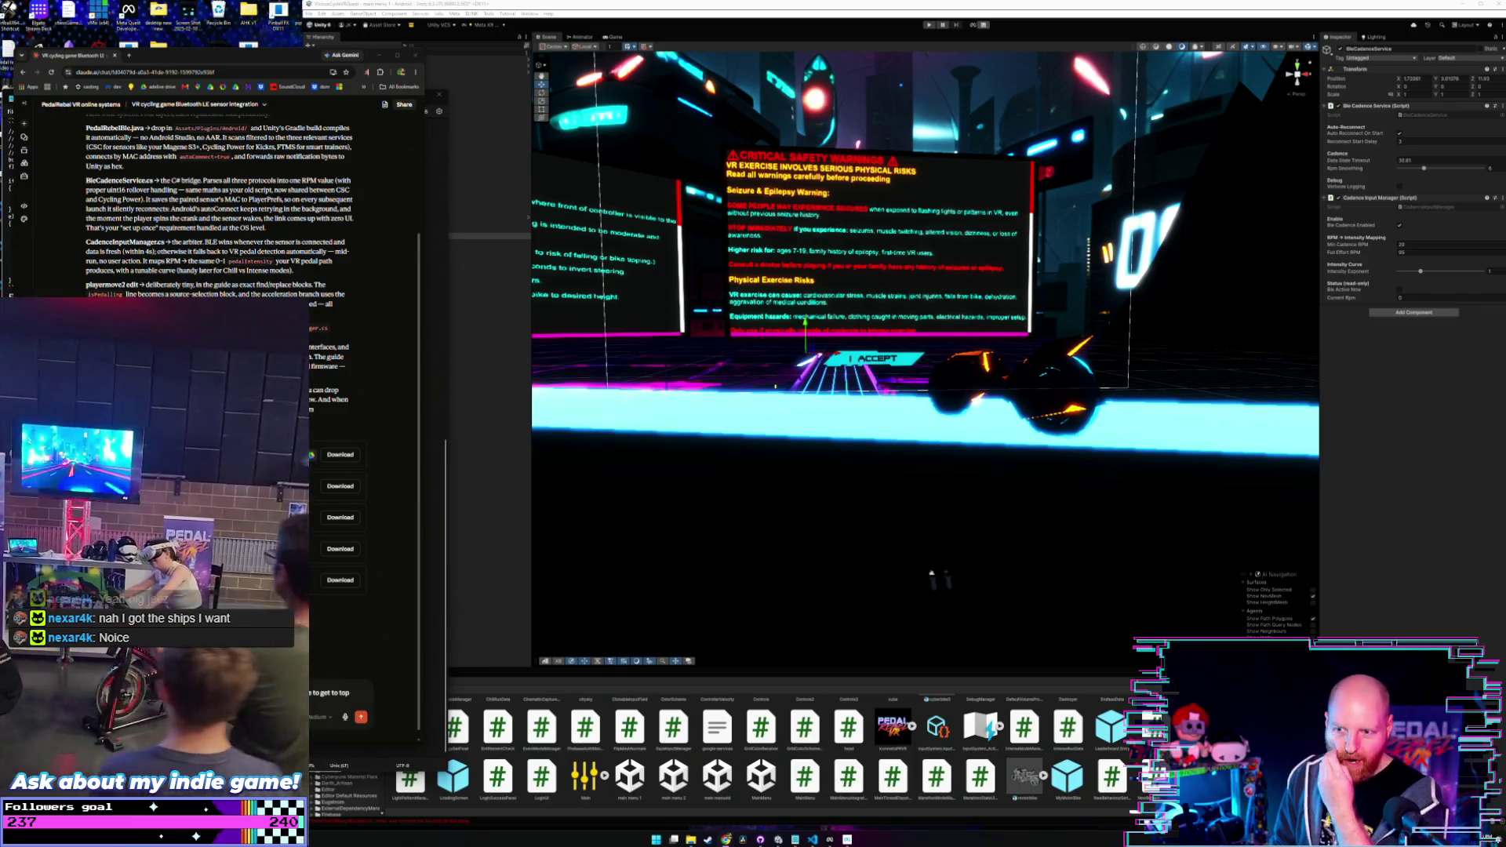
scroll(236, 235, "up", 3)
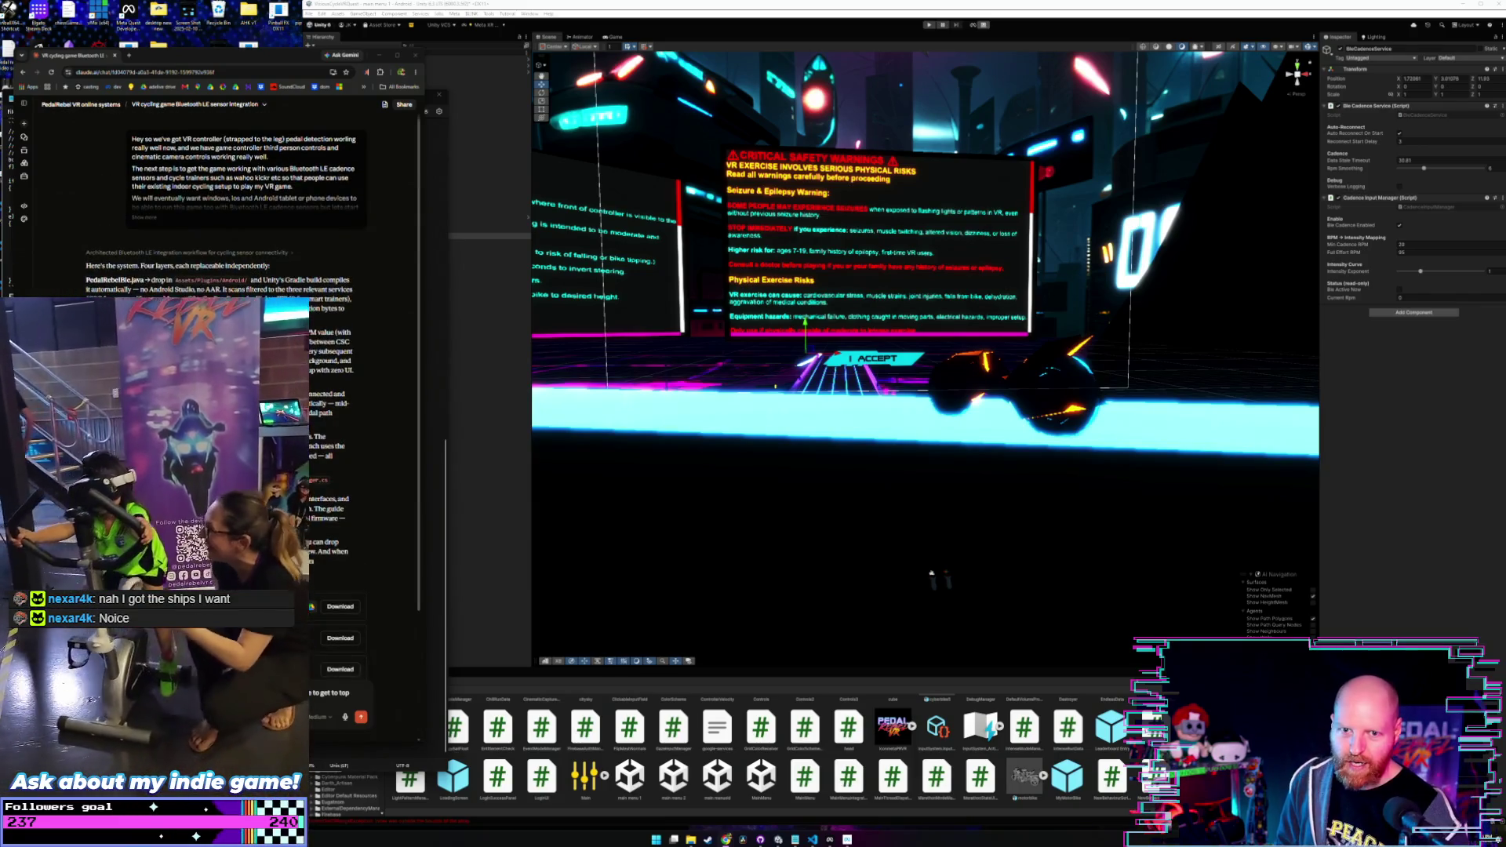
scroll(235, 236, "down", 3)
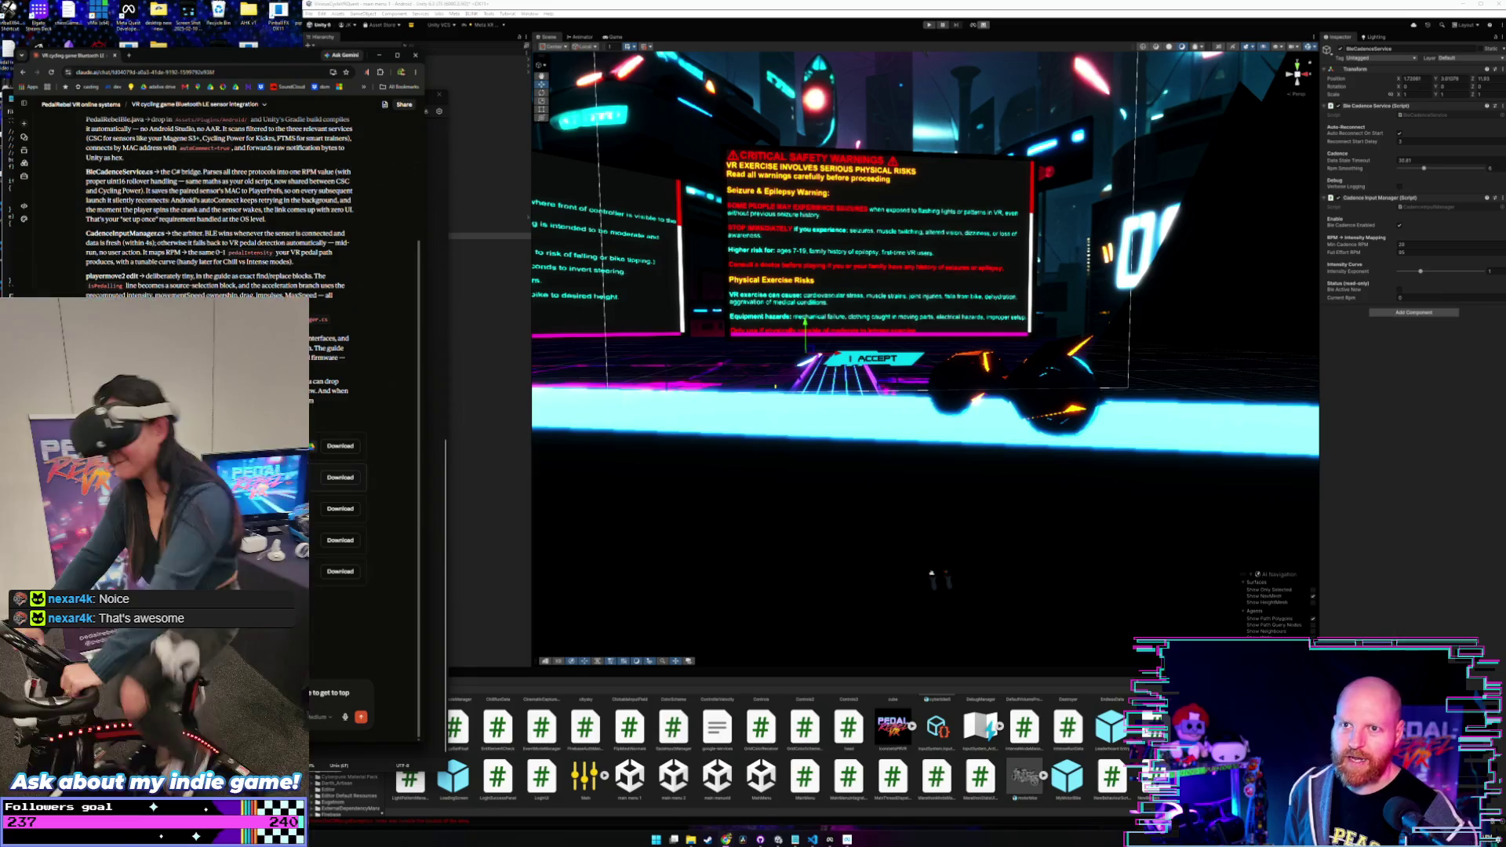
left_click(131, 55)
- Search Google for 'cadence sensor amazon' and follow the sponsored Amazon results link
type("cade")
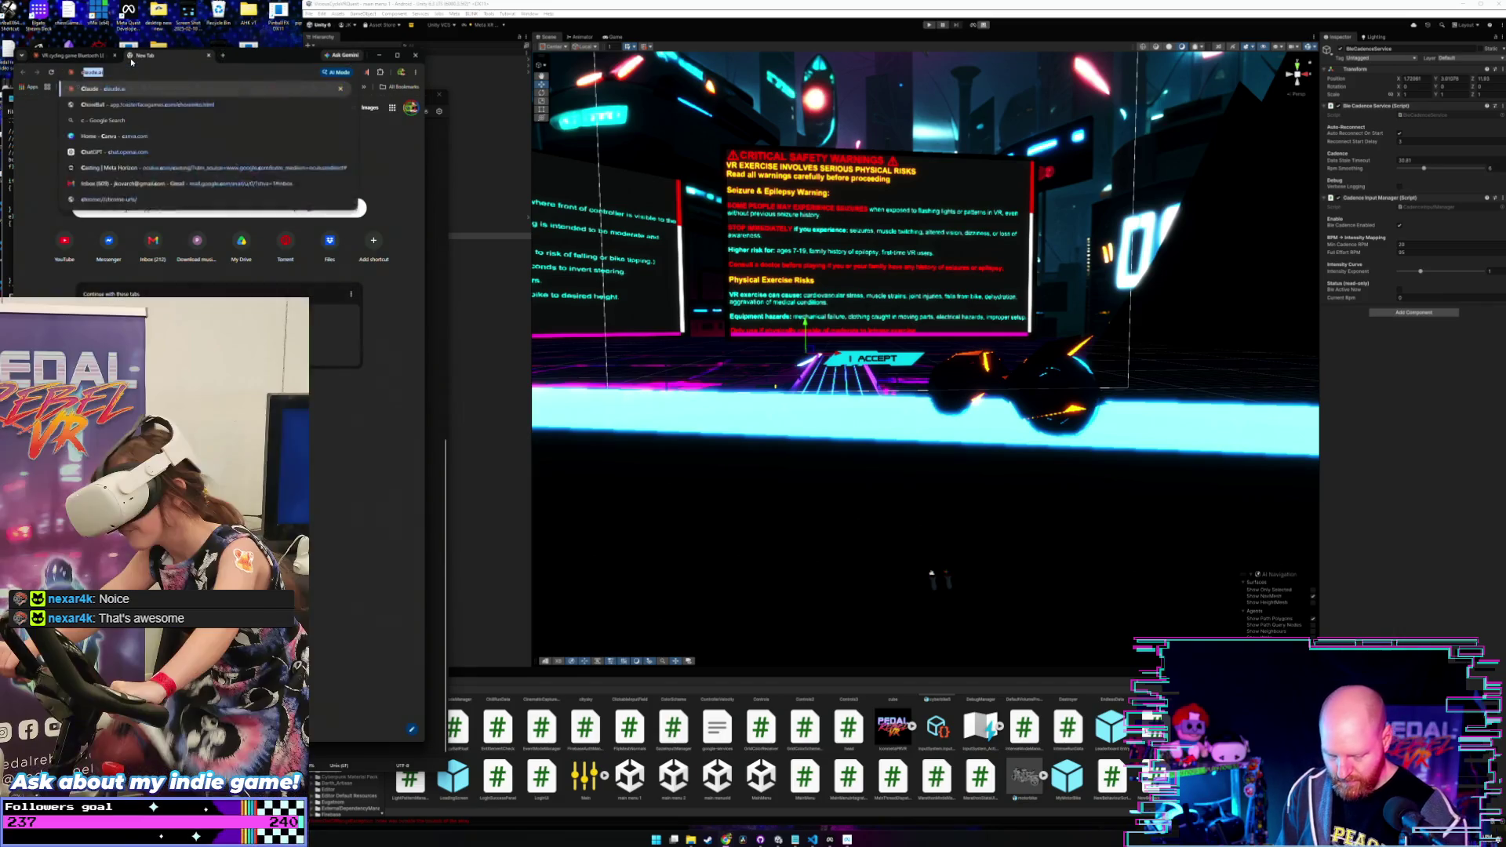
type("nce sensor")
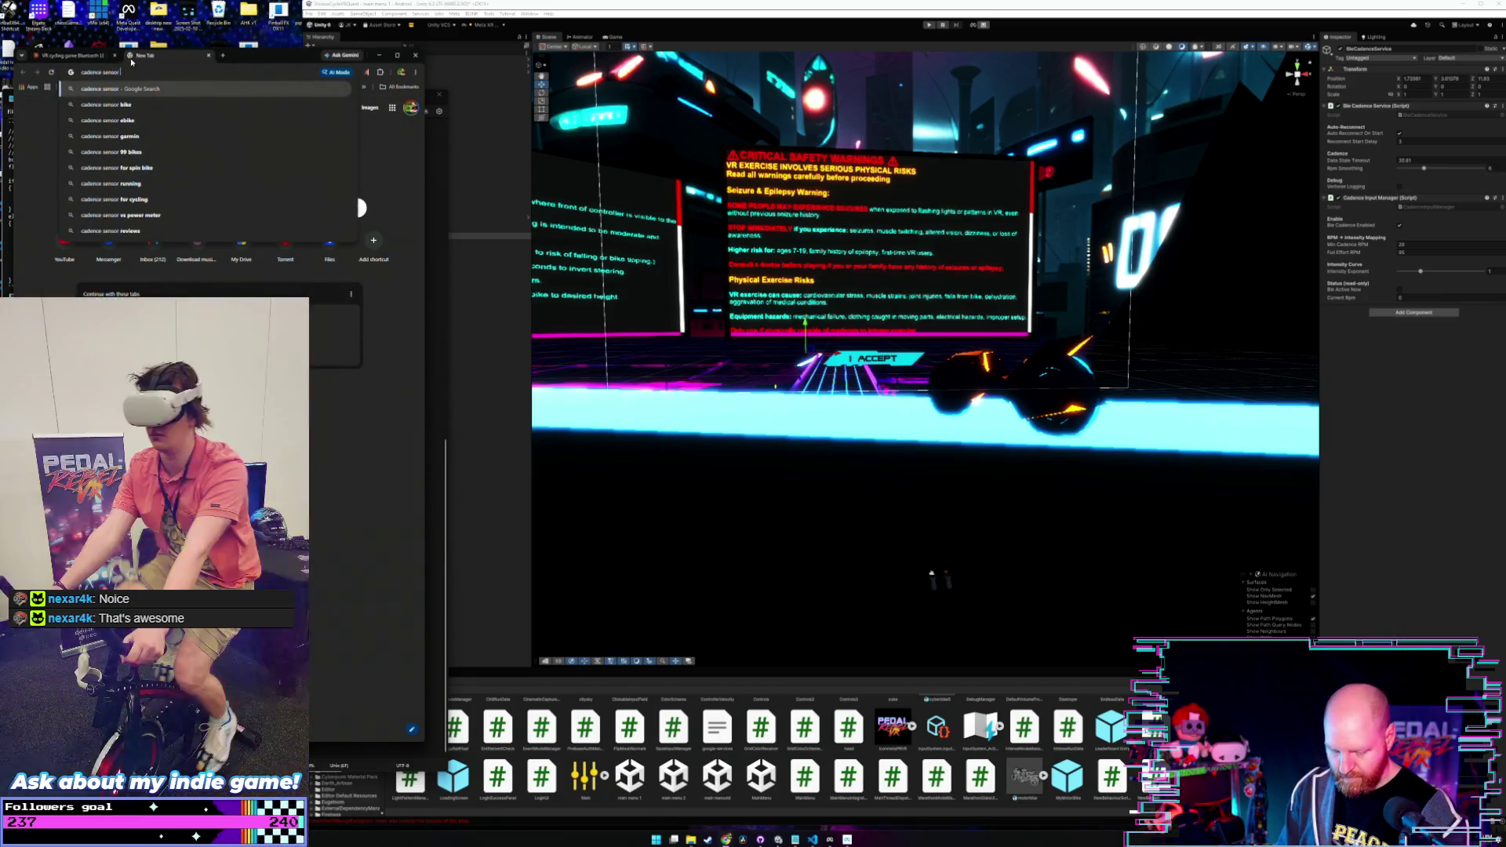
type(" amazon")
key("Return")
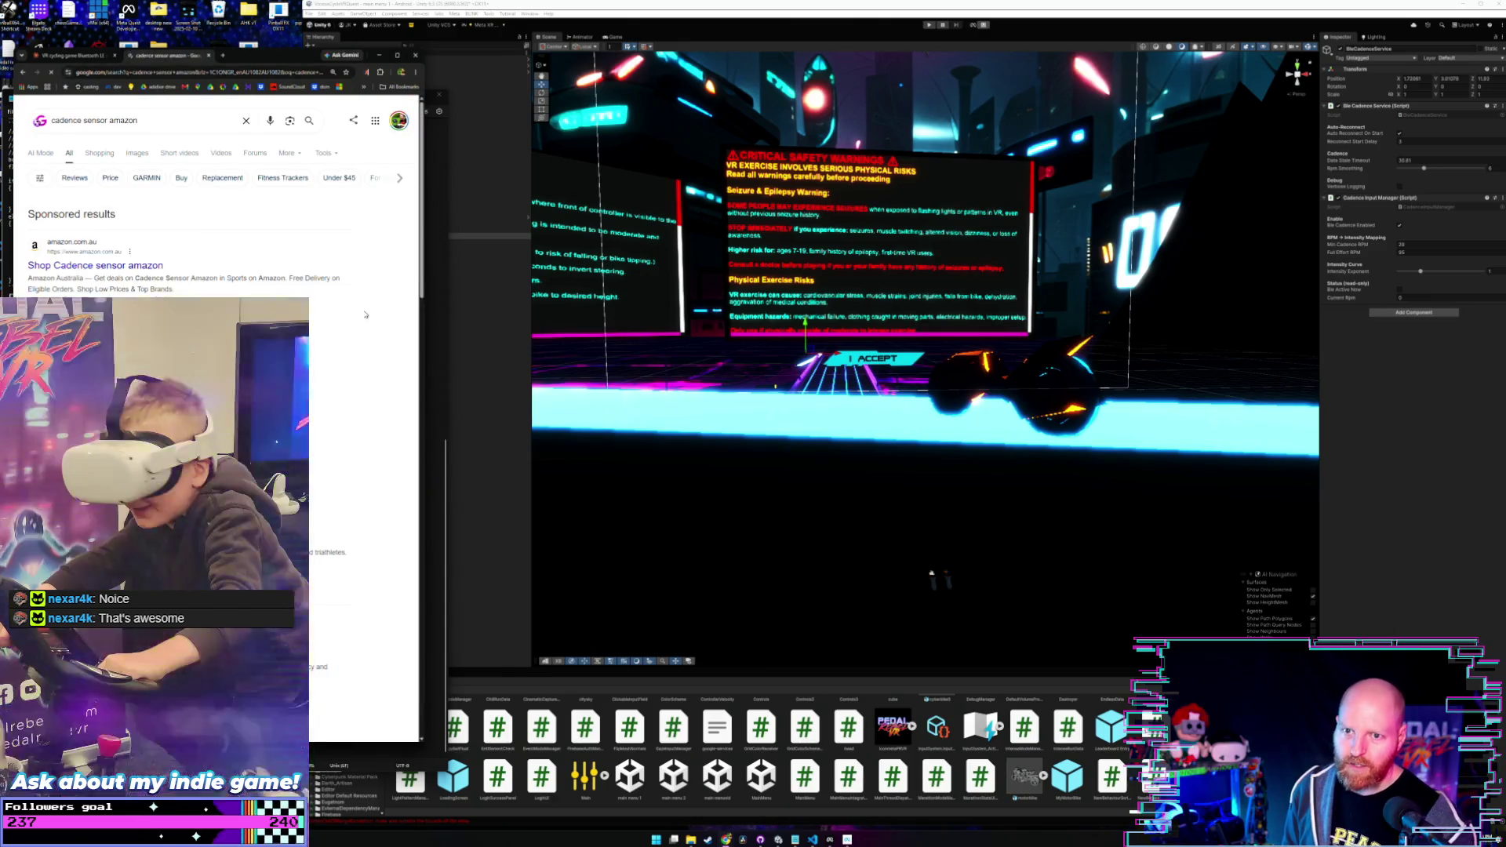
left_click_drag(430, 296, 679, 295)
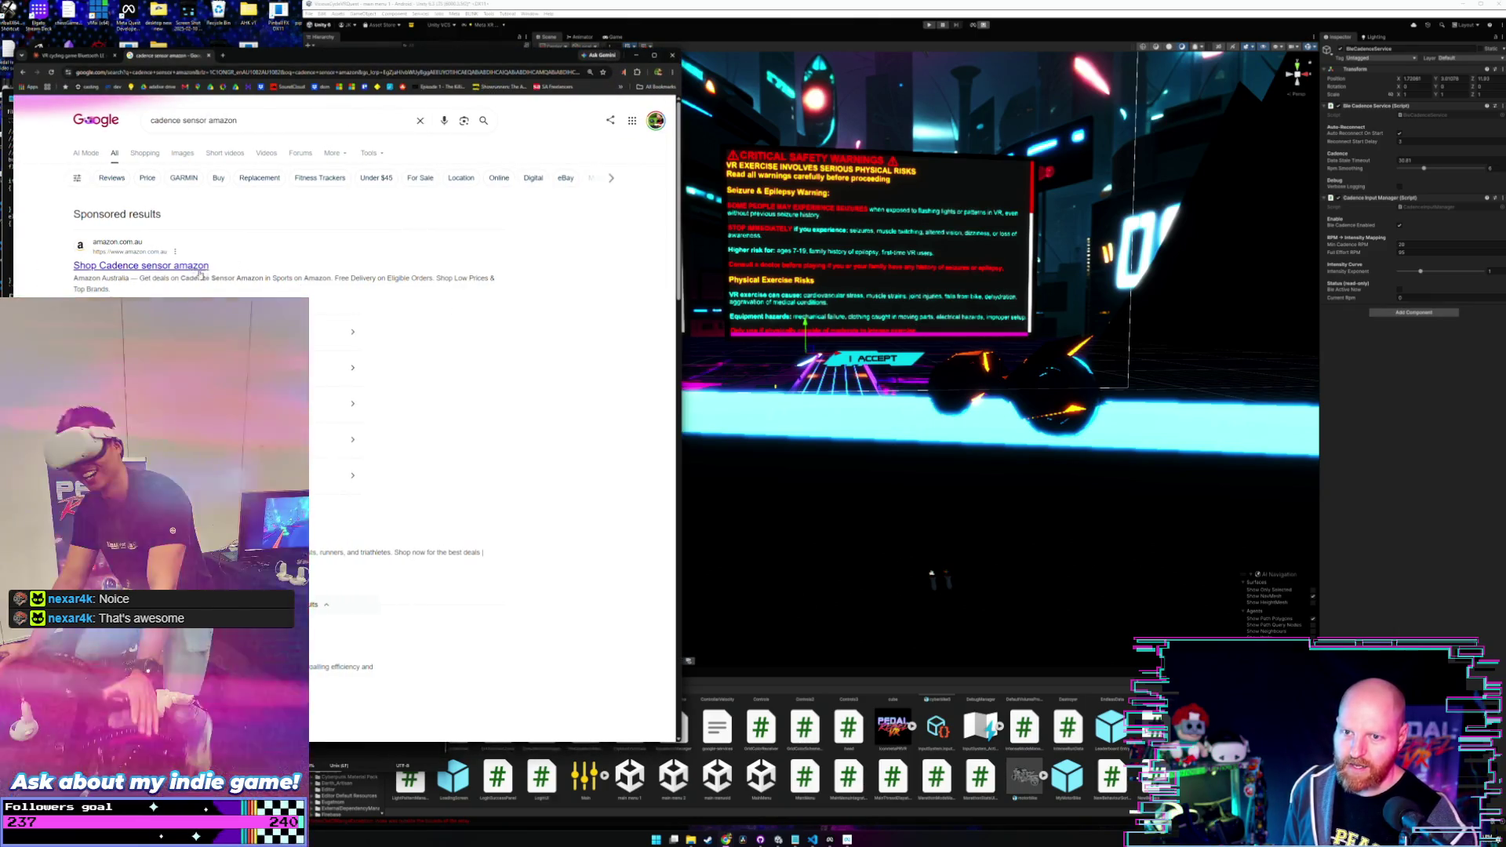
left_click(186, 266)
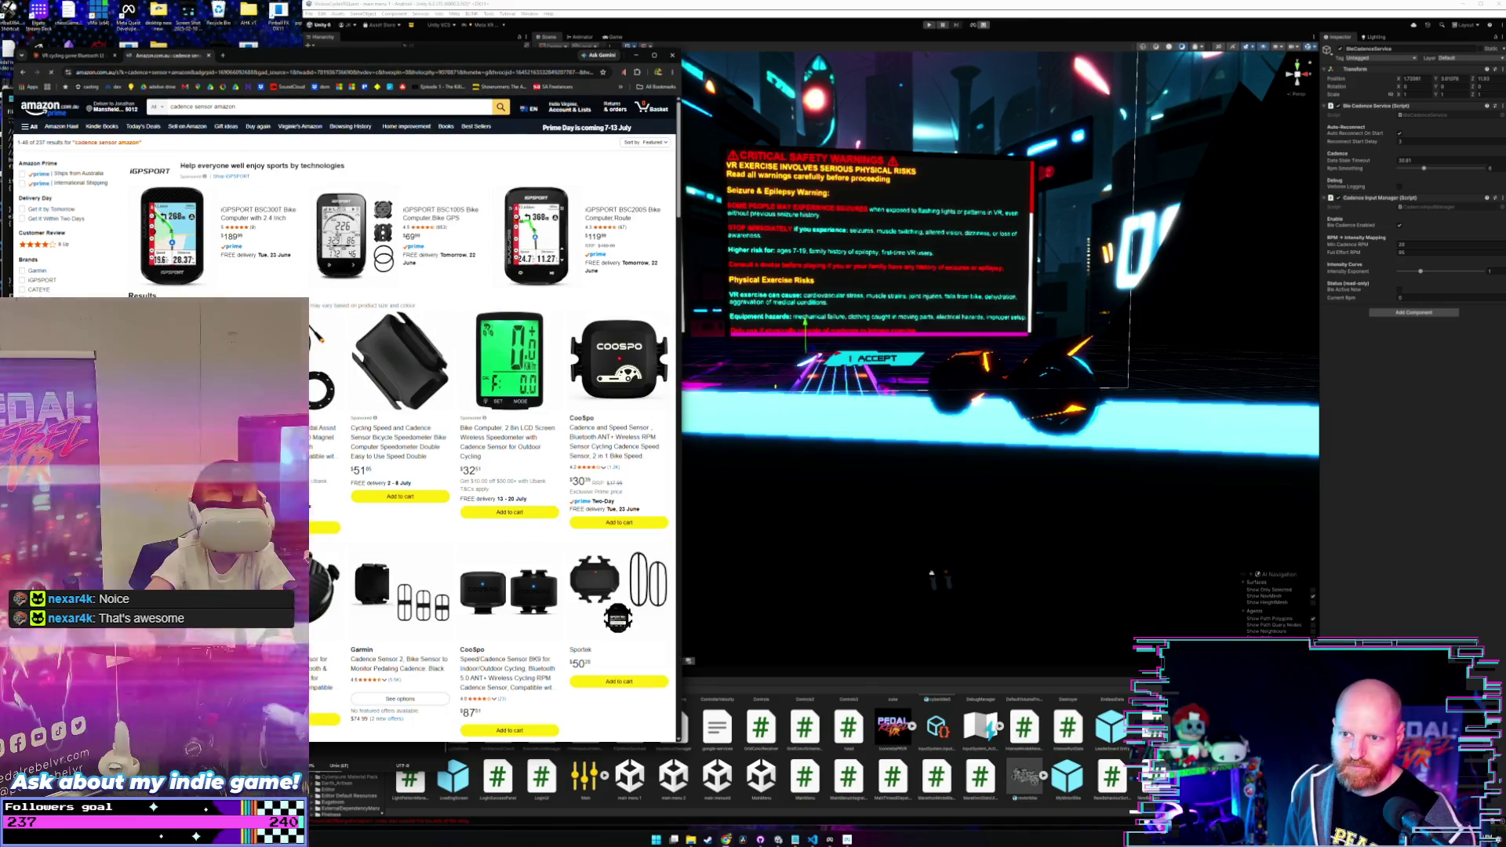
- Scroll the Amazon cadence sensor results and briefly view the CooSpo speed/cadence sensor listing
scroll(417, 280, "down", 1)
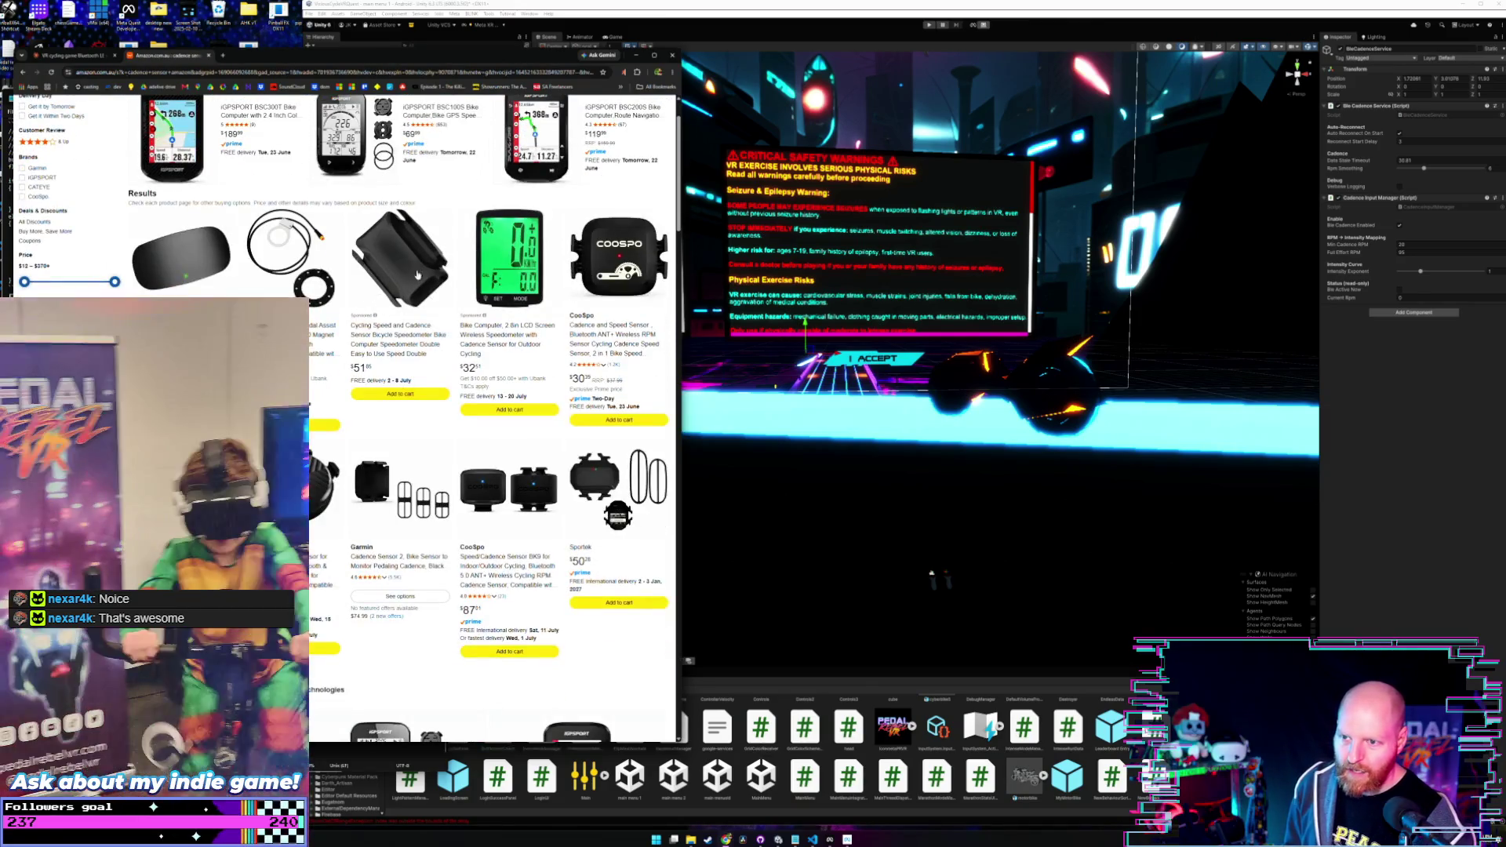
scroll(420, 305, "down", 2)
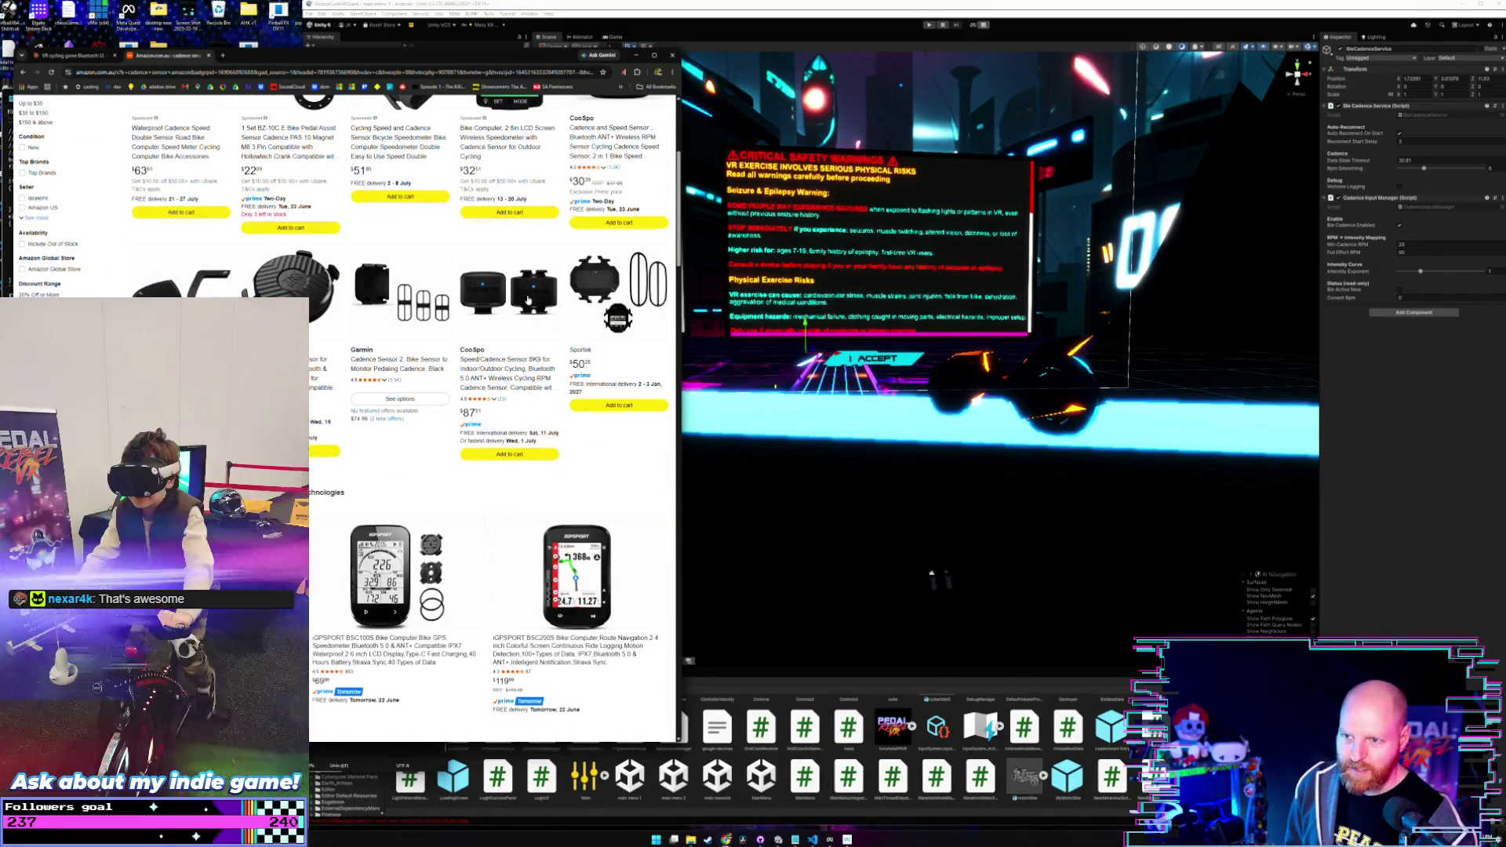
scroll(500, 394, "down", 1)
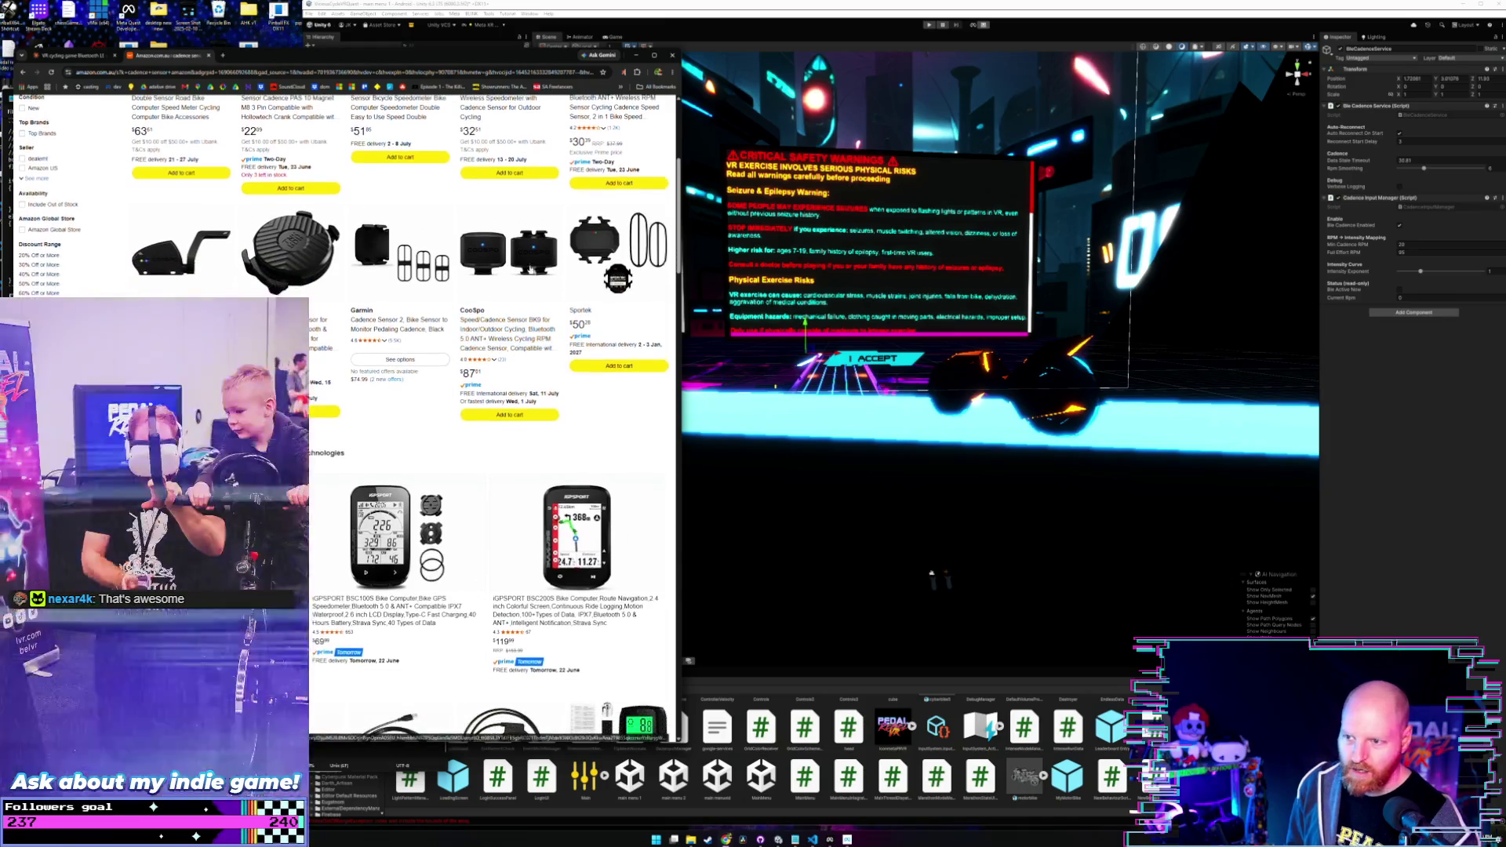
left_click(500, 395)
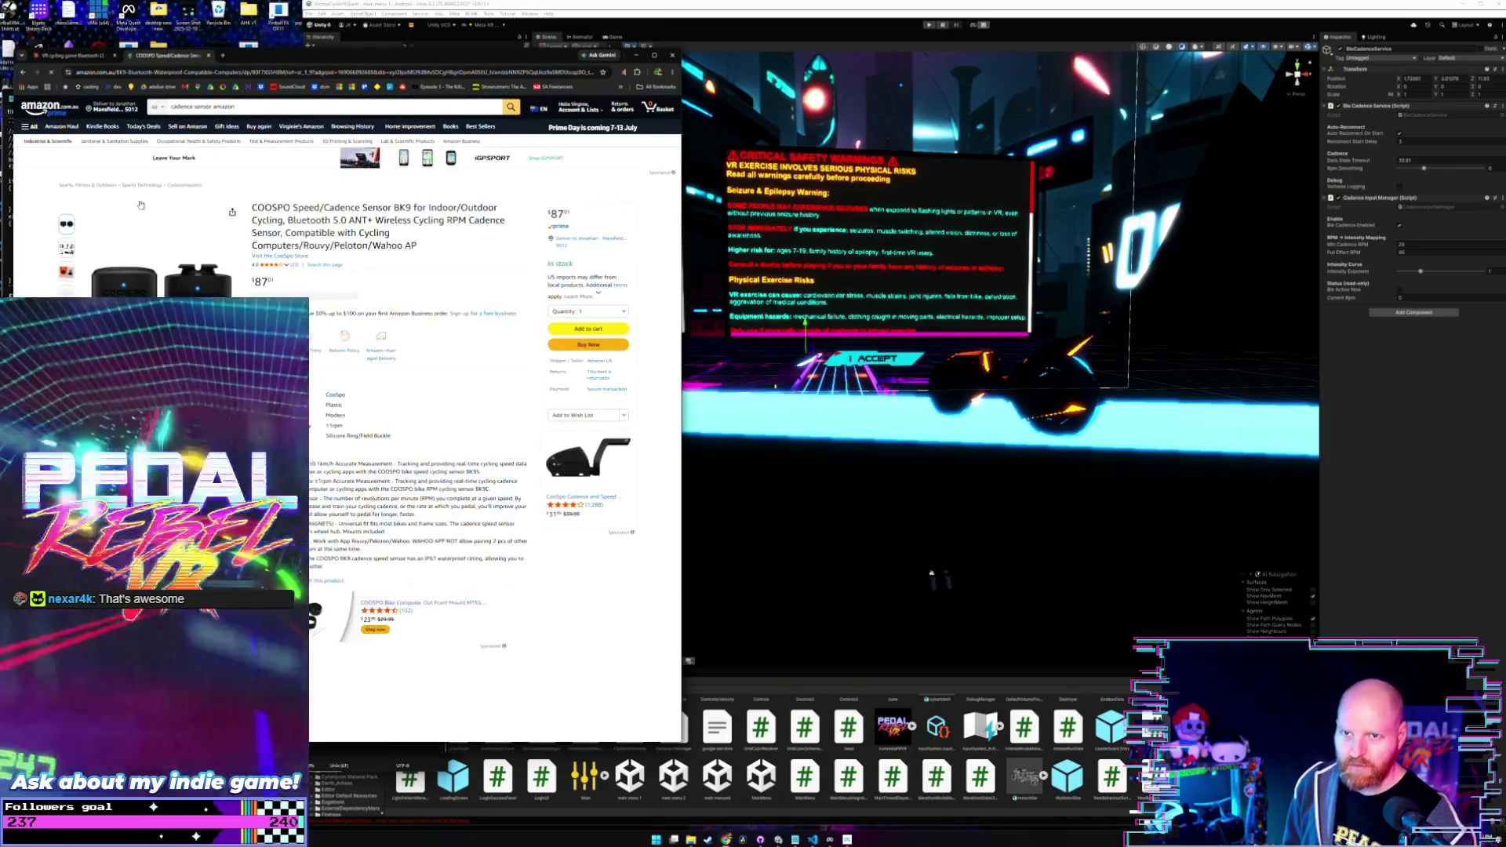
key("alt+Left")
- Browse further down the results and open the waterproof speed/cadence sensor product page
scroll(463, 373, "down", 5)
scroll(462, 374, "down", 4)
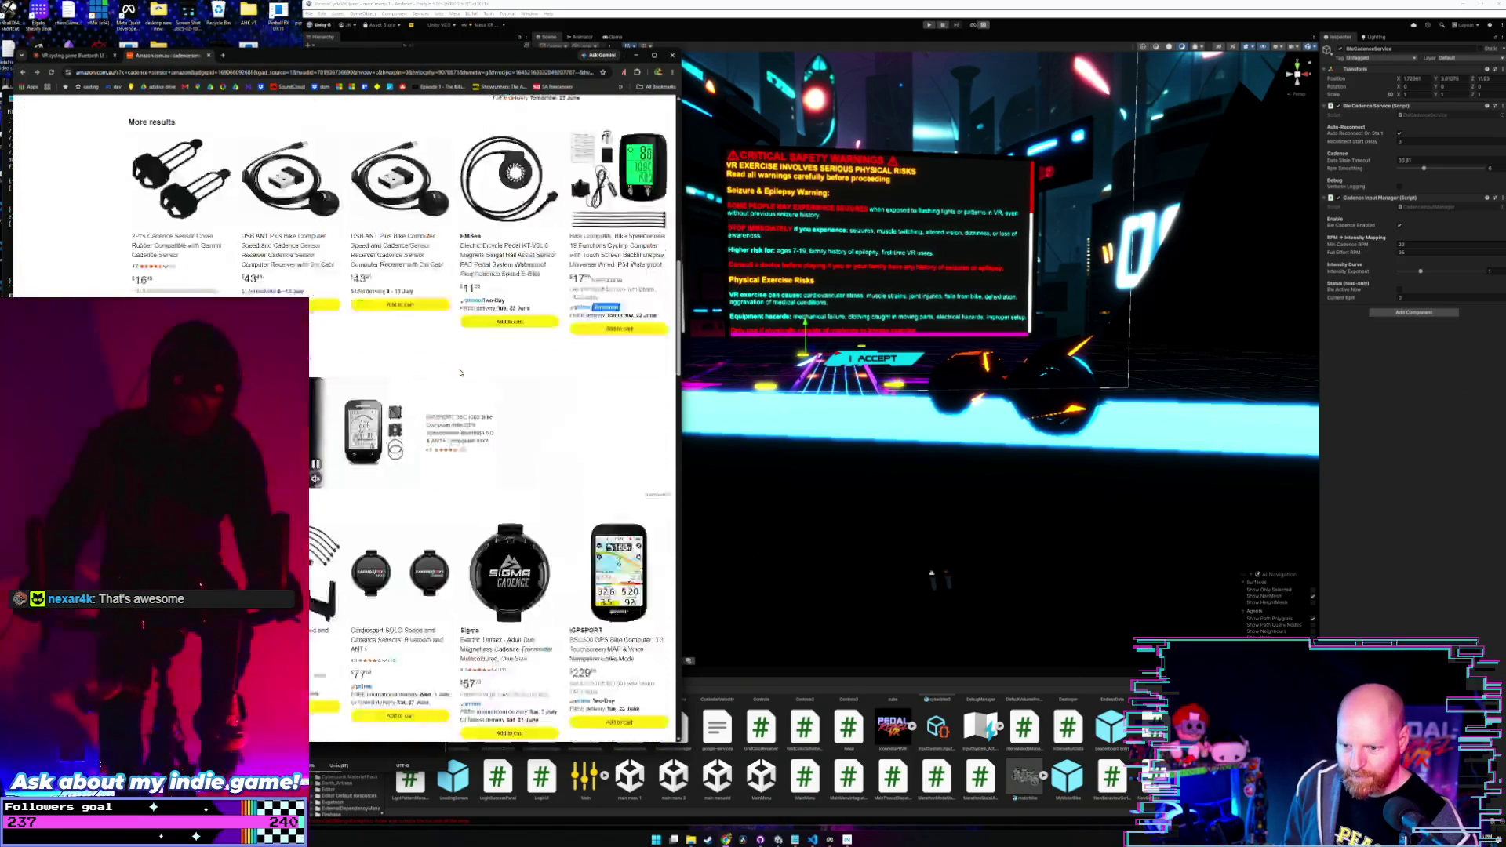
scroll(461, 374, "down", 3)
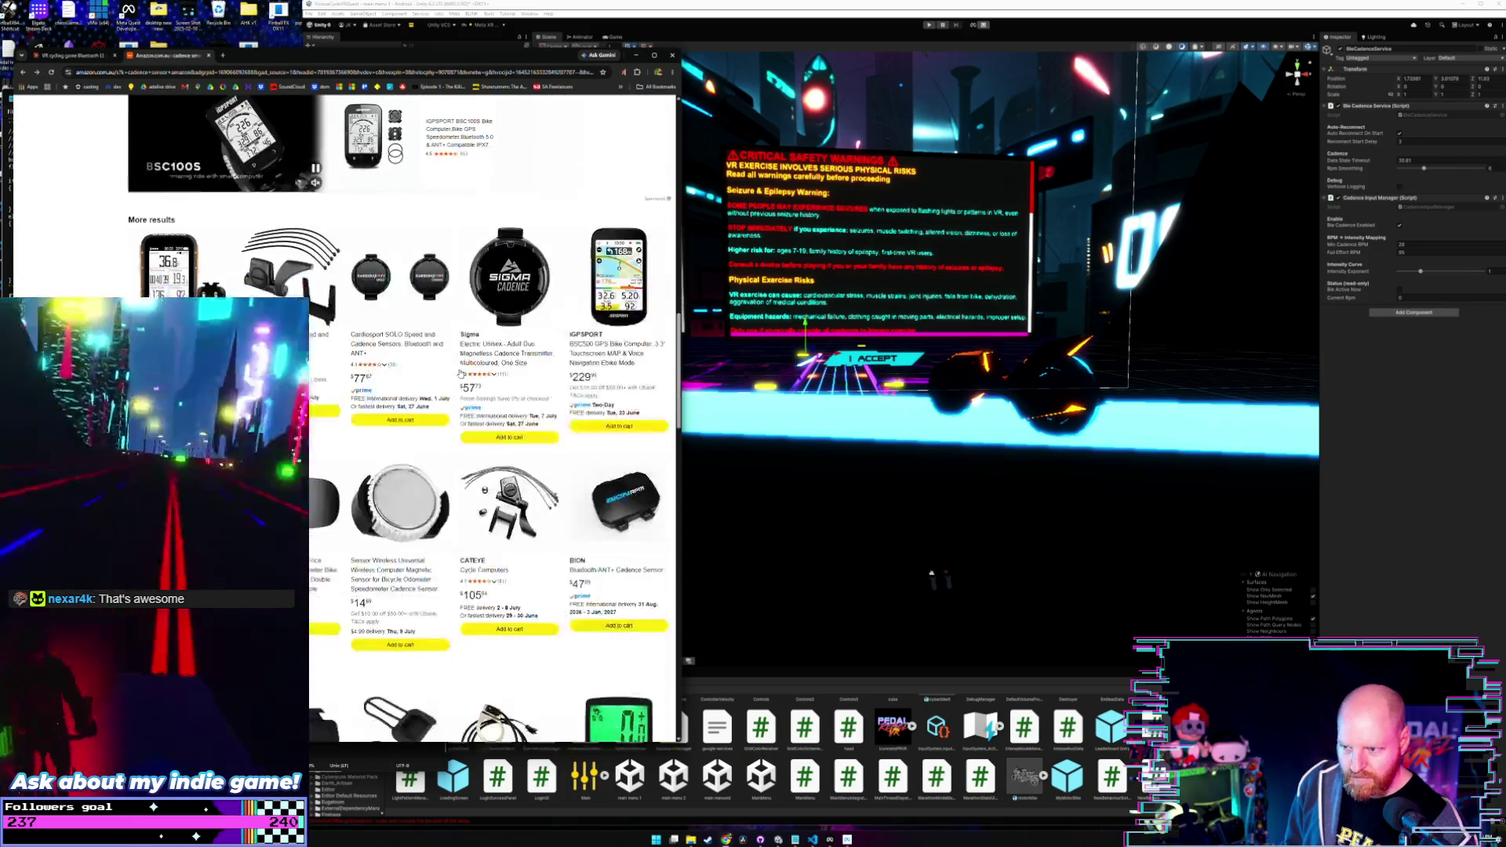
scroll(461, 373, "down", 5)
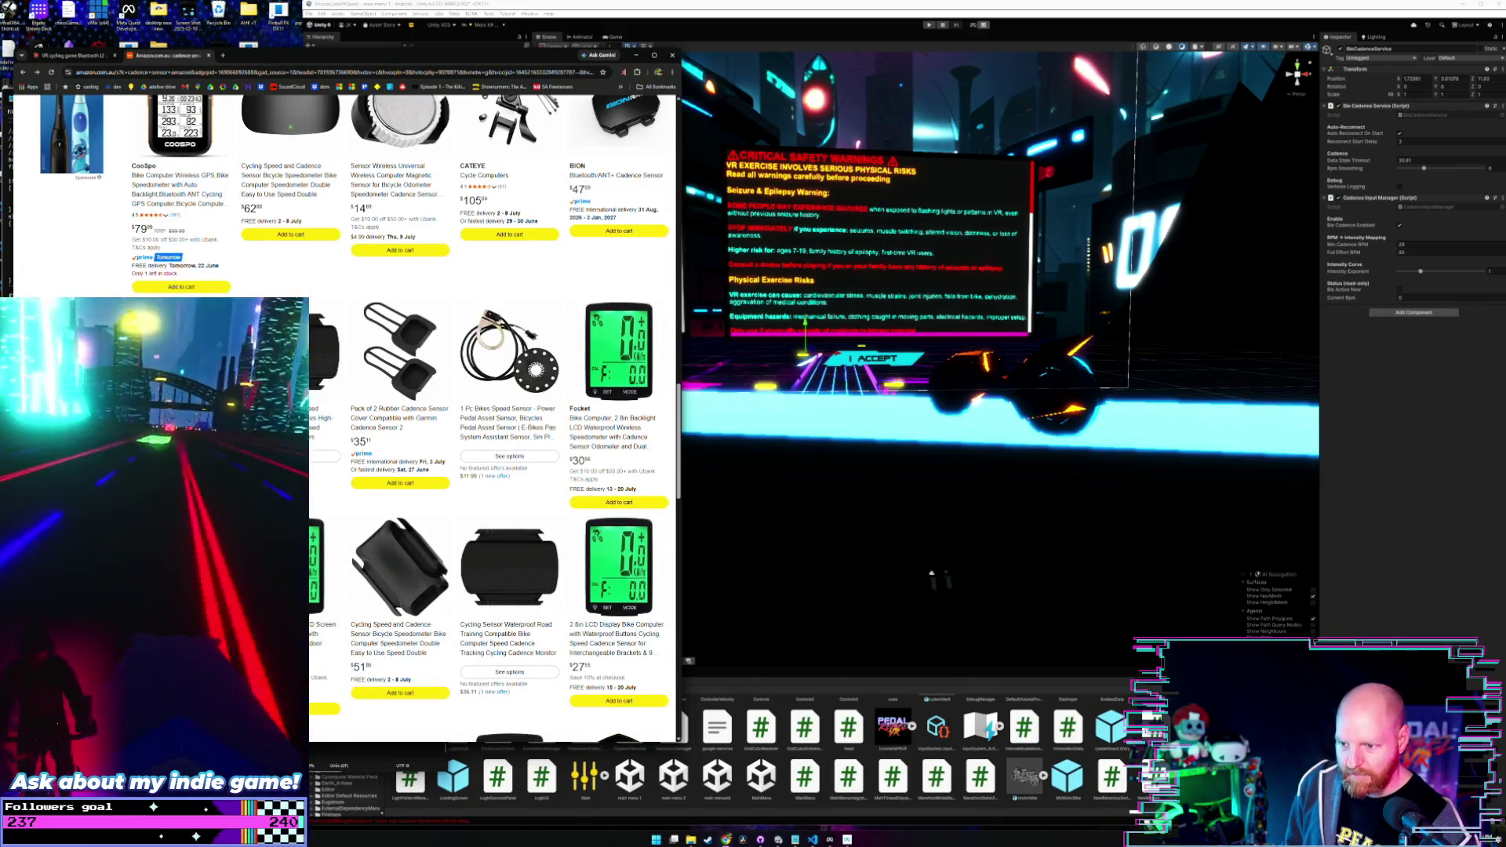
scroll(492, 415, "down", 5)
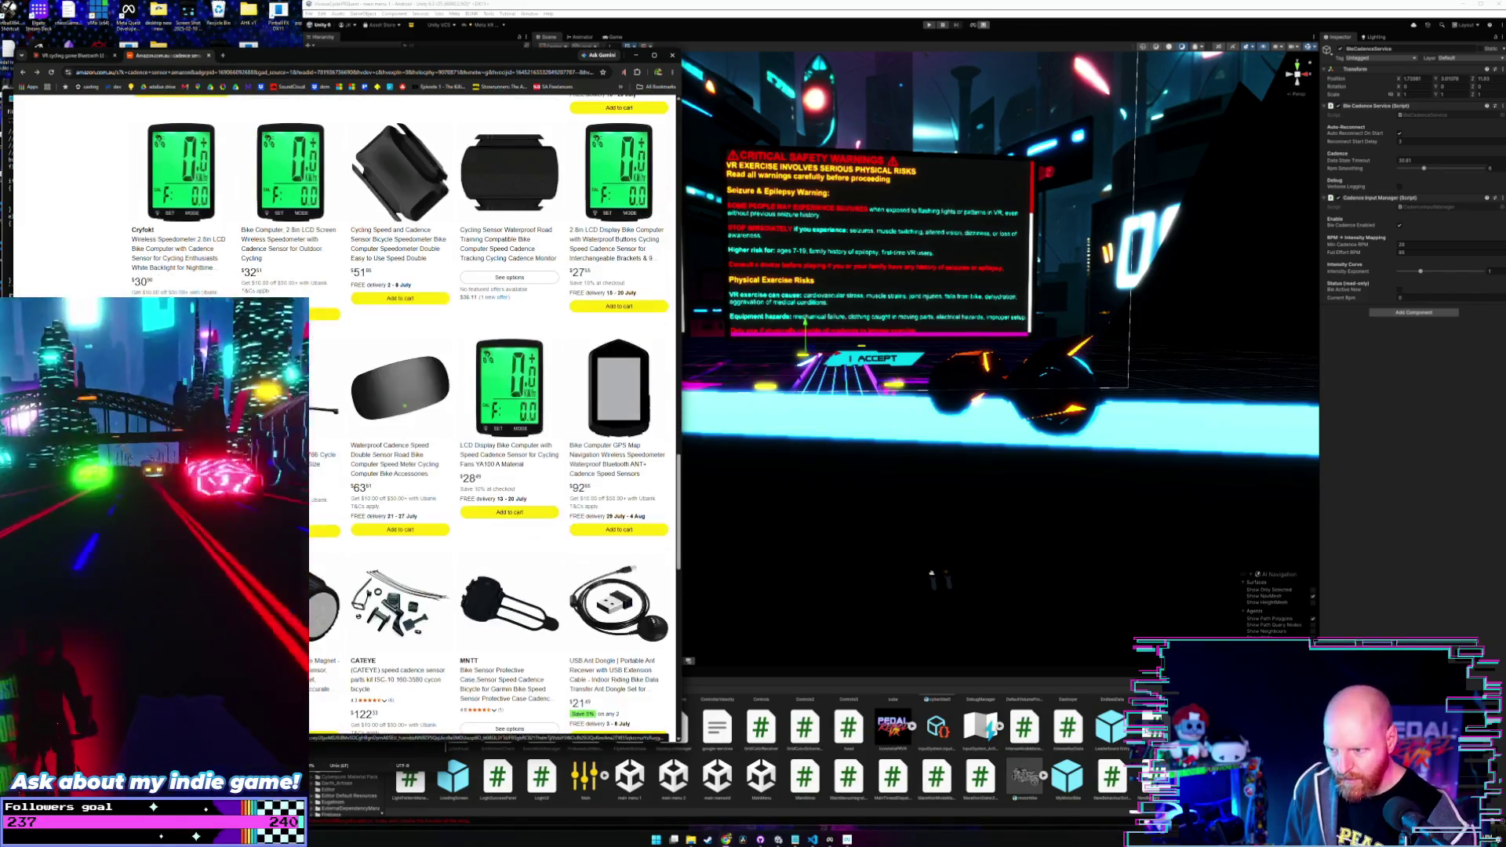
scroll(493, 415, "down", 3)
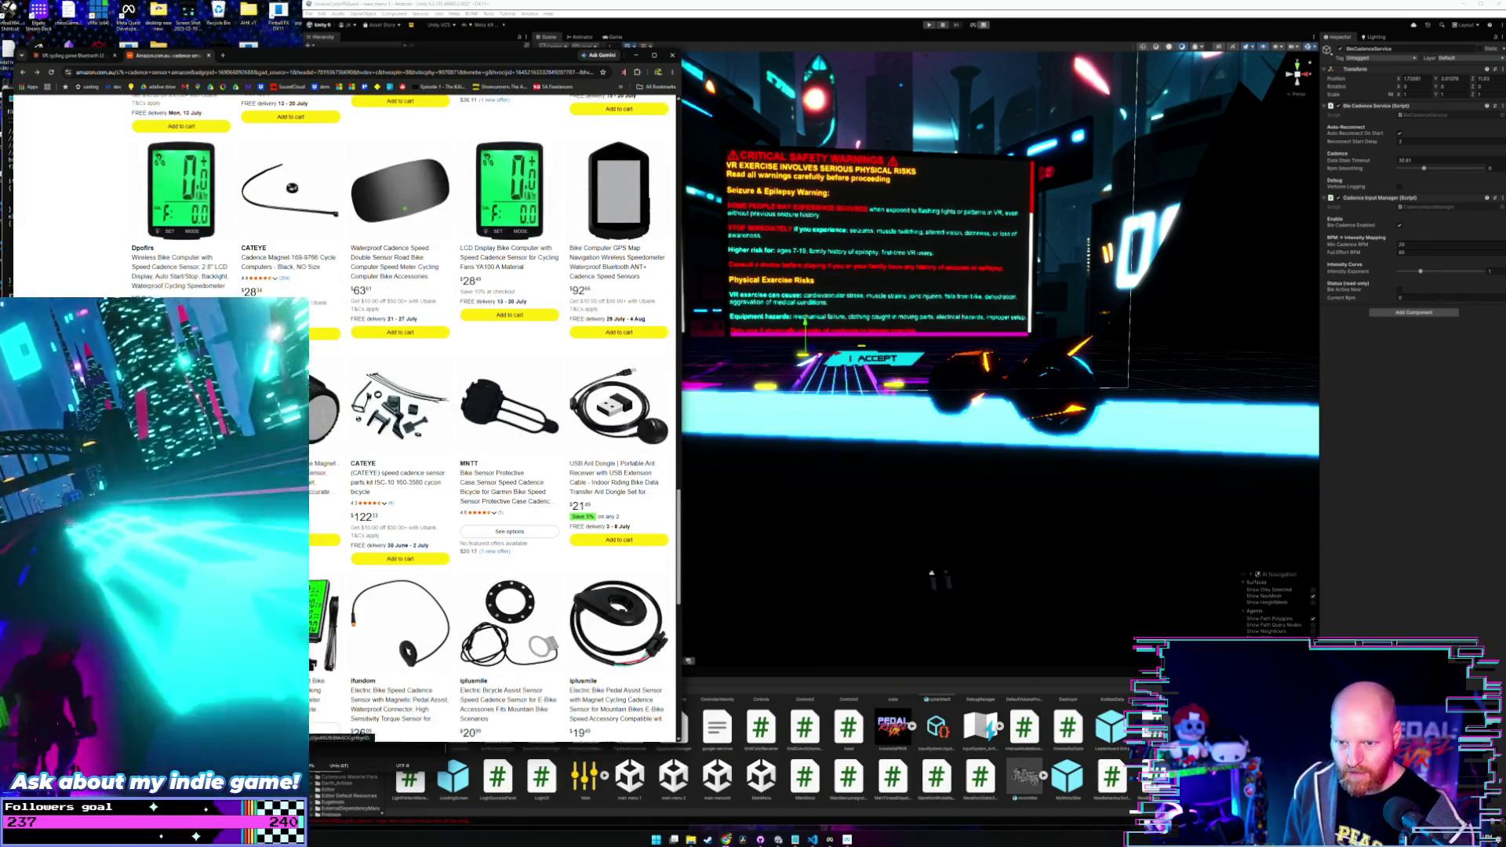
scroll(492, 414, "down", 3)
scroll(493, 415, "up", 9)
scroll(277, 238, "down", 10)
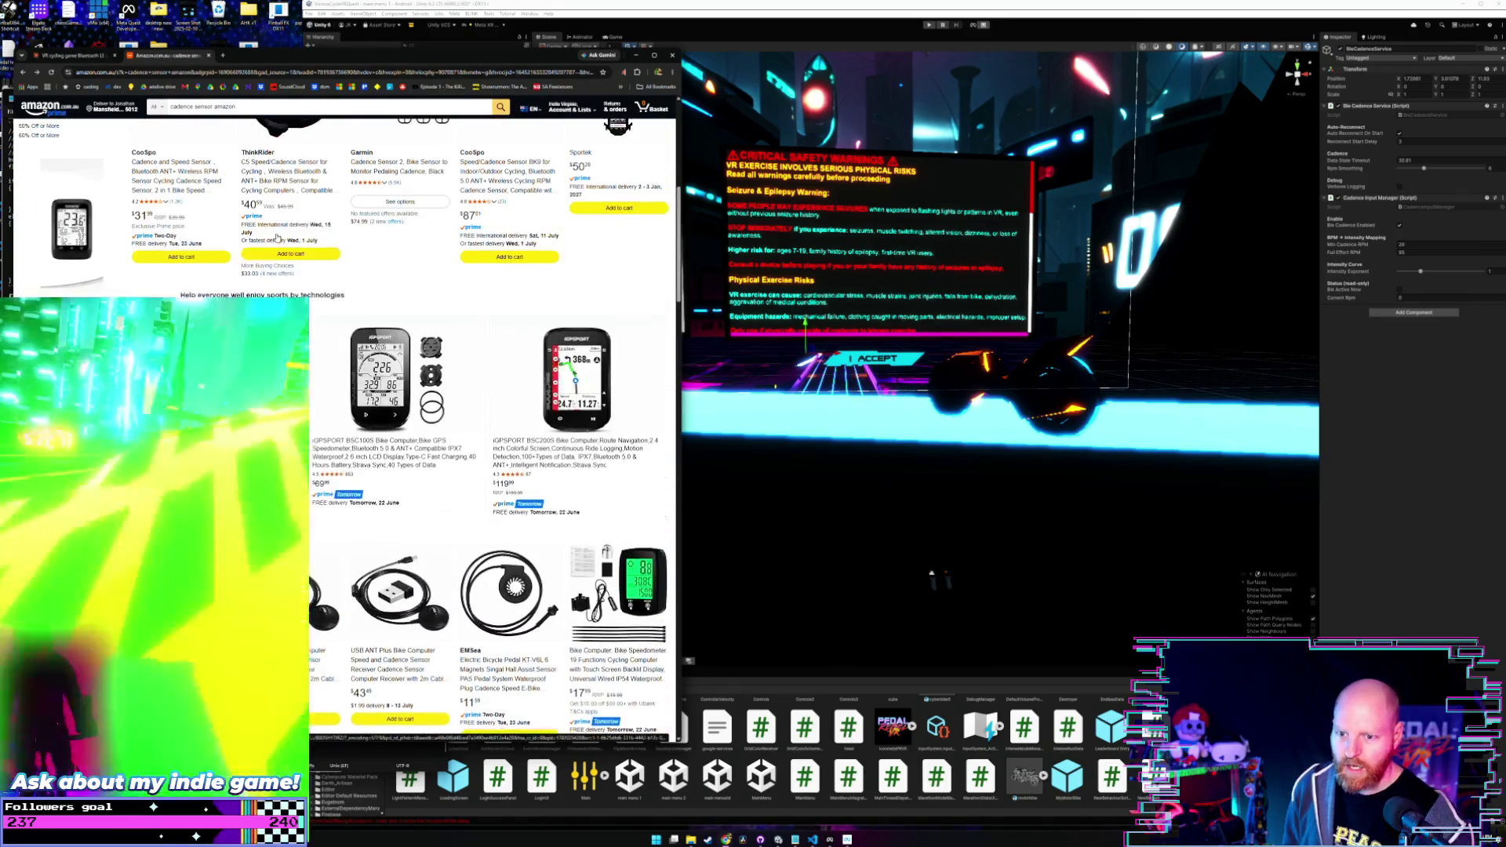
scroll(277, 238, "down", 3)
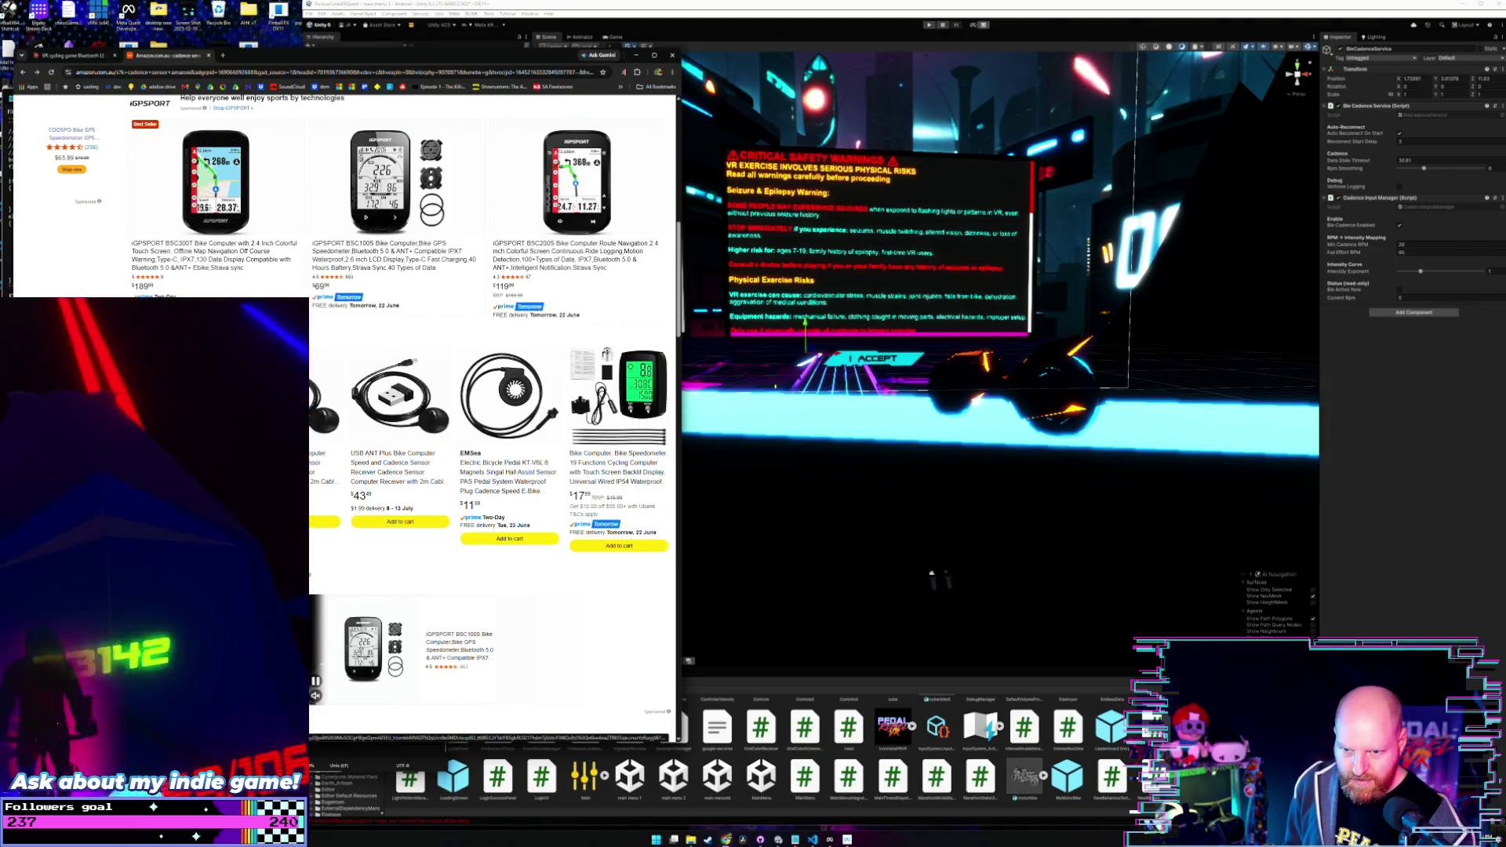
scroll(492, 416, "down", 15)
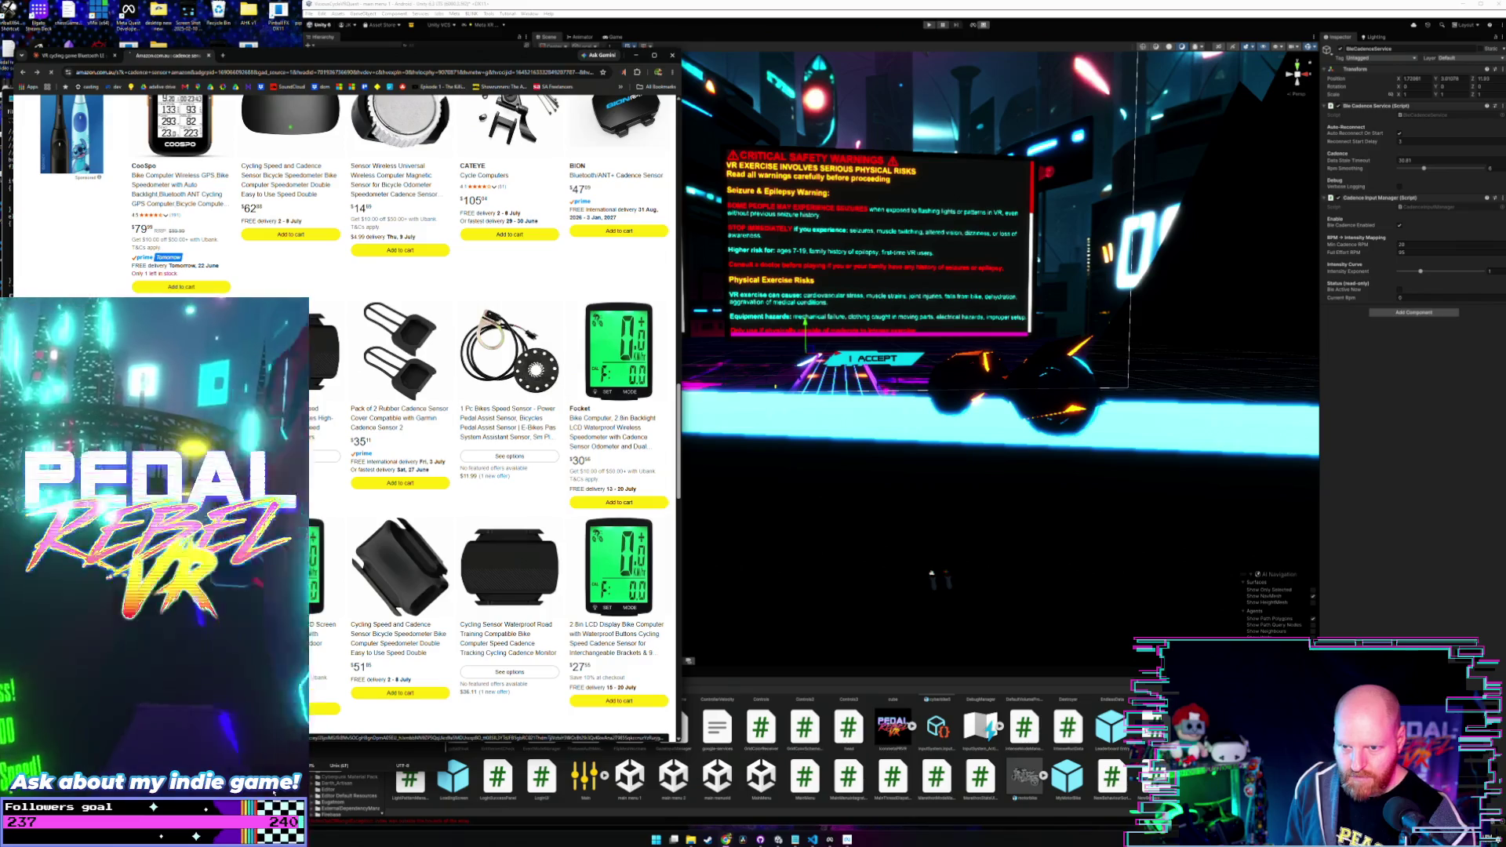
left_click(510, 567)
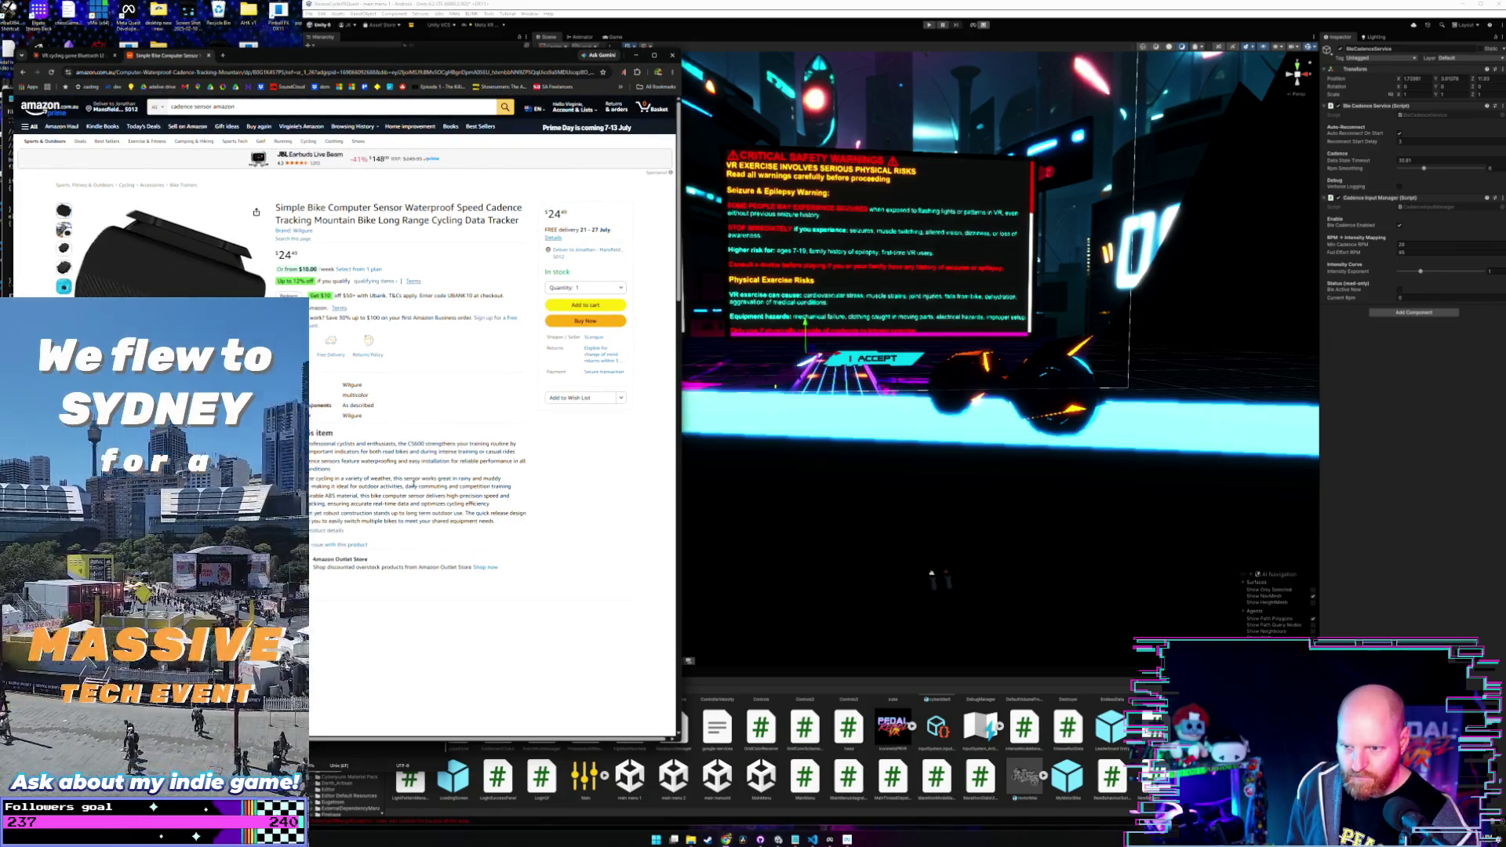
- Look over the waterproof sensor page, then close the tab and return to Unity
scroll(488, 459, "down", 5)
scroll(327, 487, "up", 5)
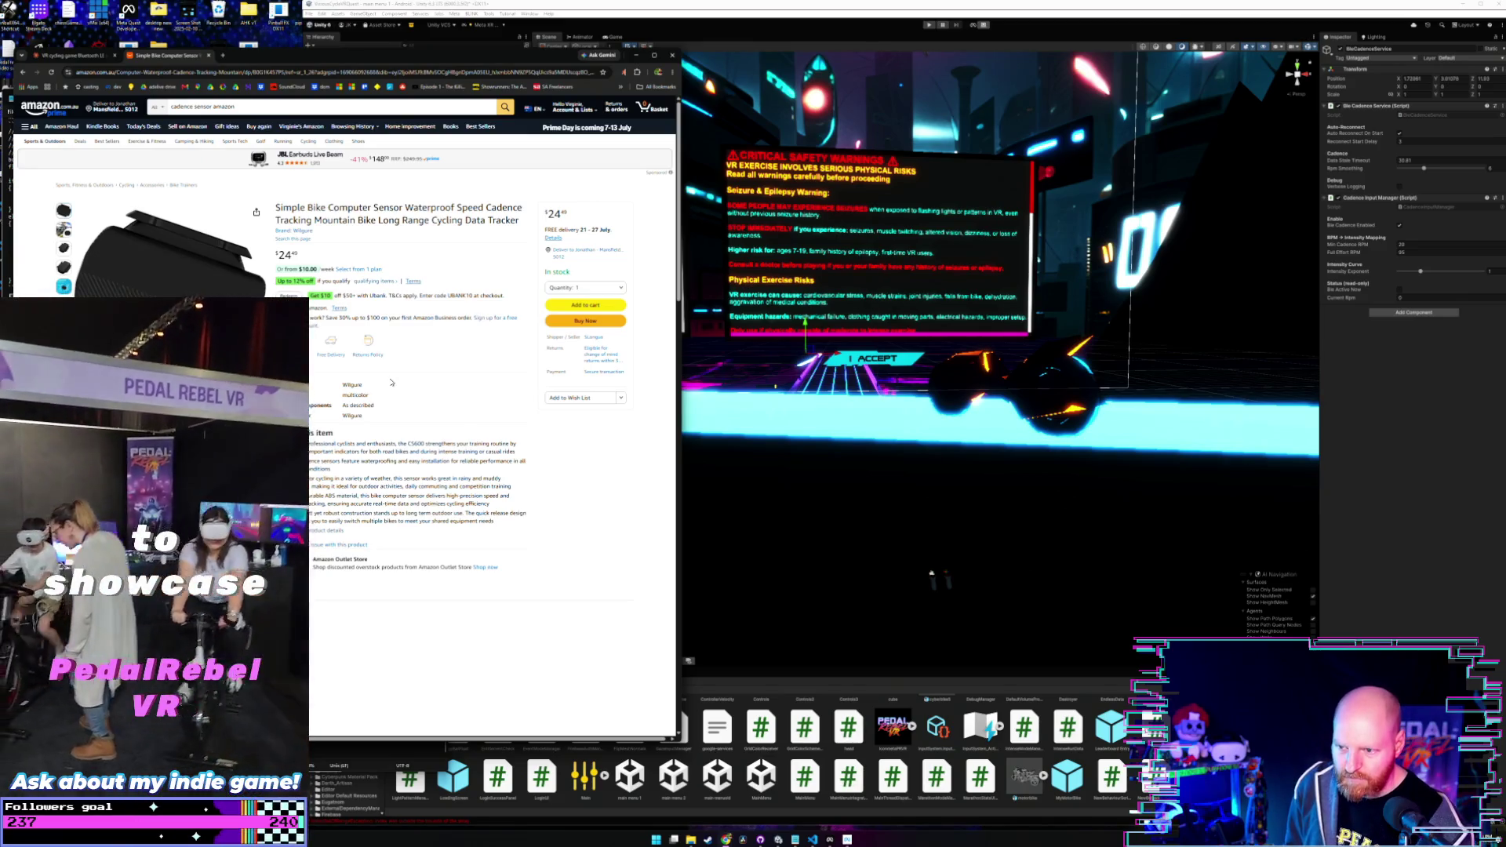
scroll(393, 382, "down", 5)
scroll(390, 383, "up", 5)
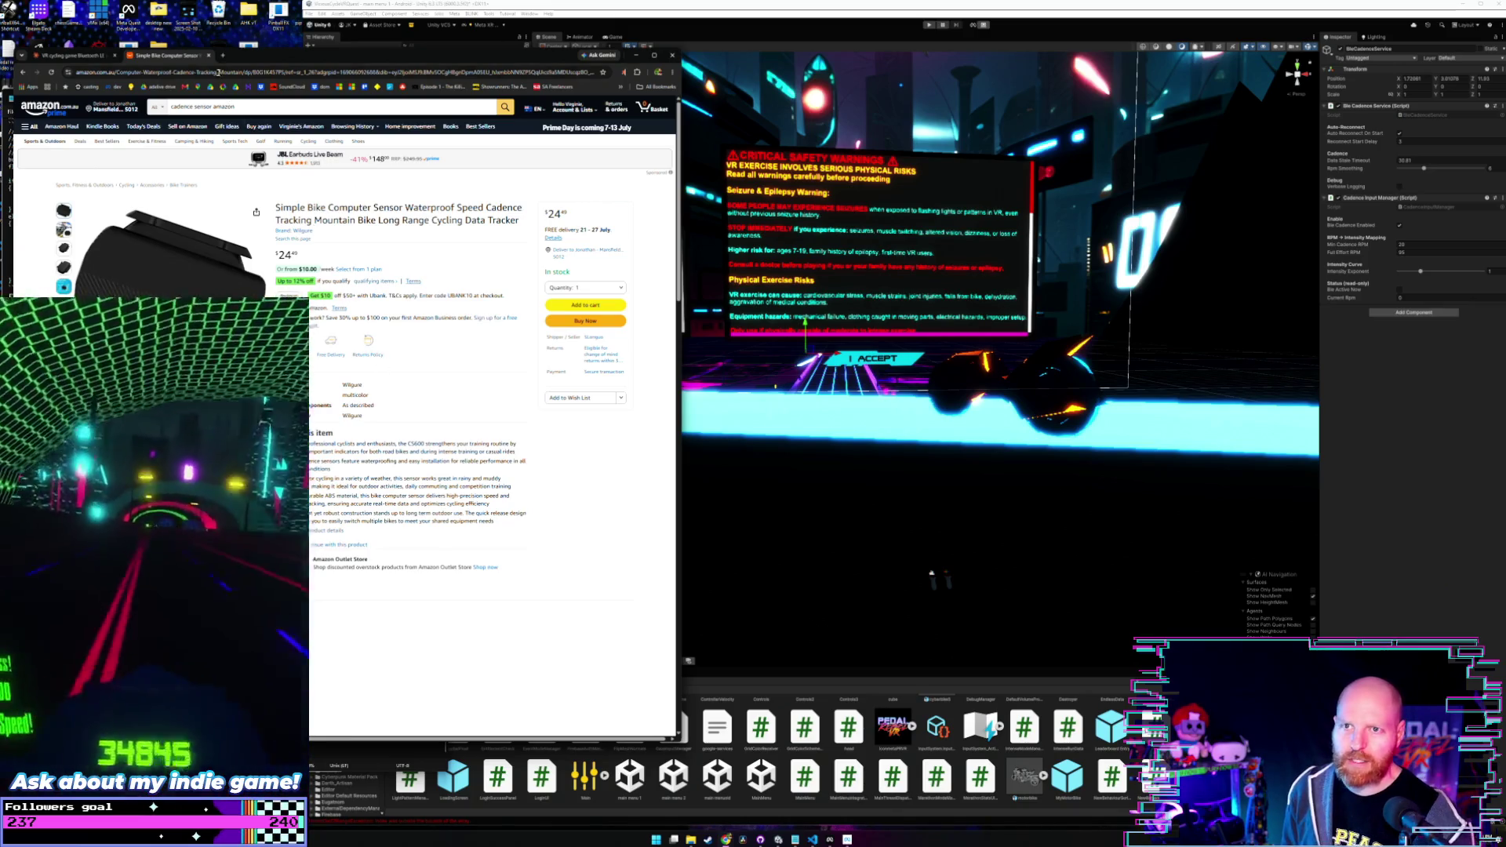
left_click(209, 55)
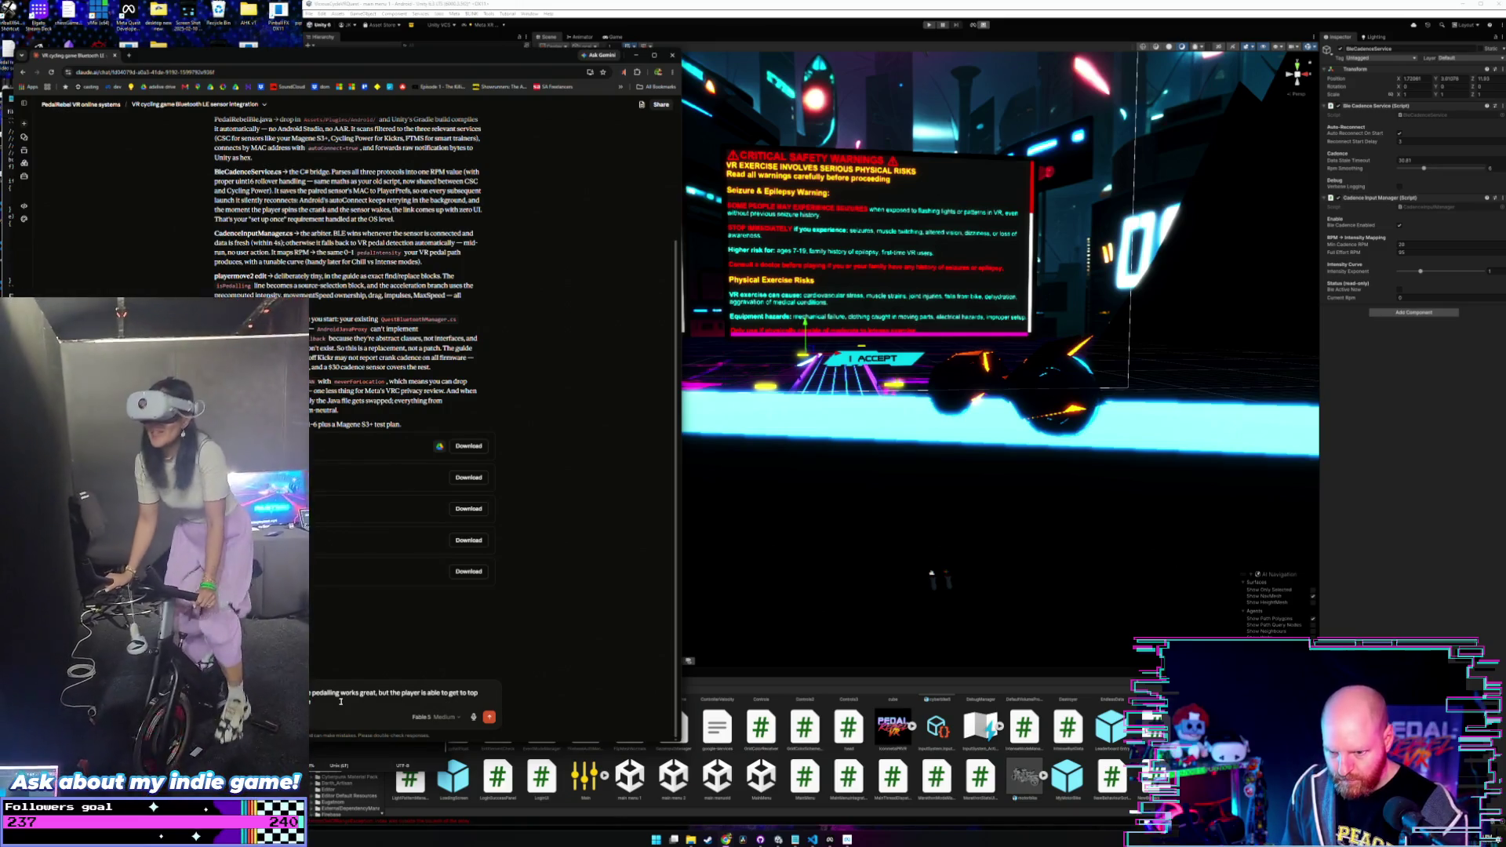
left_click(923, 421)
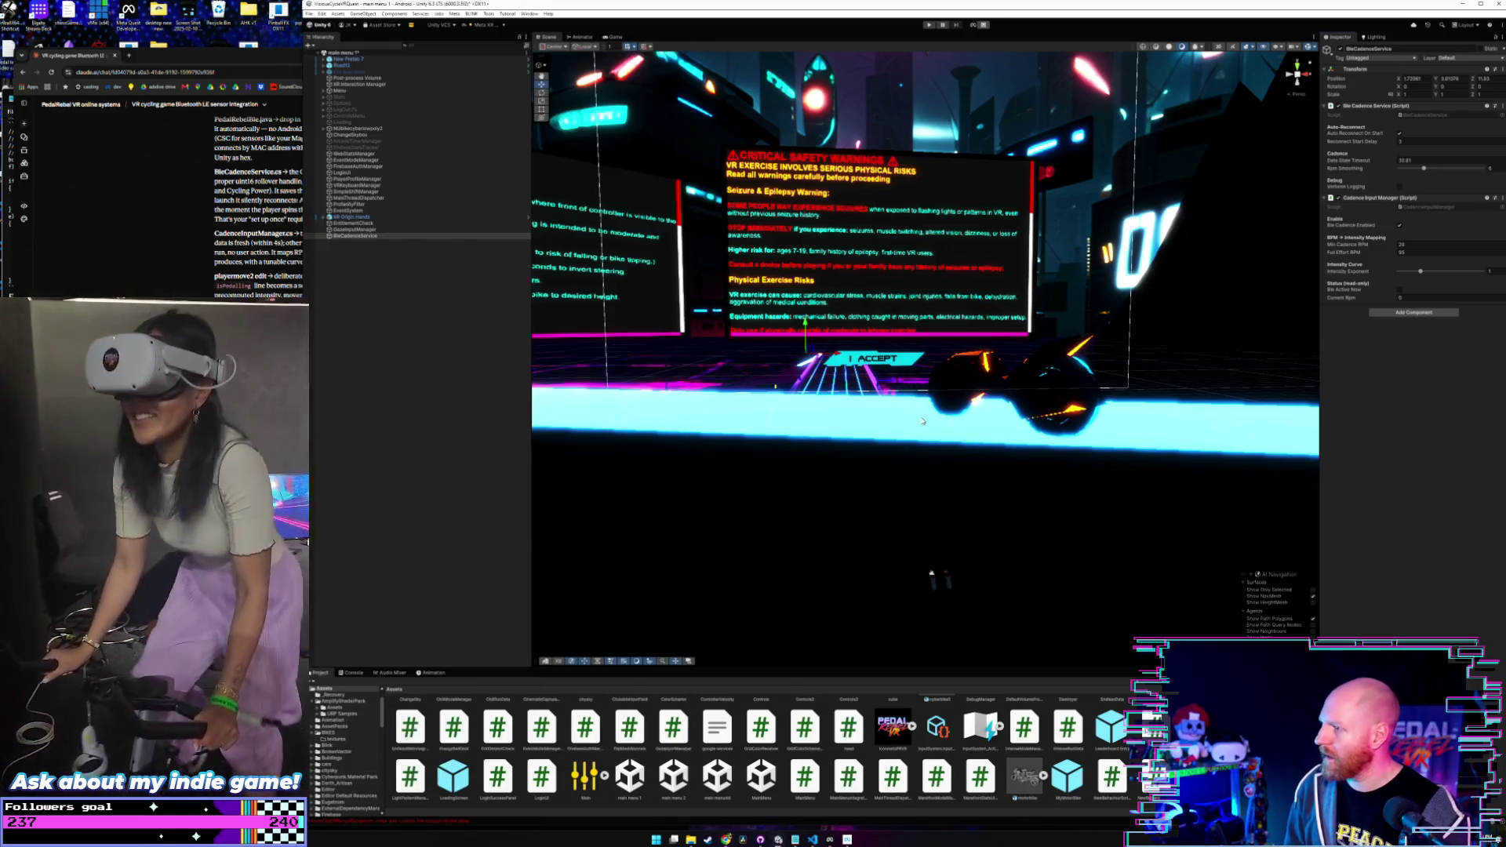
- Load the PedalRebel_ArcadeMode scene past the save prompt and inspect XR Rig's speed settings
left_click(340, 91)
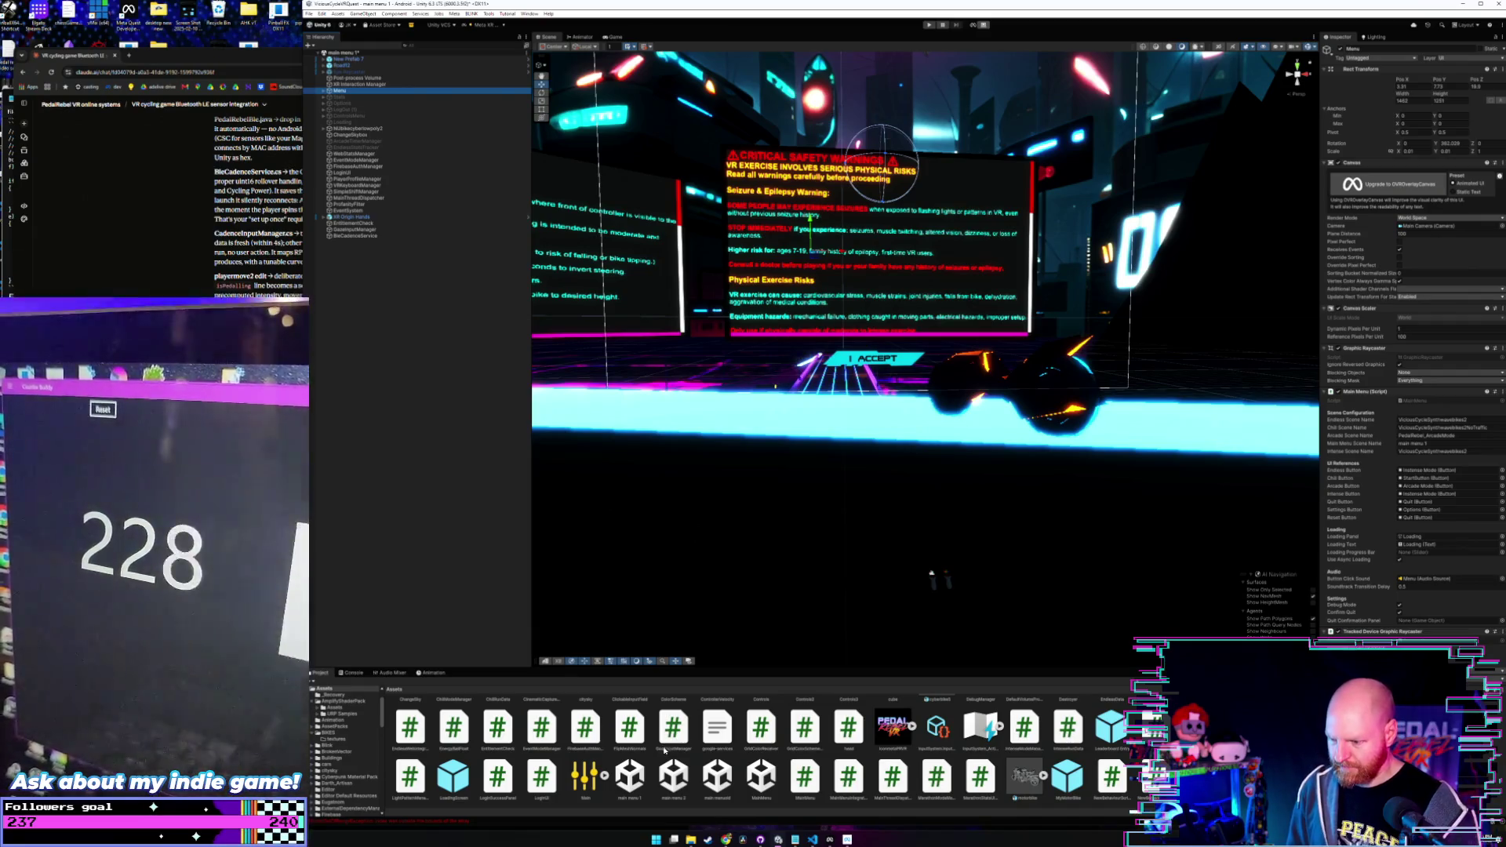
scroll(665, 752, "up", 2)
scroll(667, 752, "down", 5)
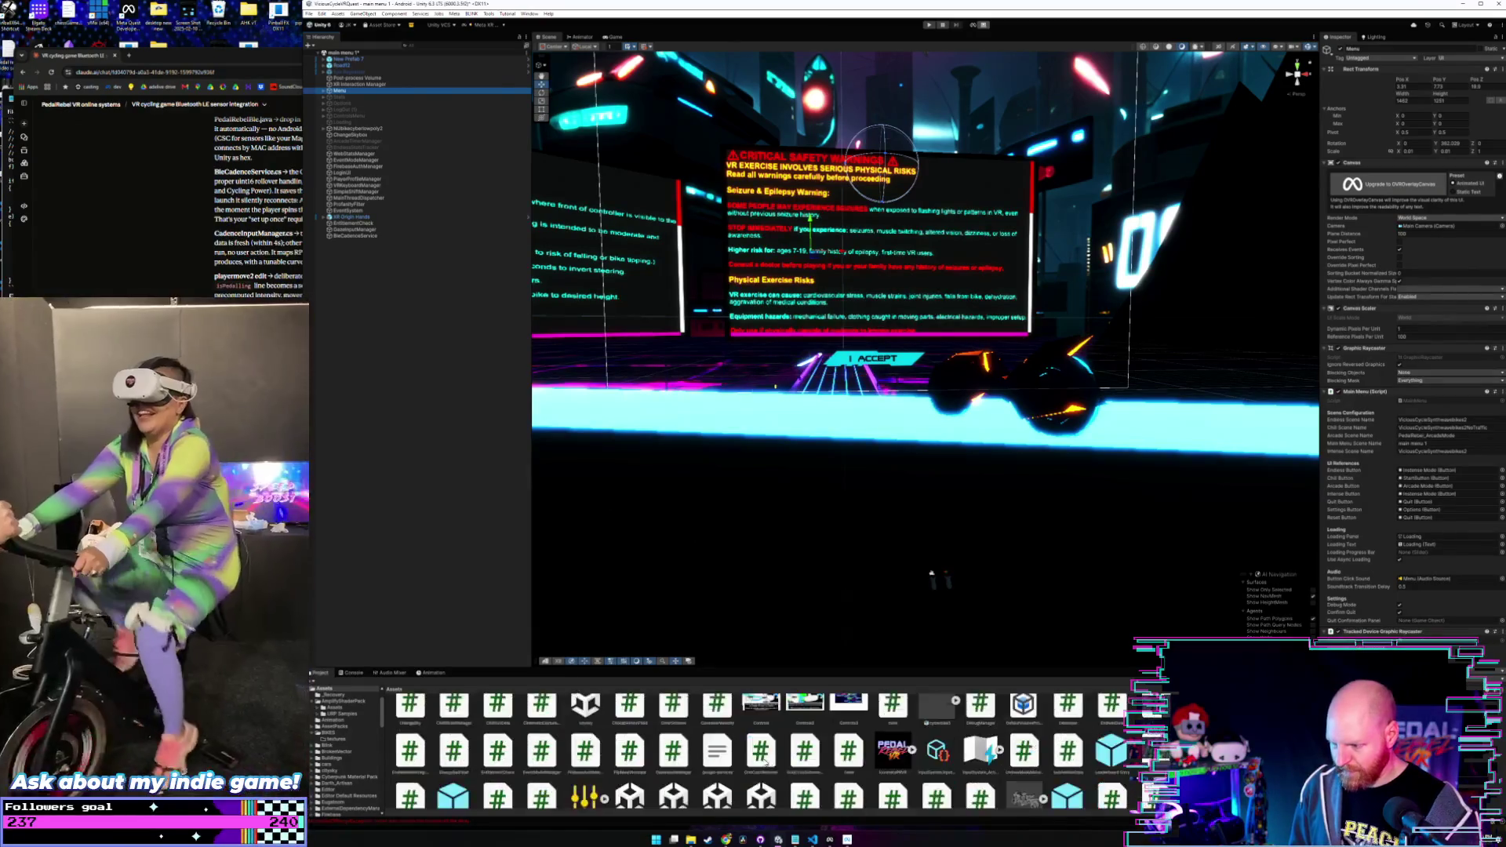
double_click(675, 753)
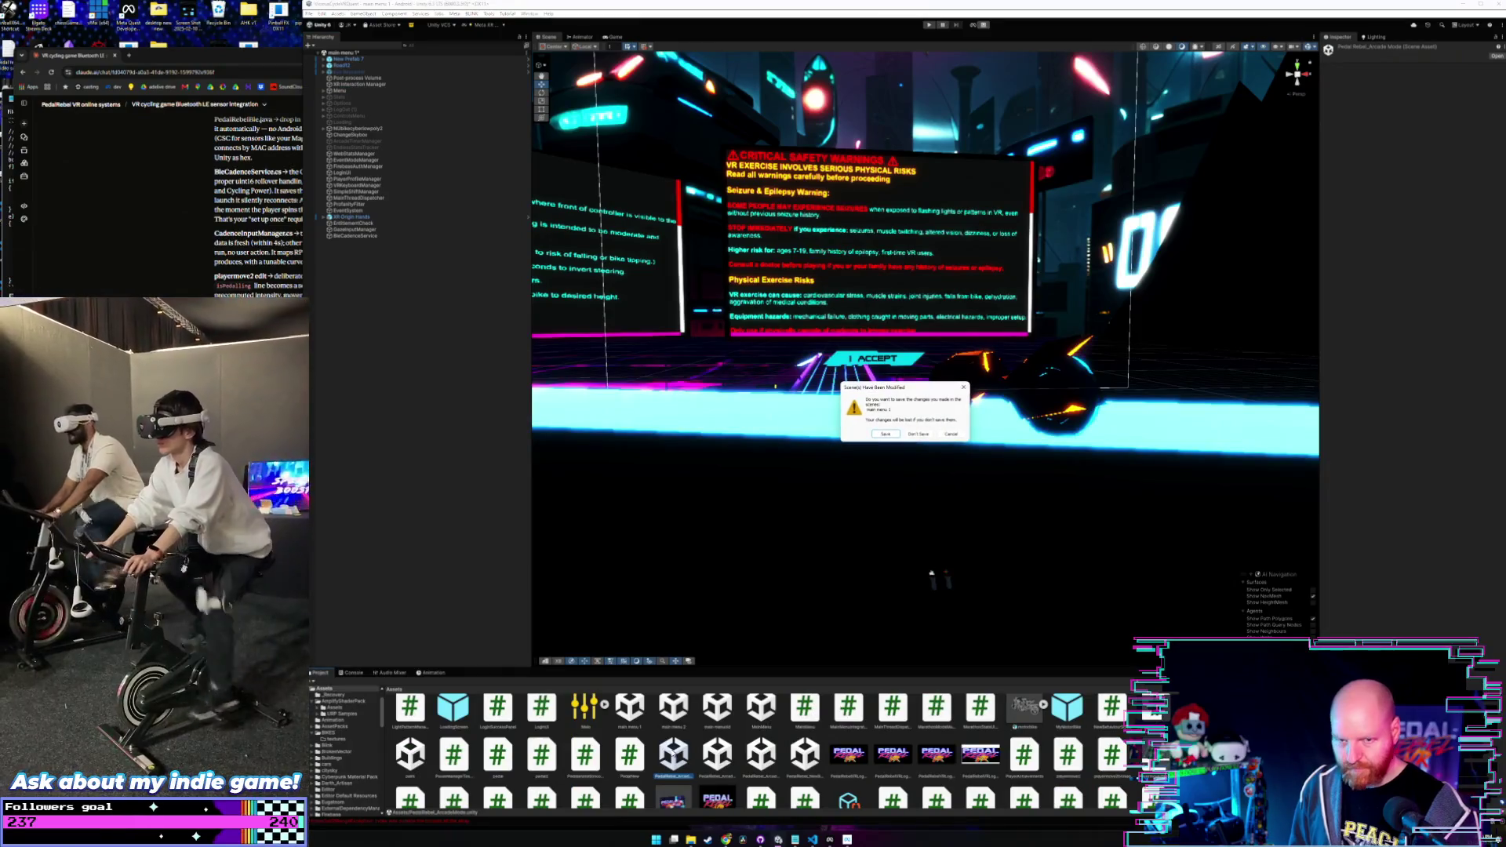
left_click(885, 434)
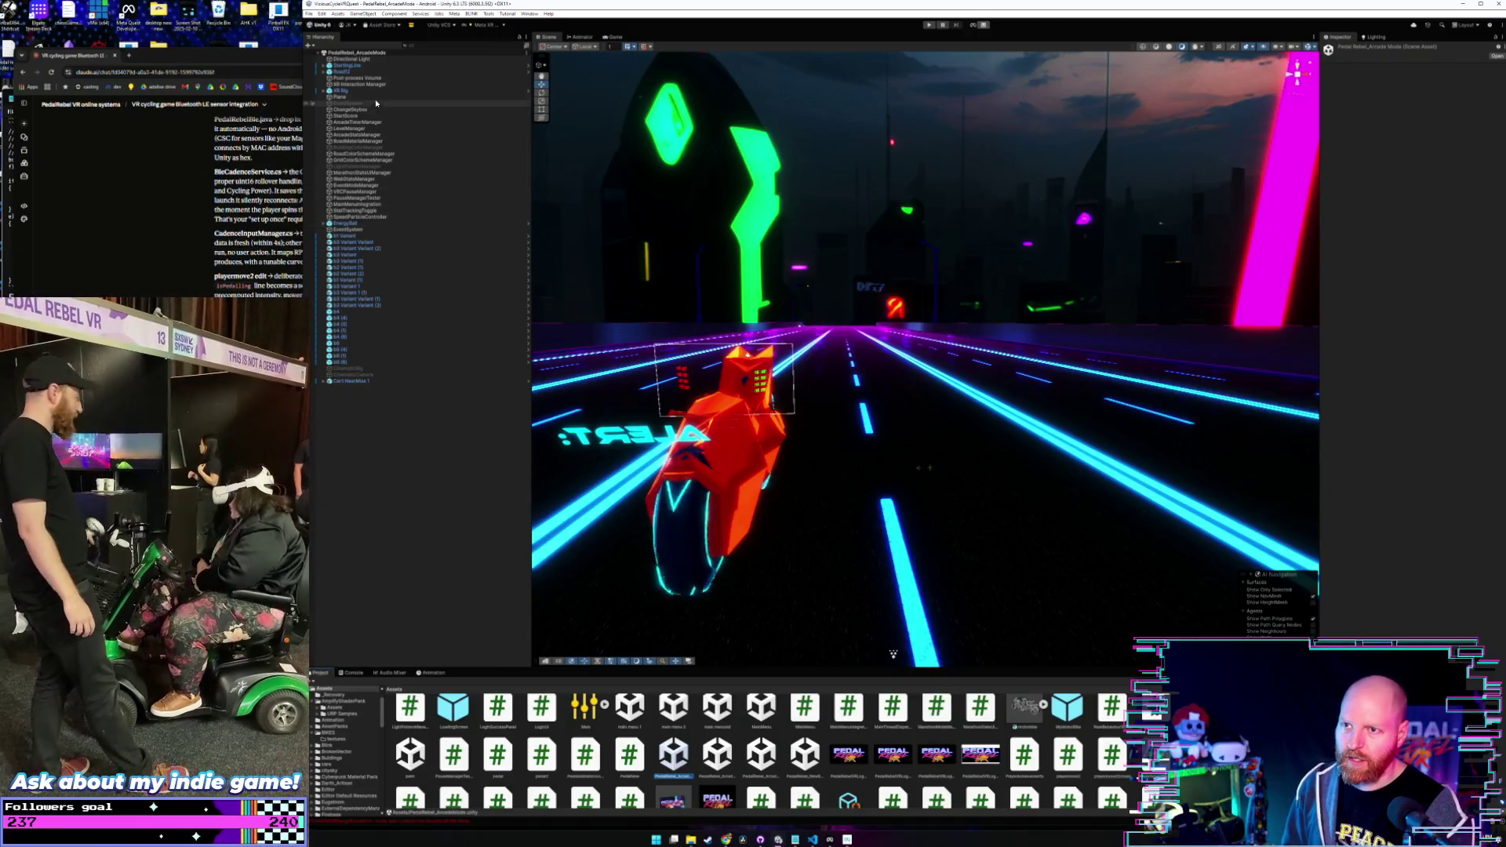
left_click(374, 91)
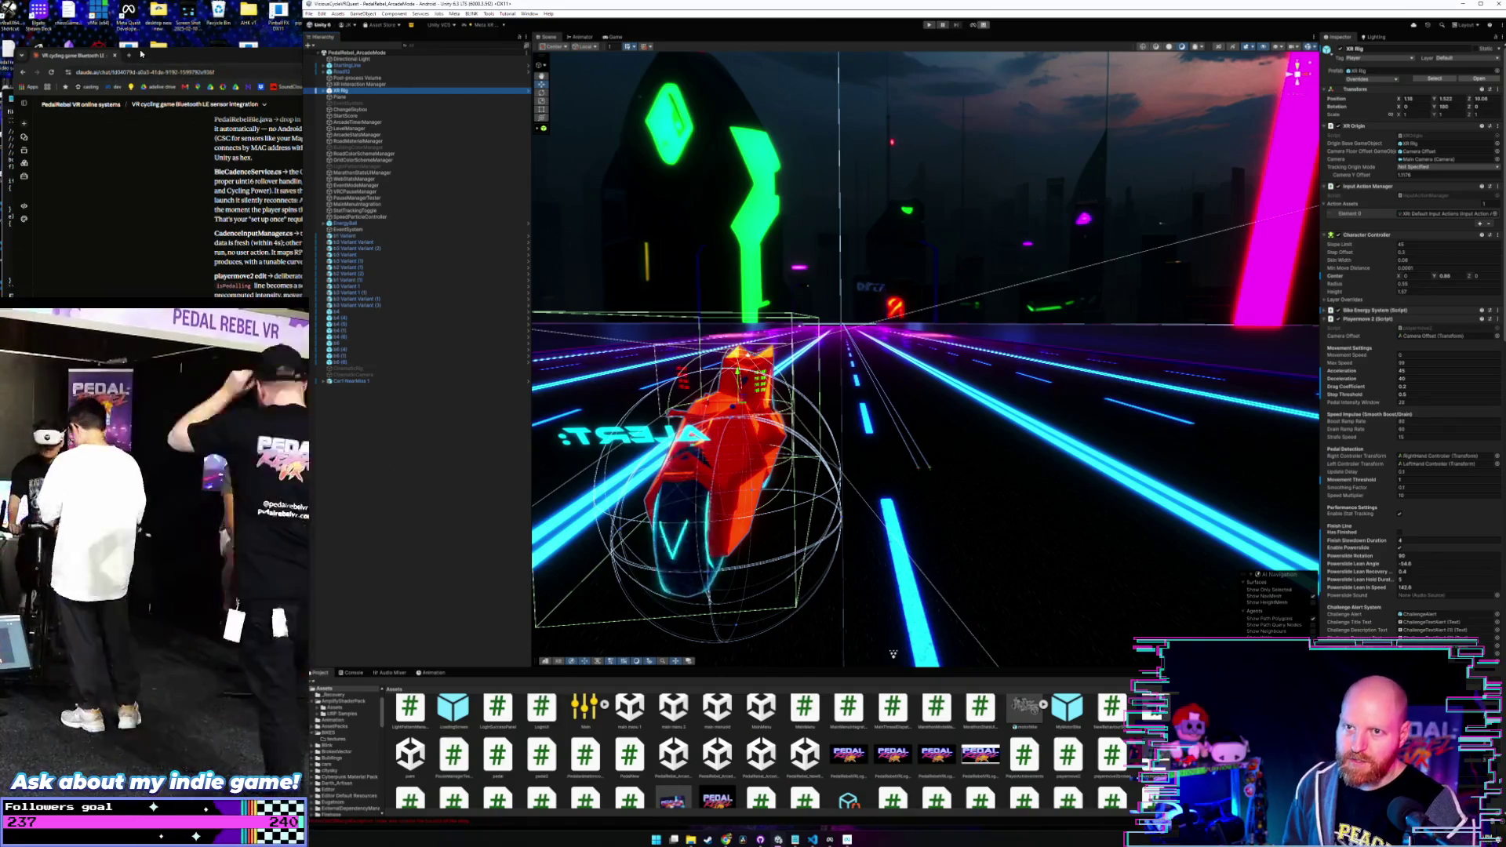
- Open a new Chrome tab and detach it into its own window
left_click(146, 61)
left_click(129, 55)
mouse_move(145, 62)
left_mouse_down()
mouse_move(189, 49)
mouse_move(222, 85)
left_mouse_up()
- Reload the earlier Amazon cadence sensor search from the address bar history
type("a")
key("Down")
key("Down")
key("Down")
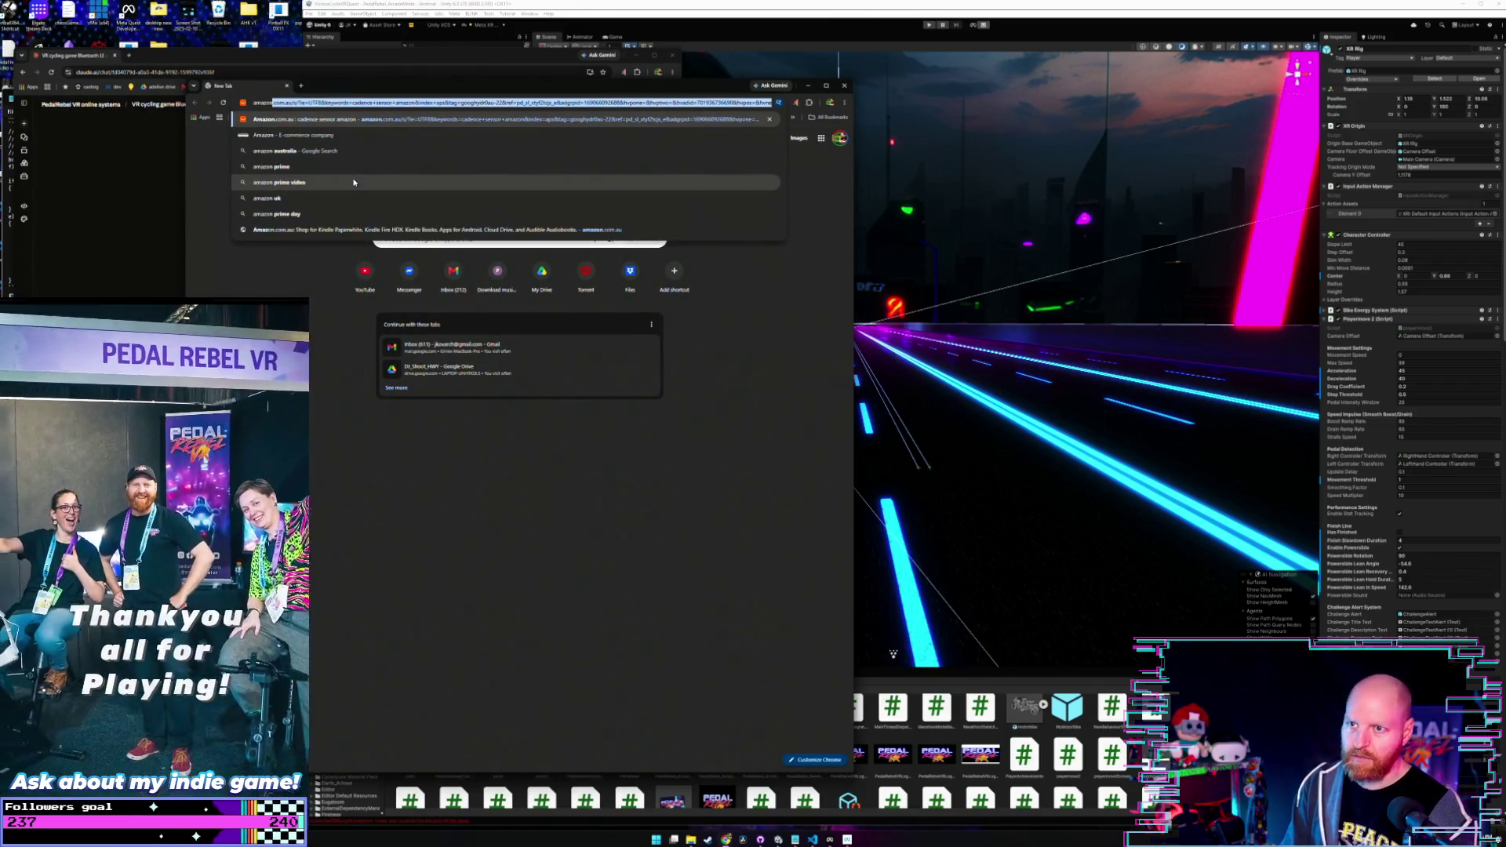
key("Return")
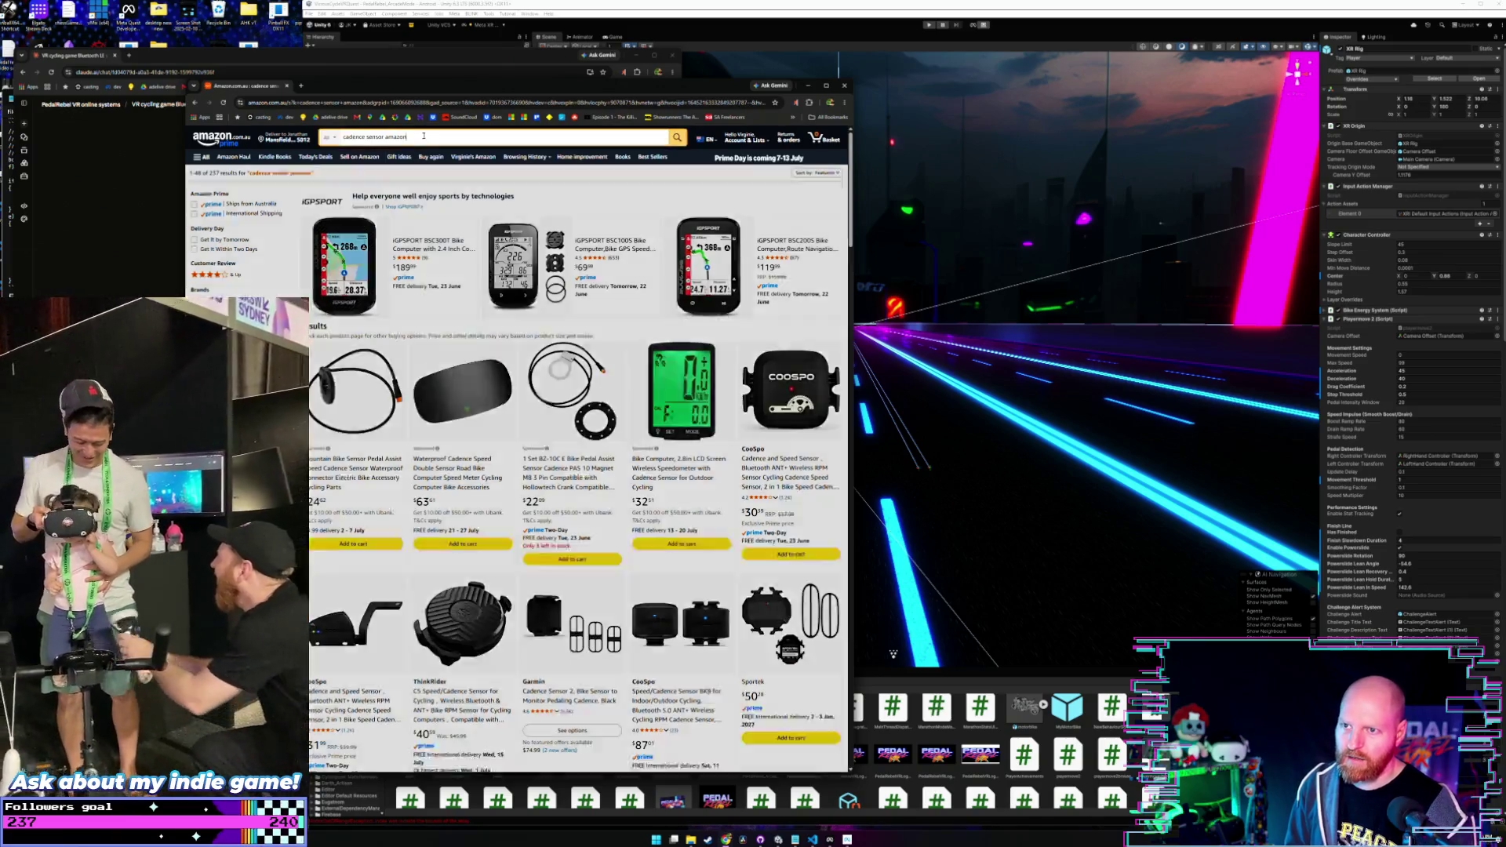
- Replace the Amazon query with 'megane cadence sensor' and run the search
left_click(424, 136)
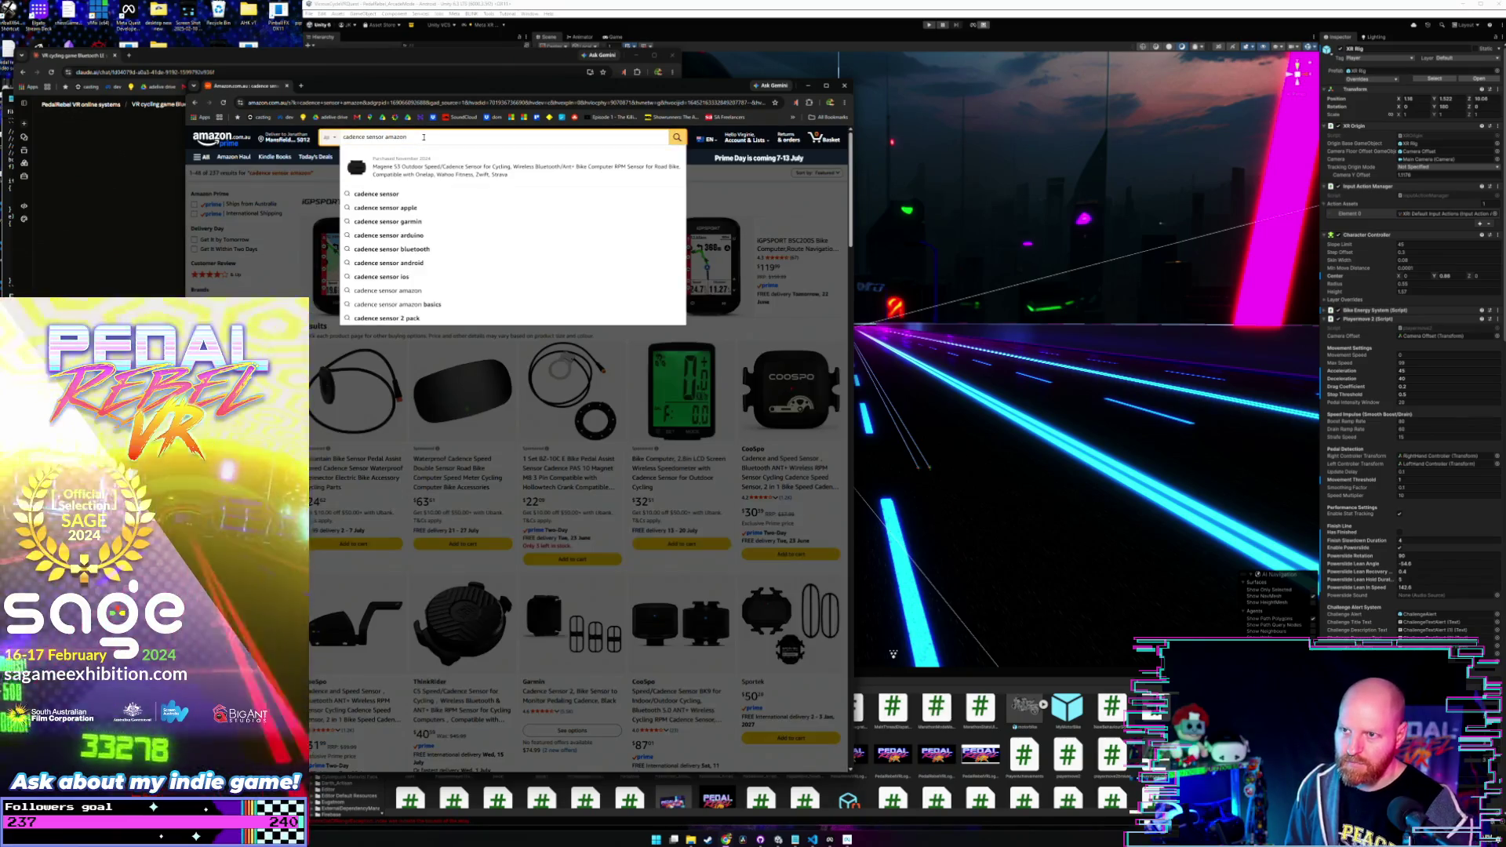
left_click(308, 146)
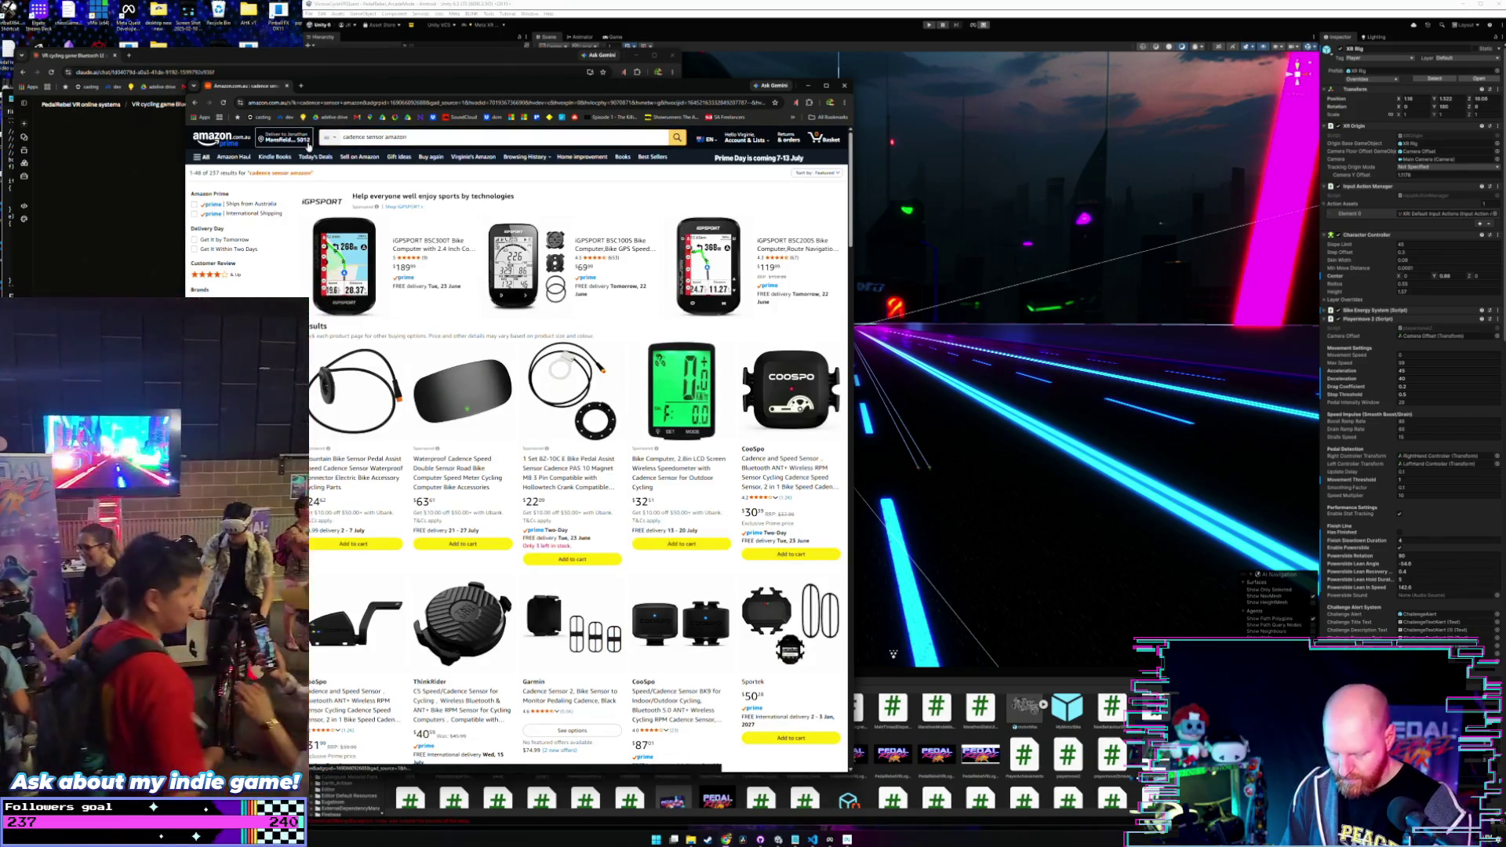
left_click(424, 138)
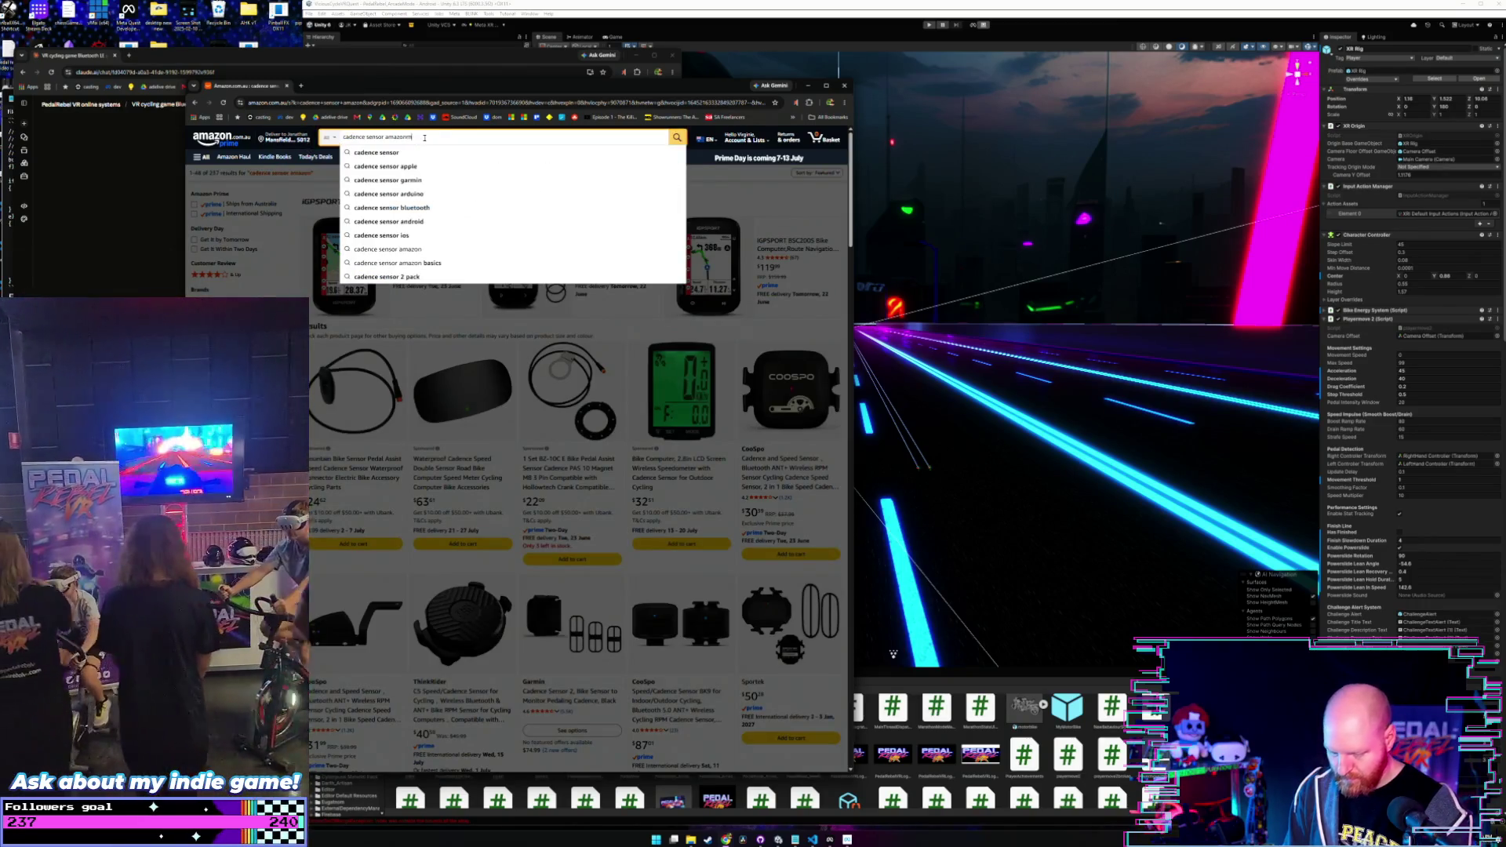
type("me")
key("ctrl+a")
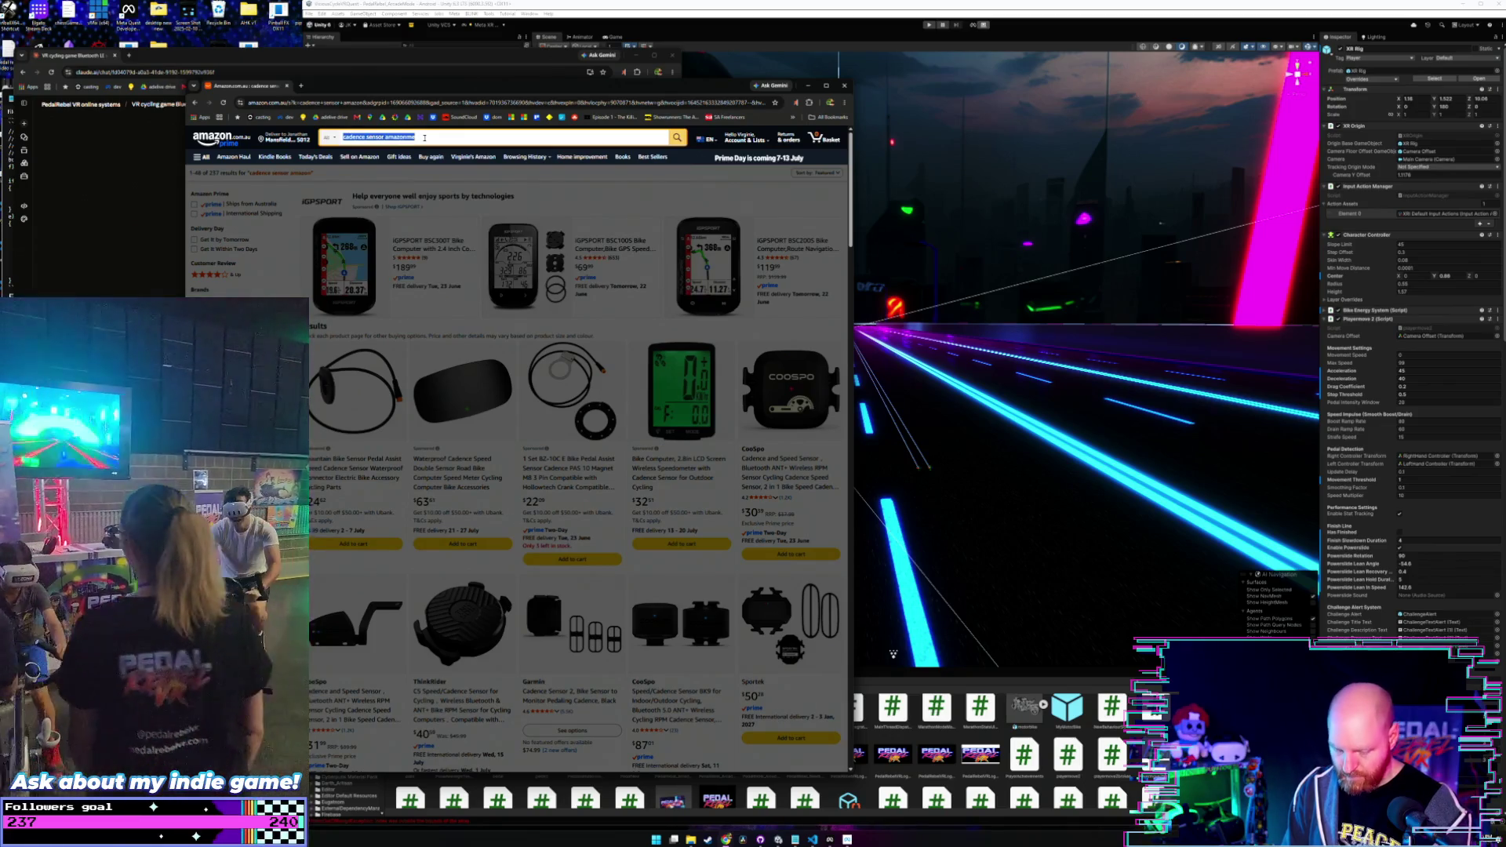
type("megano")
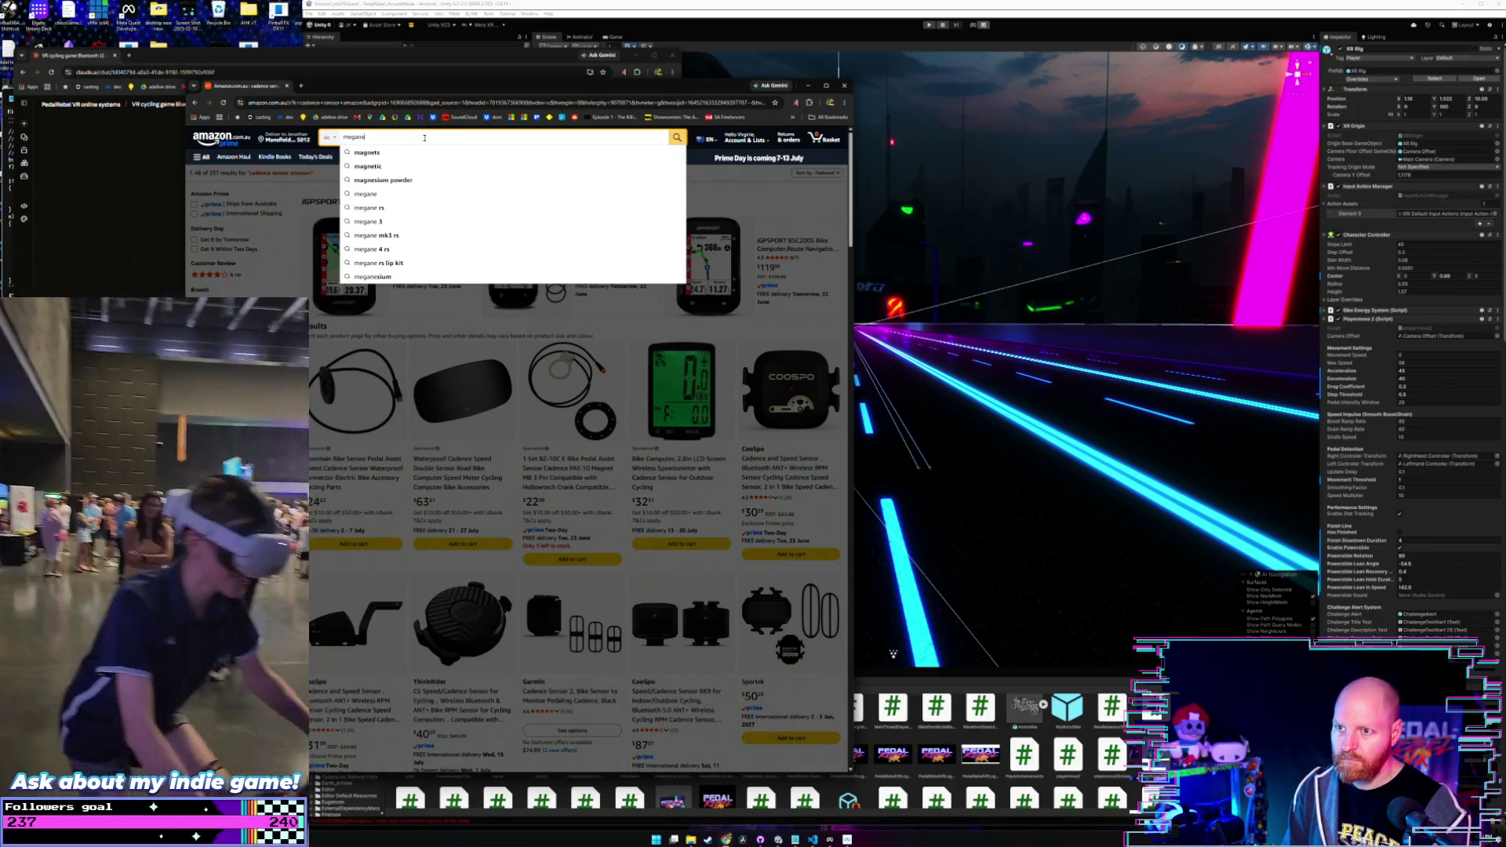
type("t ca")
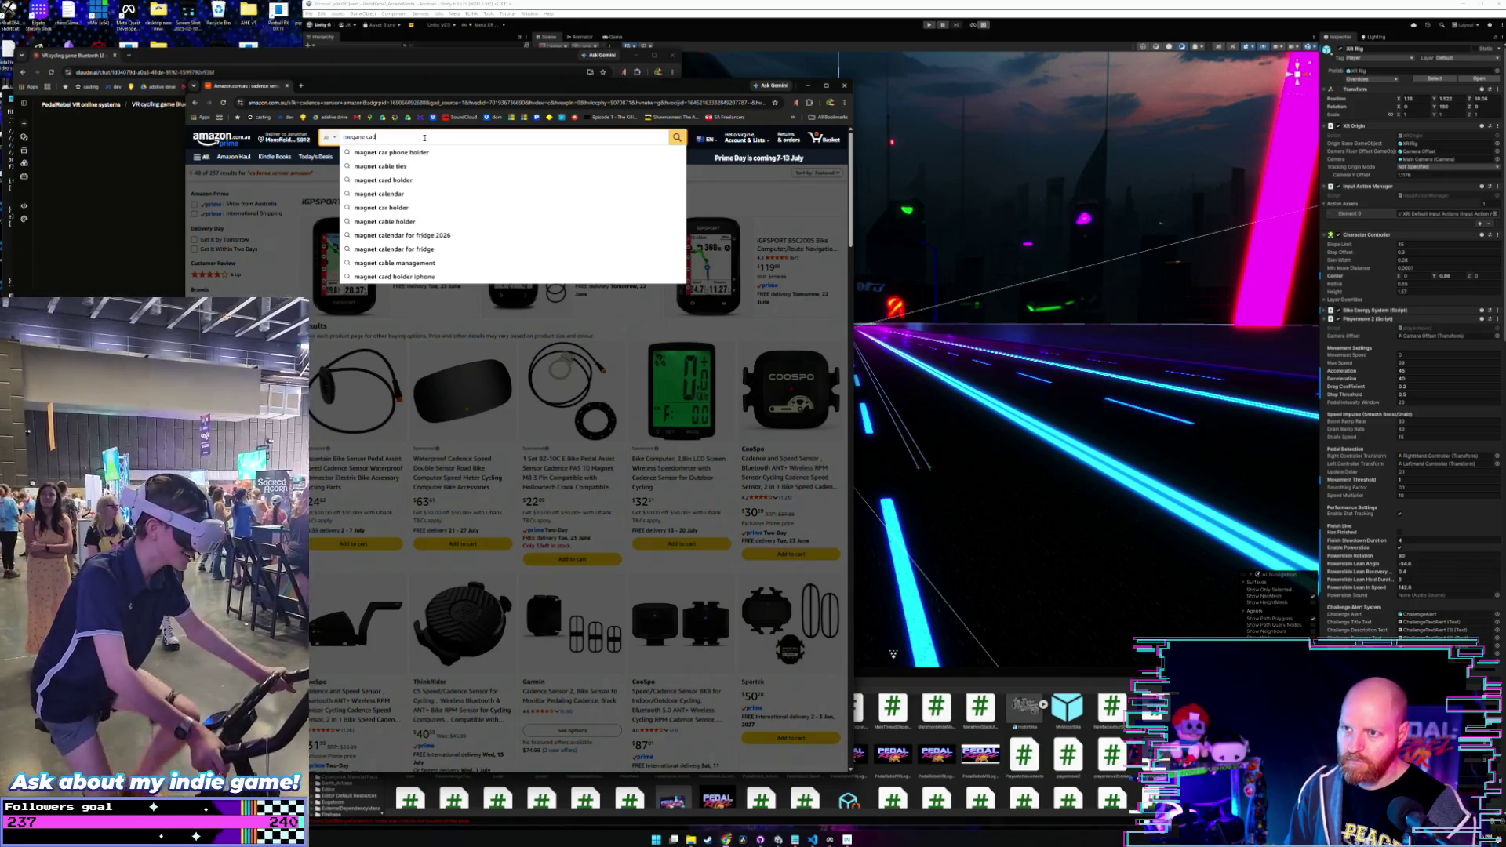
type("ence")
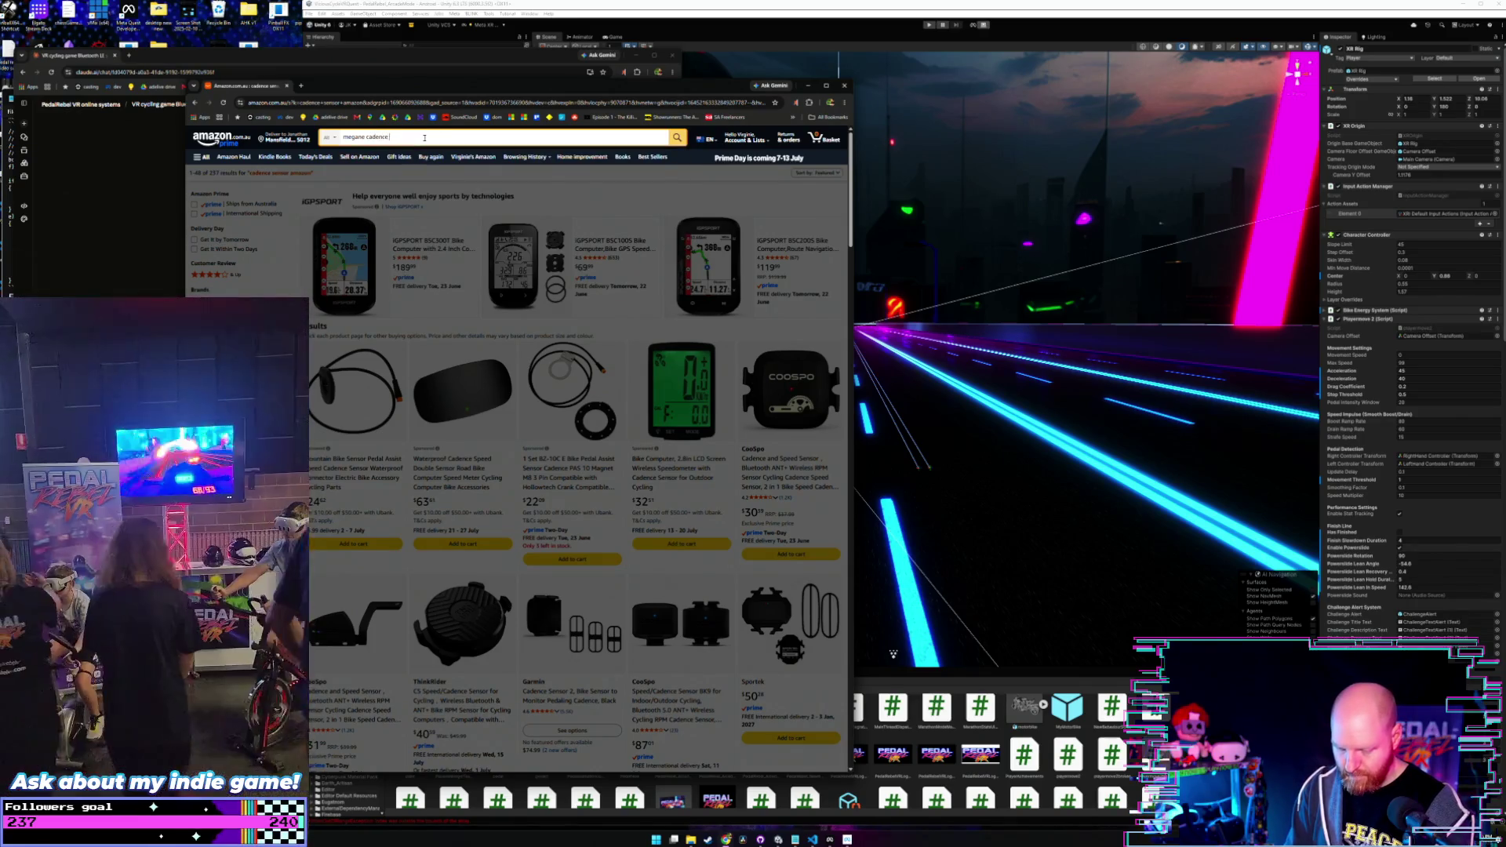
type("or")
key("Return")
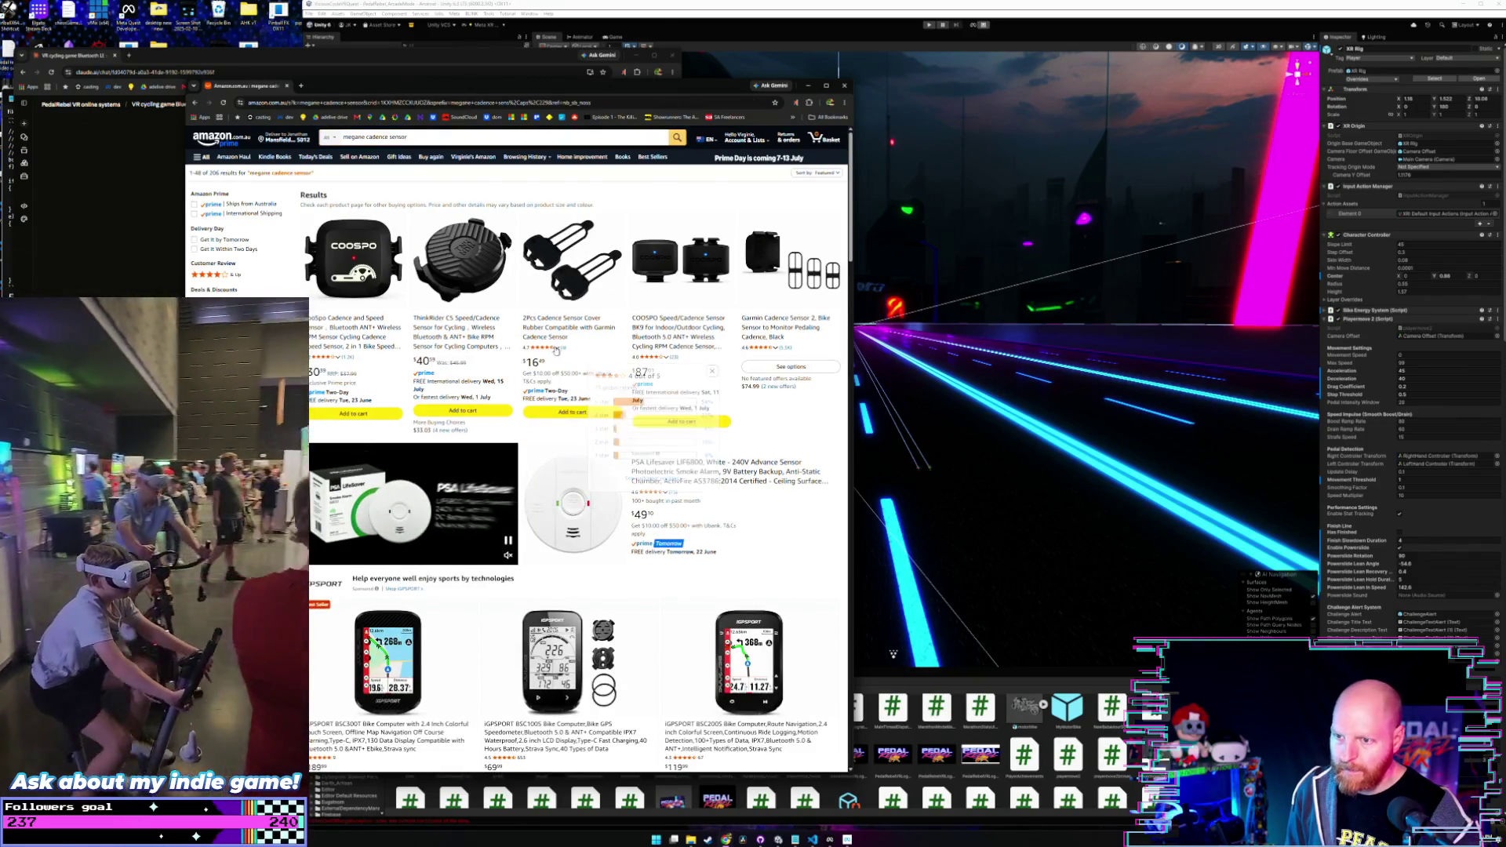
mouse_move(542, 346)
scroll(541, 351, "down", 5)
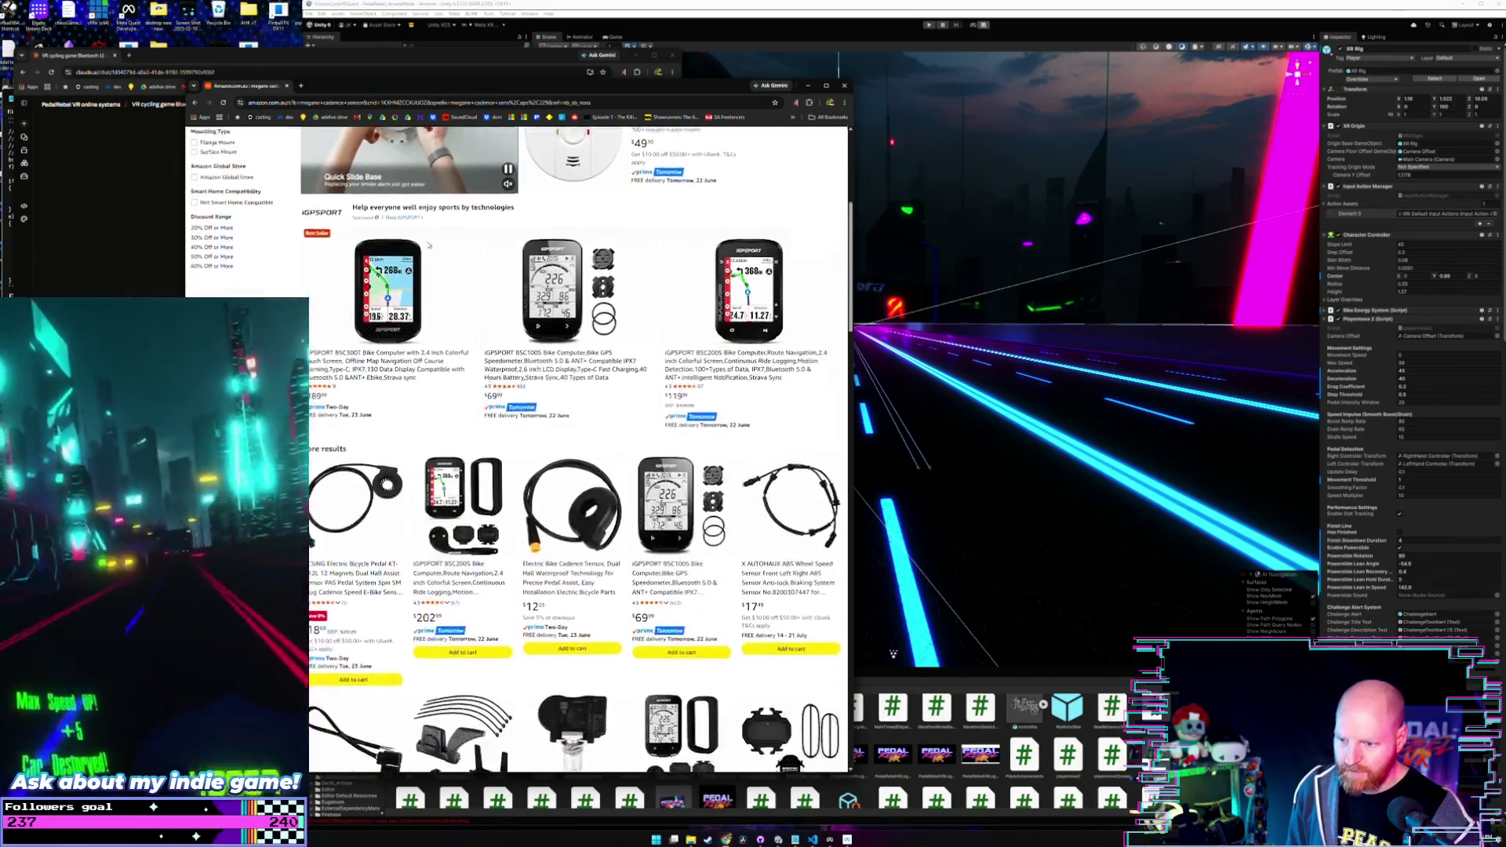
scroll(424, 212, "up", 3)
- Google 'megane cadence sensor' in a new tab, then switch back to the Amazon tab
left_click(301, 86)
type("mega")
type("cade")
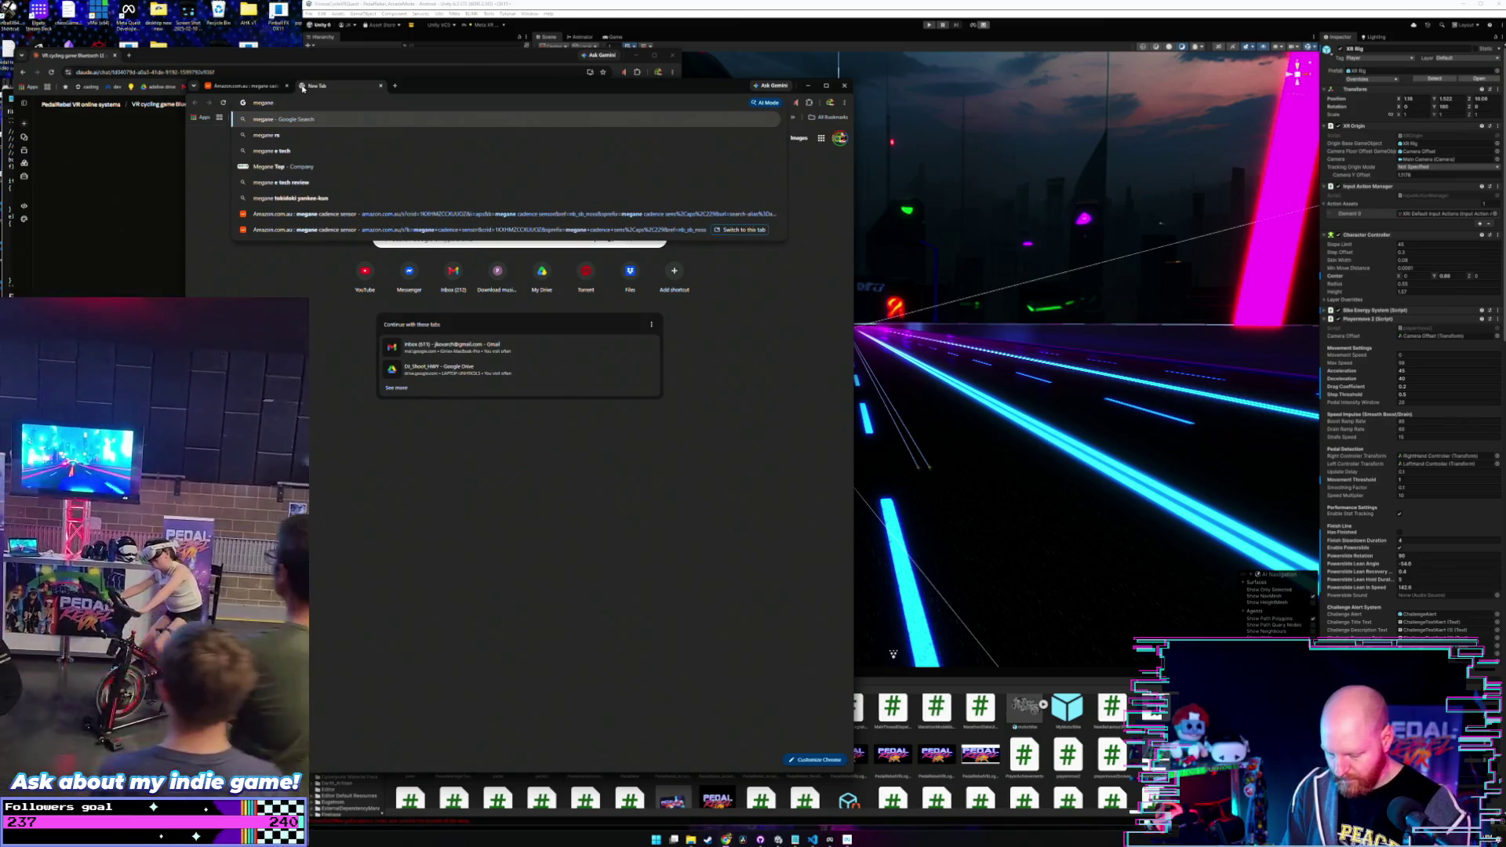
type("nce sensor")
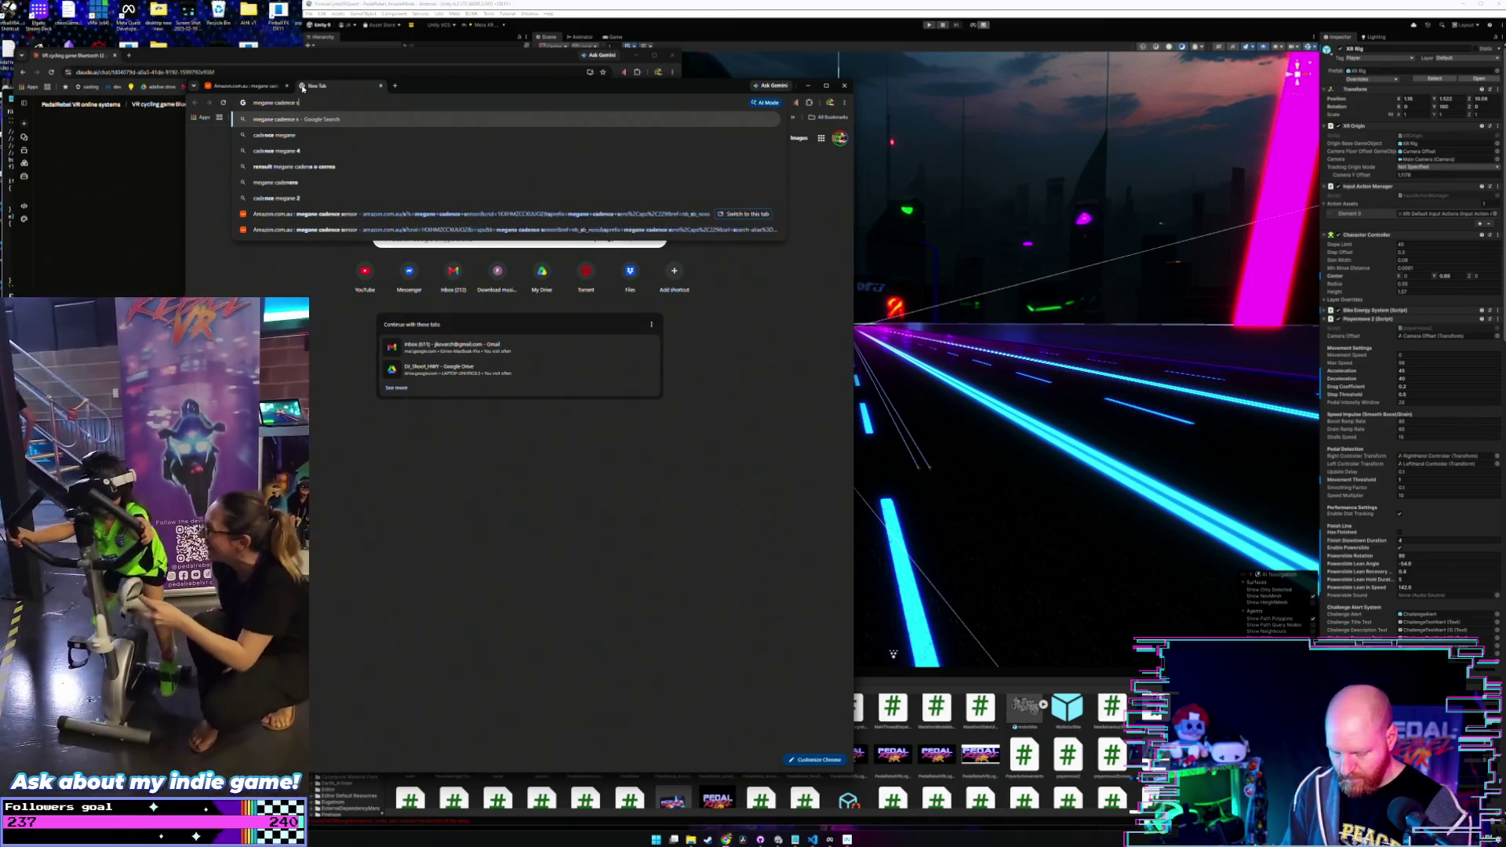
key("Return")
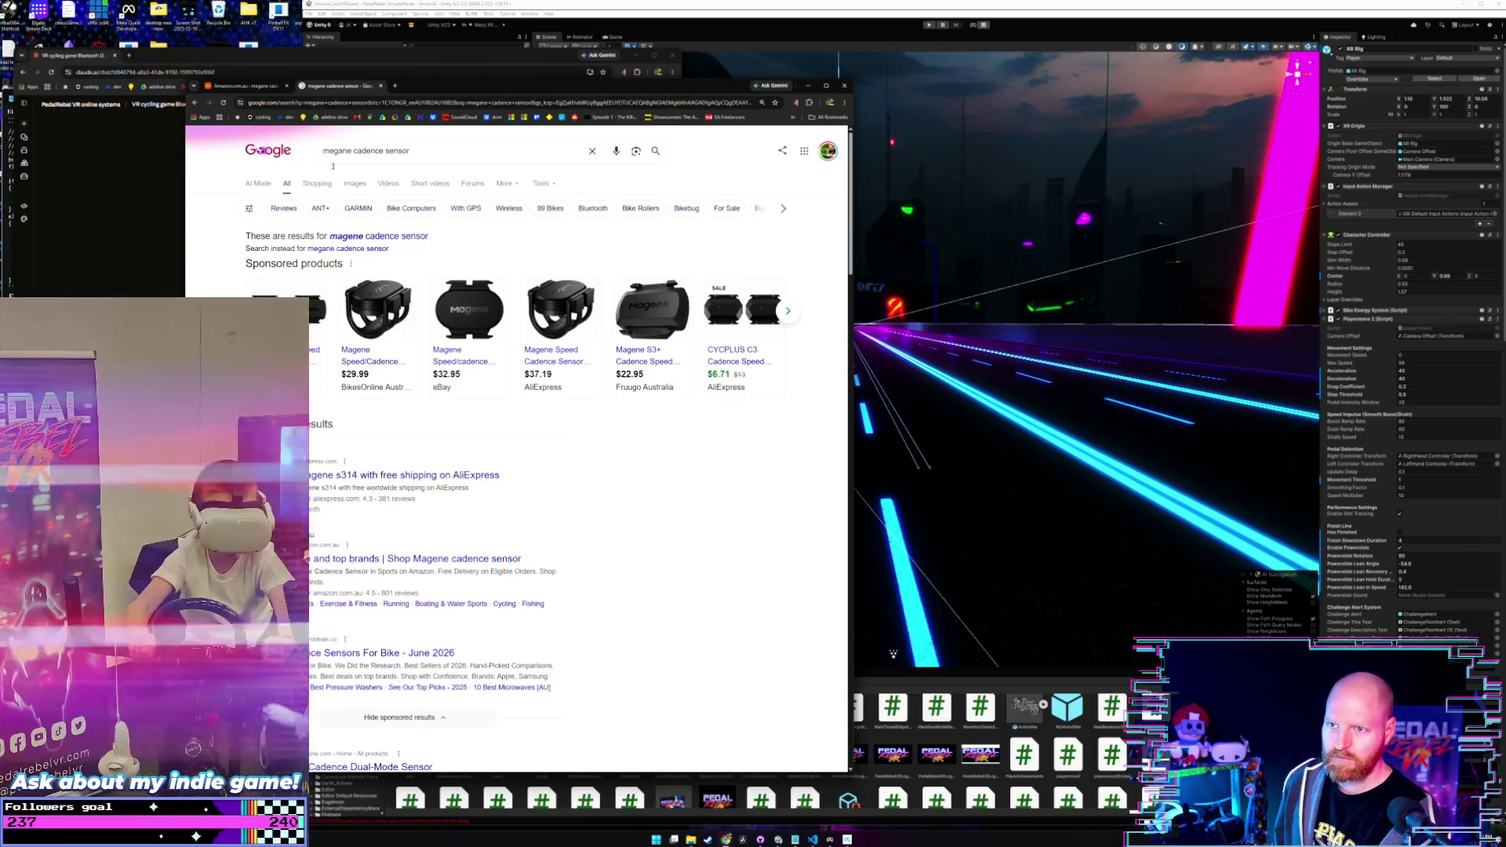
left_click(243, 85)
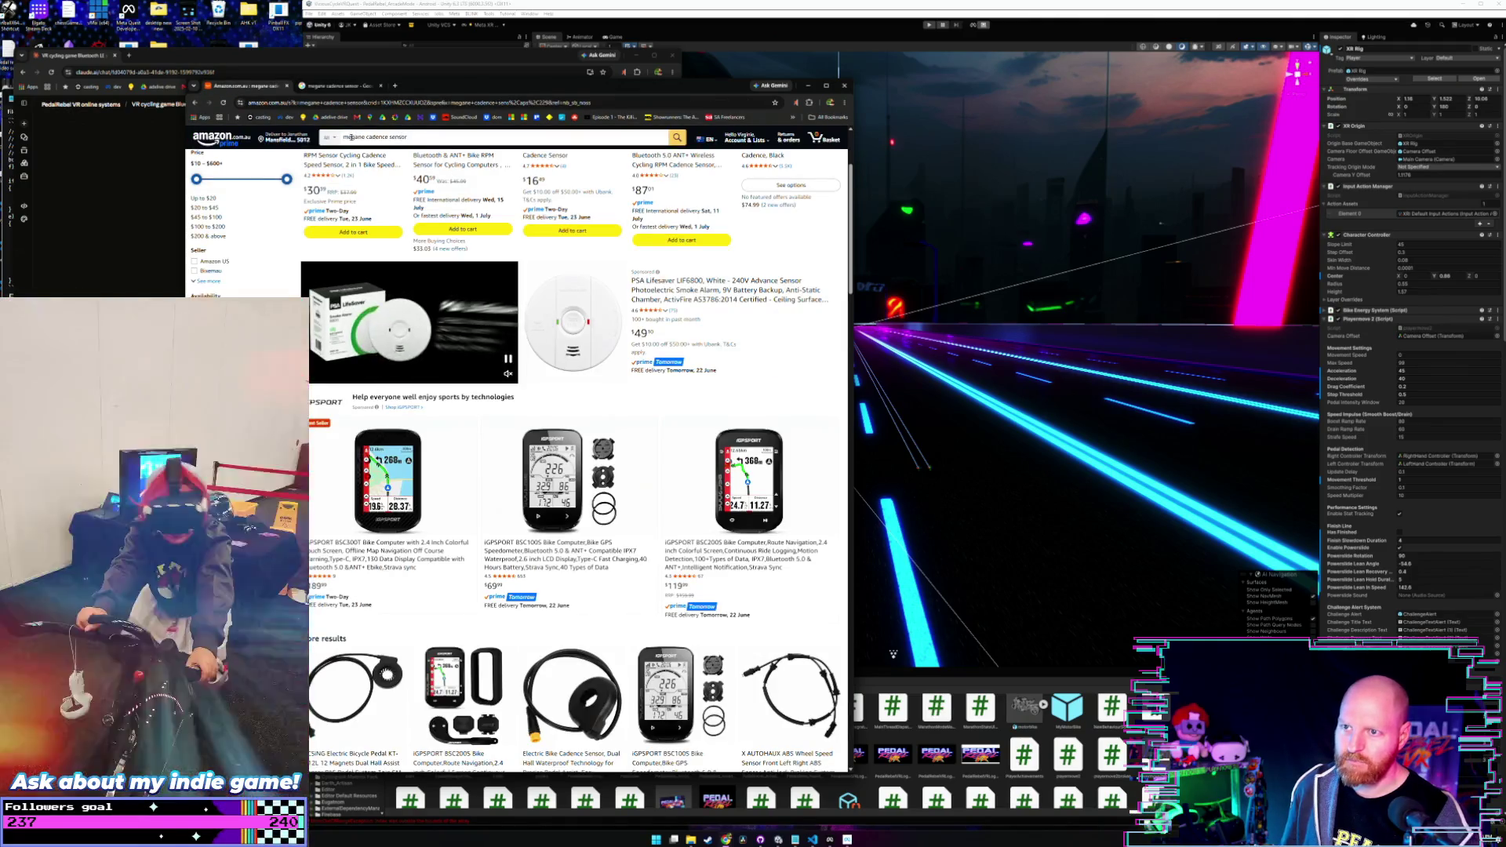
- Rerun the Amazon search using the exact 'magene cadence sensor' spelling
left_click(402, 137)
type("ag")
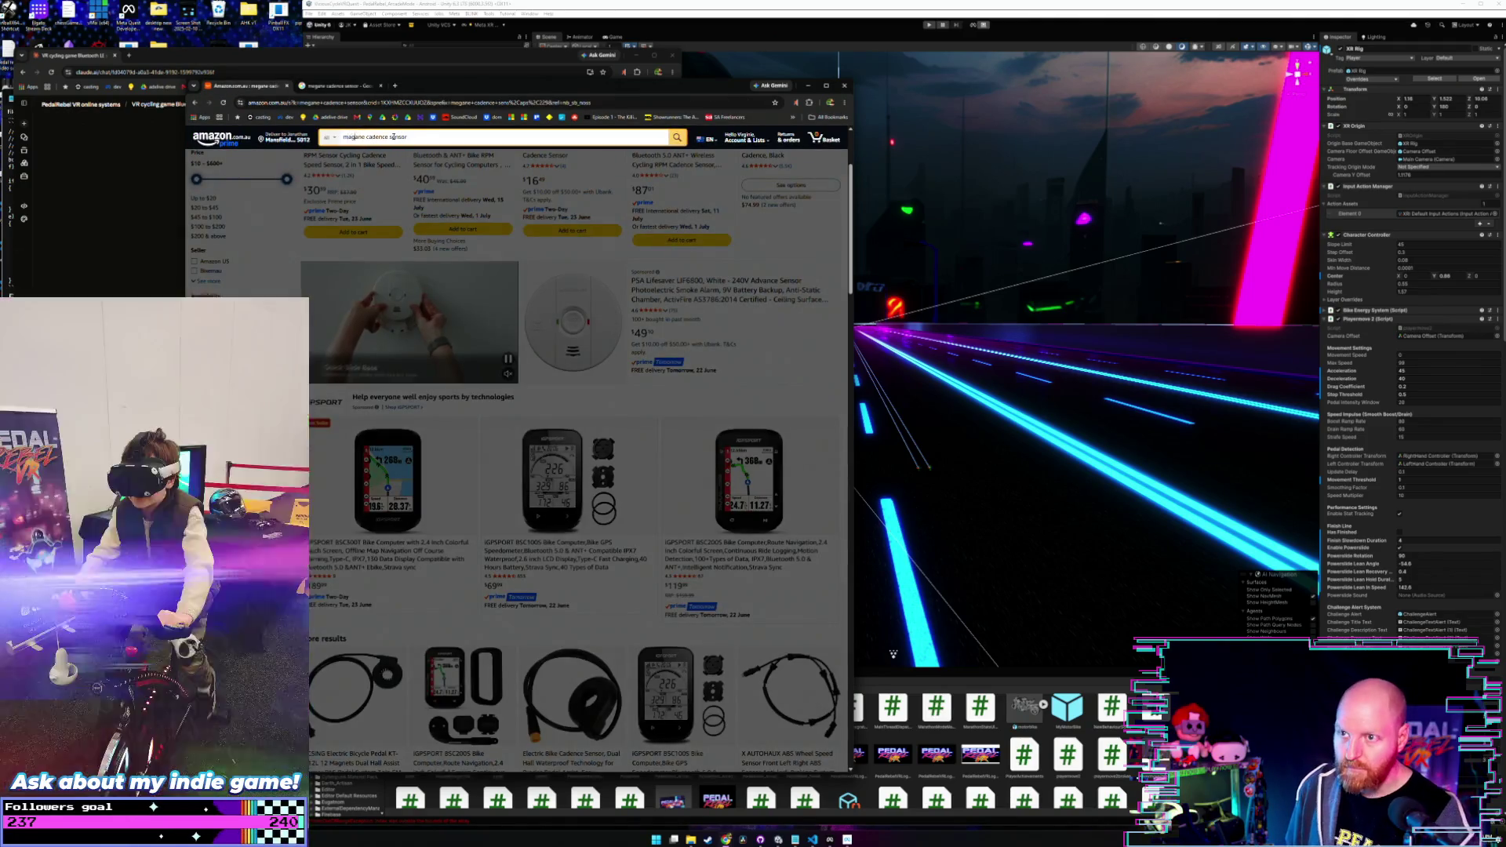
key("BackSpace")
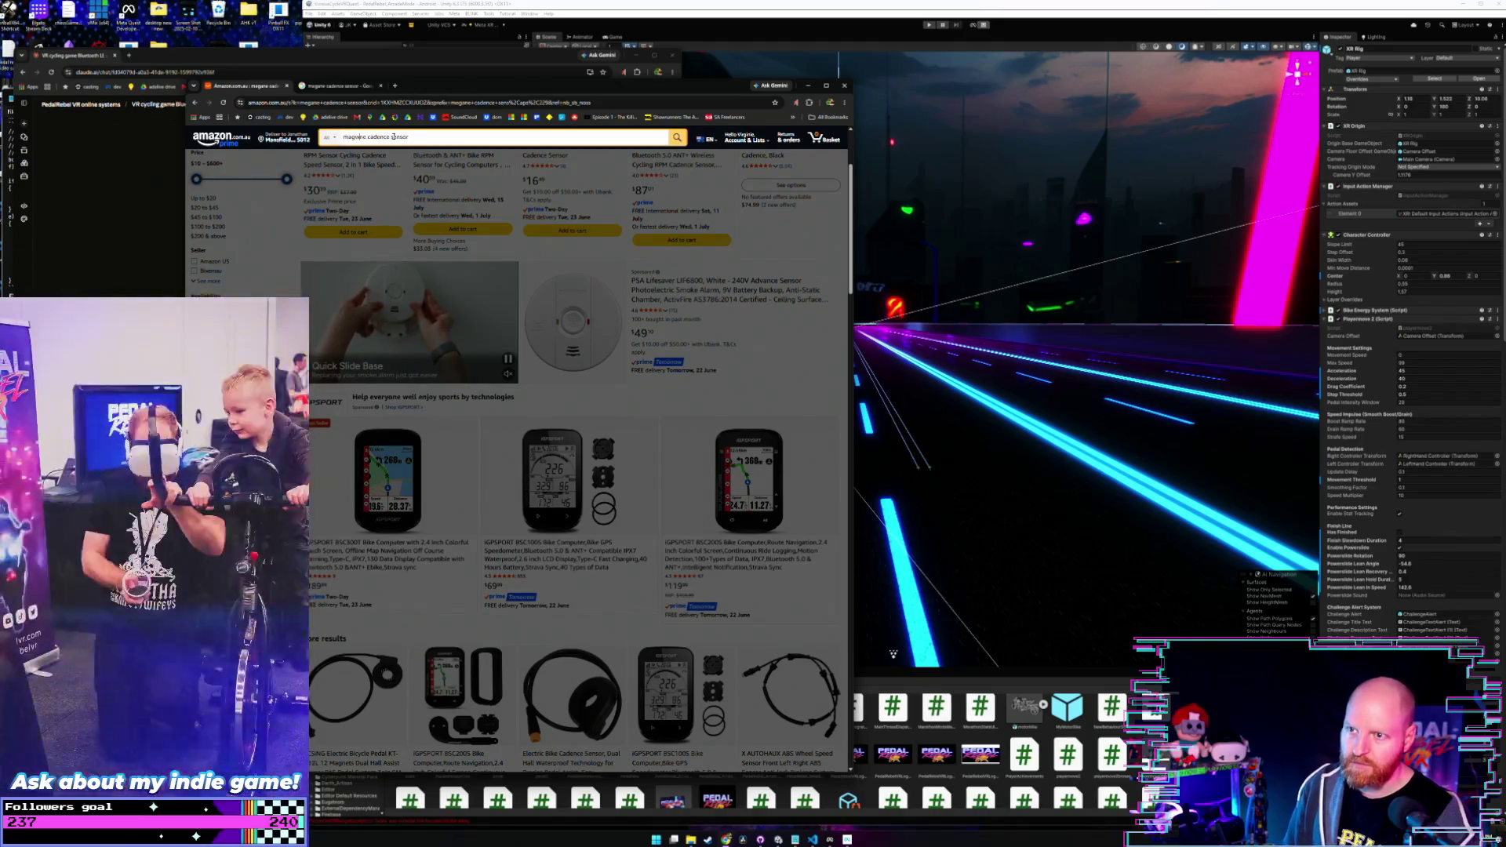
key("Return")
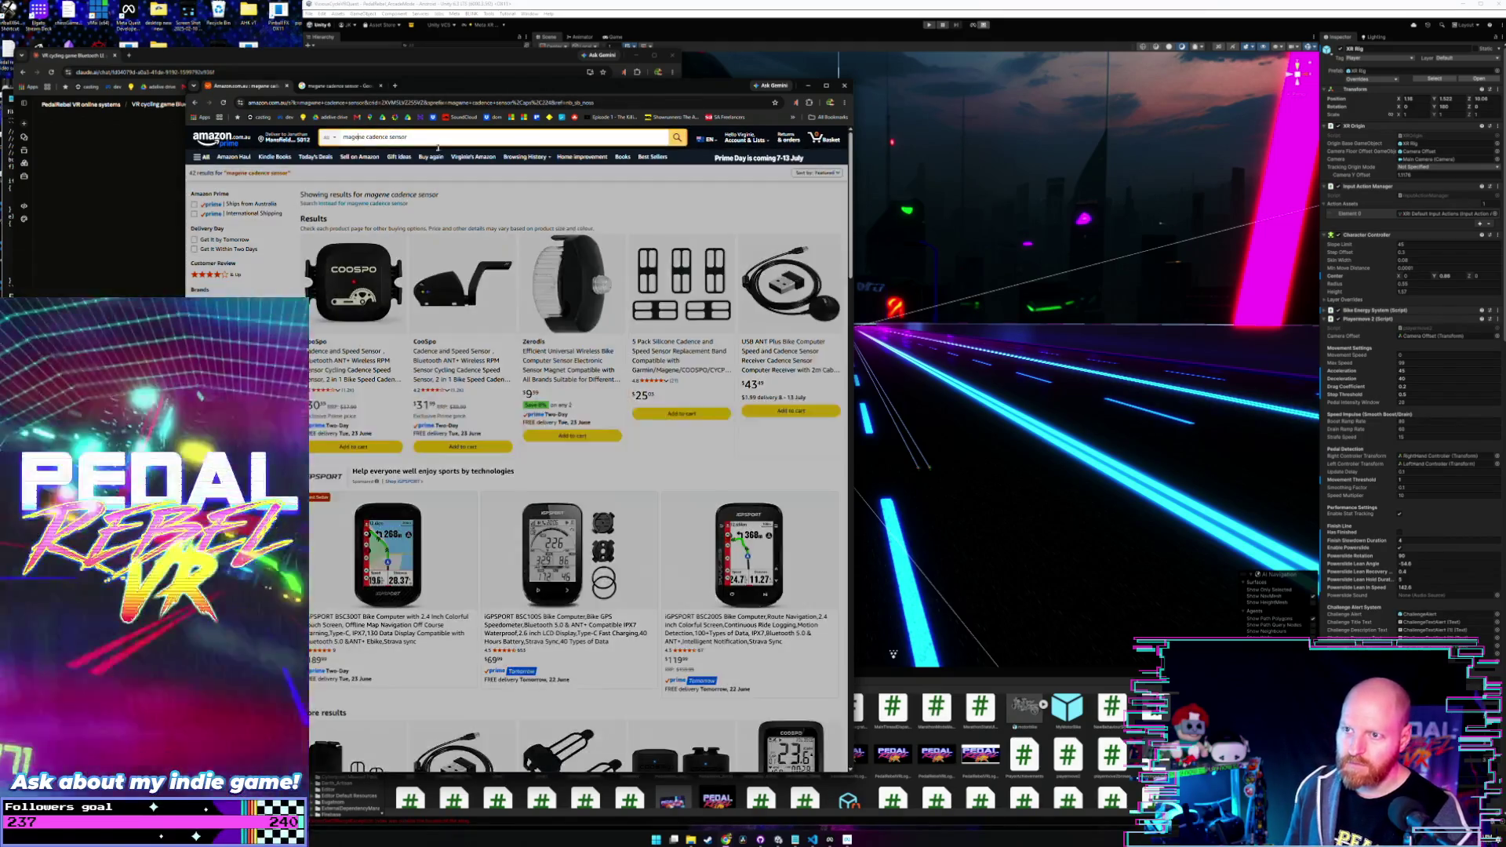
left_click(438, 144)
left_click(442, 155)
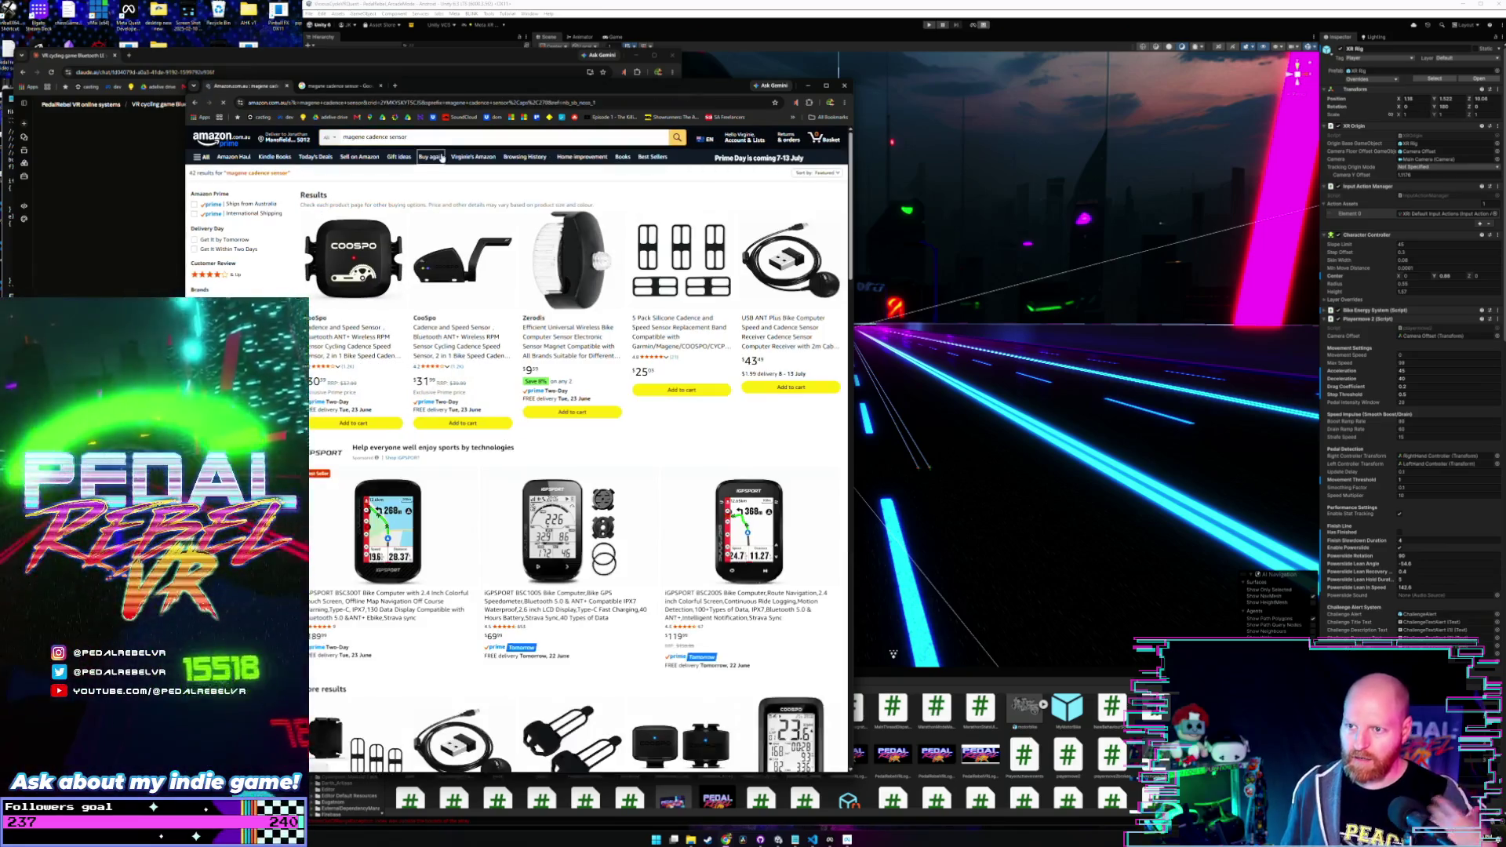
- Browse the magene results and open the CooSpo cadence and speed sensor listing
scroll(593, 347, "down", 4)
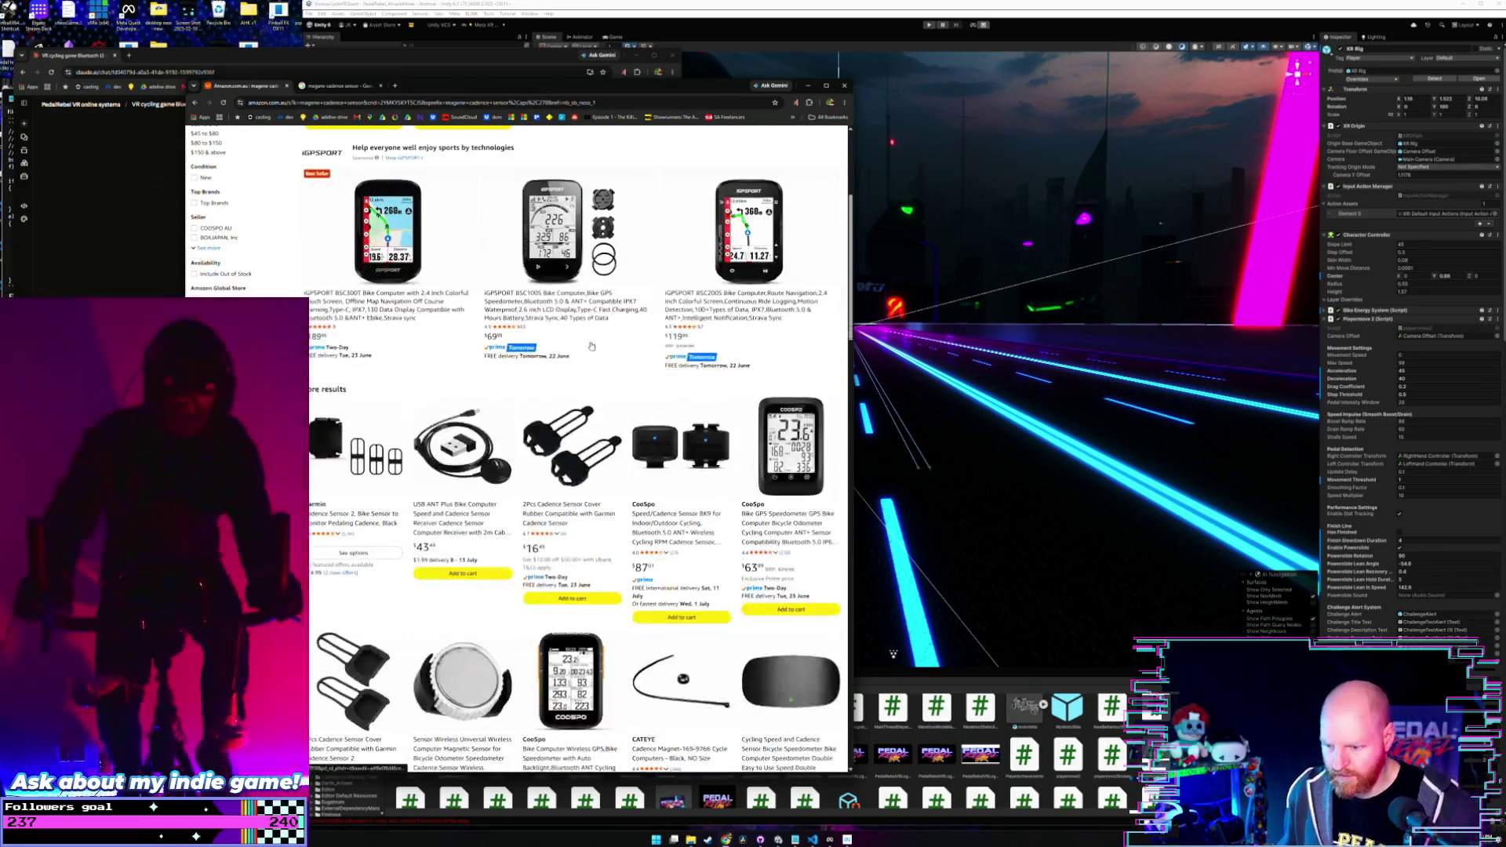
scroll(589, 345, "down", 5)
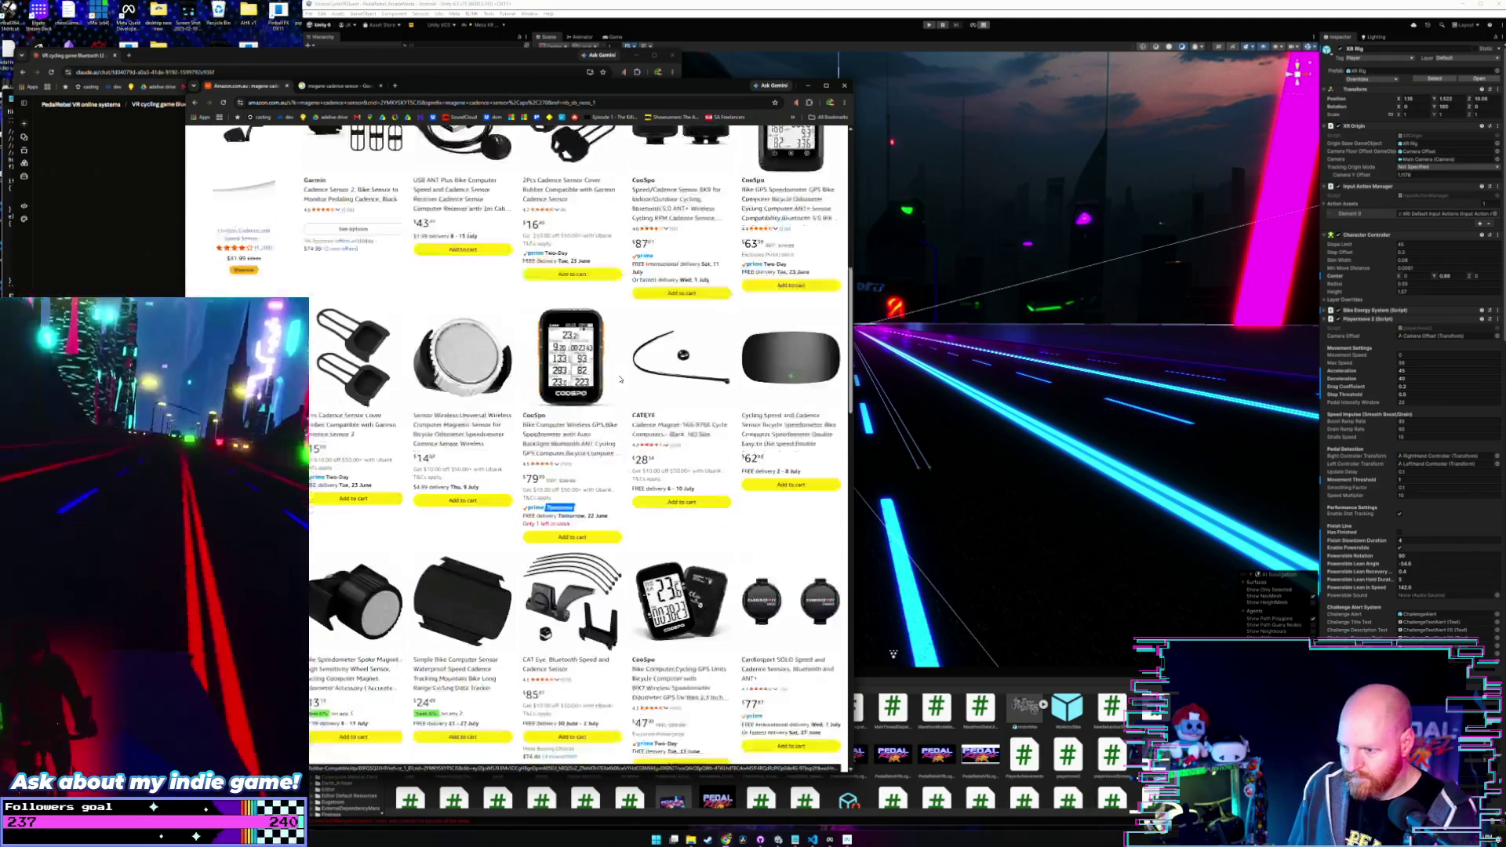
scroll(619, 380, "down", 2)
scroll(619, 379, "down", 2)
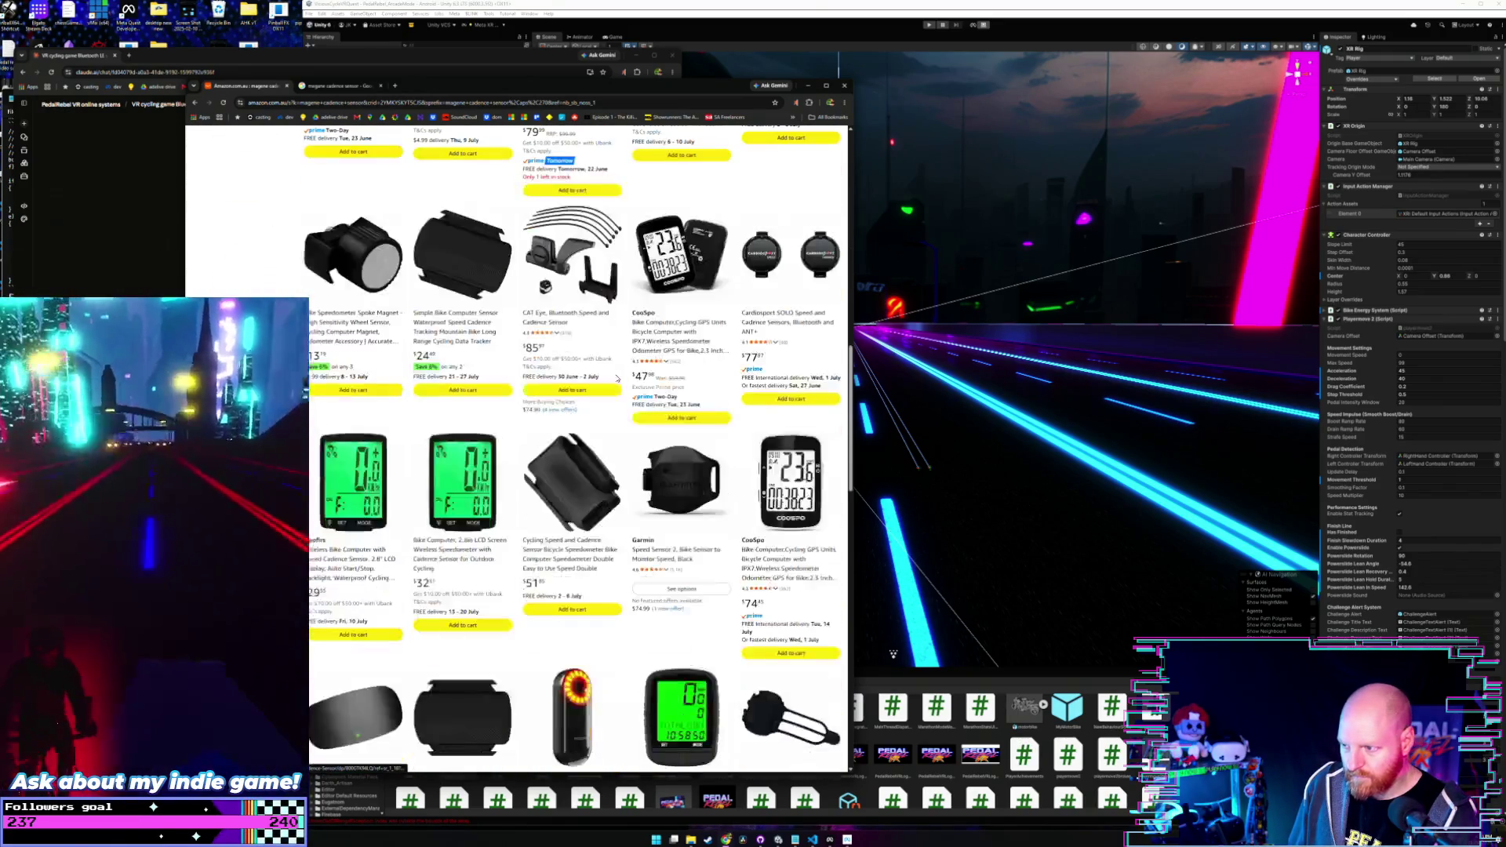
scroll(638, 369, "down", 4)
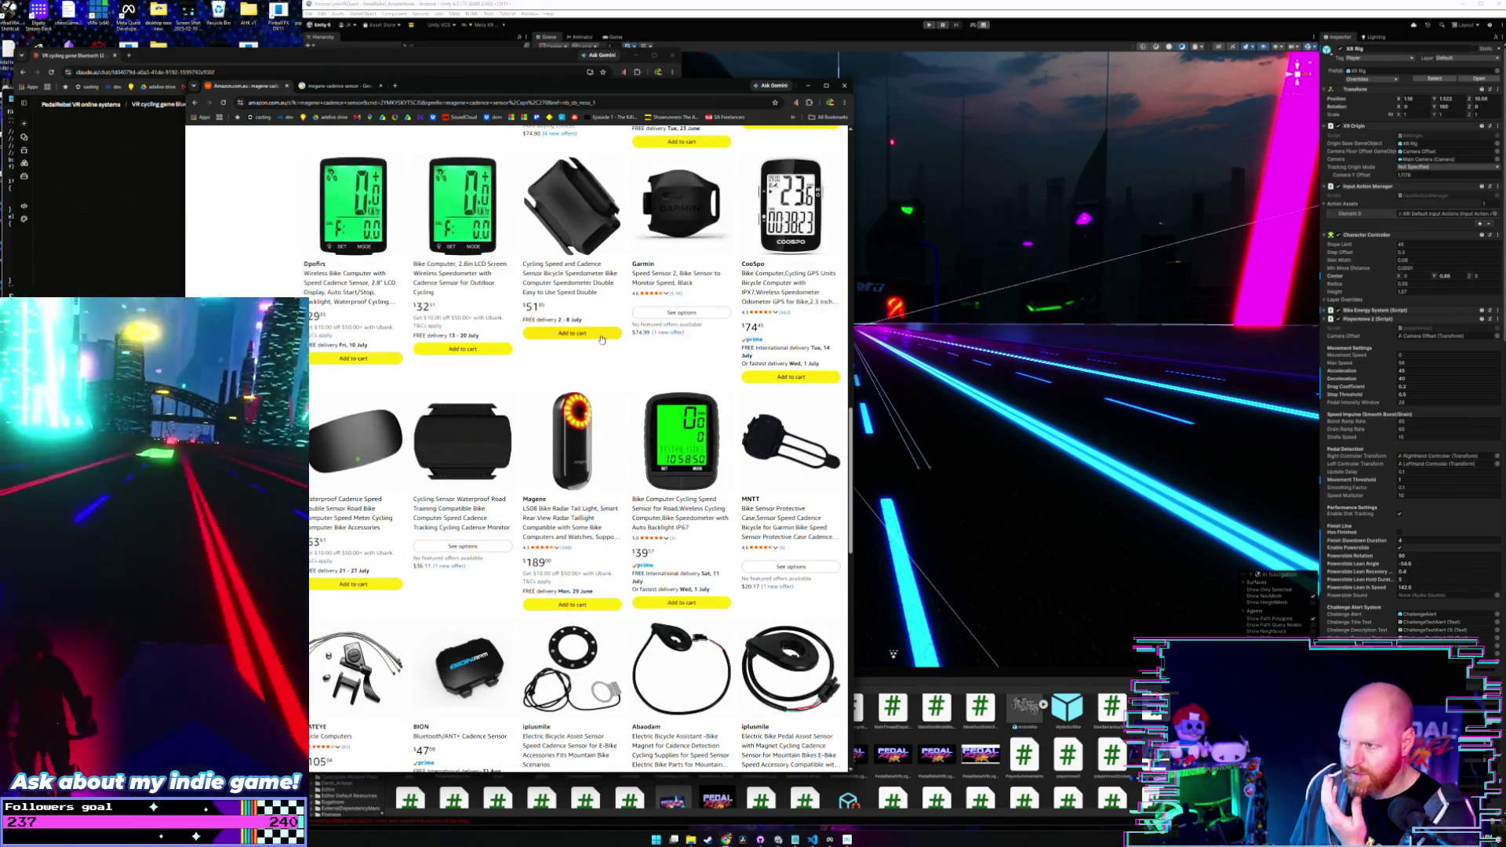
scroll(601, 339, "down", 1)
scroll(602, 339, "down", 2)
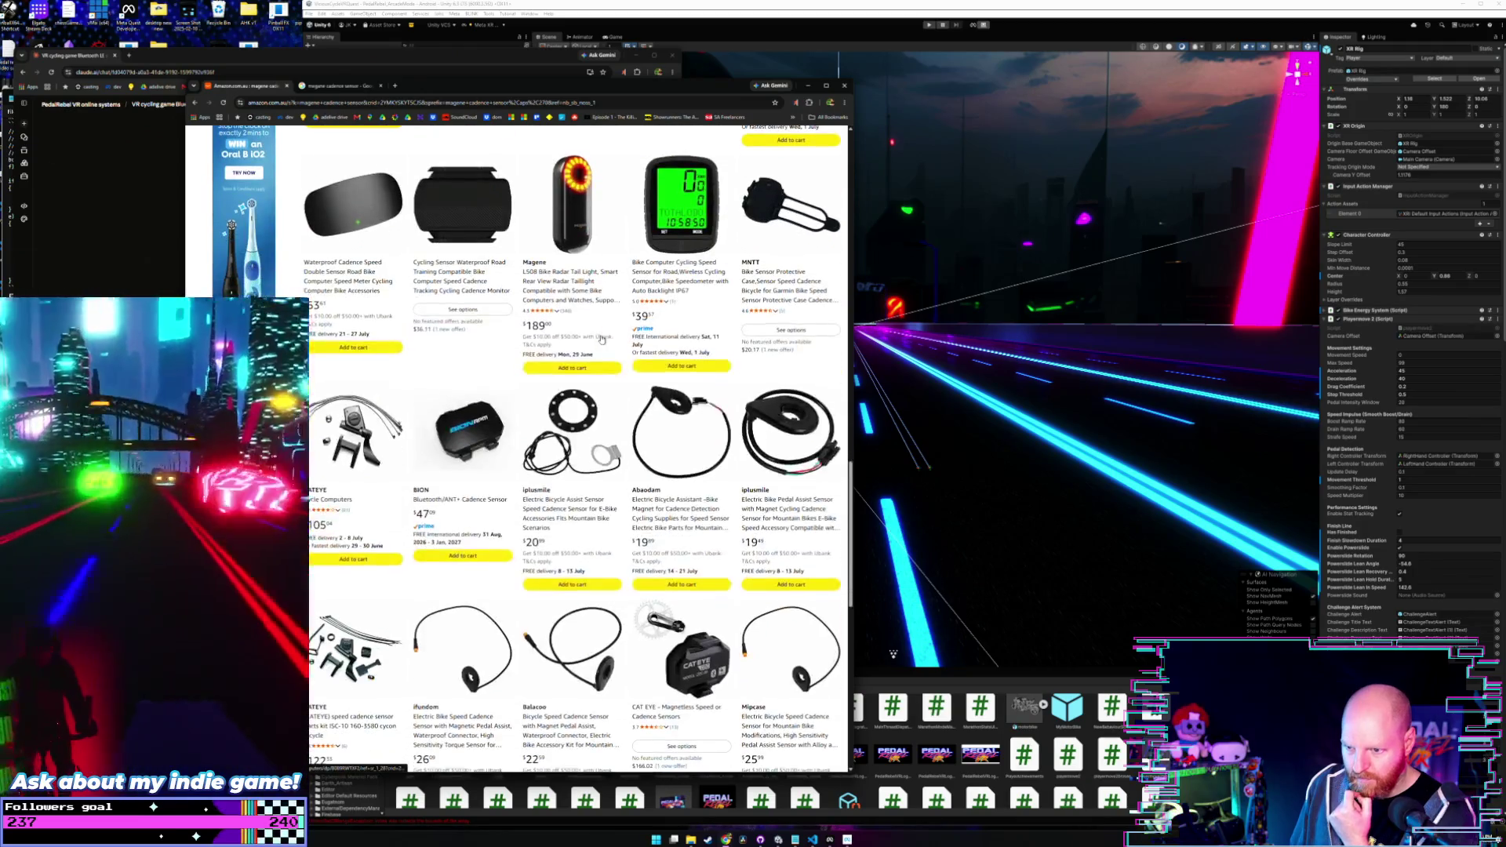
scroll(601, 339, "down", 3)
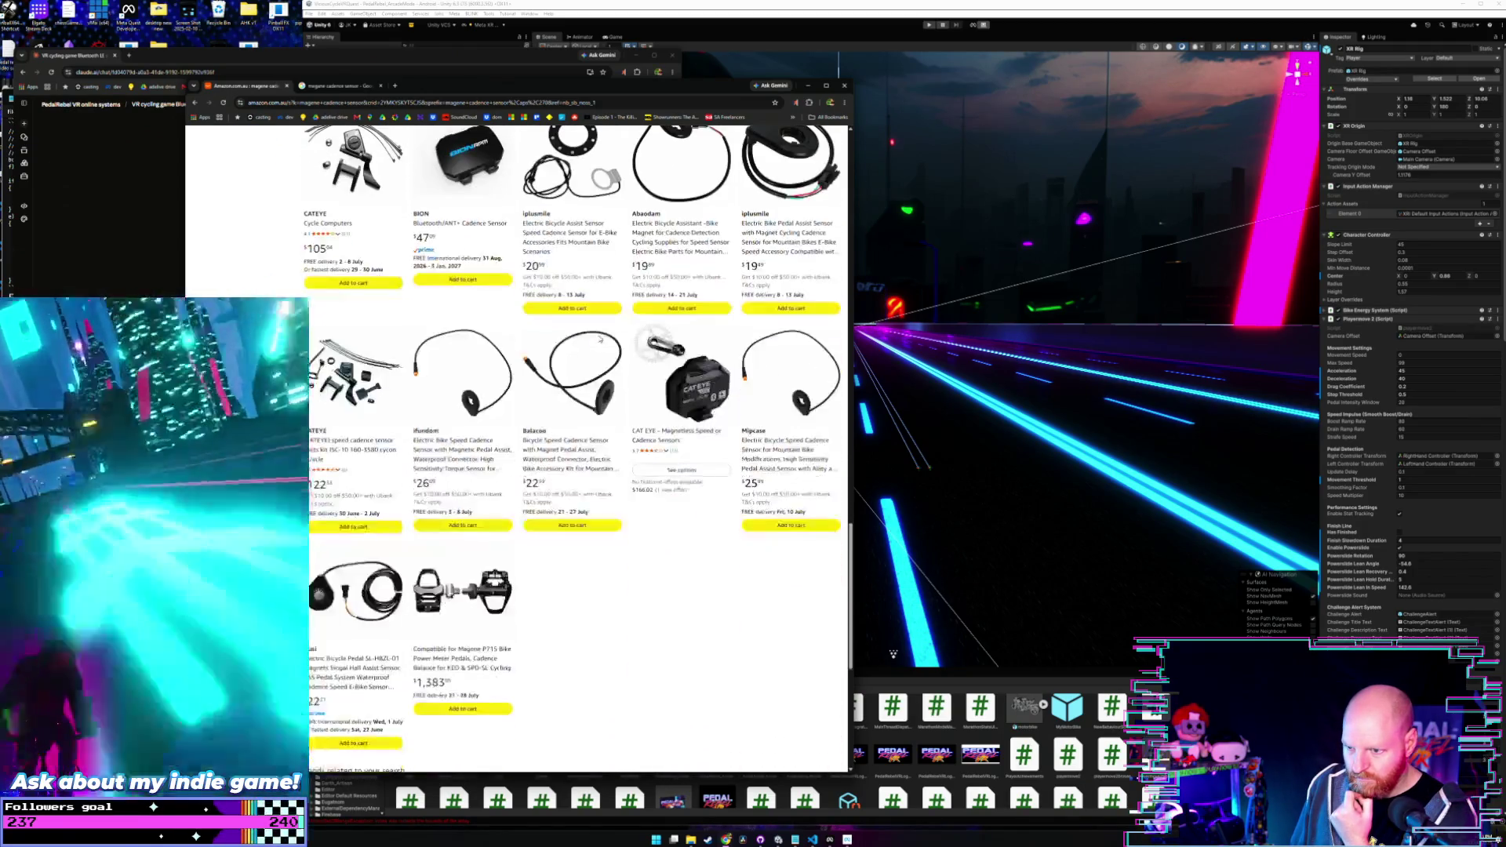
scroll(600, 339, "down", 4)
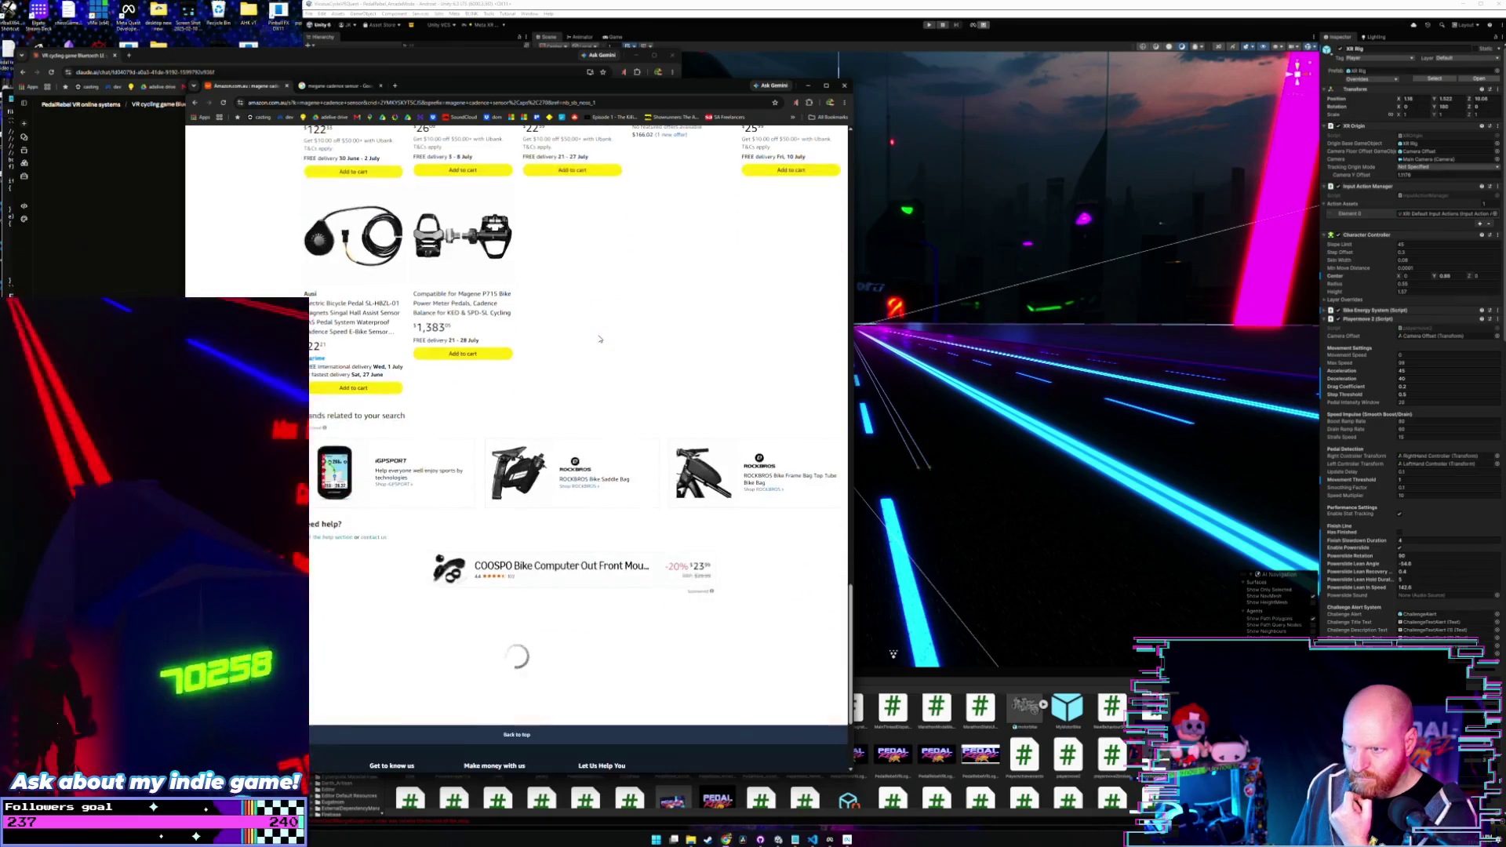
scroll(601, 339, "up", 10)
scroll(595, 339, "up", 10)
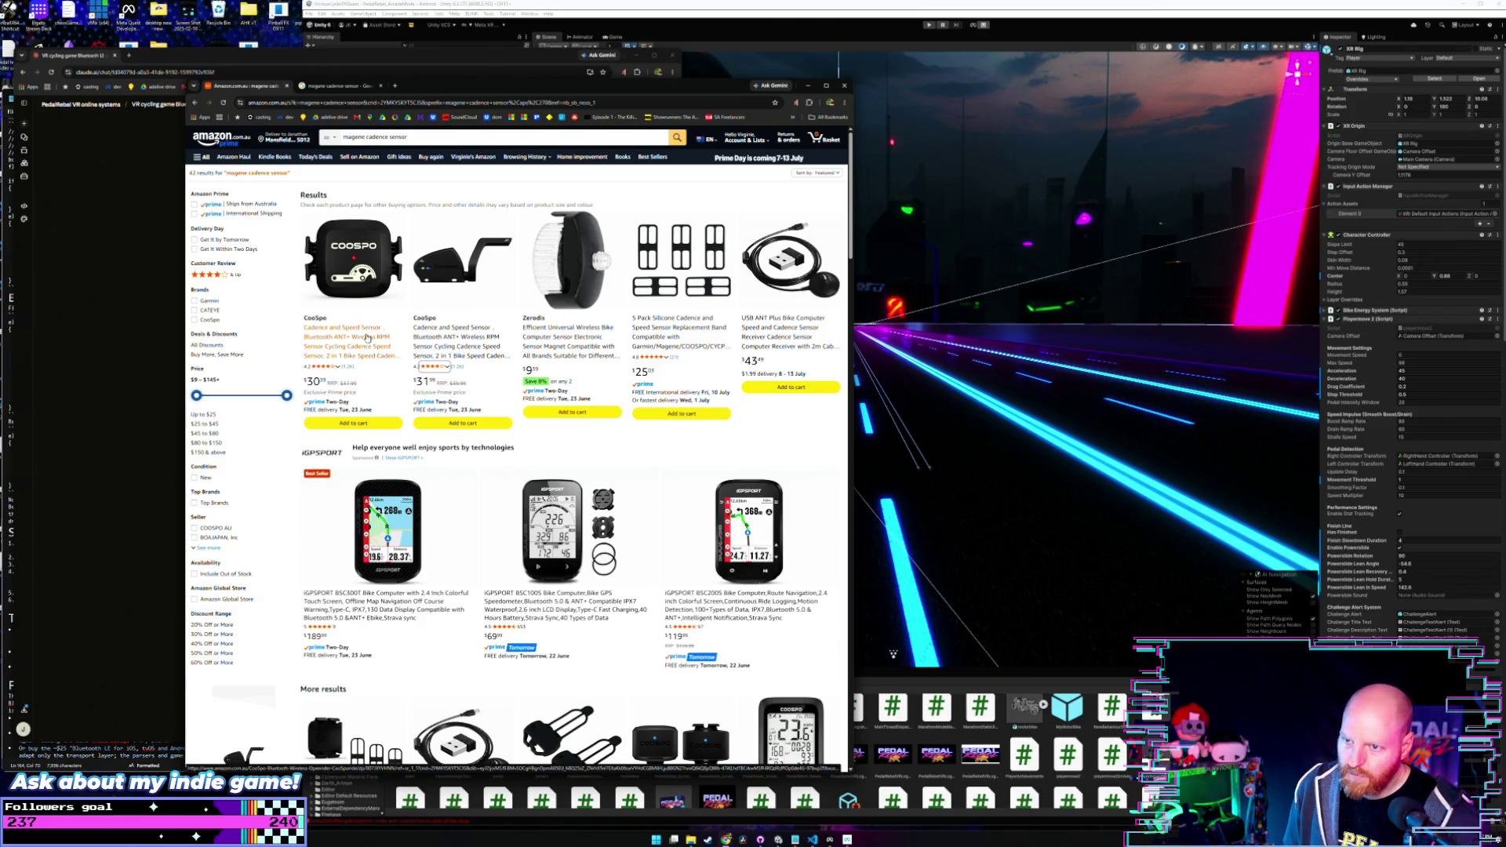
scroll(366, 358, "down", 5)
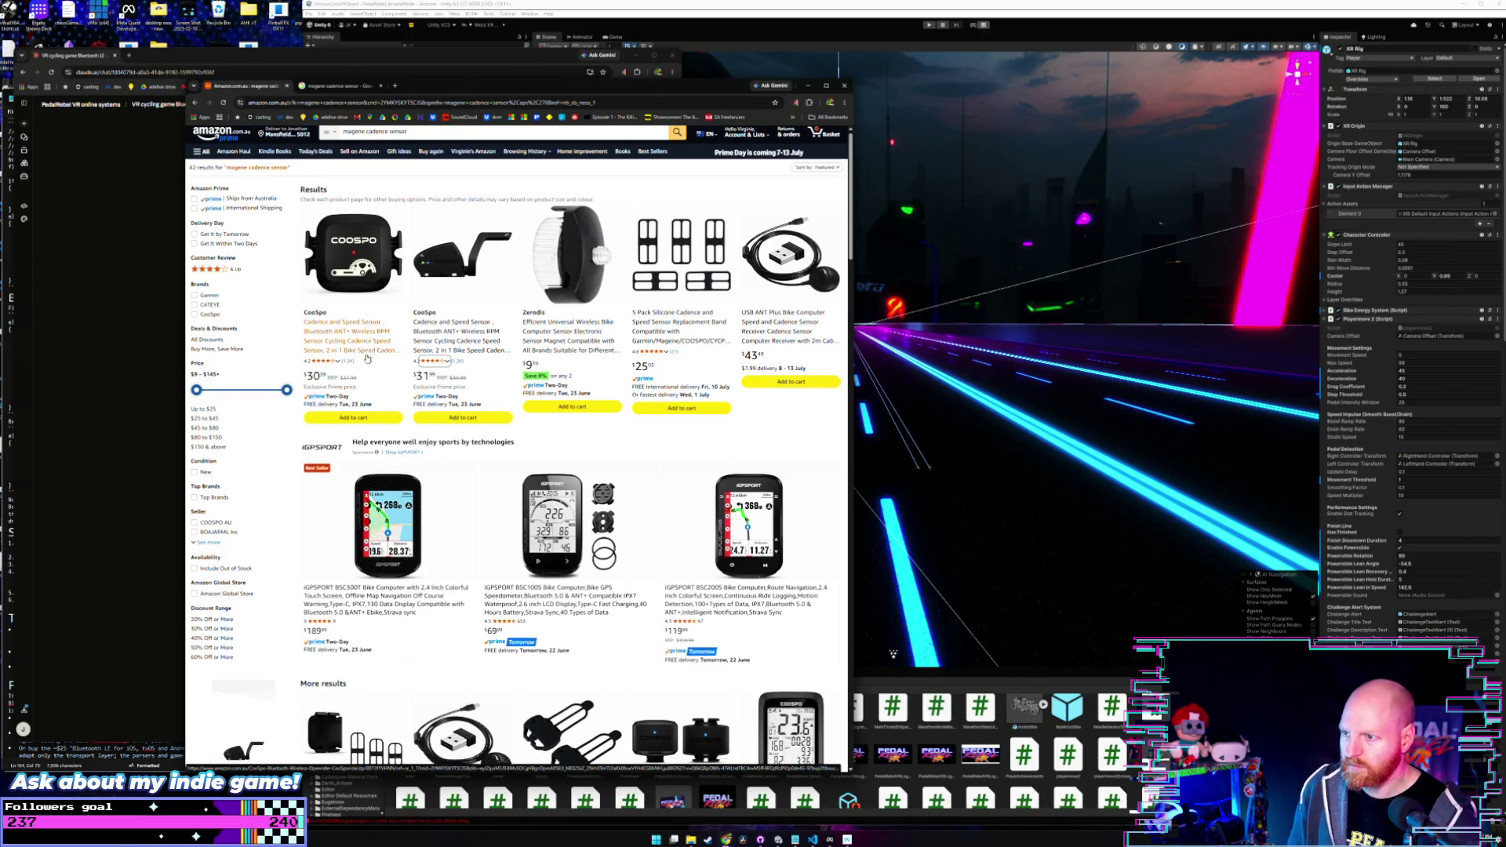
scroll(489, 441, "down", 4)
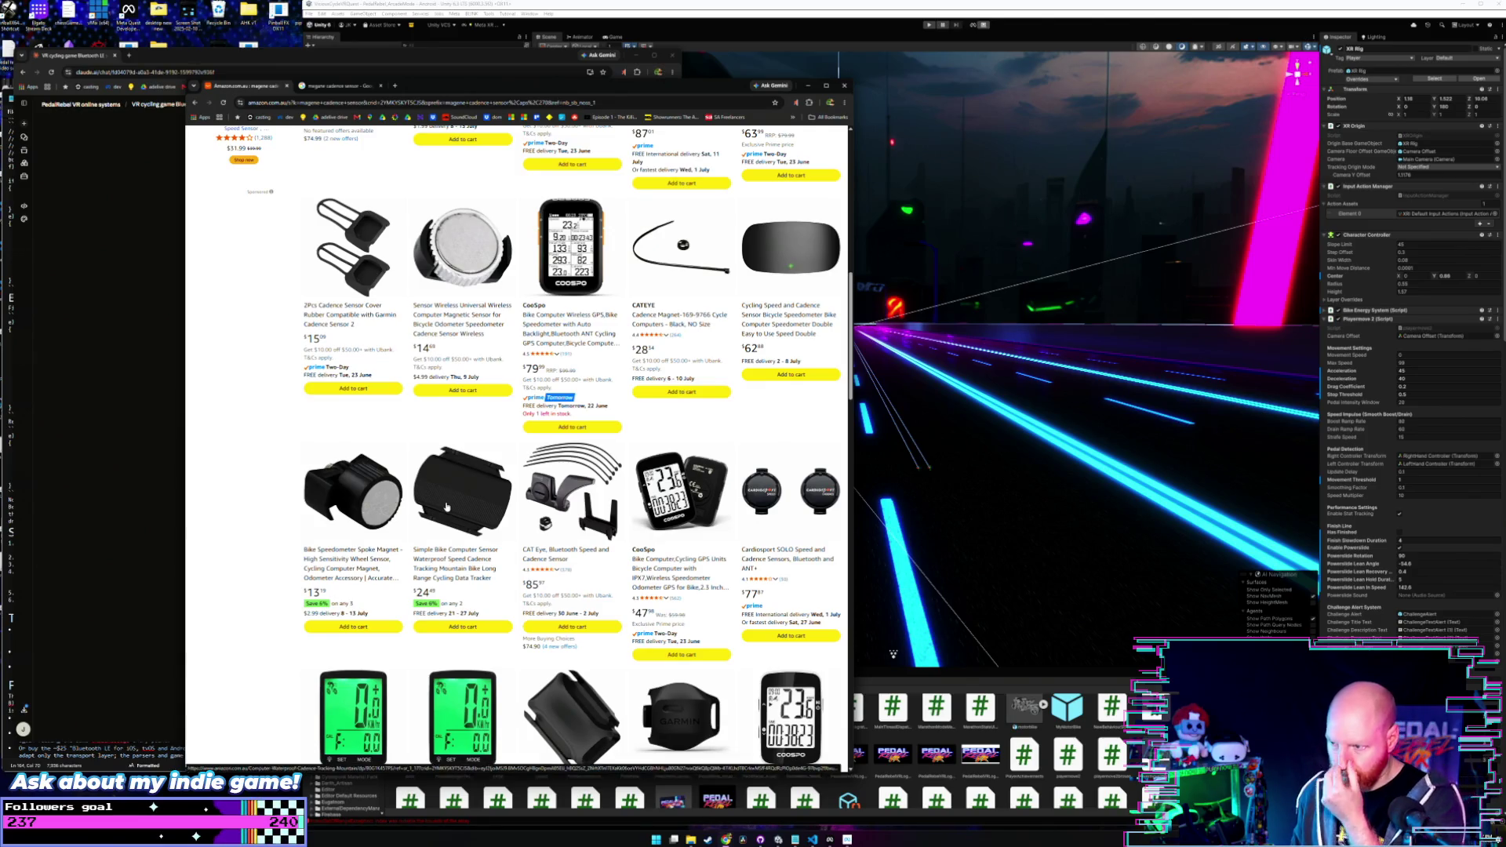
scroll(433, 526, "down", 2)
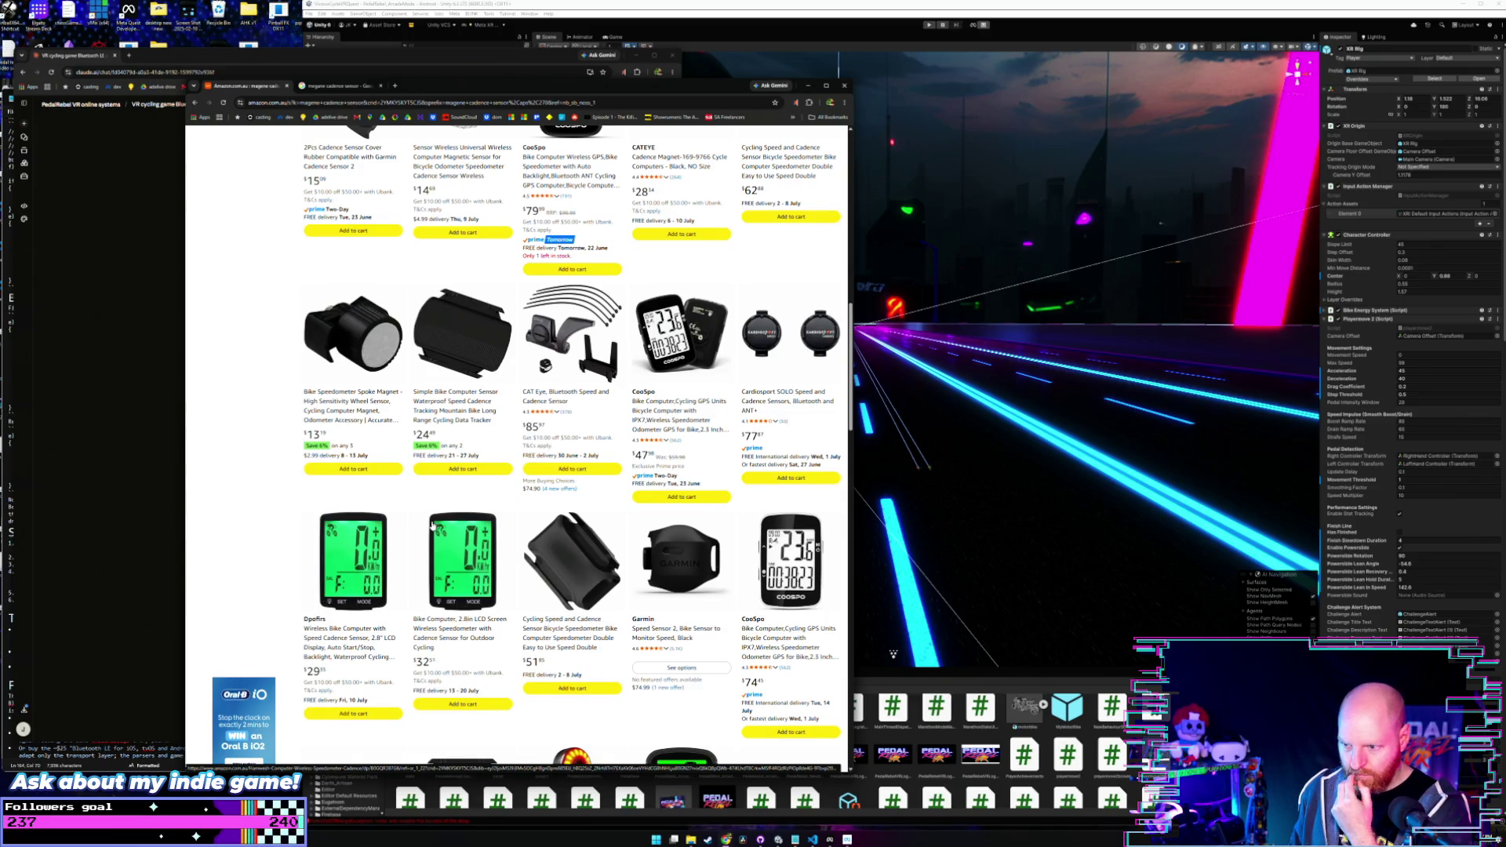
scroll(432, 526, "down", 1)
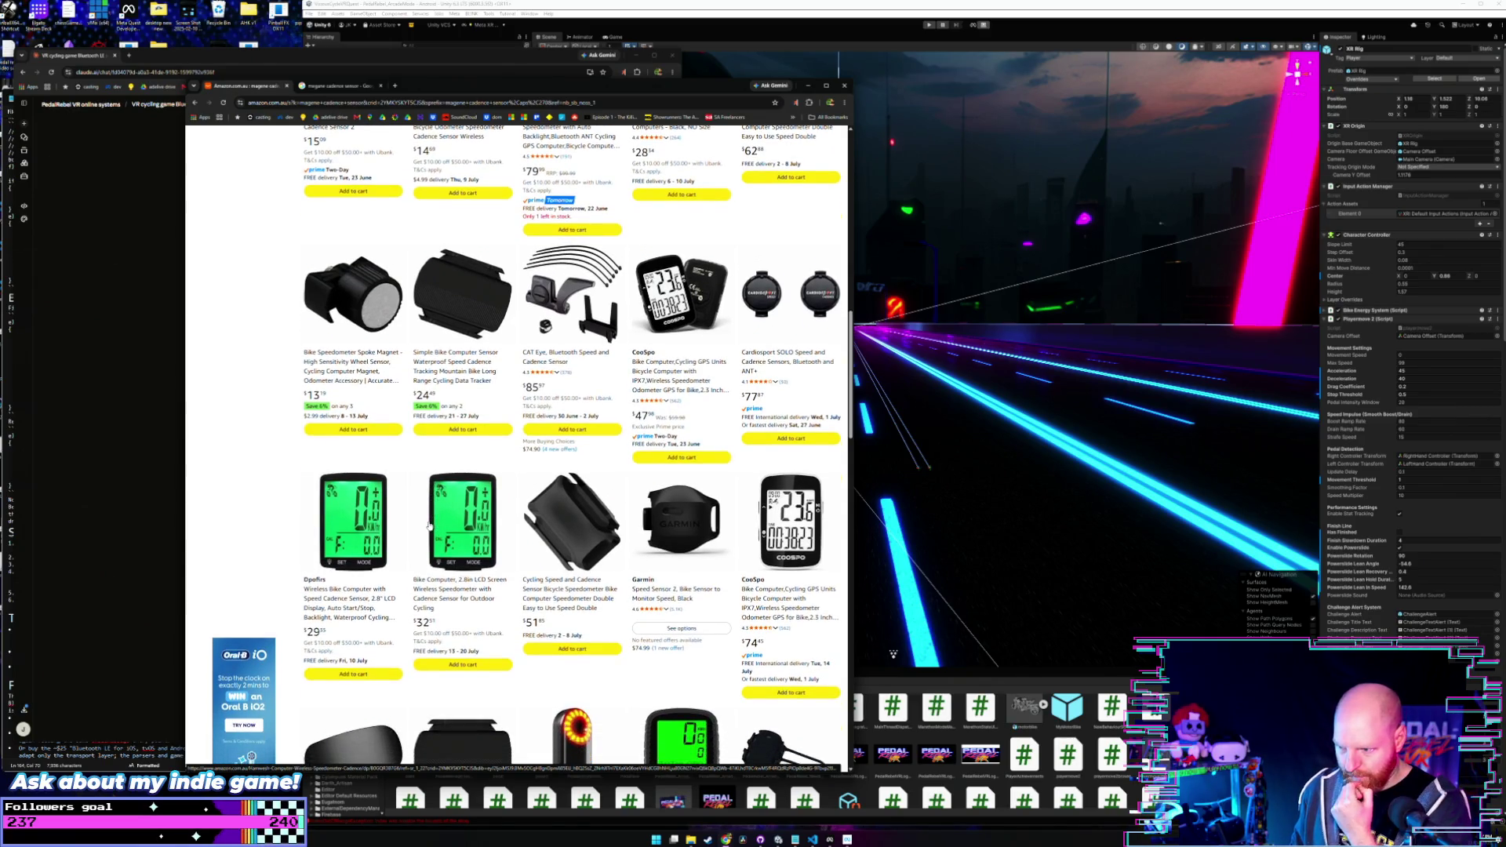
scroll(429, 525, "down", 3)
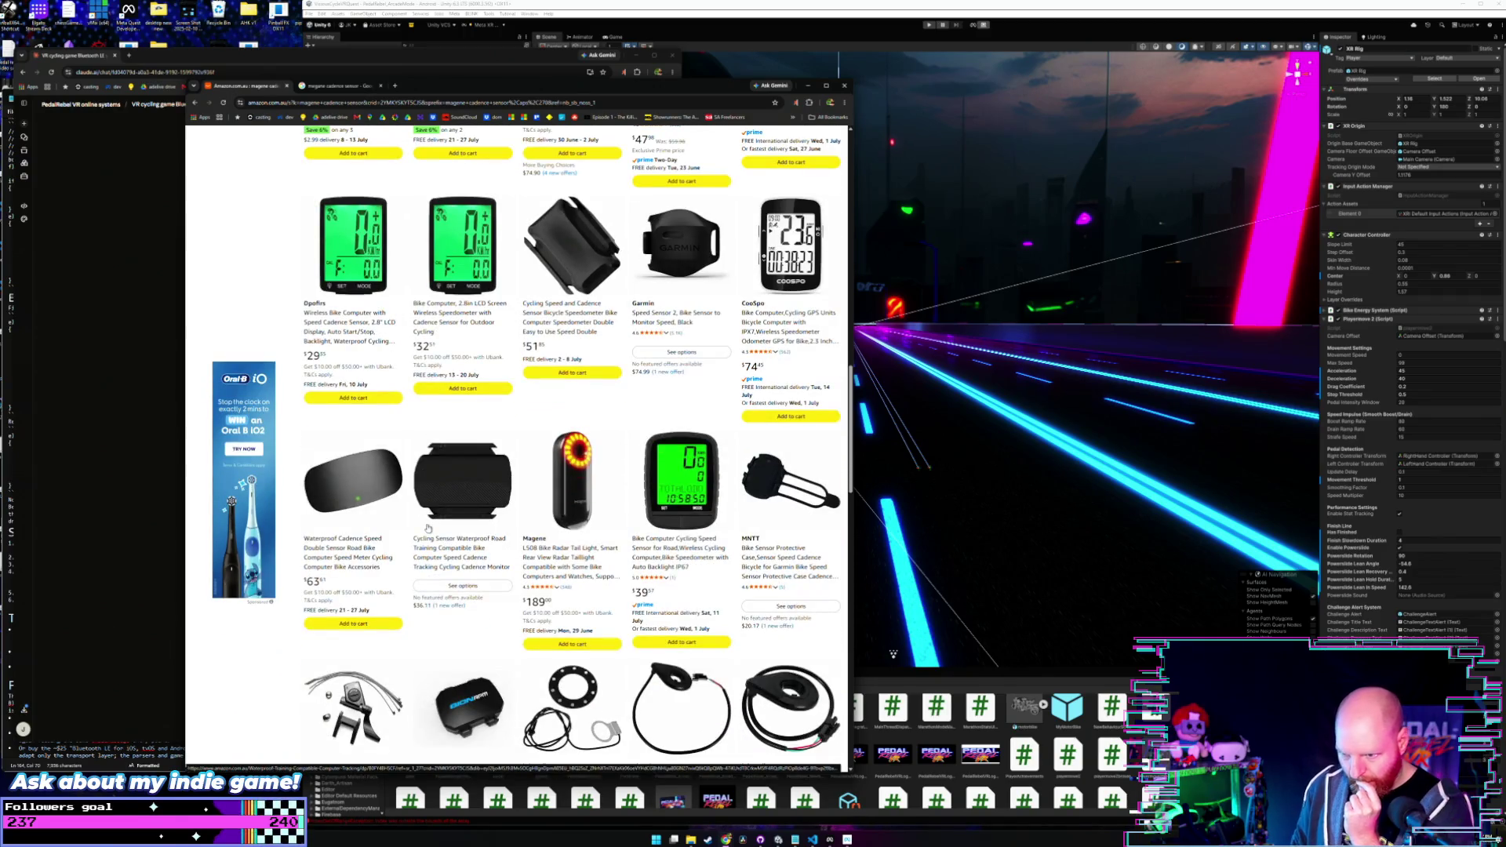
scroll(425, 531, "up", 10)
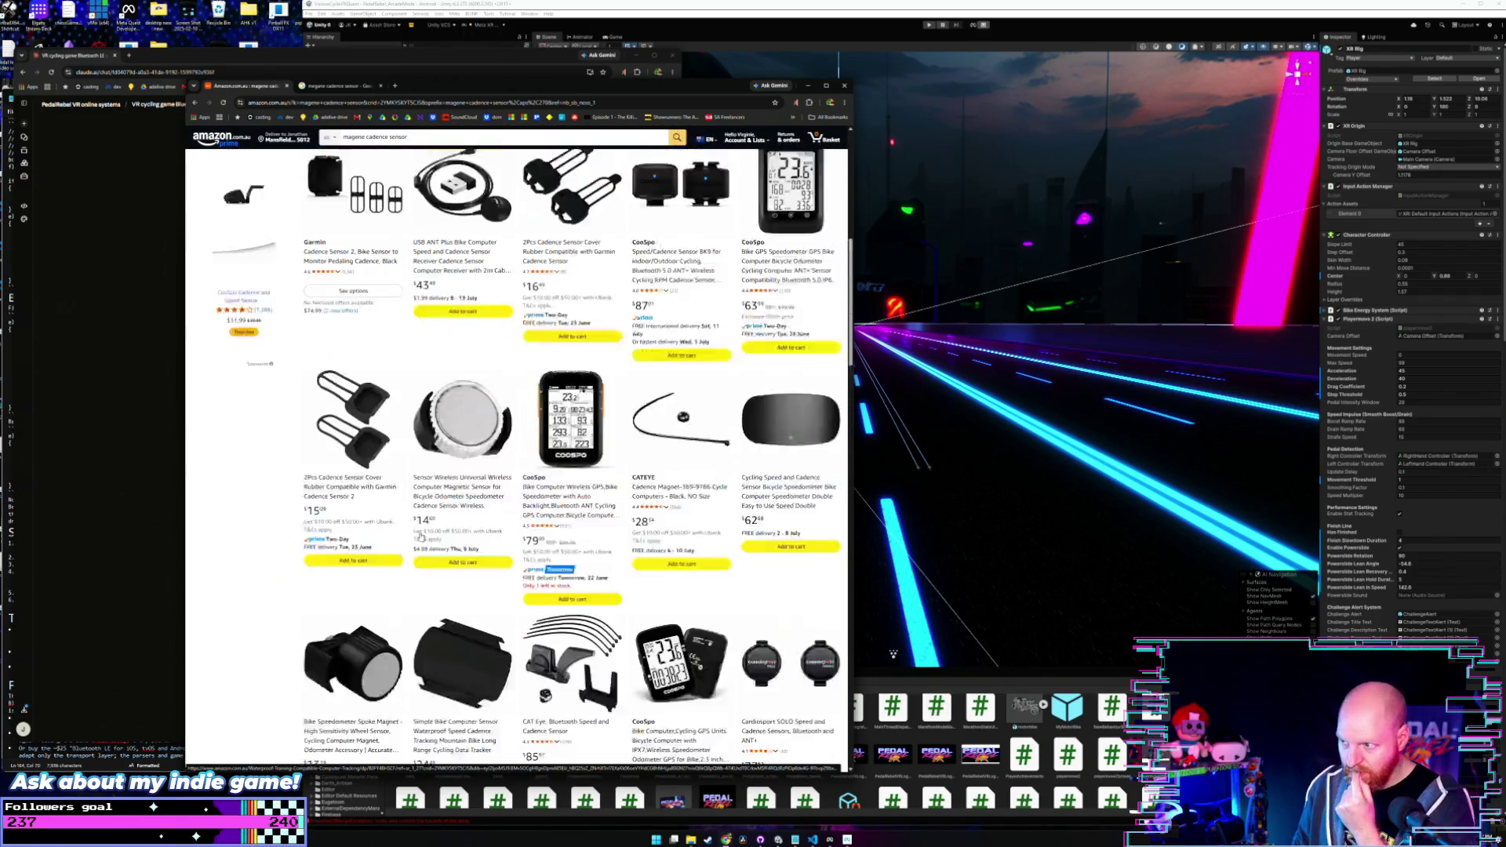
scroll(420, 538, "up", 3)
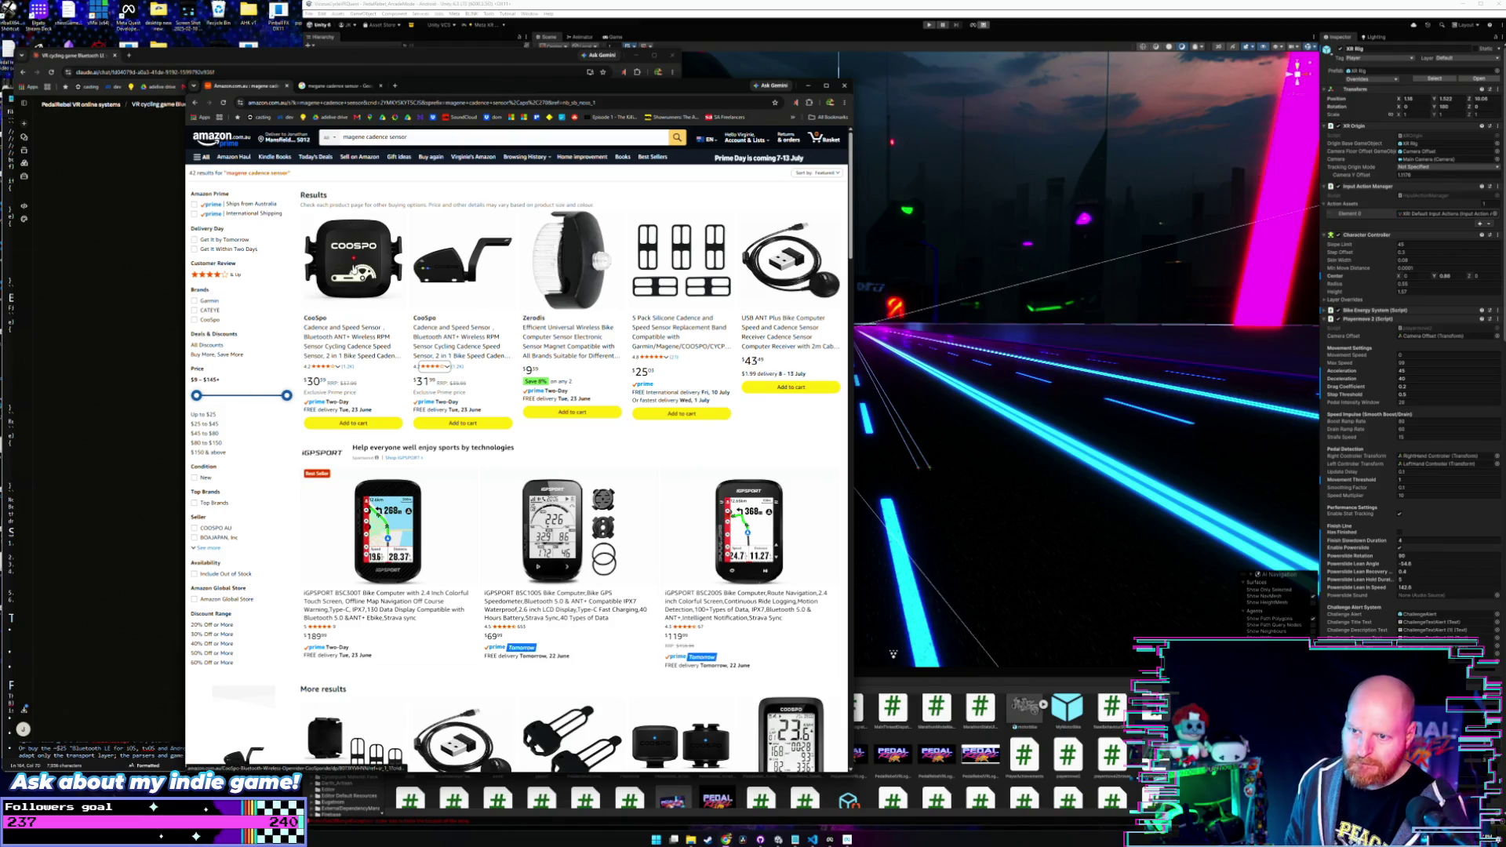
left_click(356, 271)
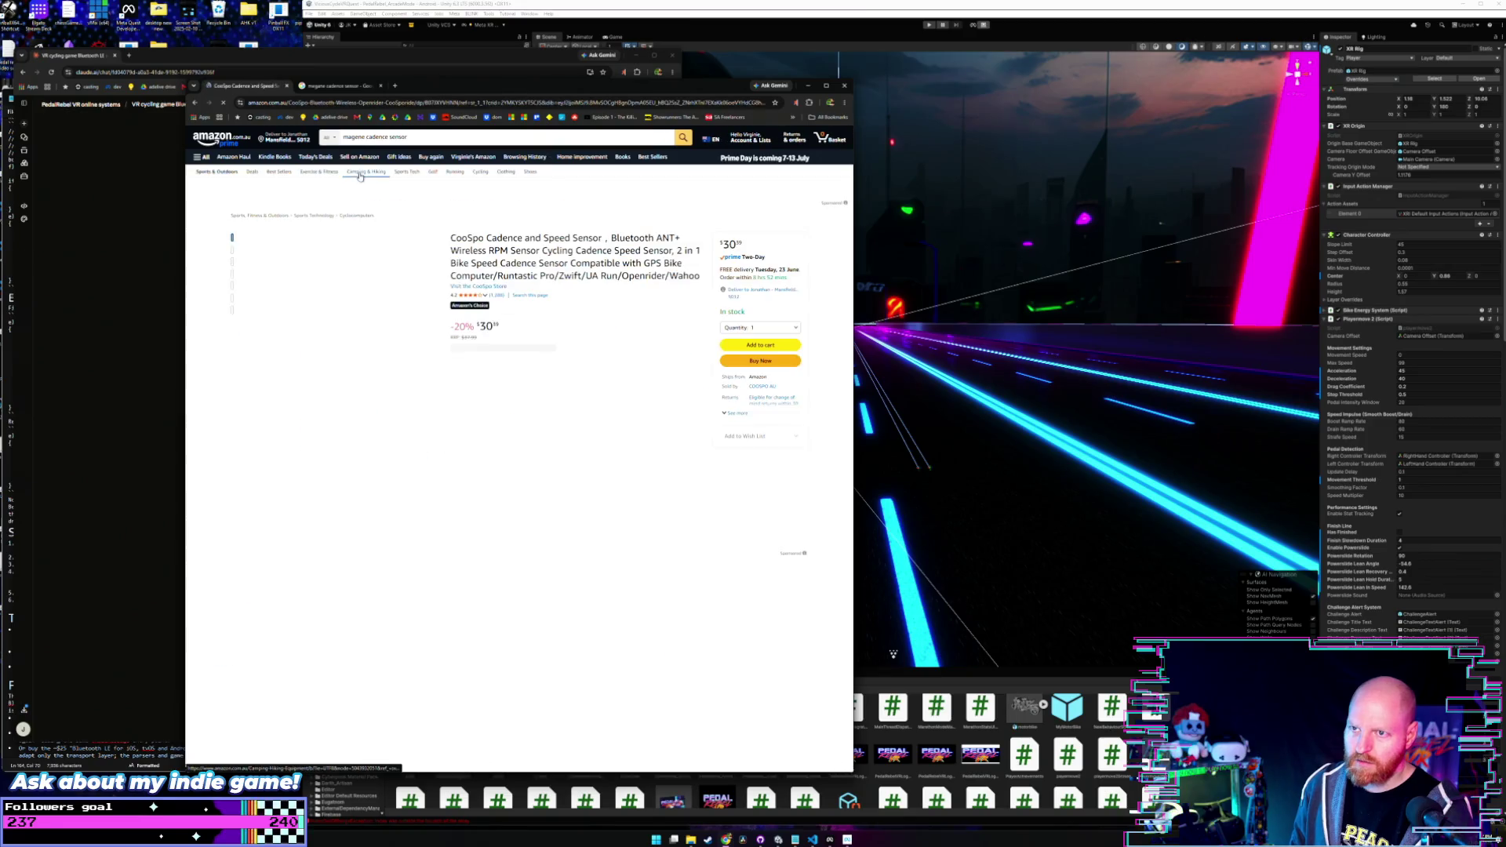
- Go back to the magene search results, skim them, and return to Unity
left_click(337, 103)
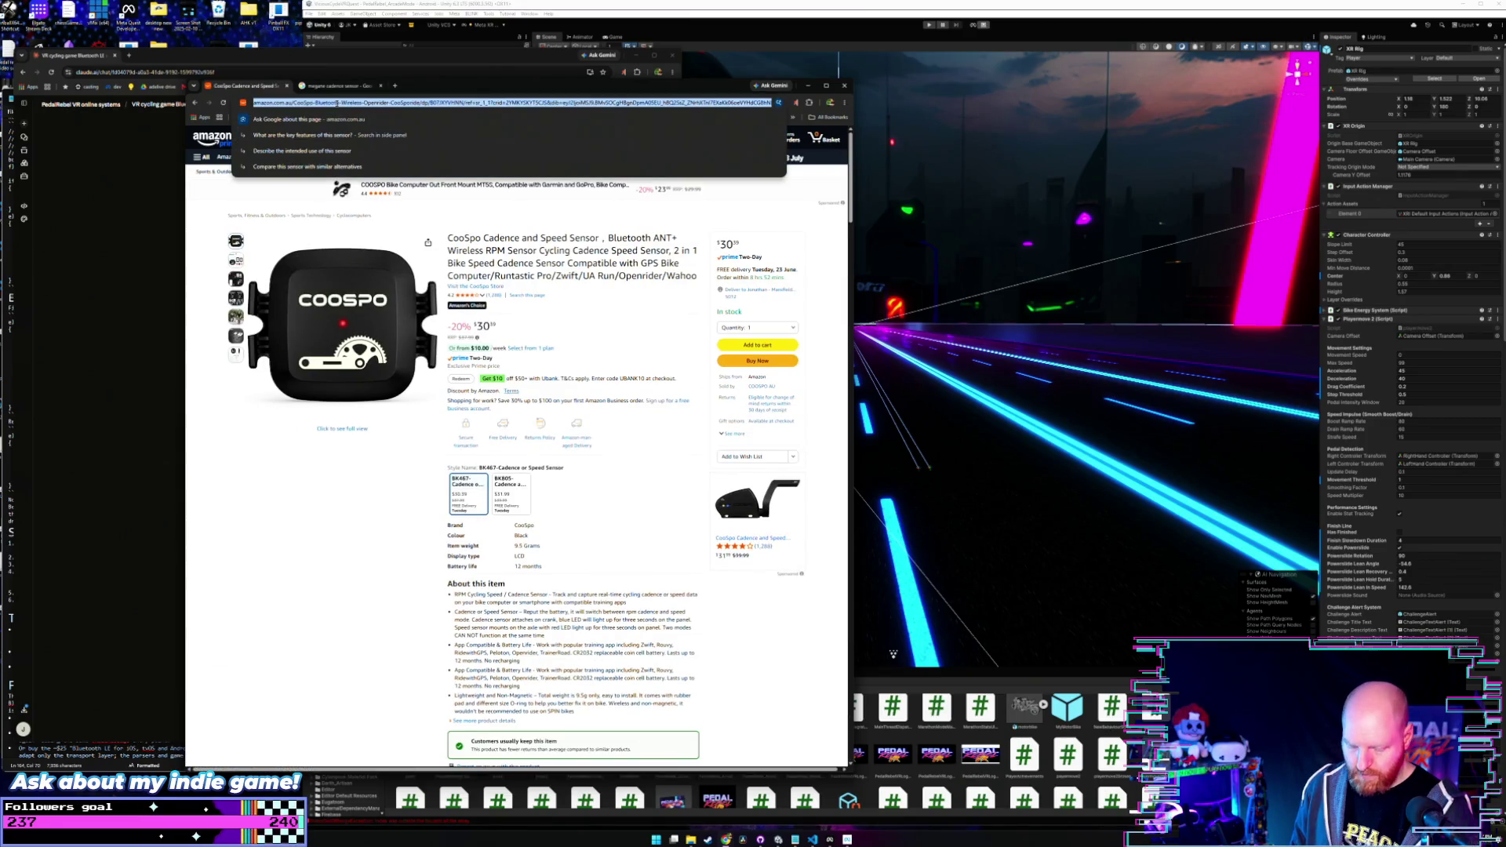
key("Escape")
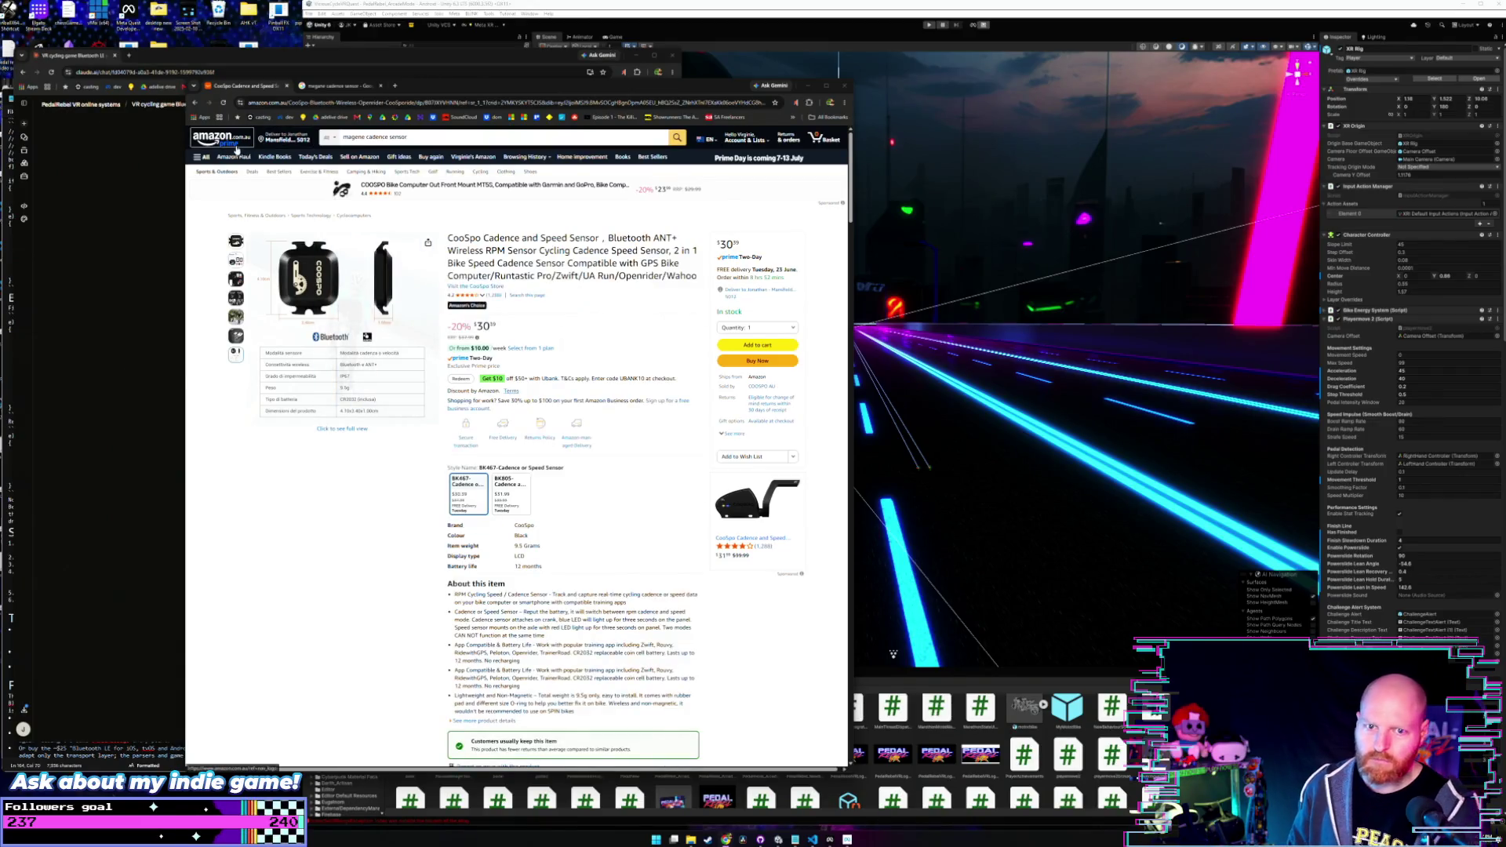
left_click(194, 103)
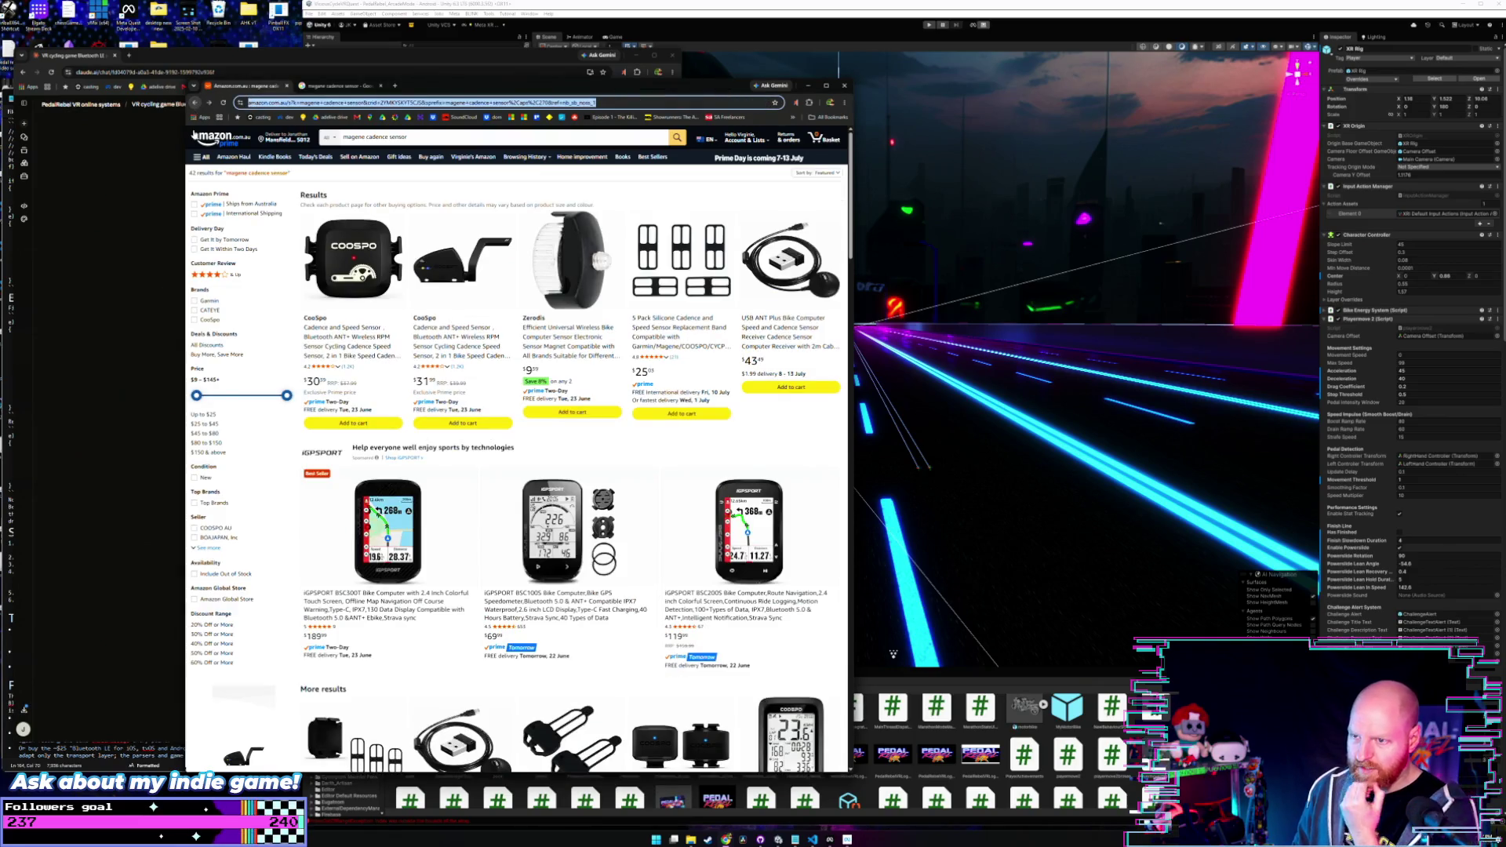
scroll(308, 375, "down", 1)
scroll(307, 375, "down", 3)
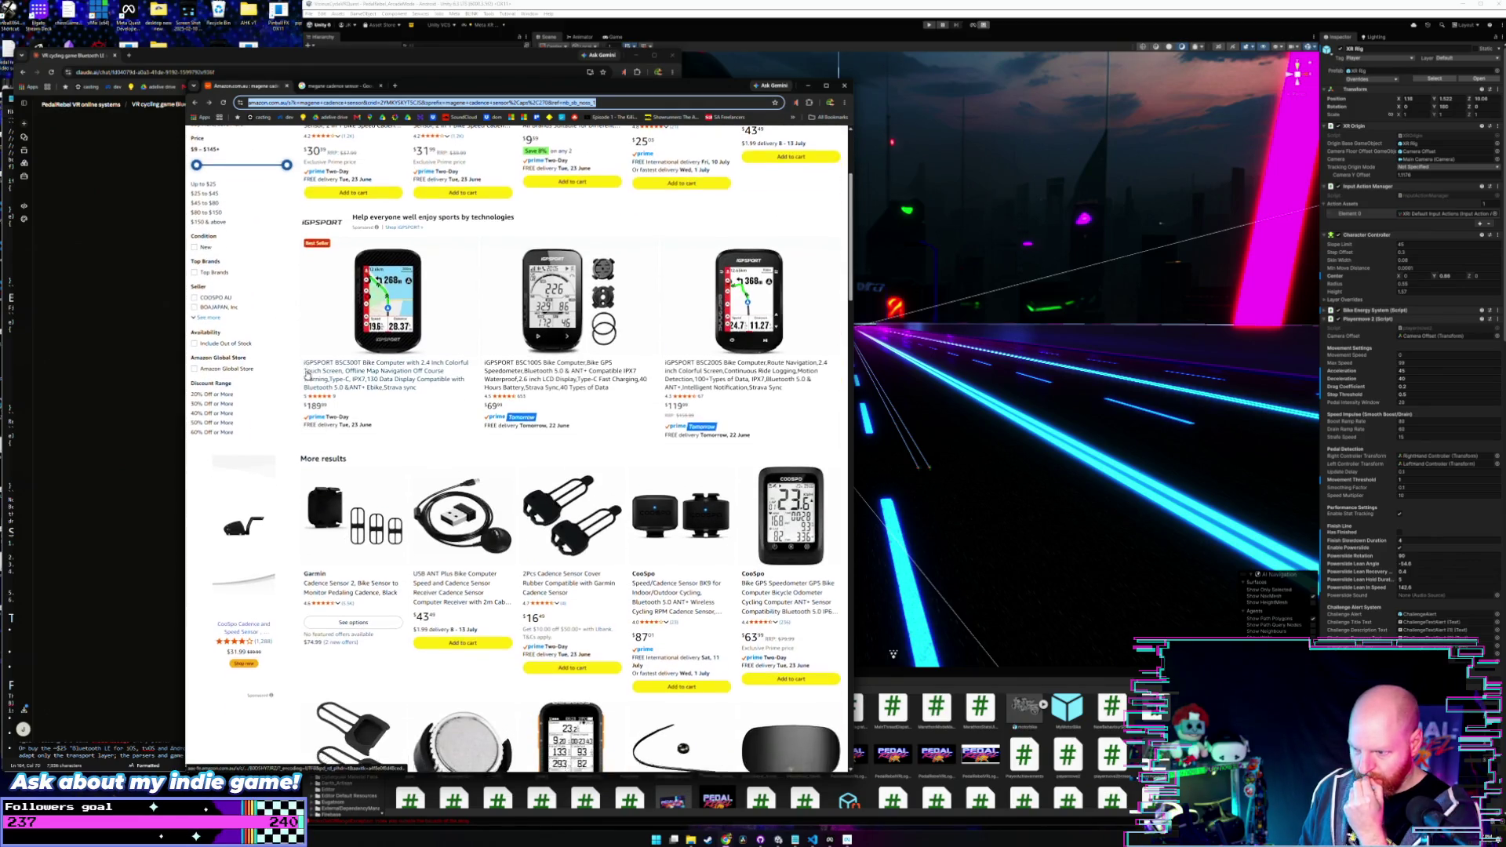
scroll(310, 379, "down", 1)
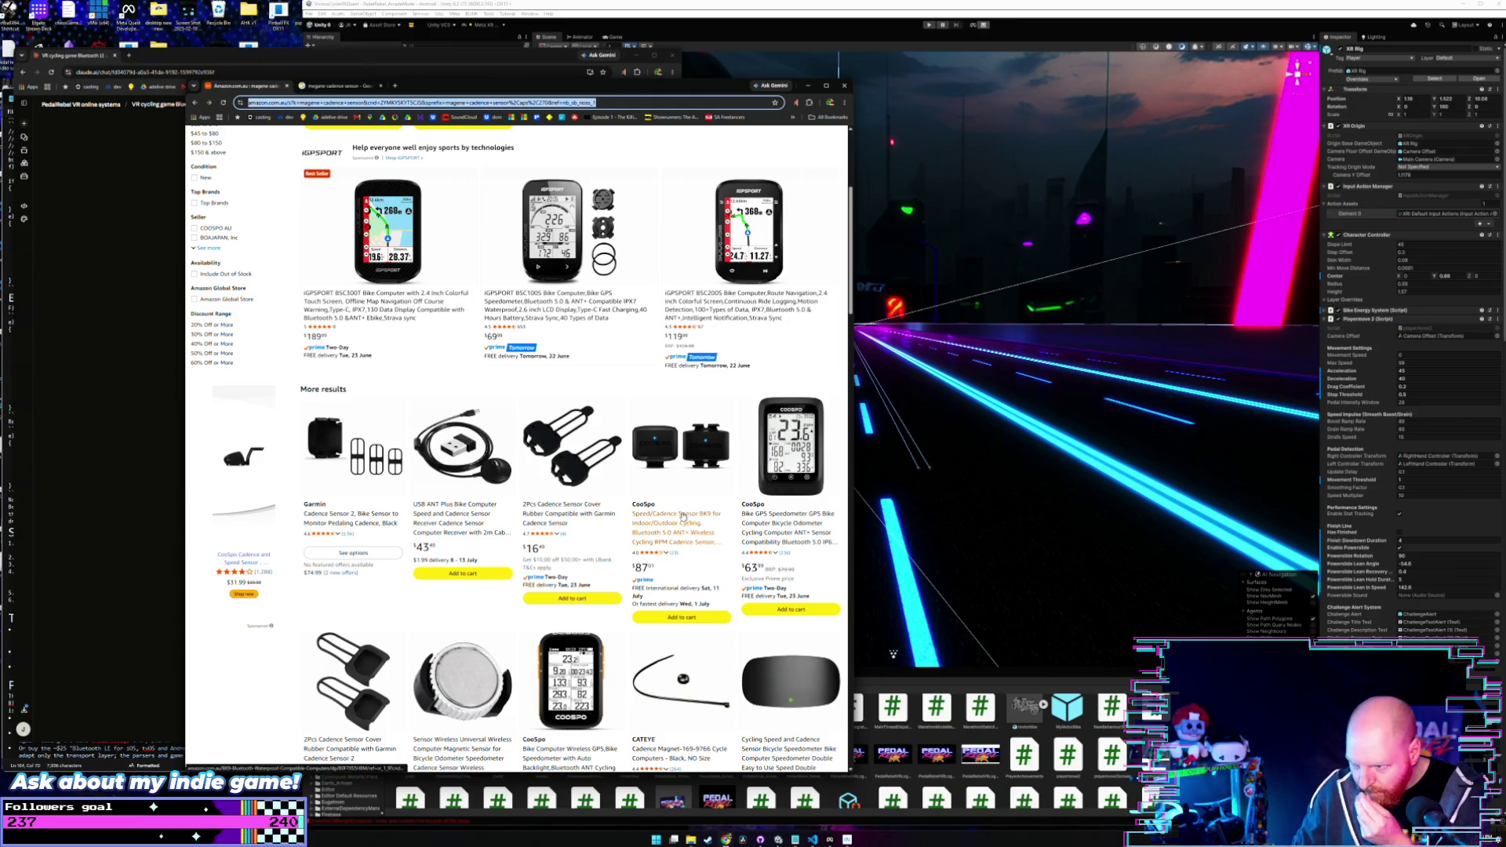
scroll(460, 525, "up", 4)
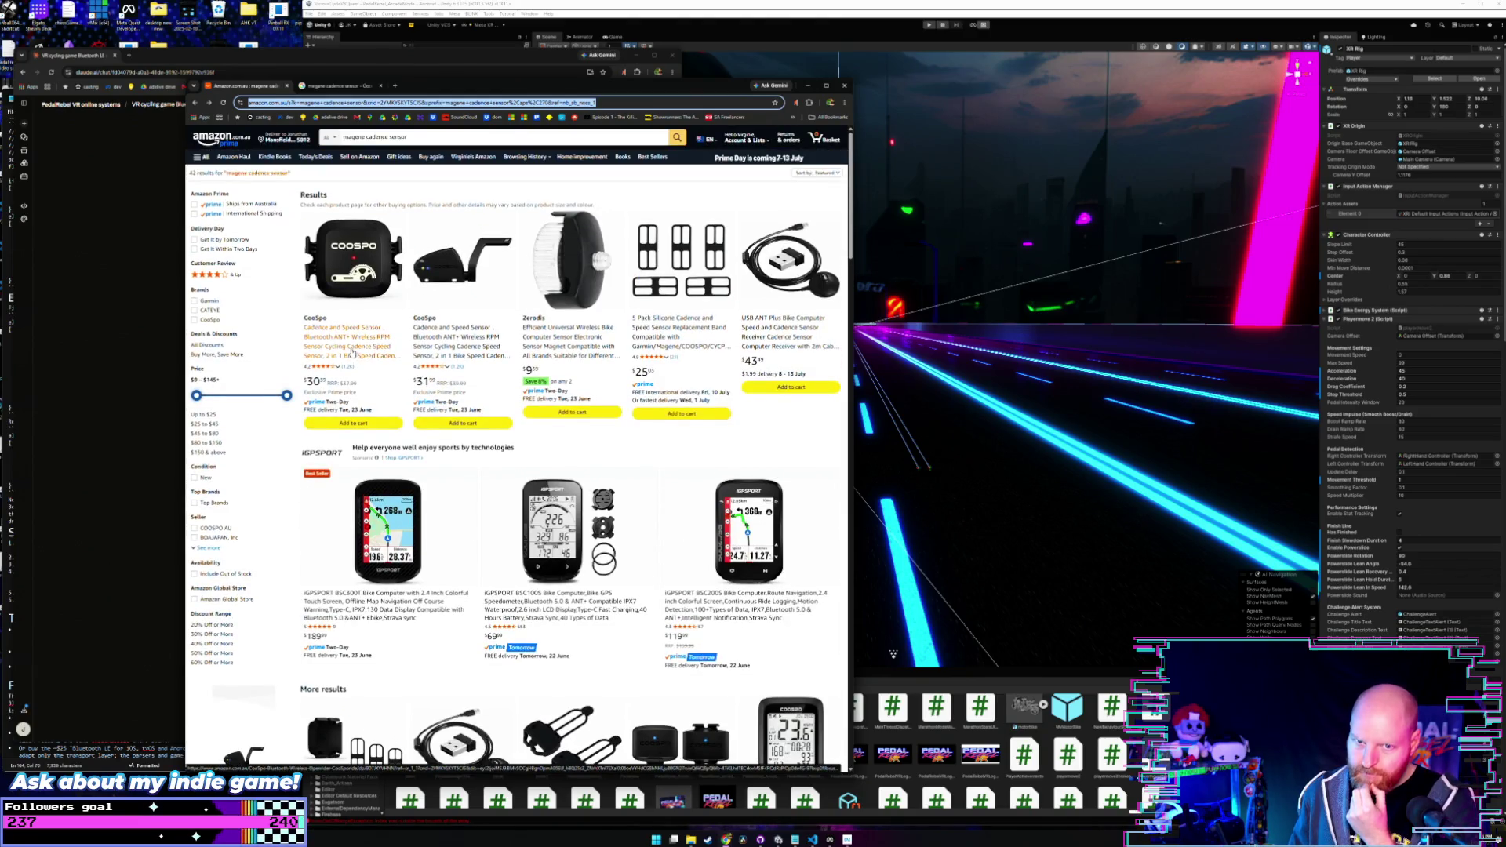
left_click(657, 13)
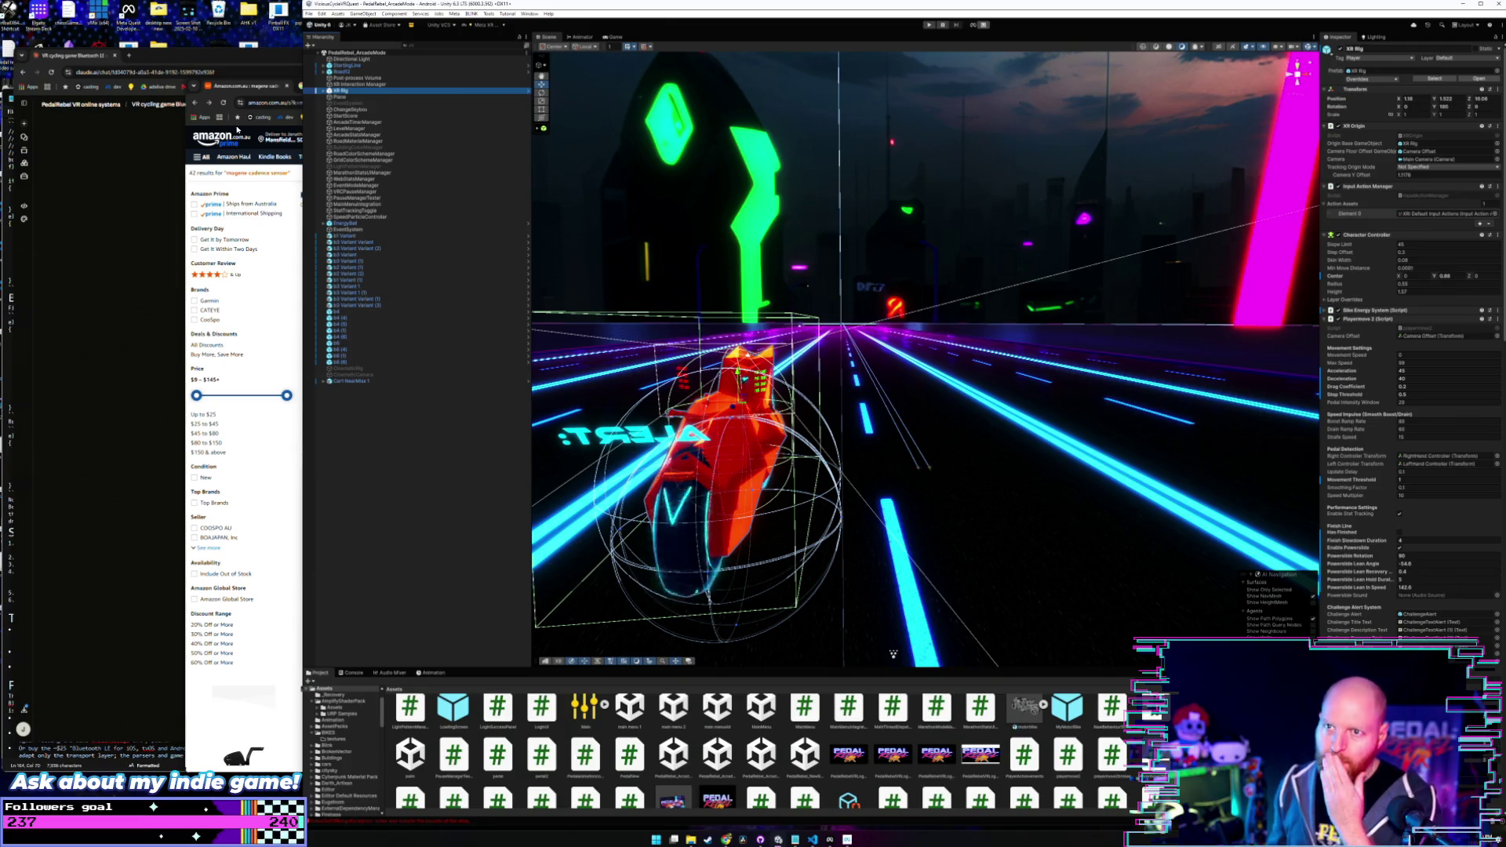
- Bring the Amazon magene cadence sensor results window in front of Unity
left_click(253, 86)
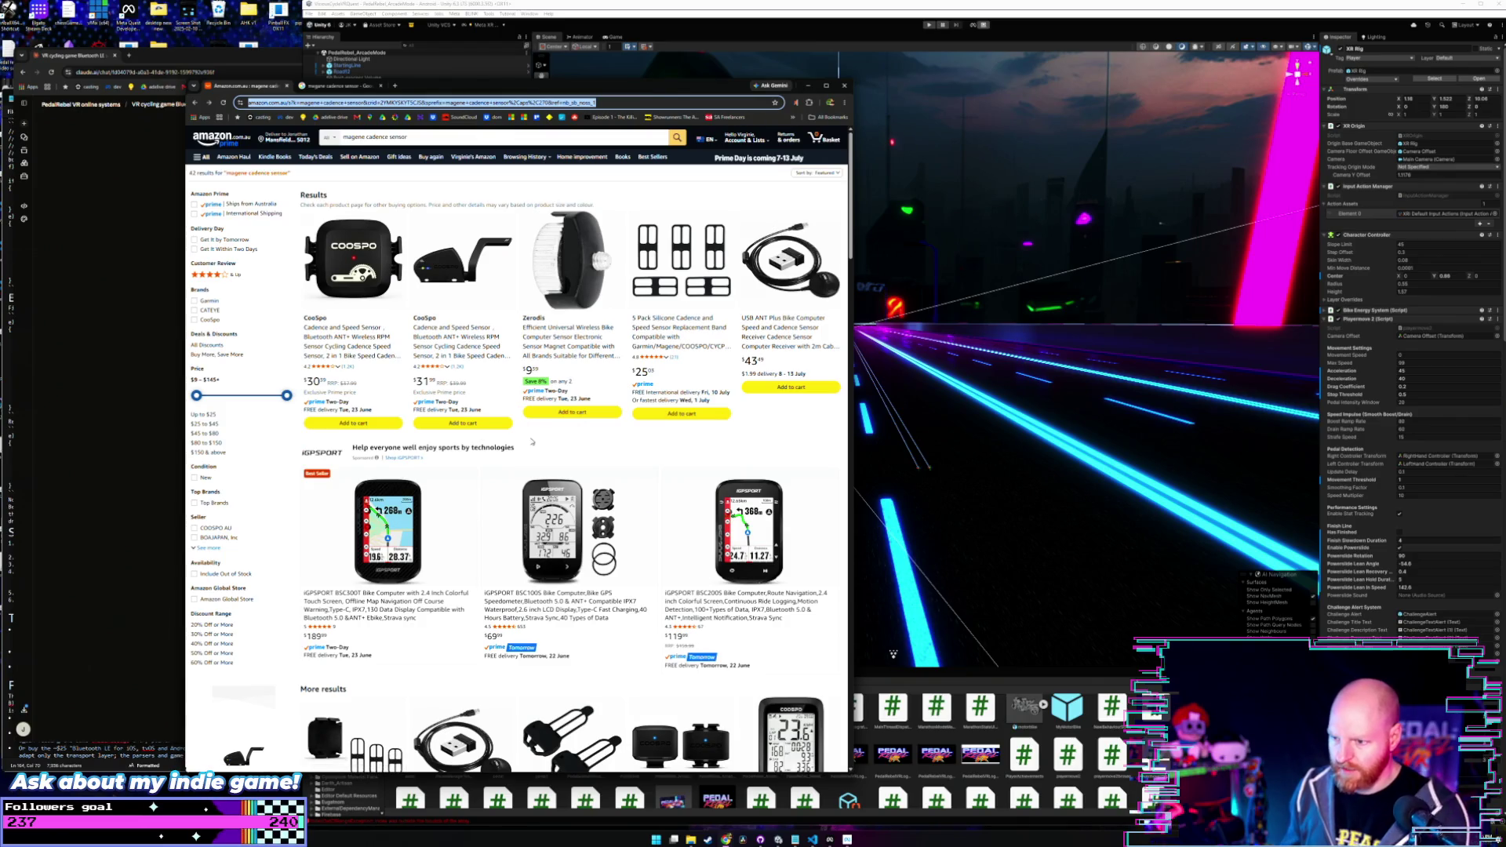
- Skim the Amazon results, minimize that window, and resume typing the Claude chat draft
scroll(548, 460, "down", 2)
scroll(546, 459, "down", 2)
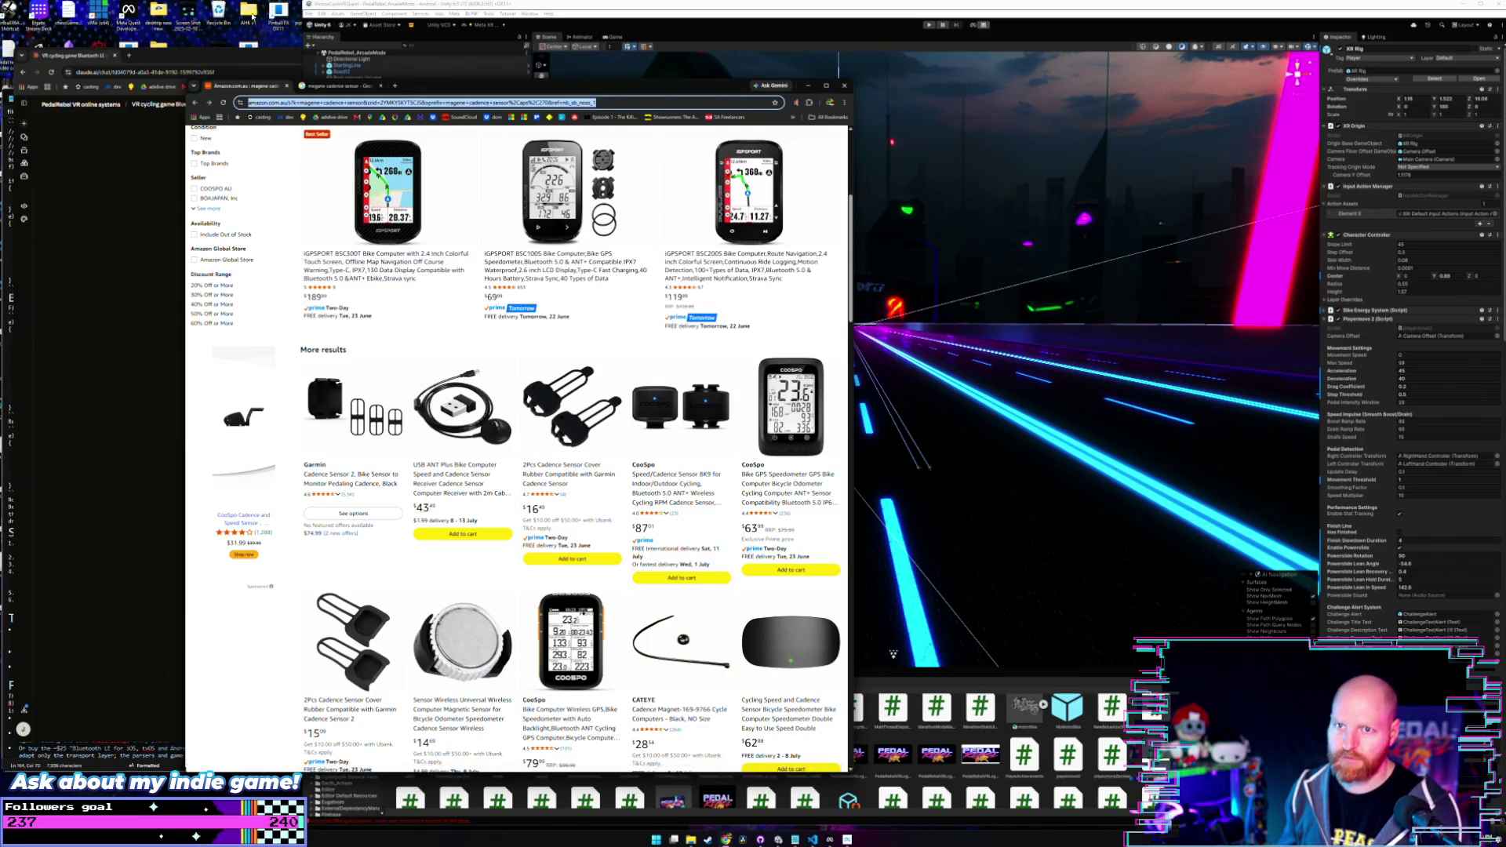
left_click(222, 56)
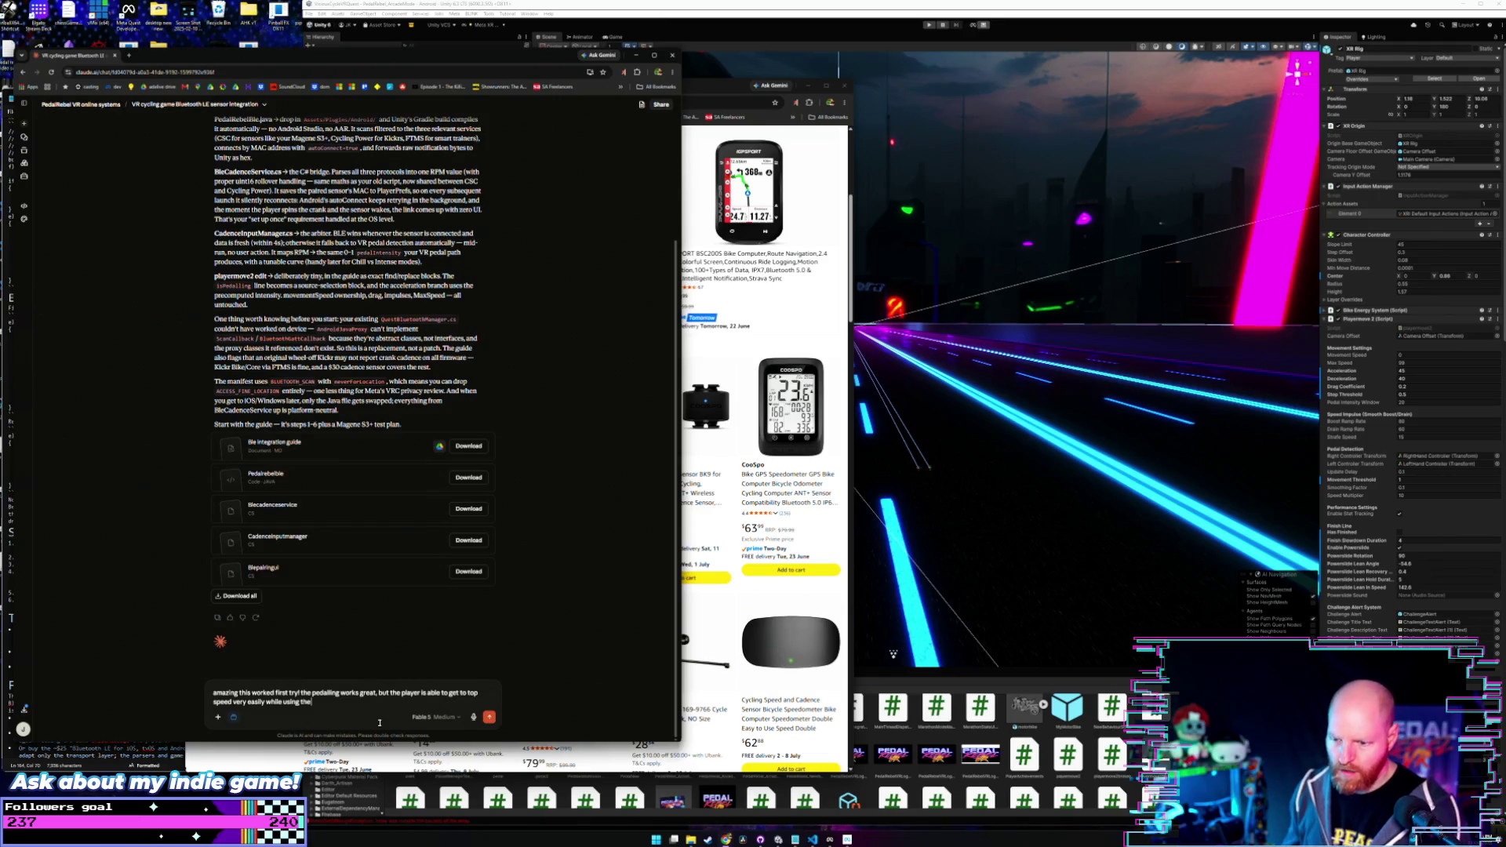
left_click(746, 102)
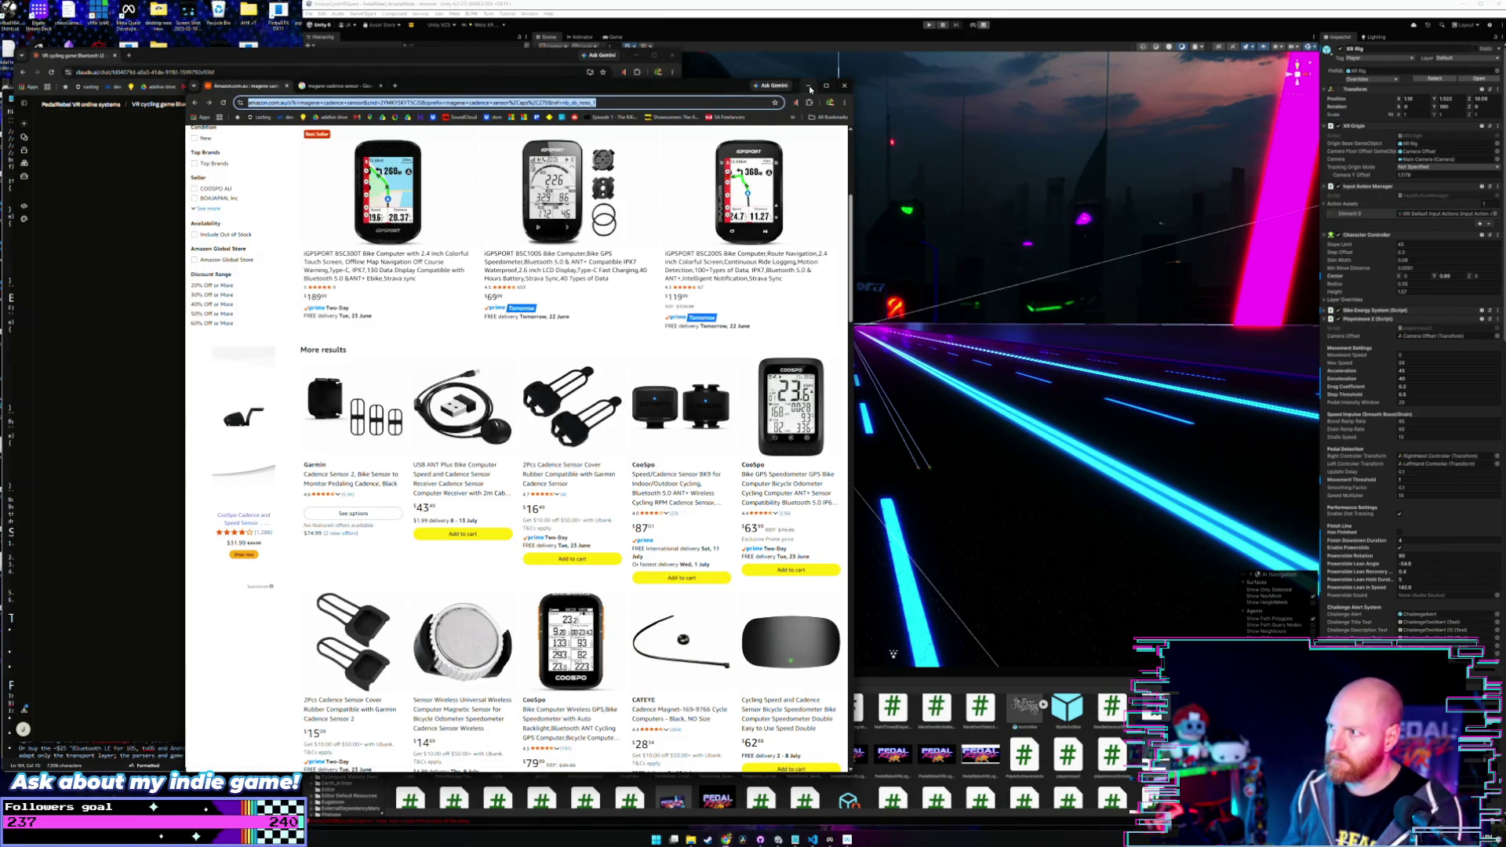
left_click(810, 88)
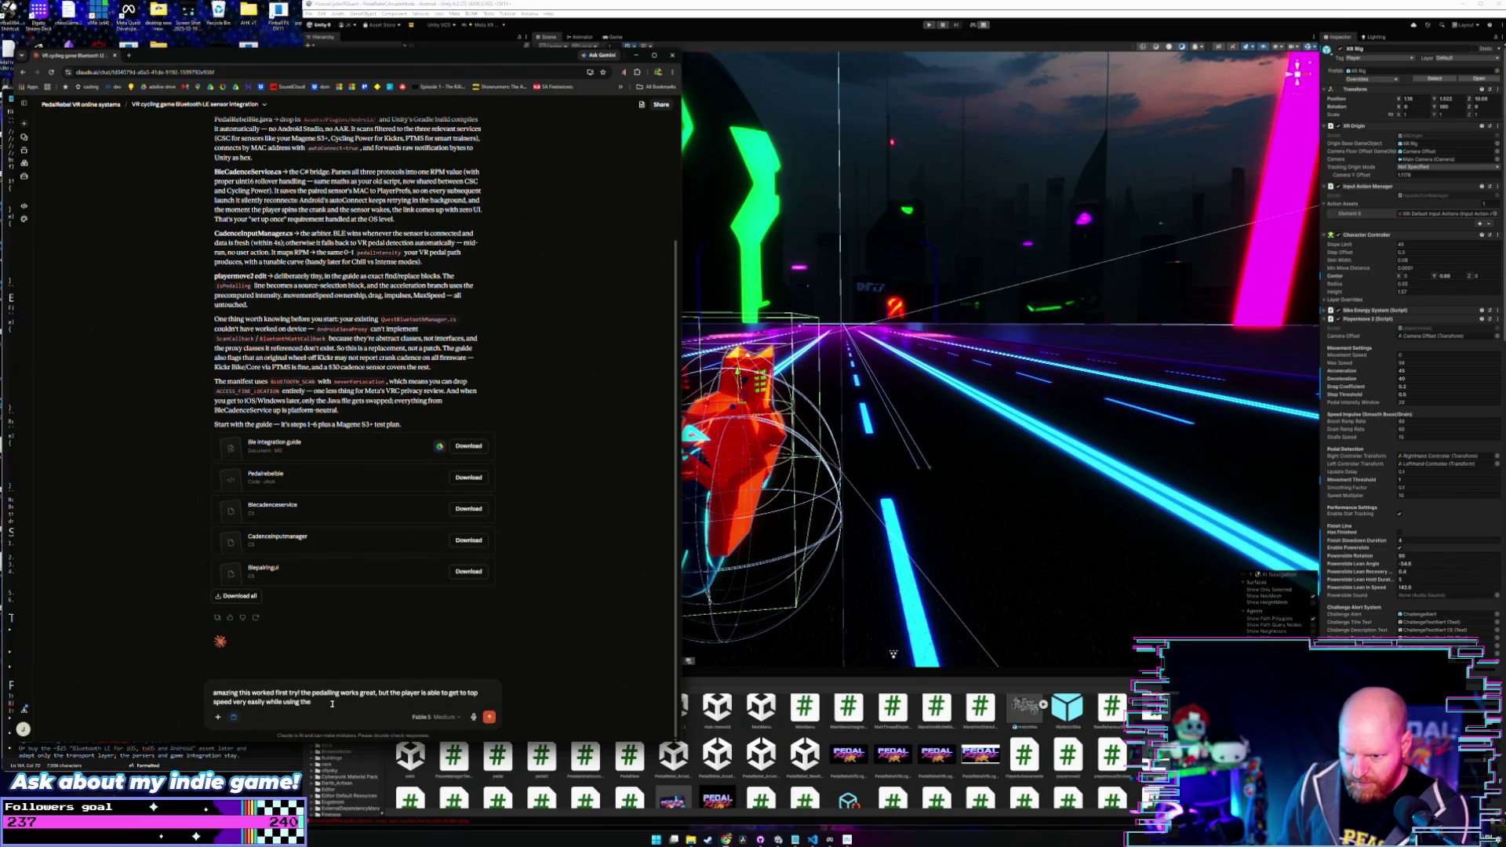
type("amazing this worked first try! the pedalling works great, but the player is able to get to top speed very easily while using the")
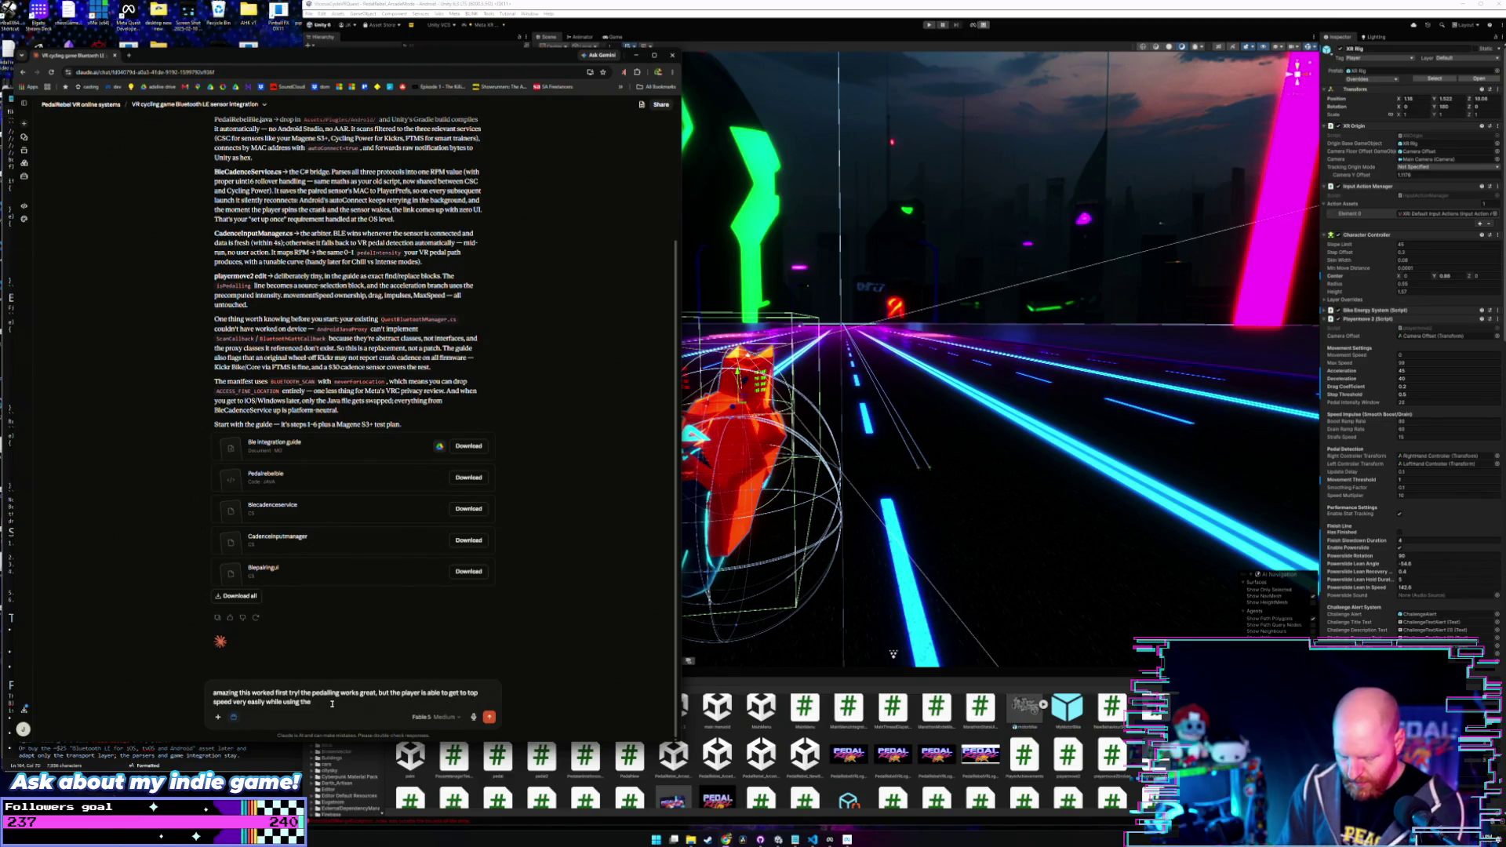
type("cadence")
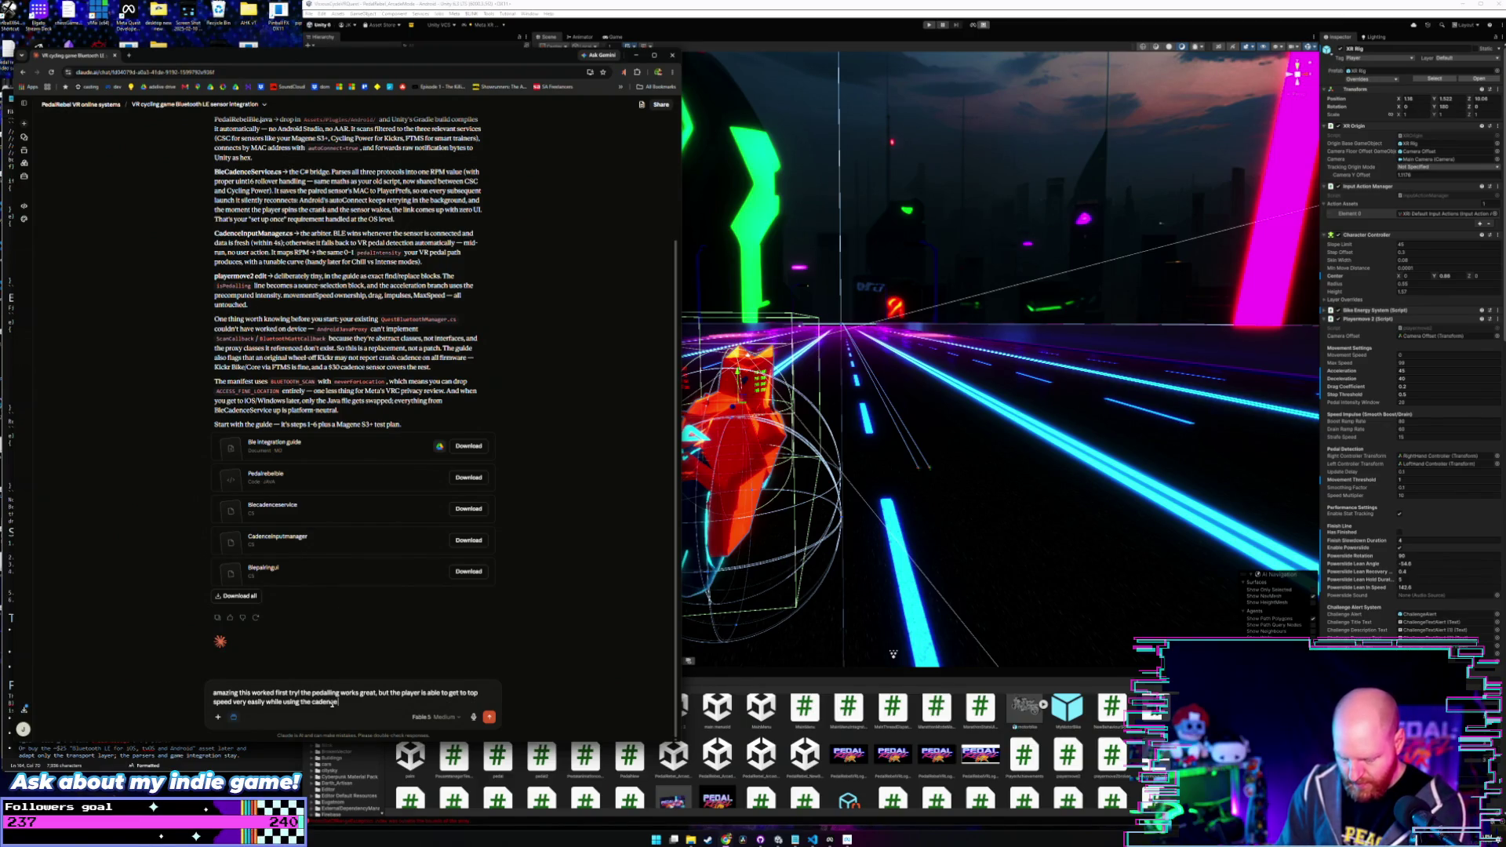
type(" sensor")
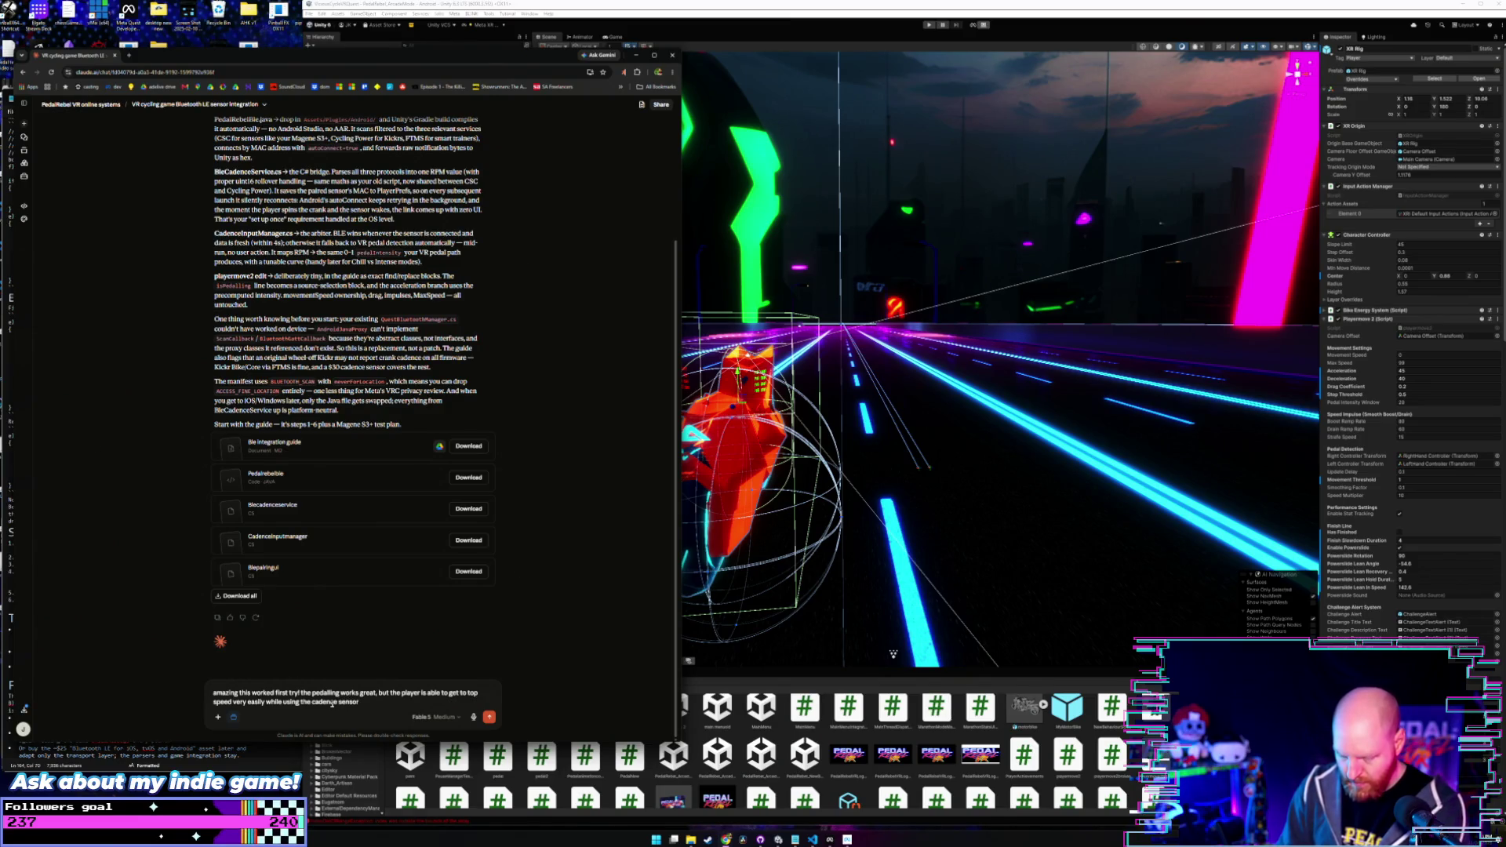
- Ask Claude how the Cadence Input Manager settings work and affect in-game speed
key("shift+Return")
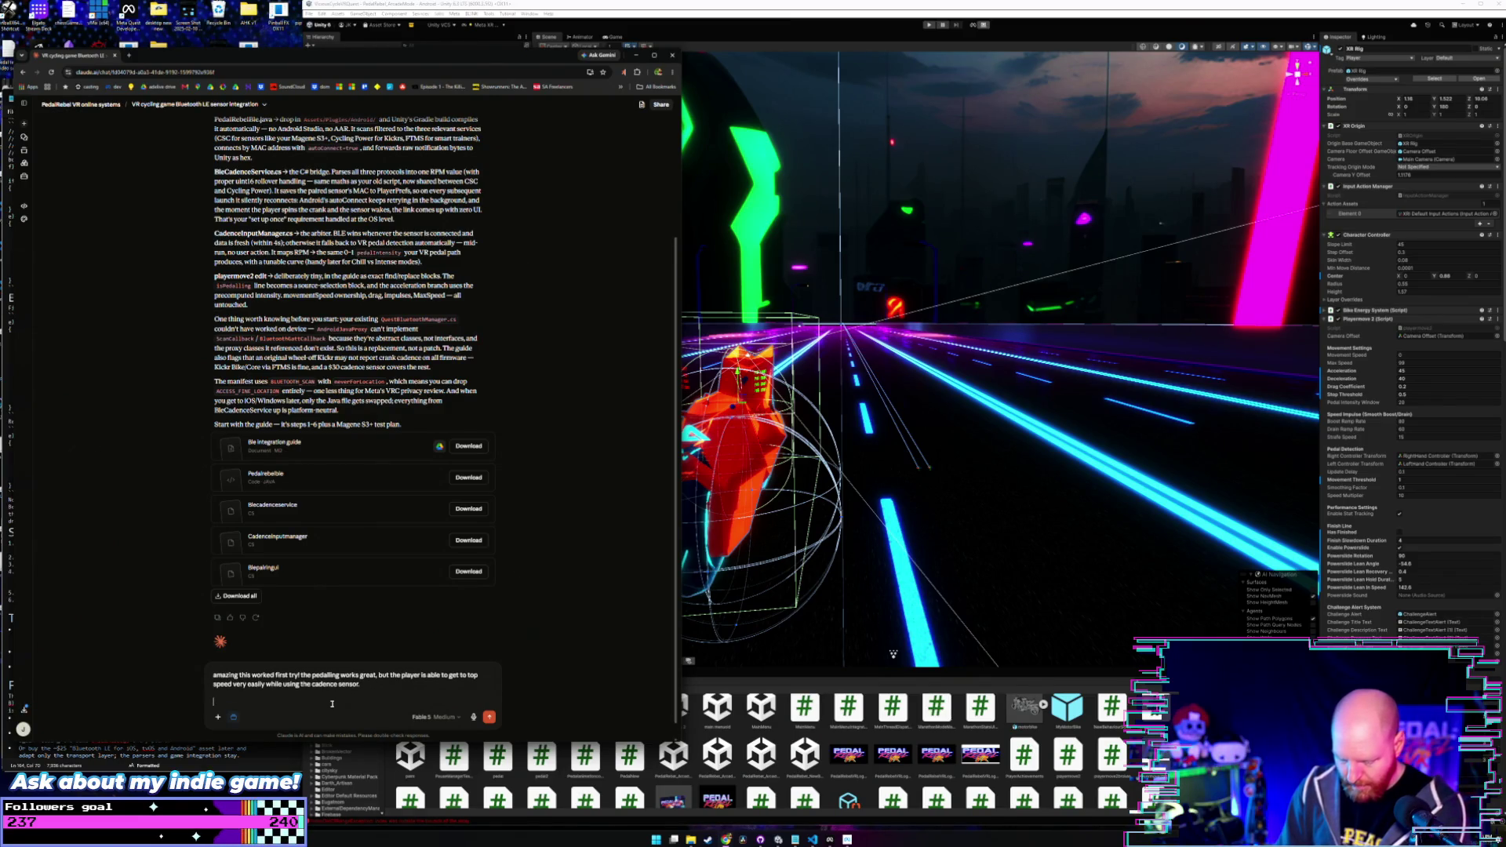
type("talk me through hoow the")
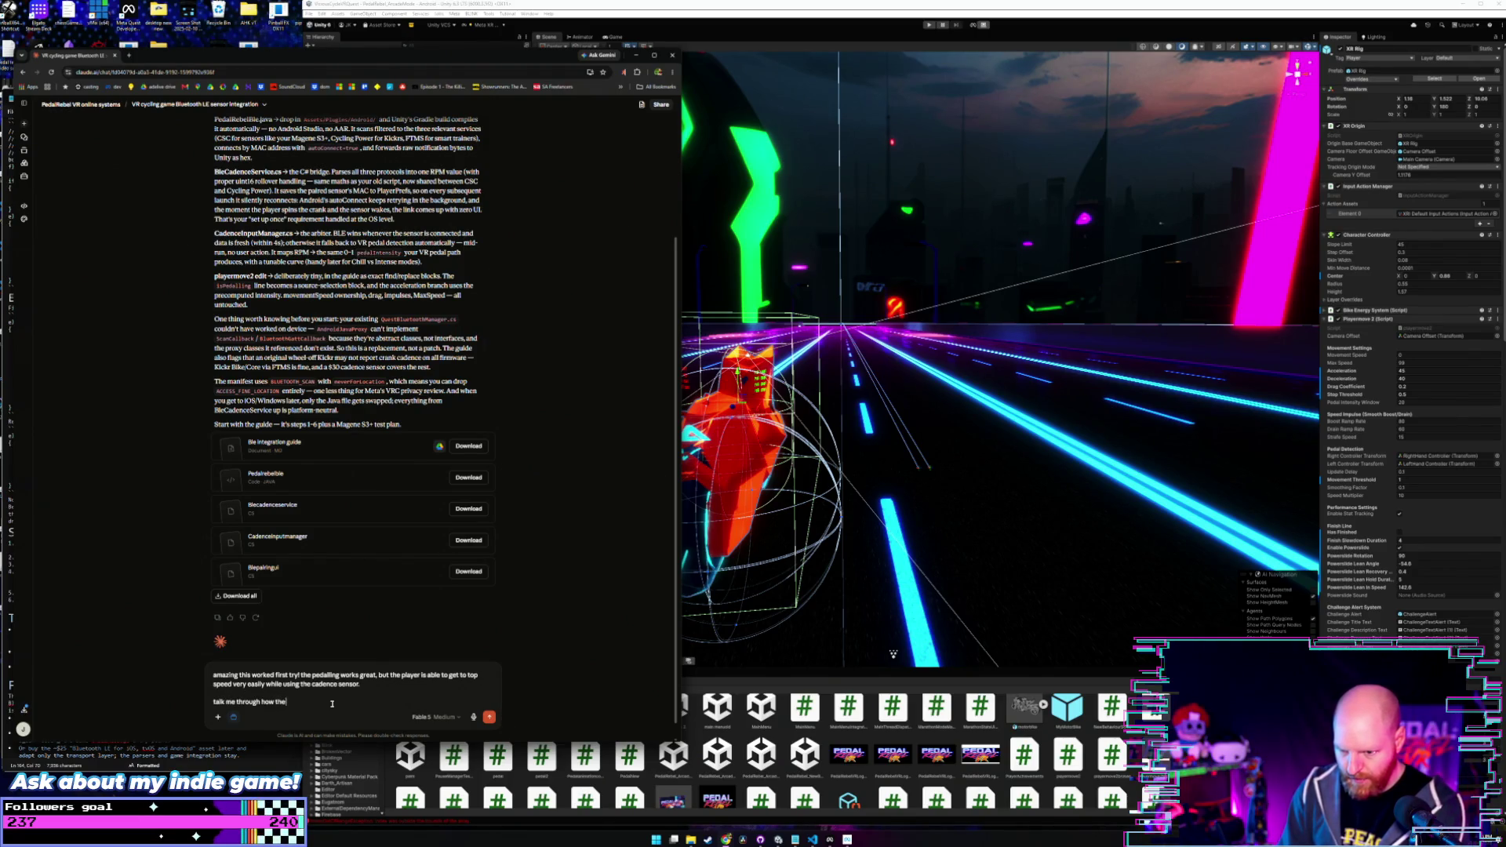
type("tting e")
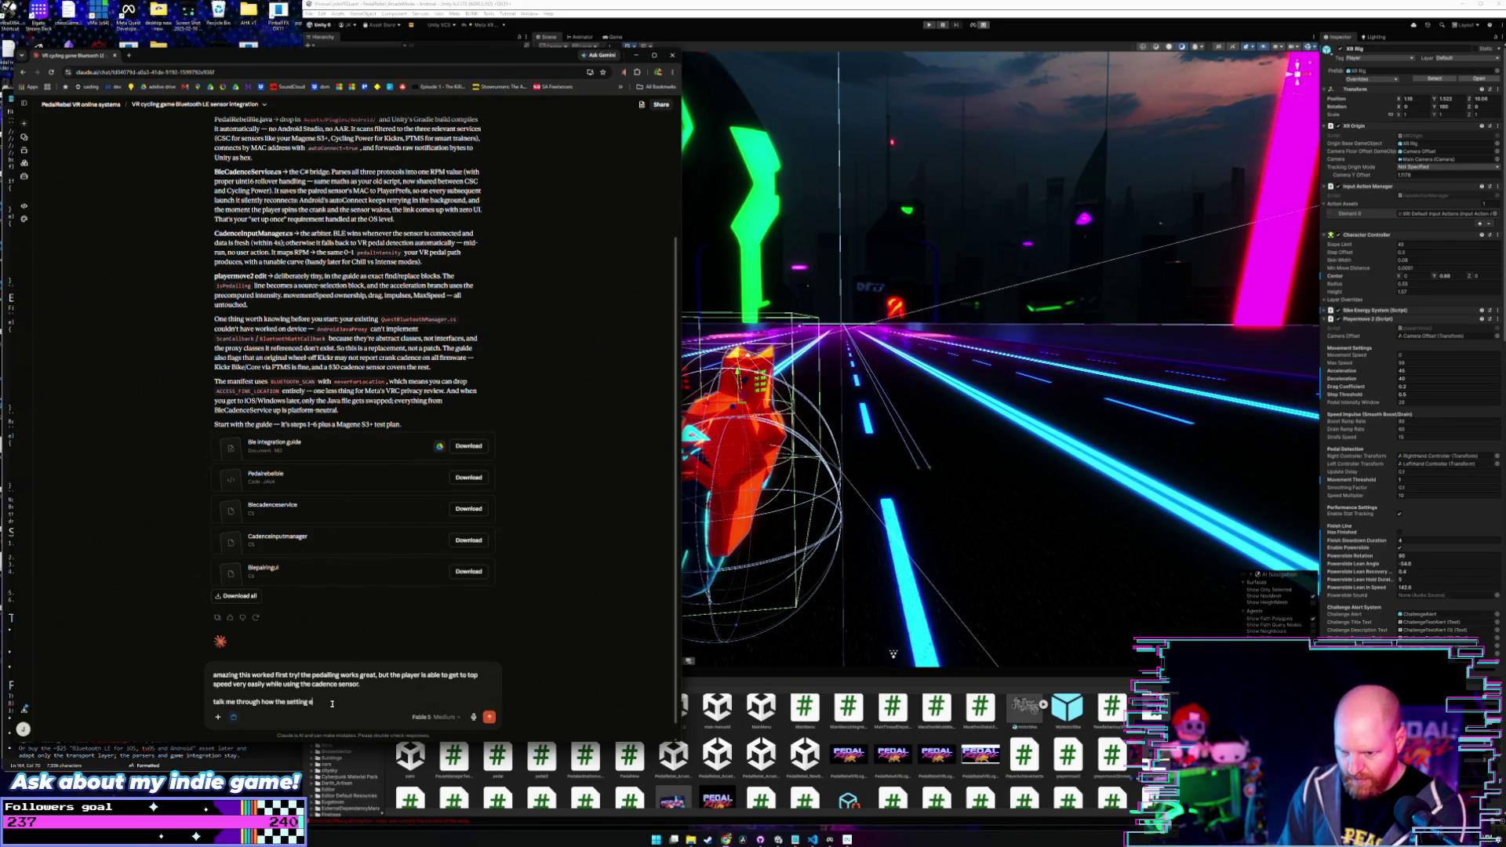
type("ffe")
key("BackSpace")
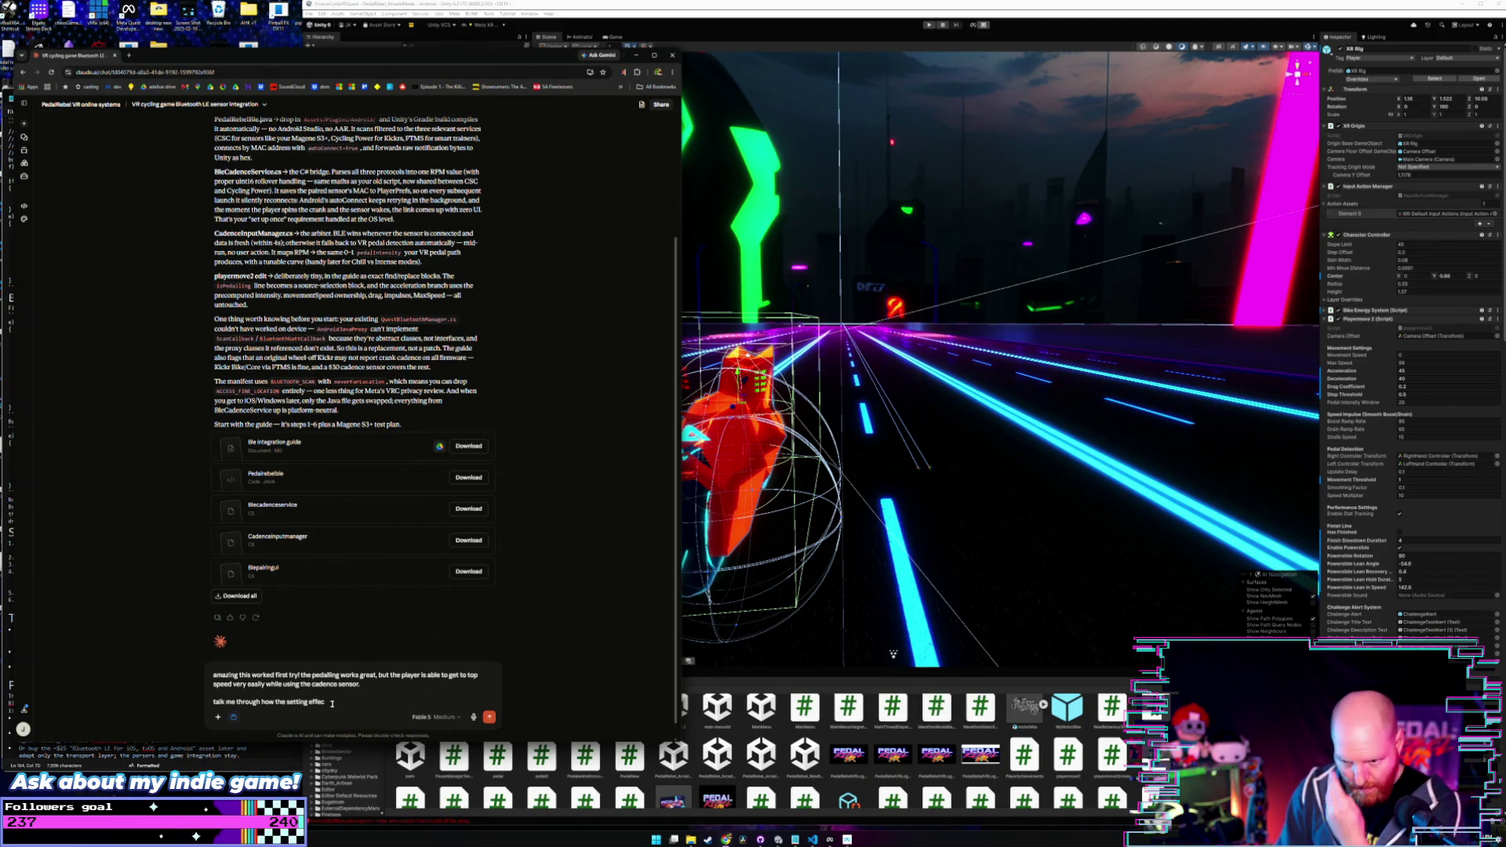
key("BackSpace")
key("BackSpace")
key("BackSpace")
type("in the")
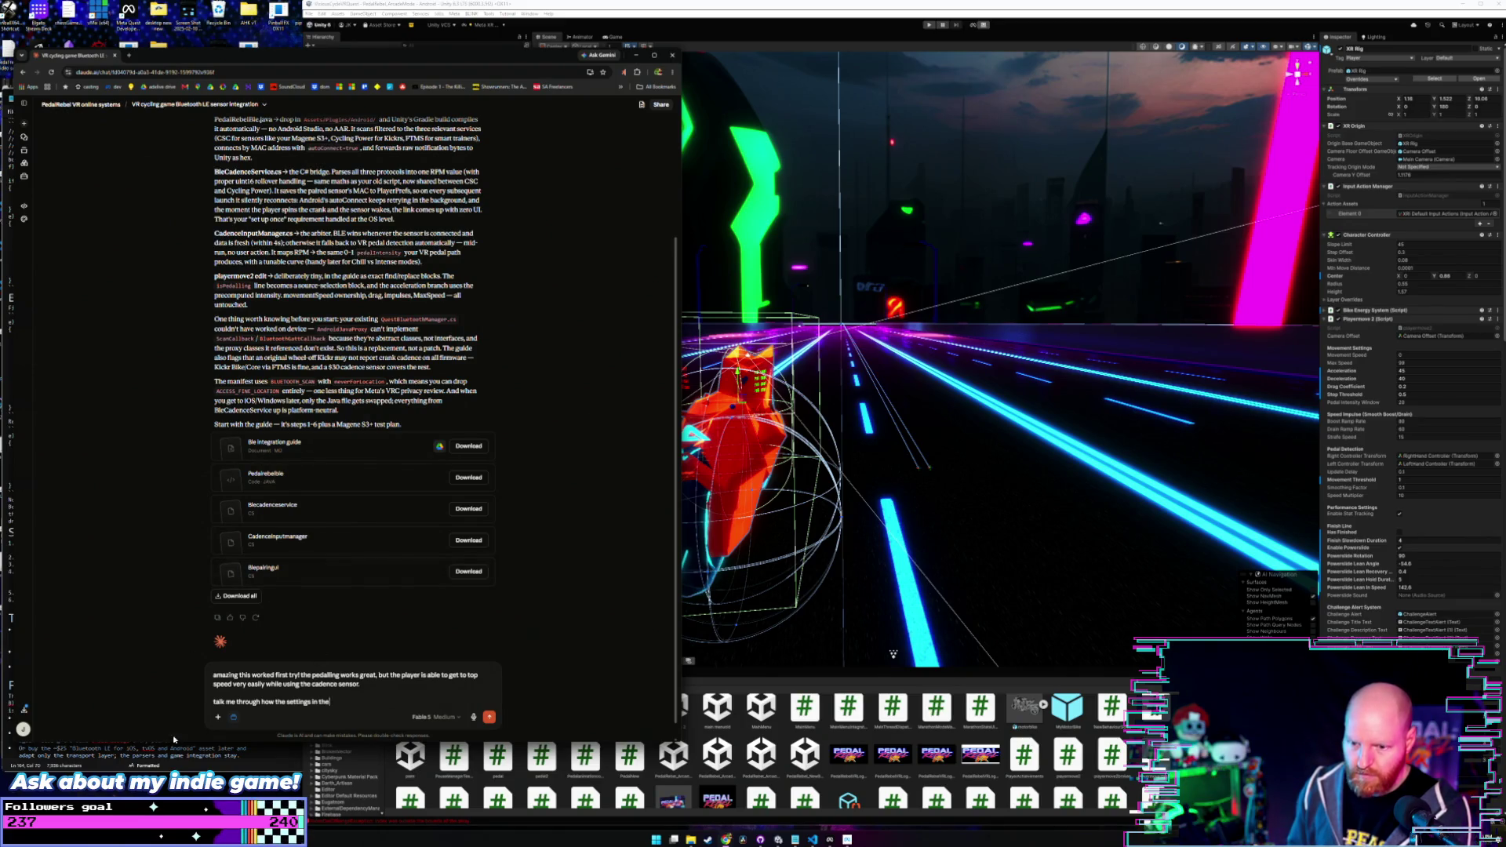
left_click(228, 761)
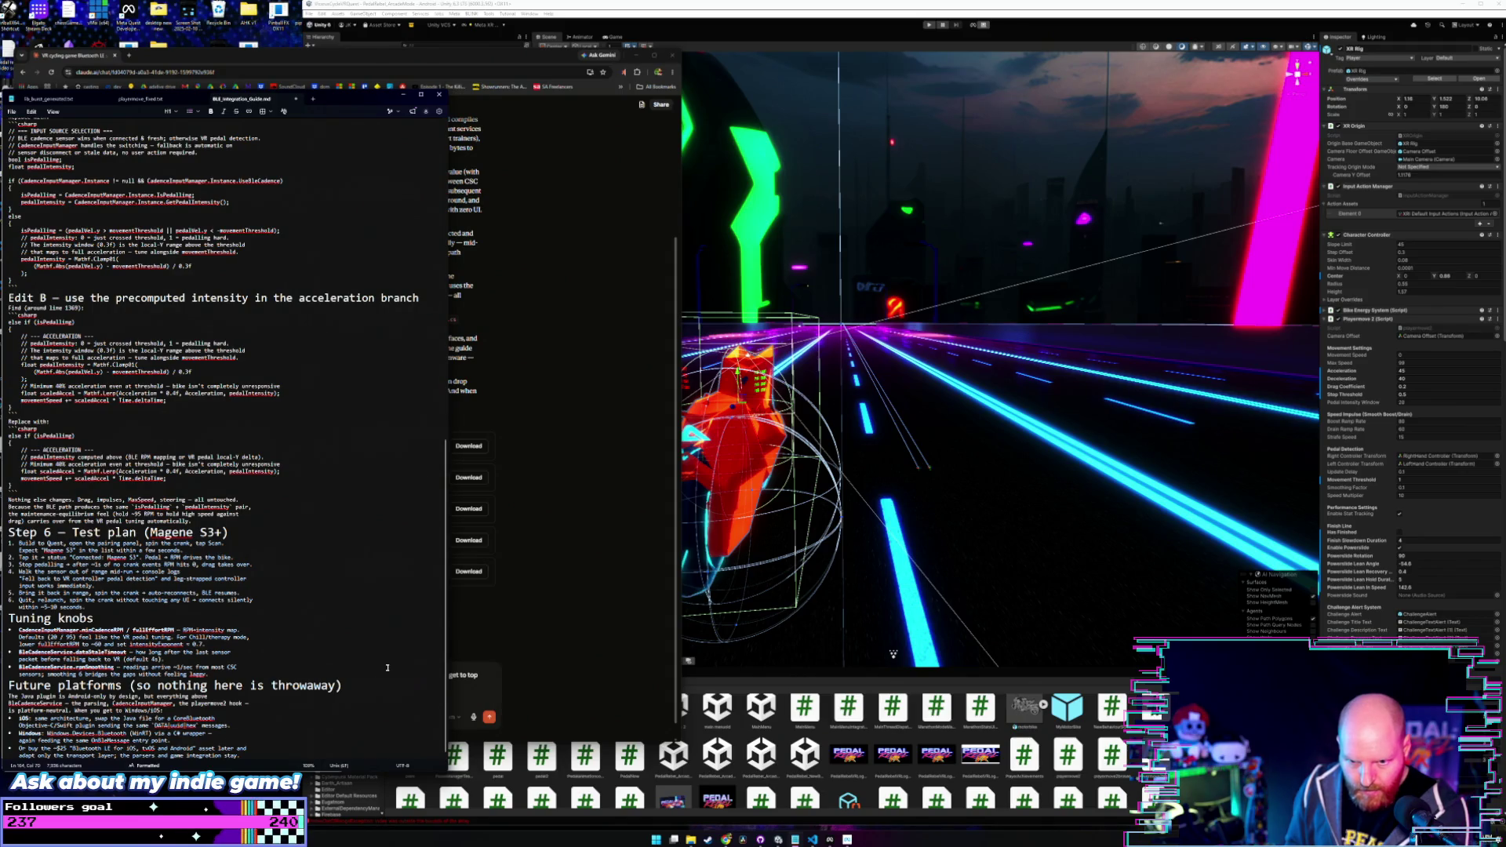
left_click(573, 651)
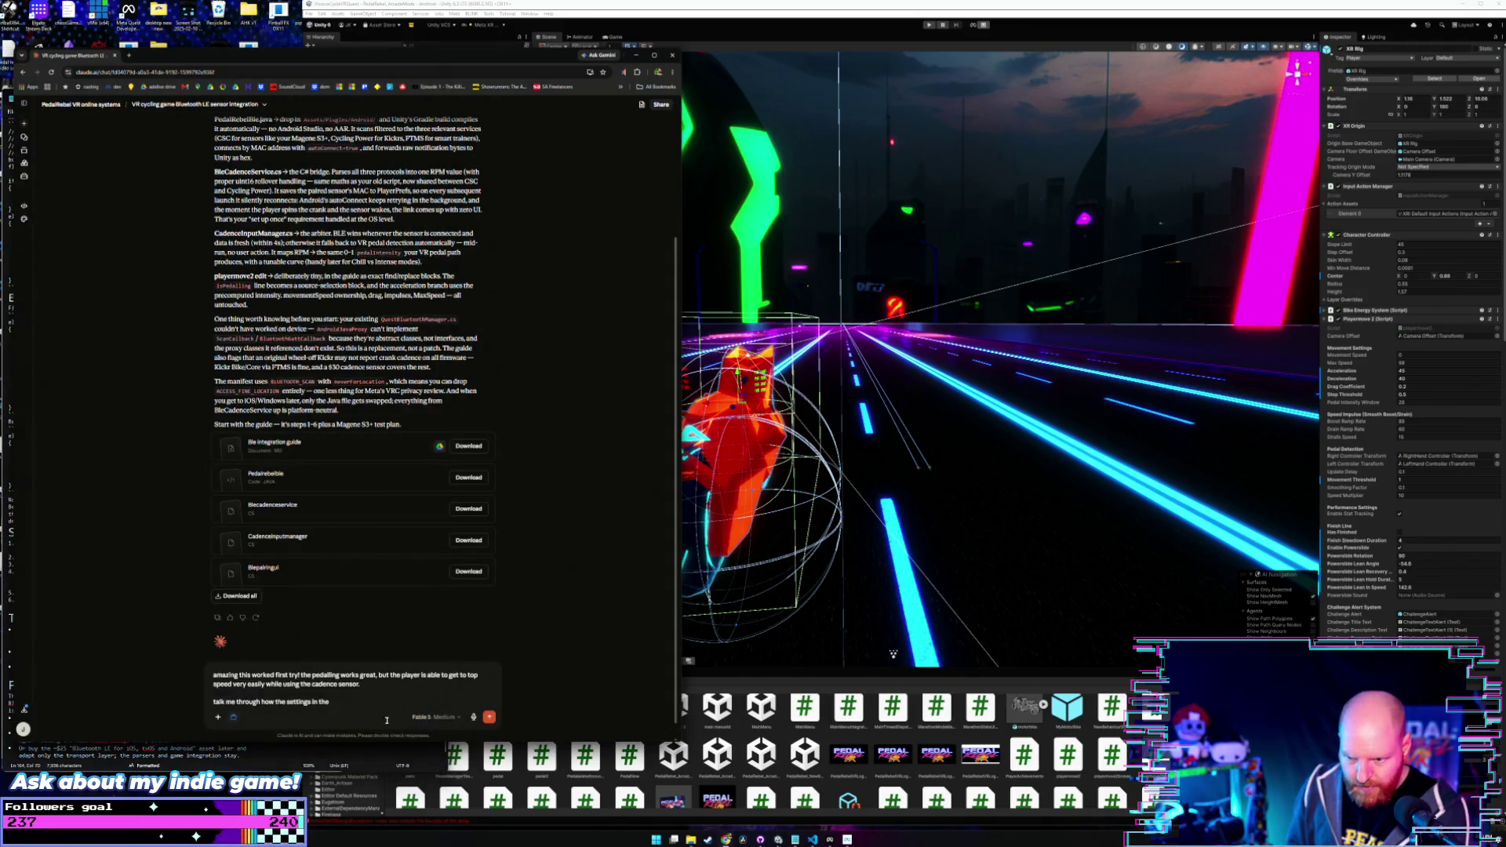
type(" cade")
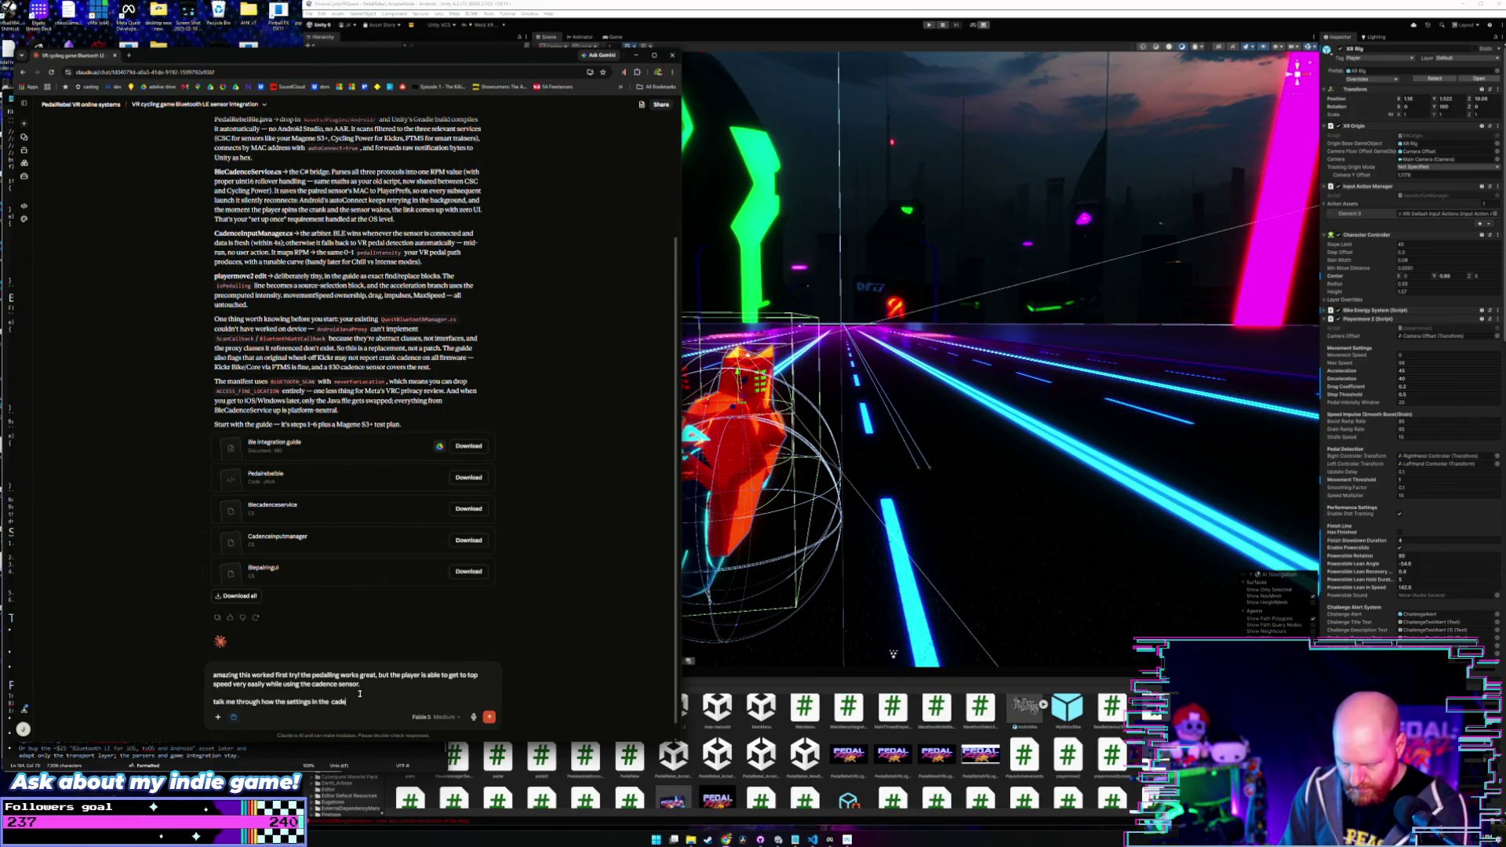
type("nce input manager work and how they")
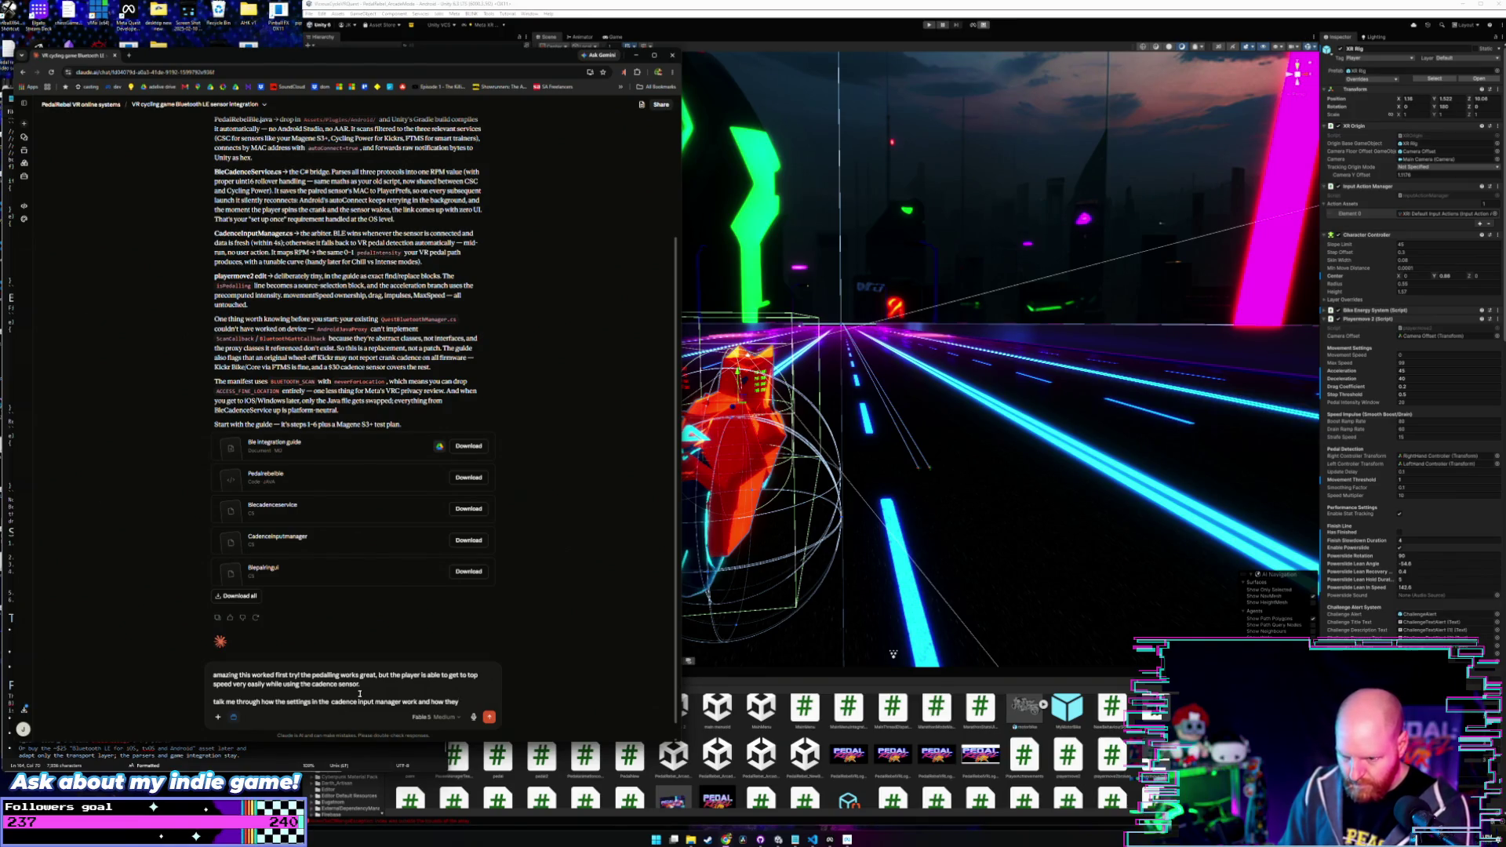
type(" effect tge")
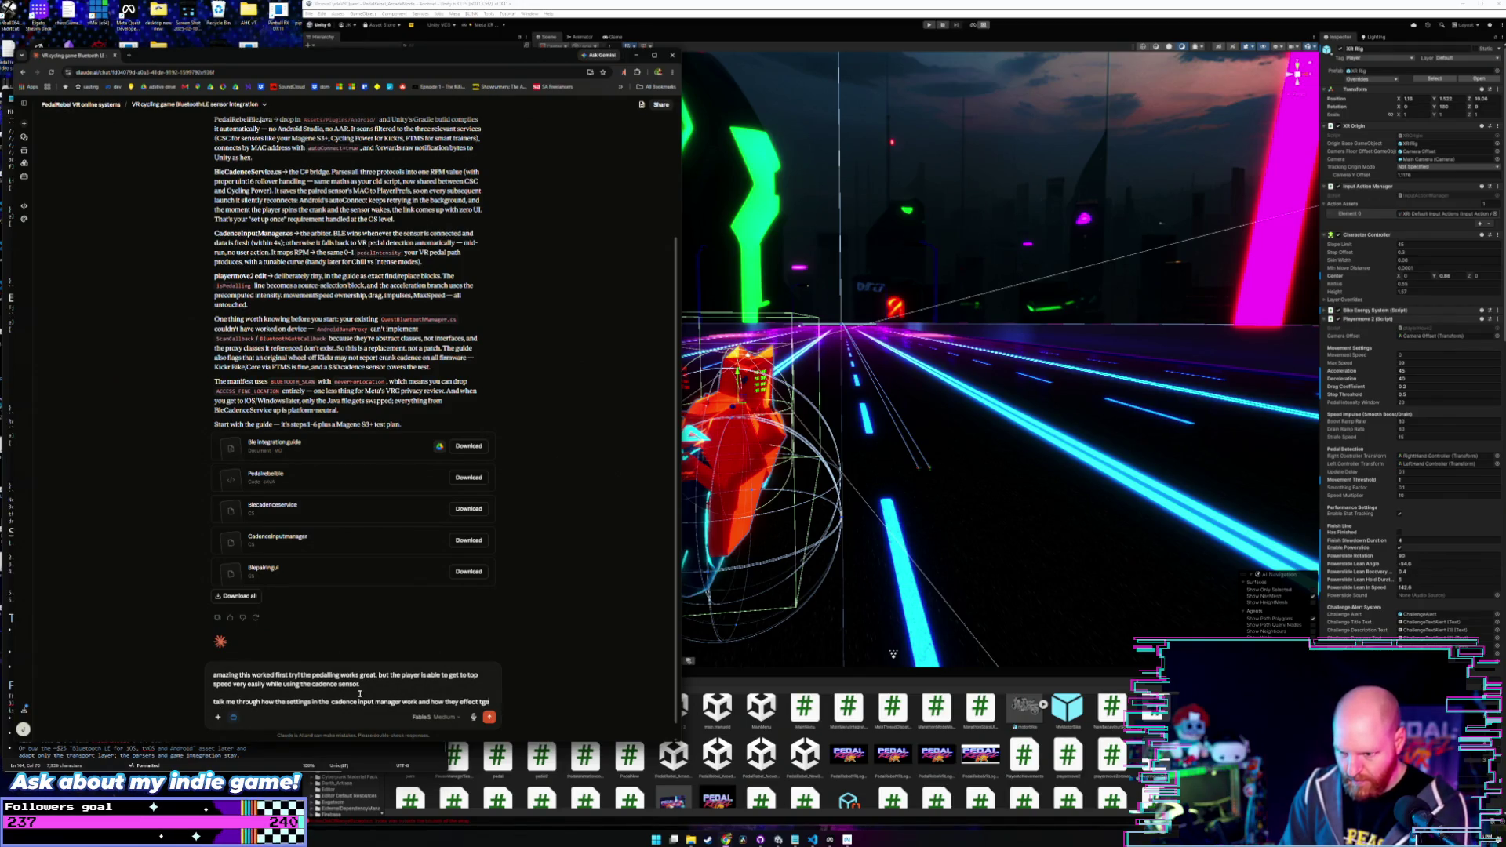
key("BackSpace")
key("BackSpace")
key("BackSpace")
key("BackSpace")
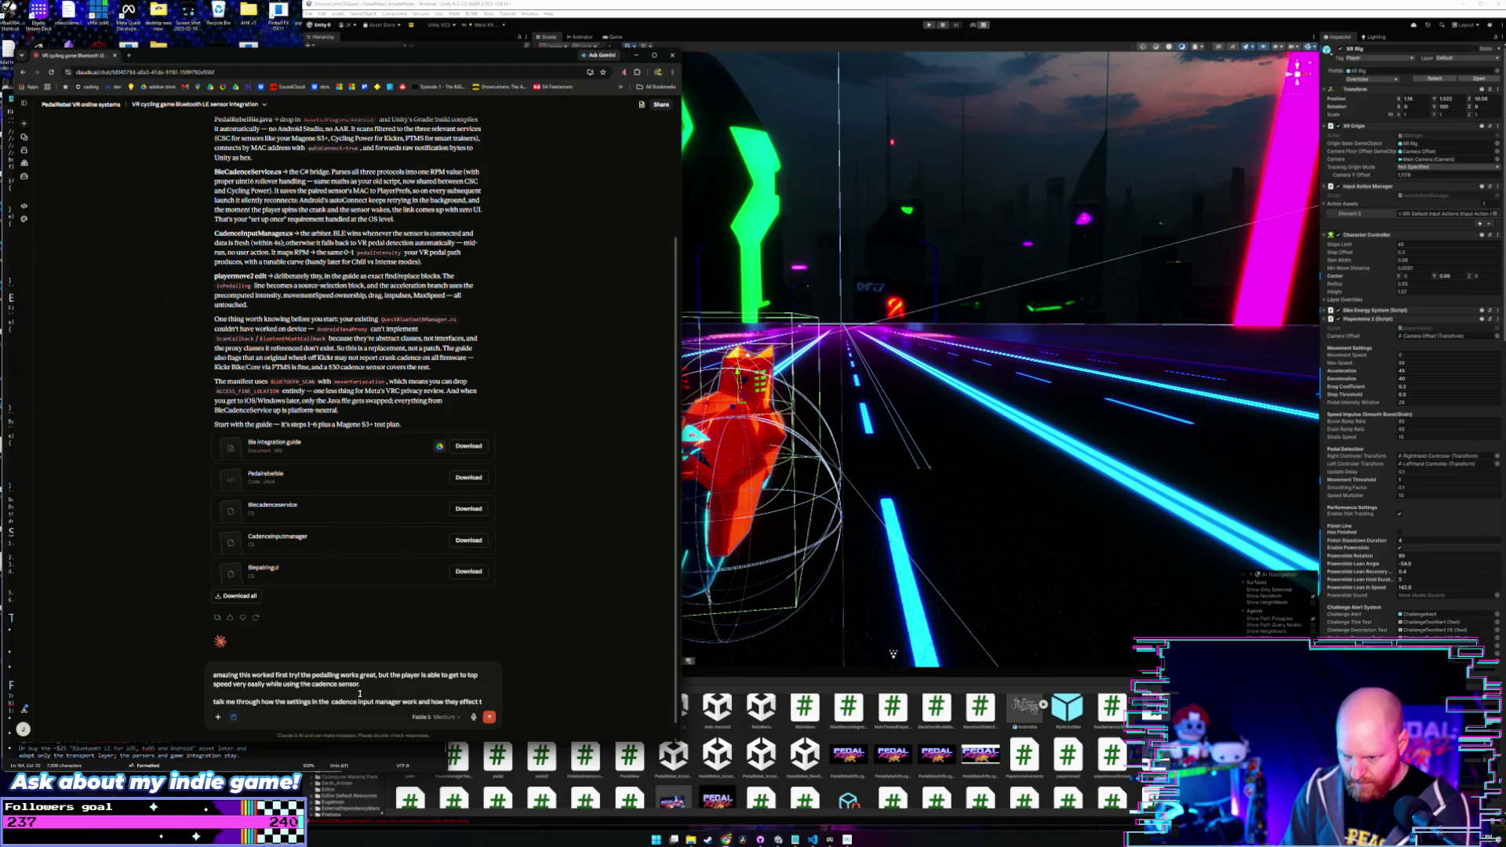
type("in game speed e")
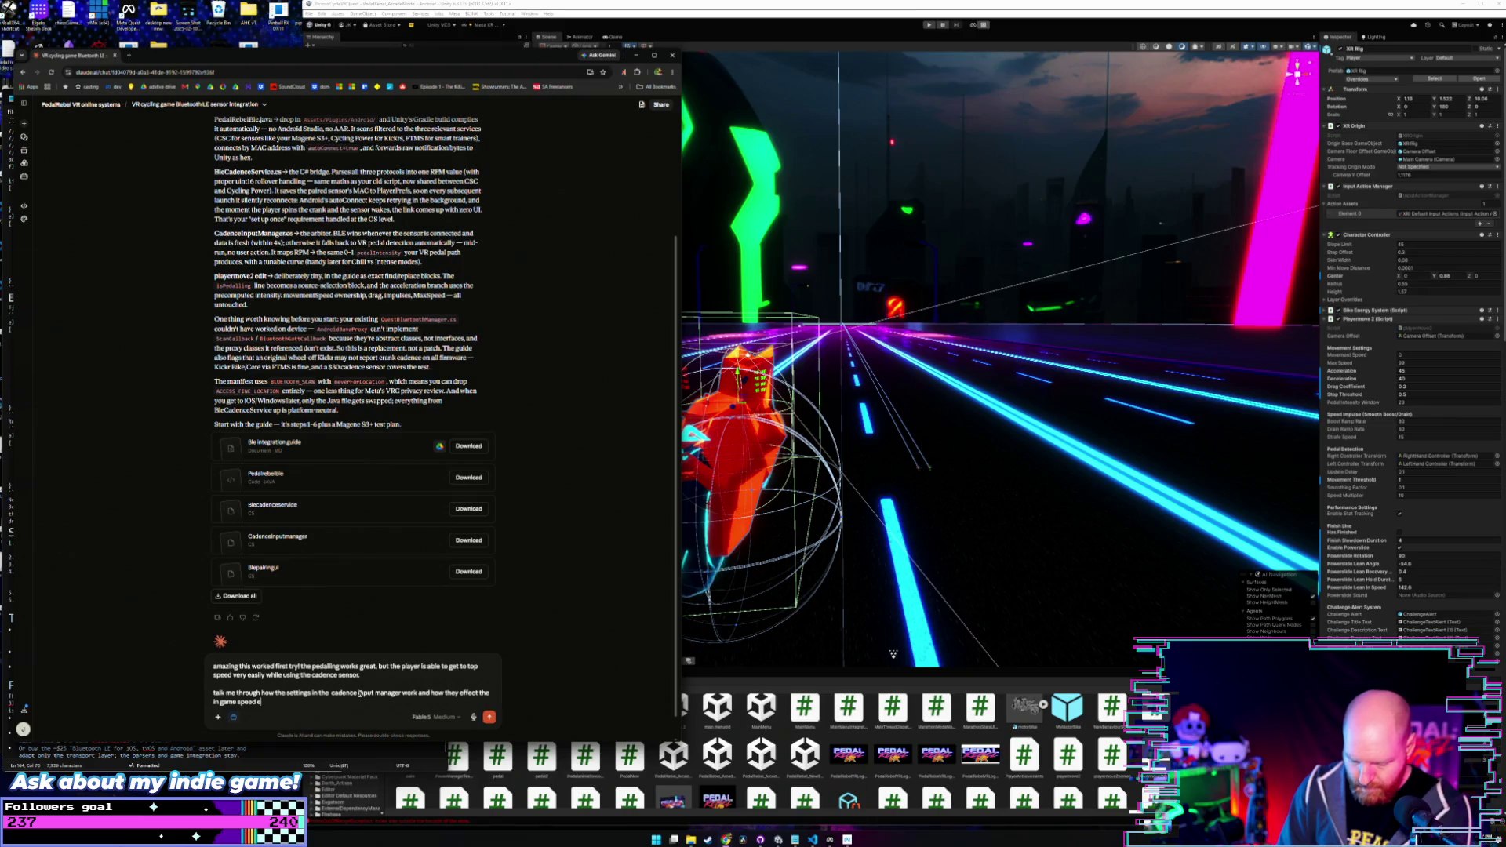
type("tc.")
- Add a request to expose these settings in the options menu for customization, and send
key("shift+Return")
key("shift+Return")
type("let")
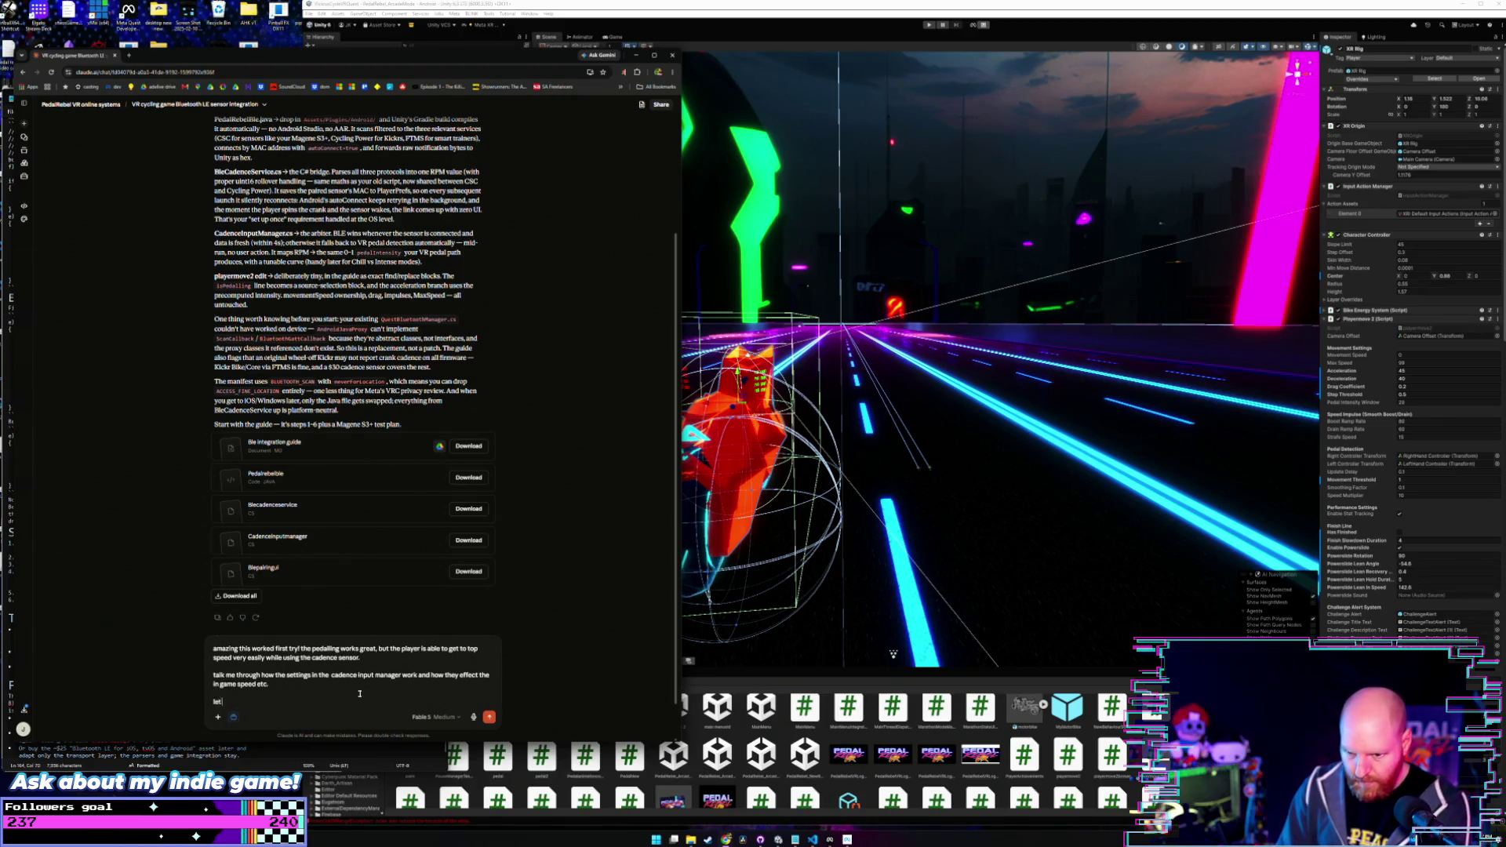
type("s a")
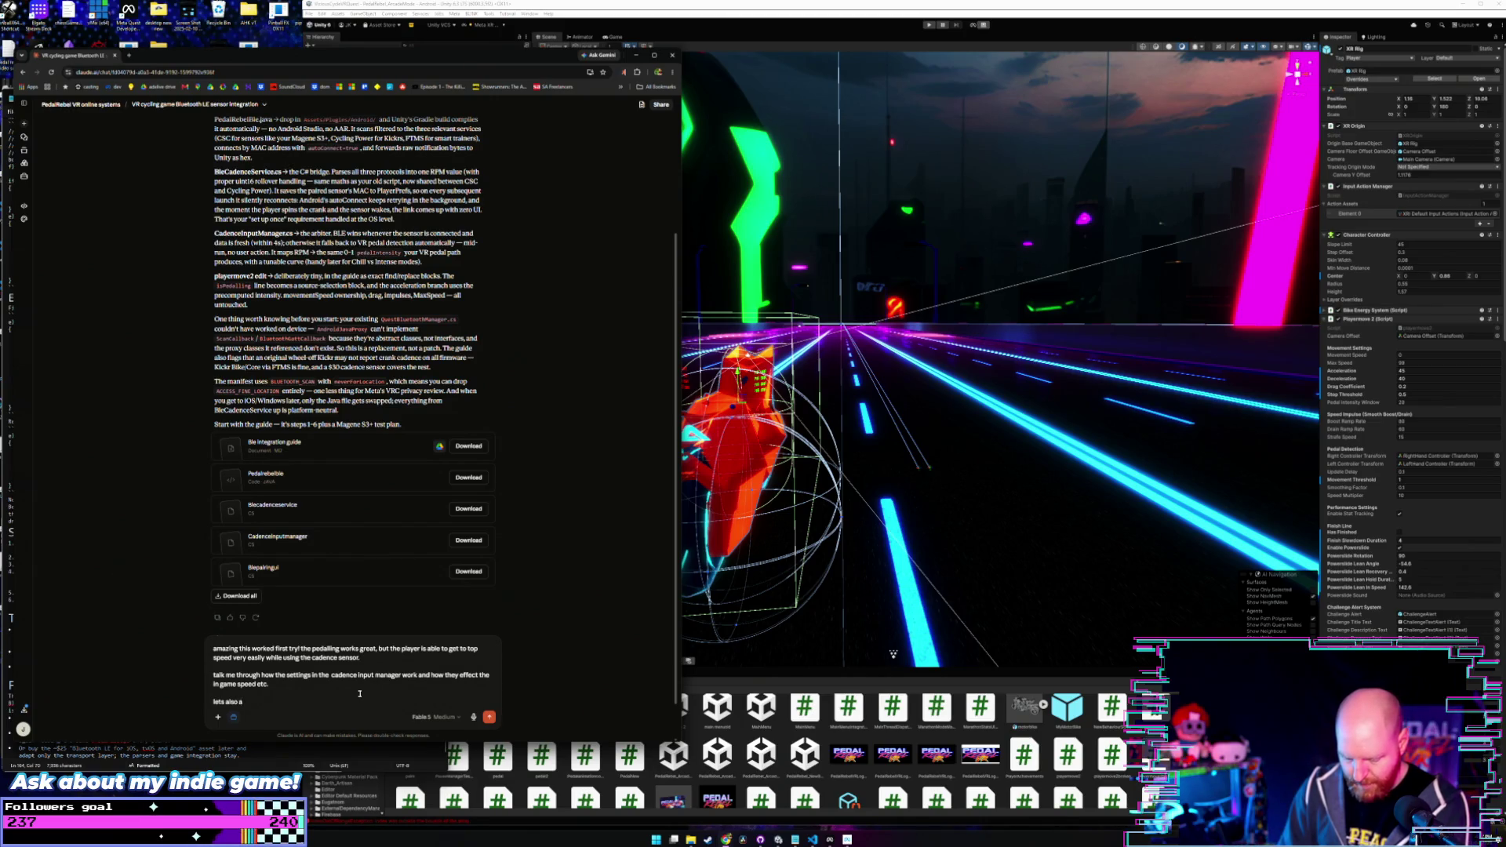
type("lso expose these")
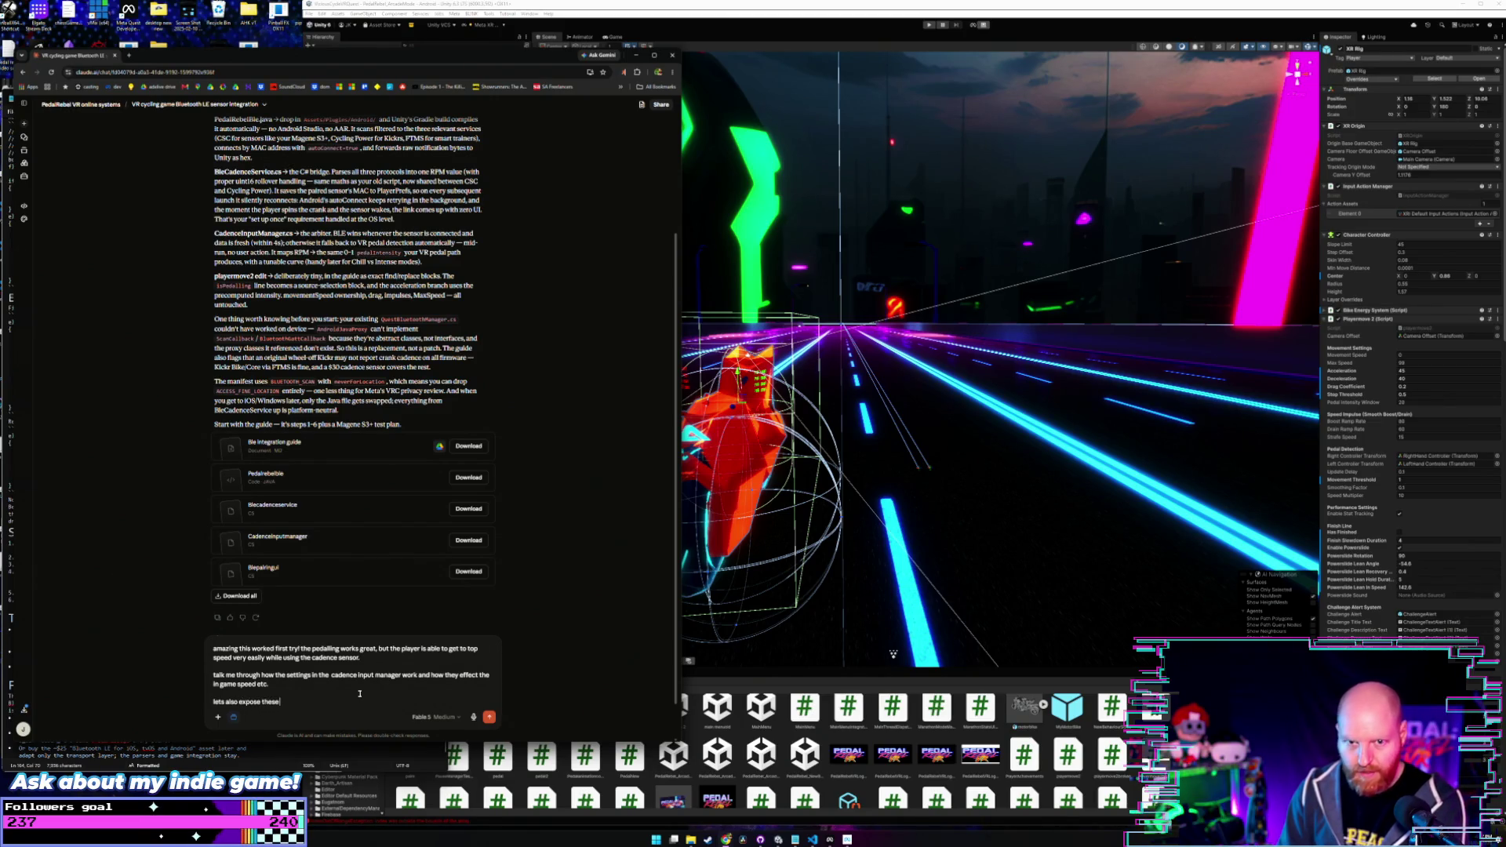
type(" settings")
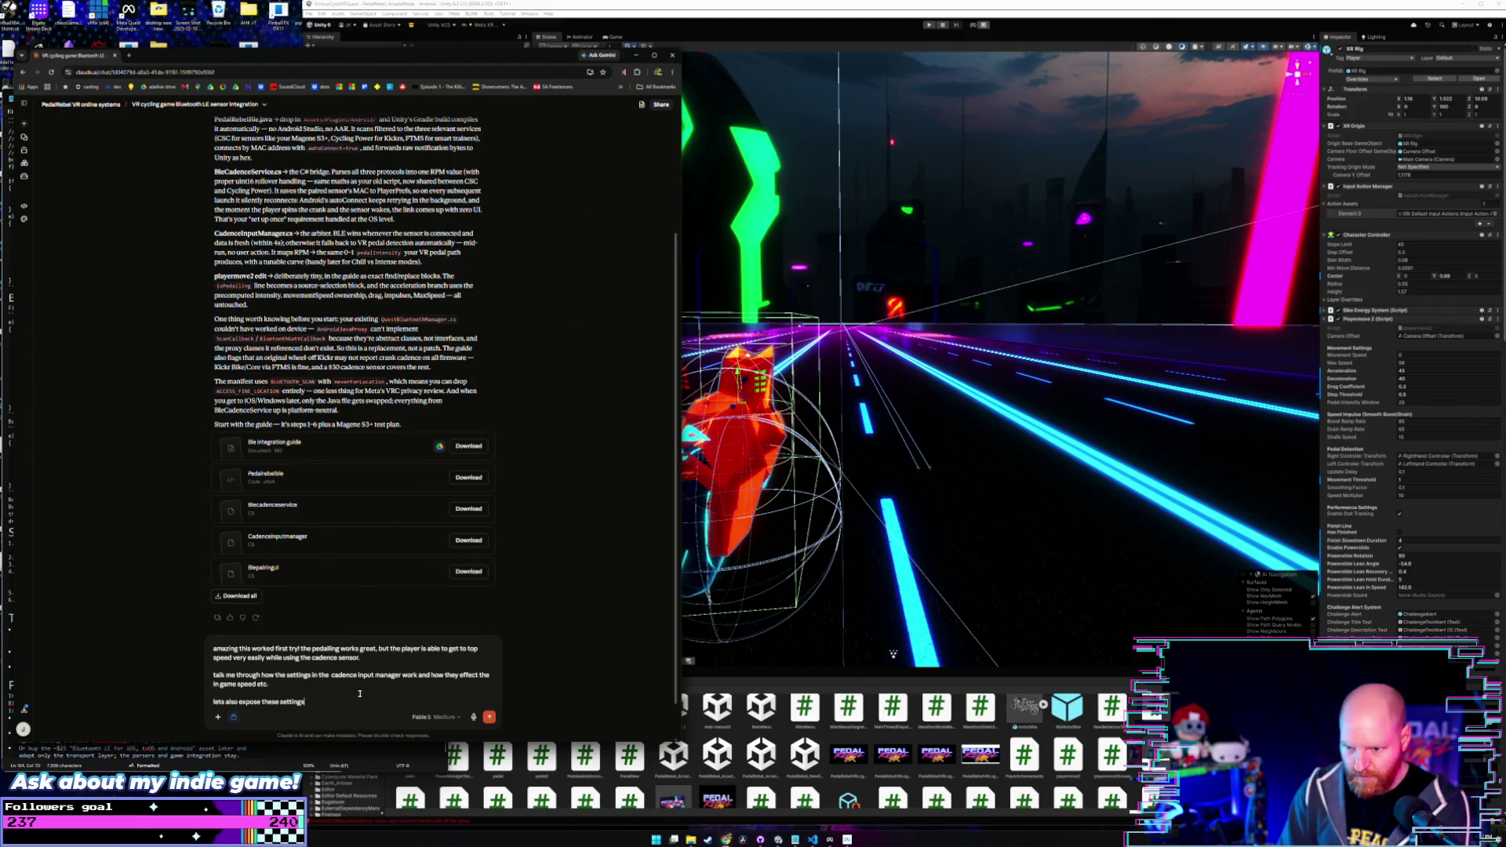
type(" so that we can")
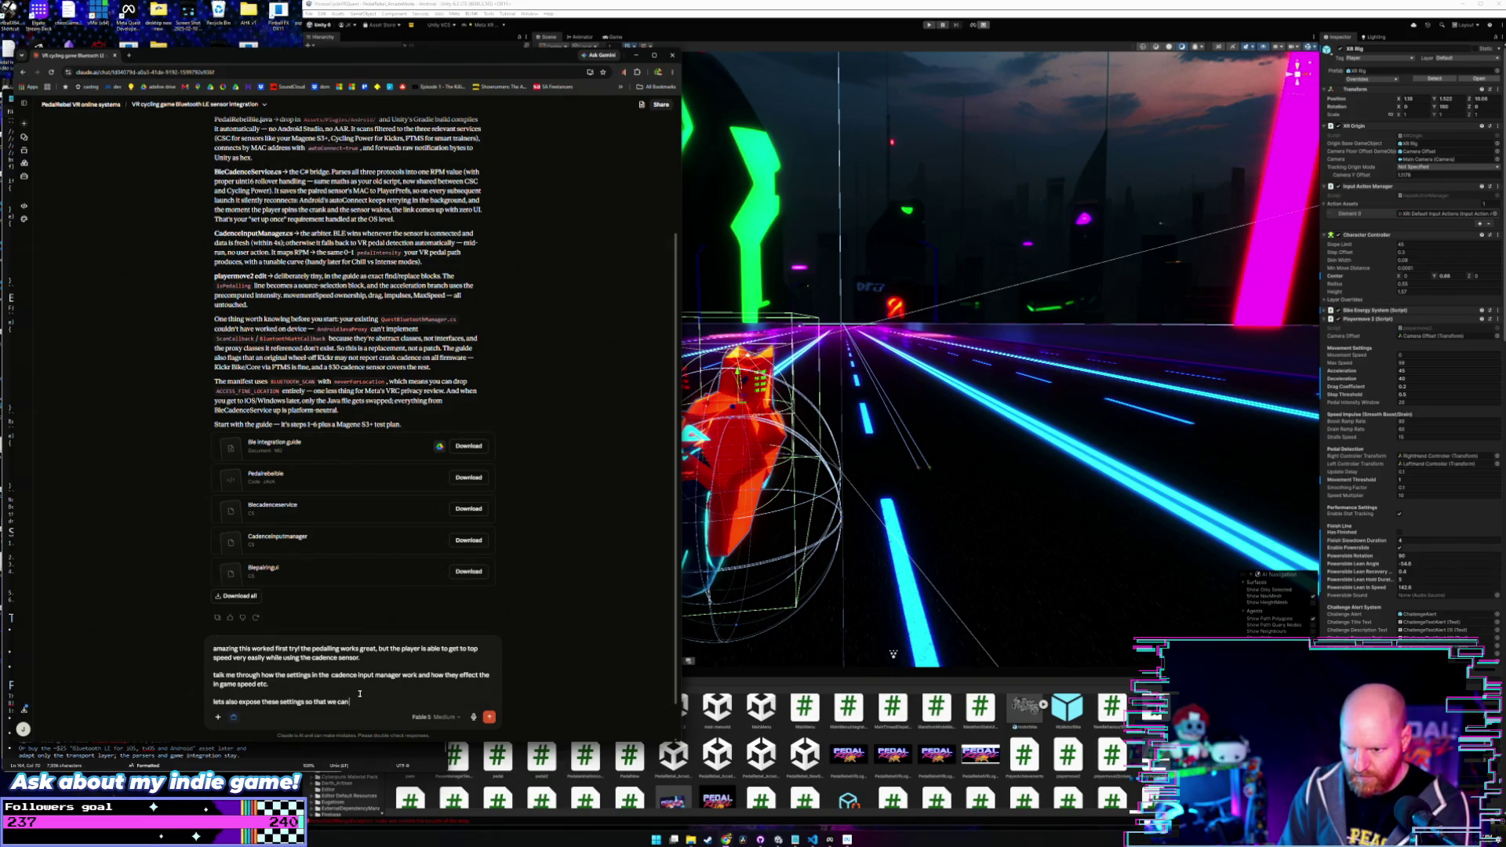
key("BackSpace")
key("BackSpace")
key("BackSpace")
type("inside th")
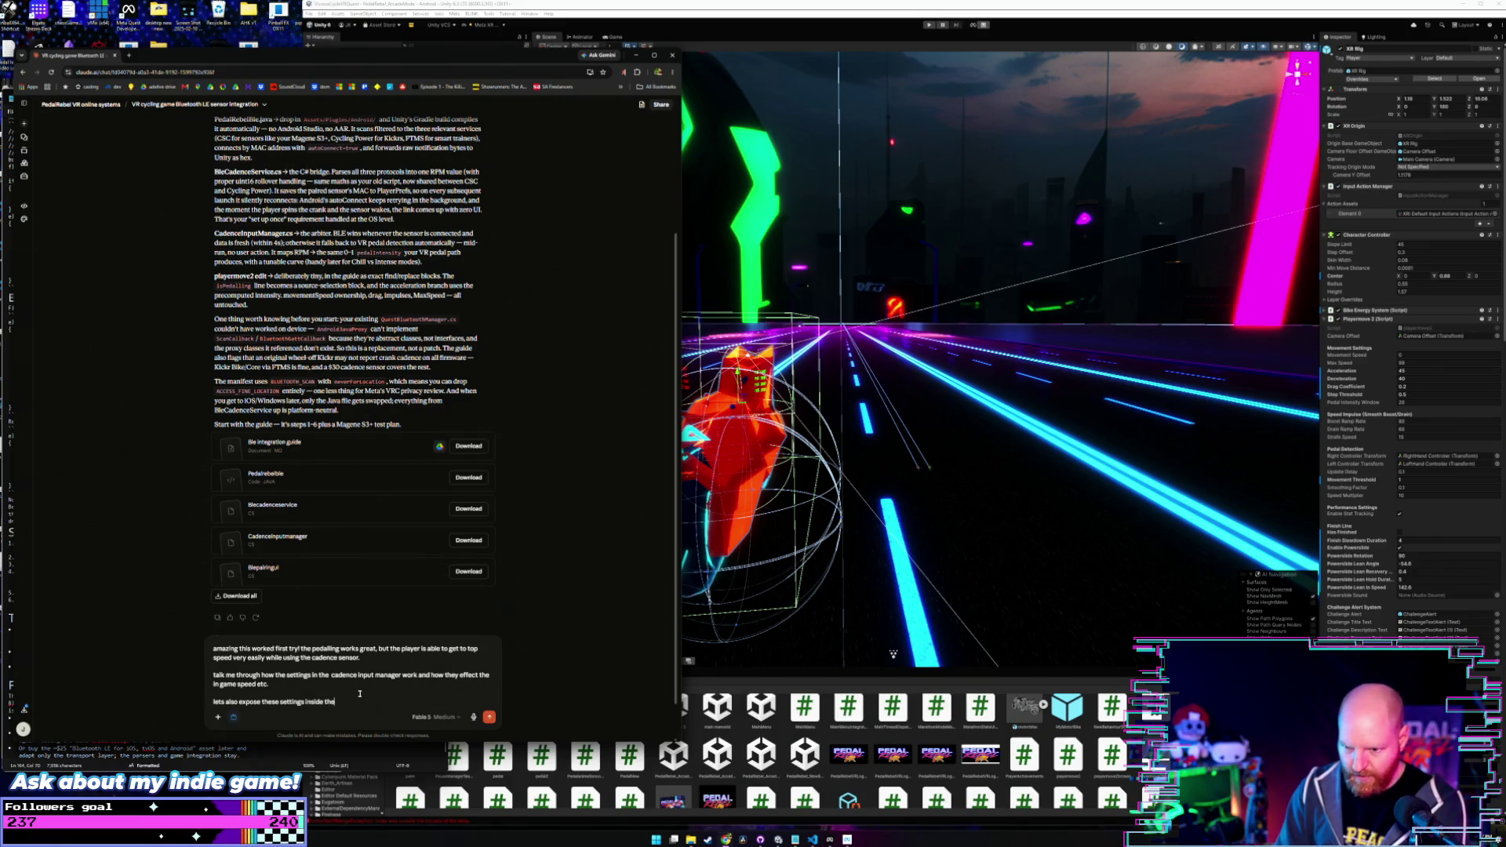
type("e options menu")
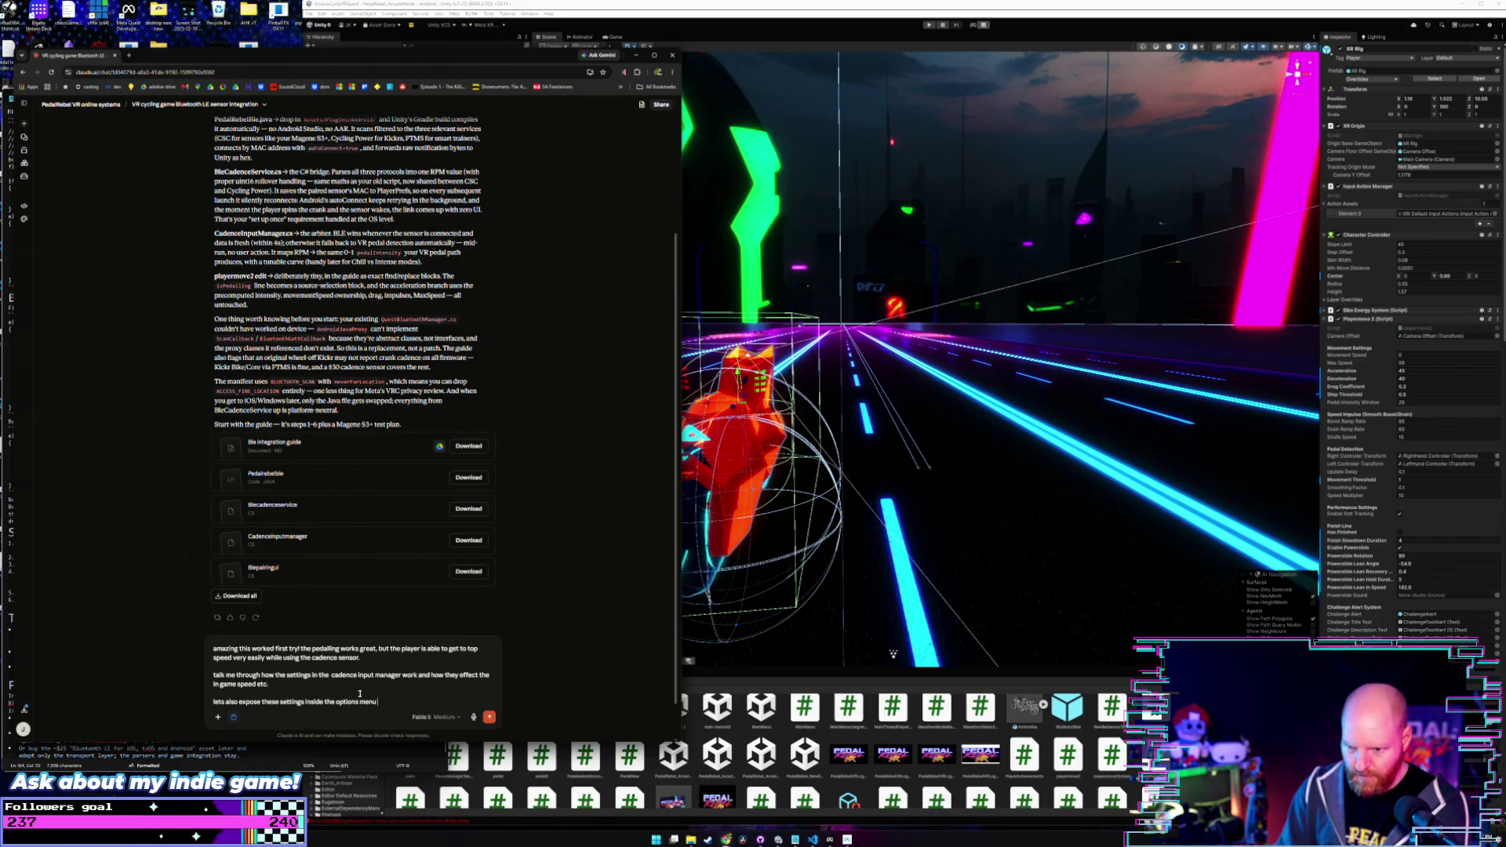
type(" so that we can")
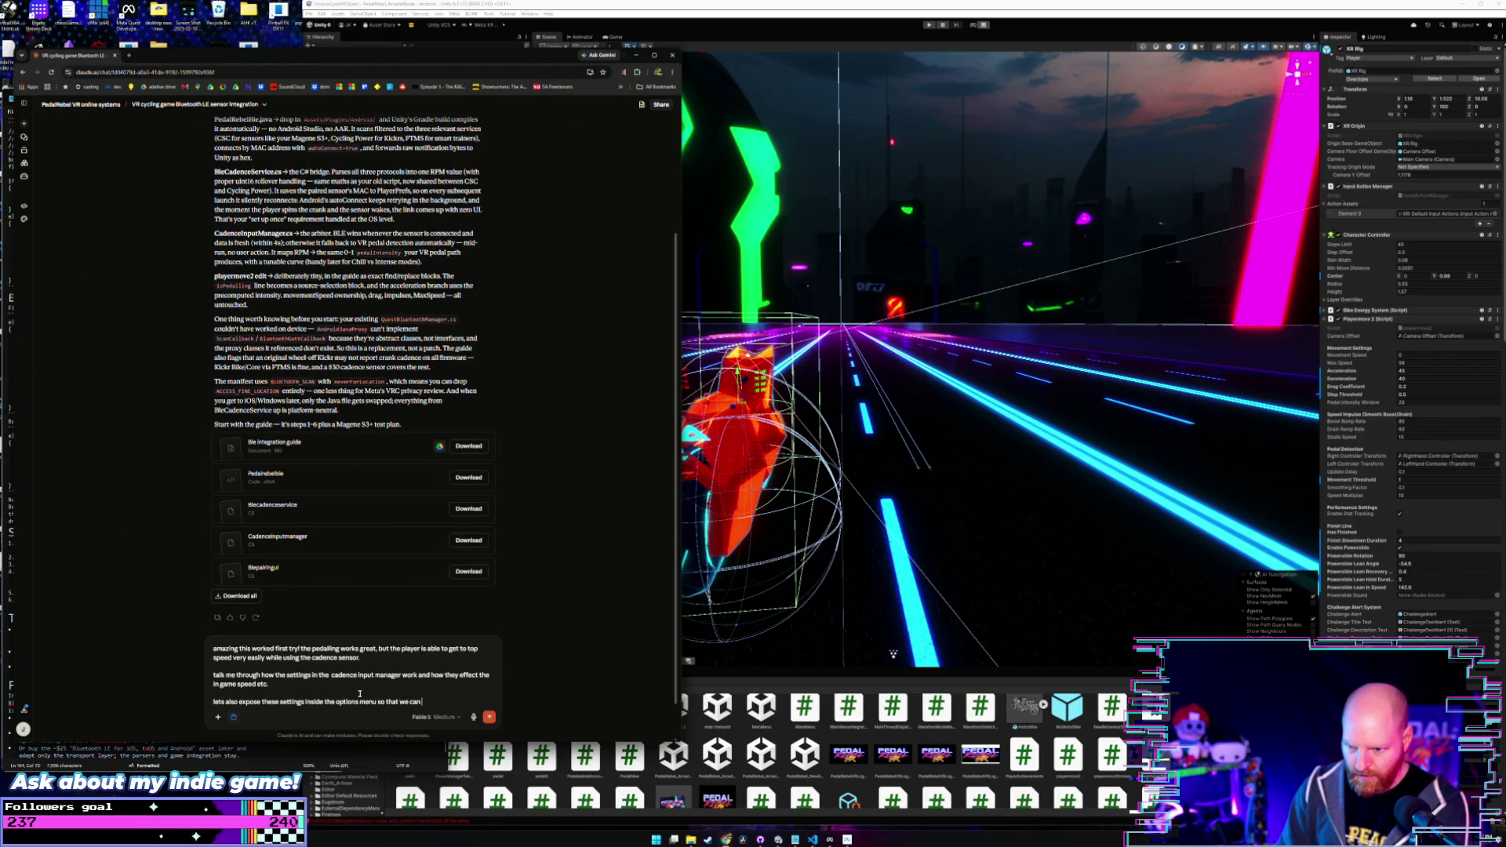
type(" t")
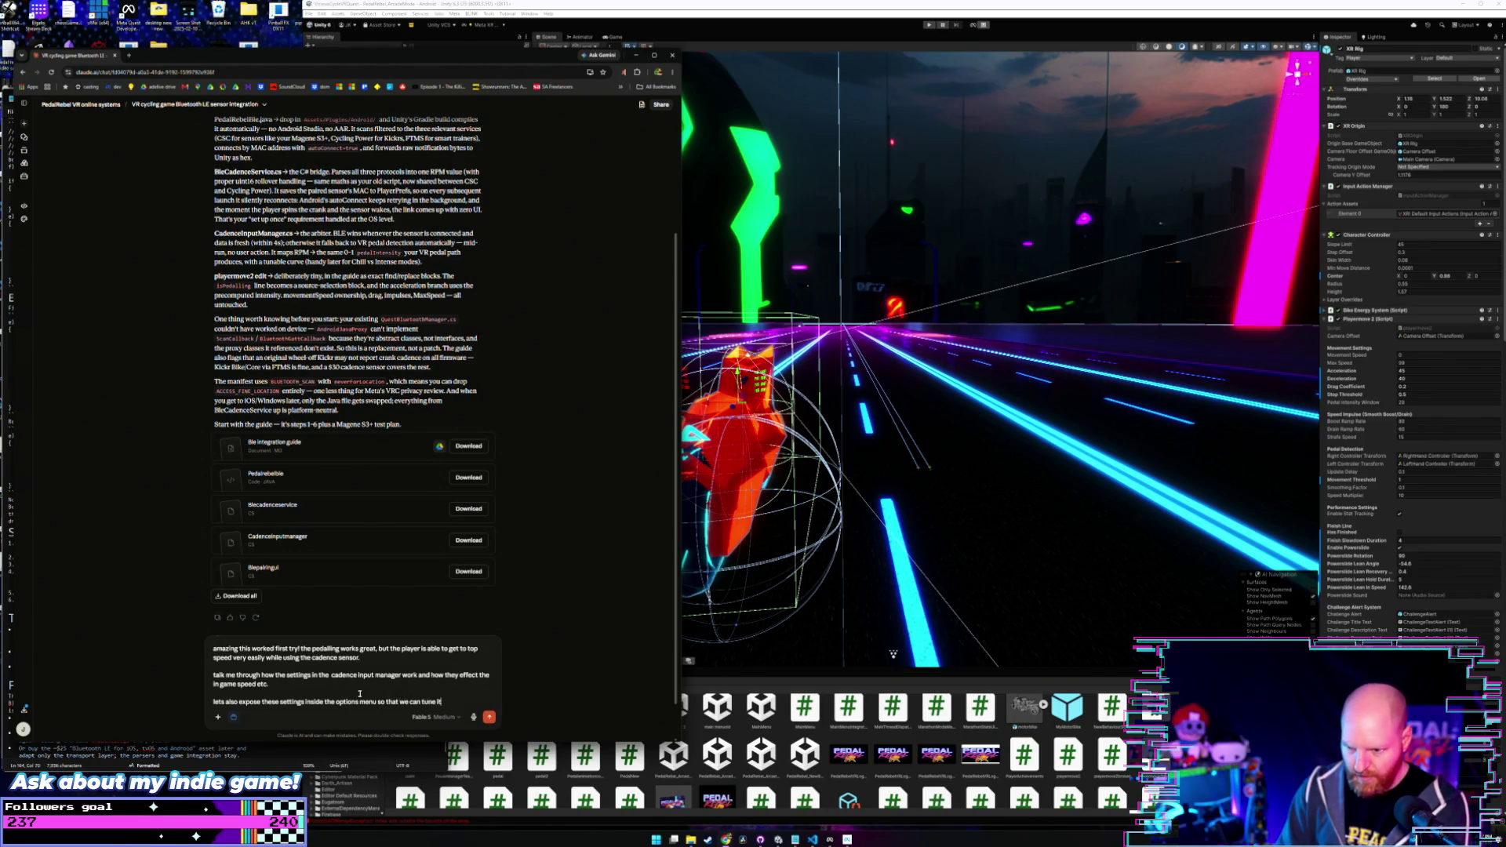
type("ur lowv")
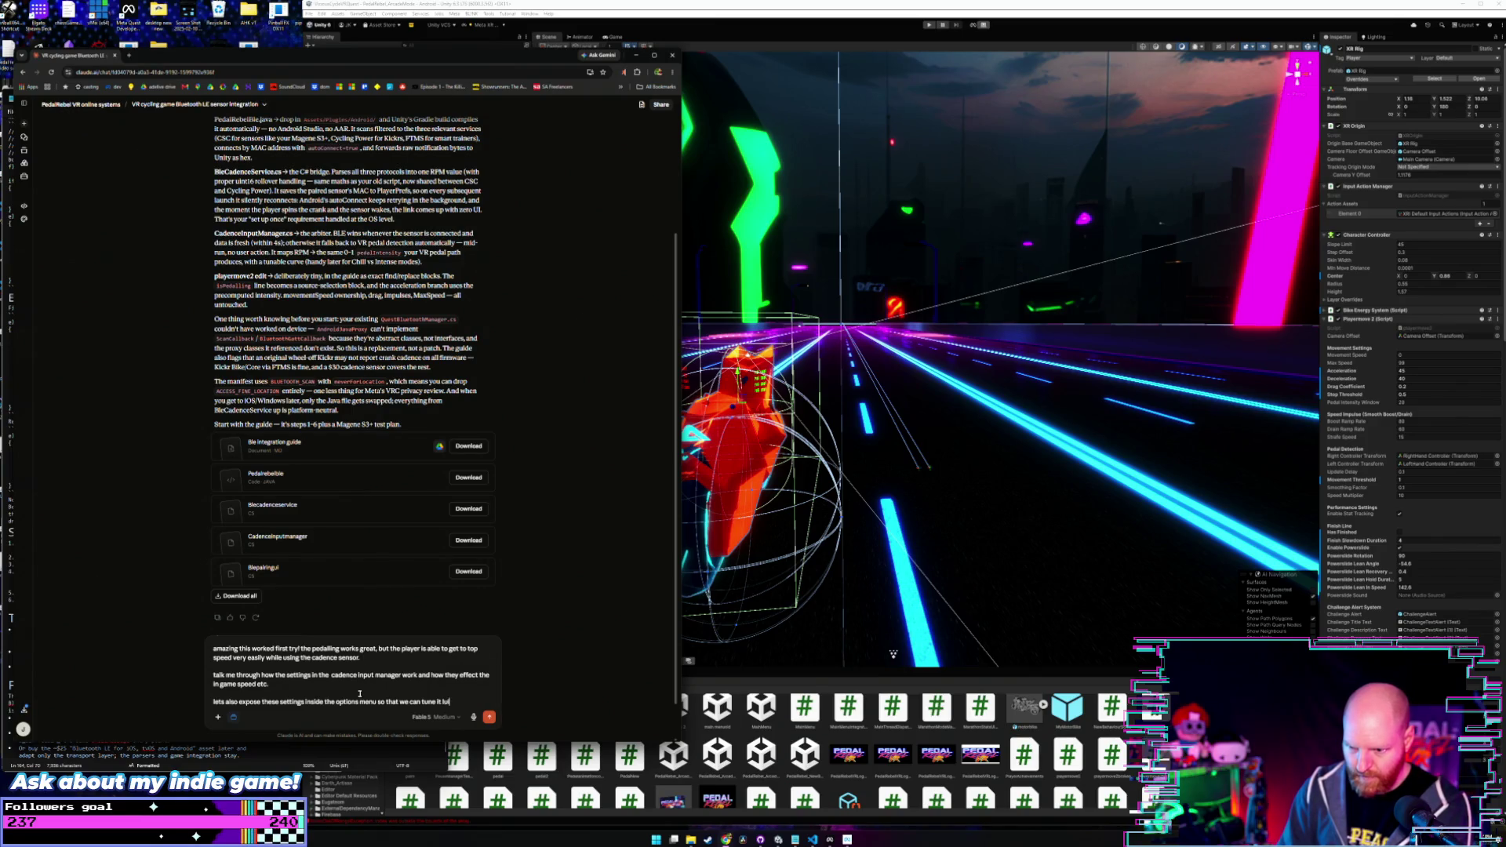
type("ve and p")
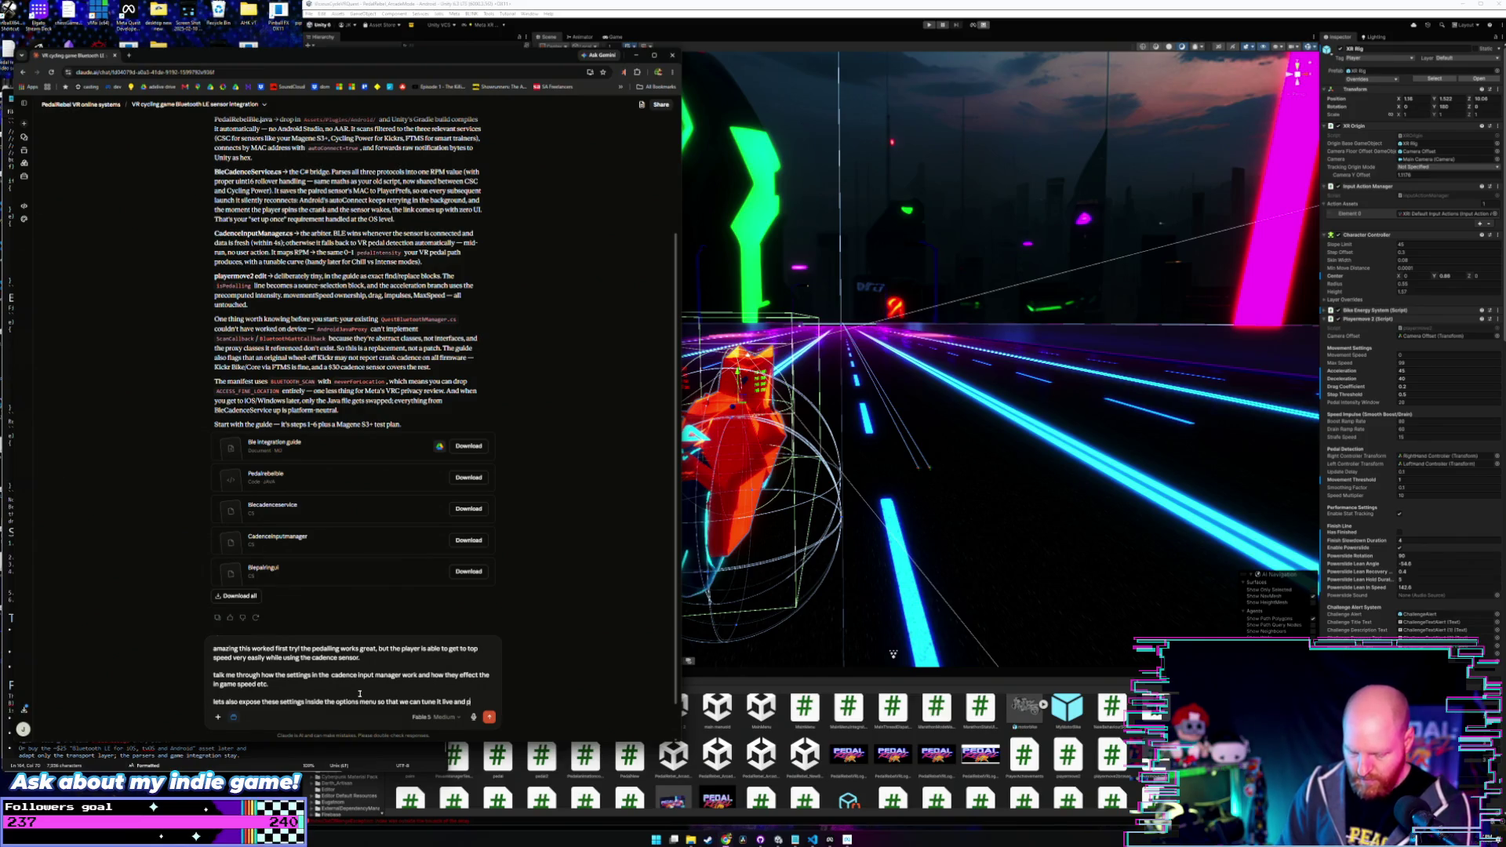
type("eople can customise their experie")
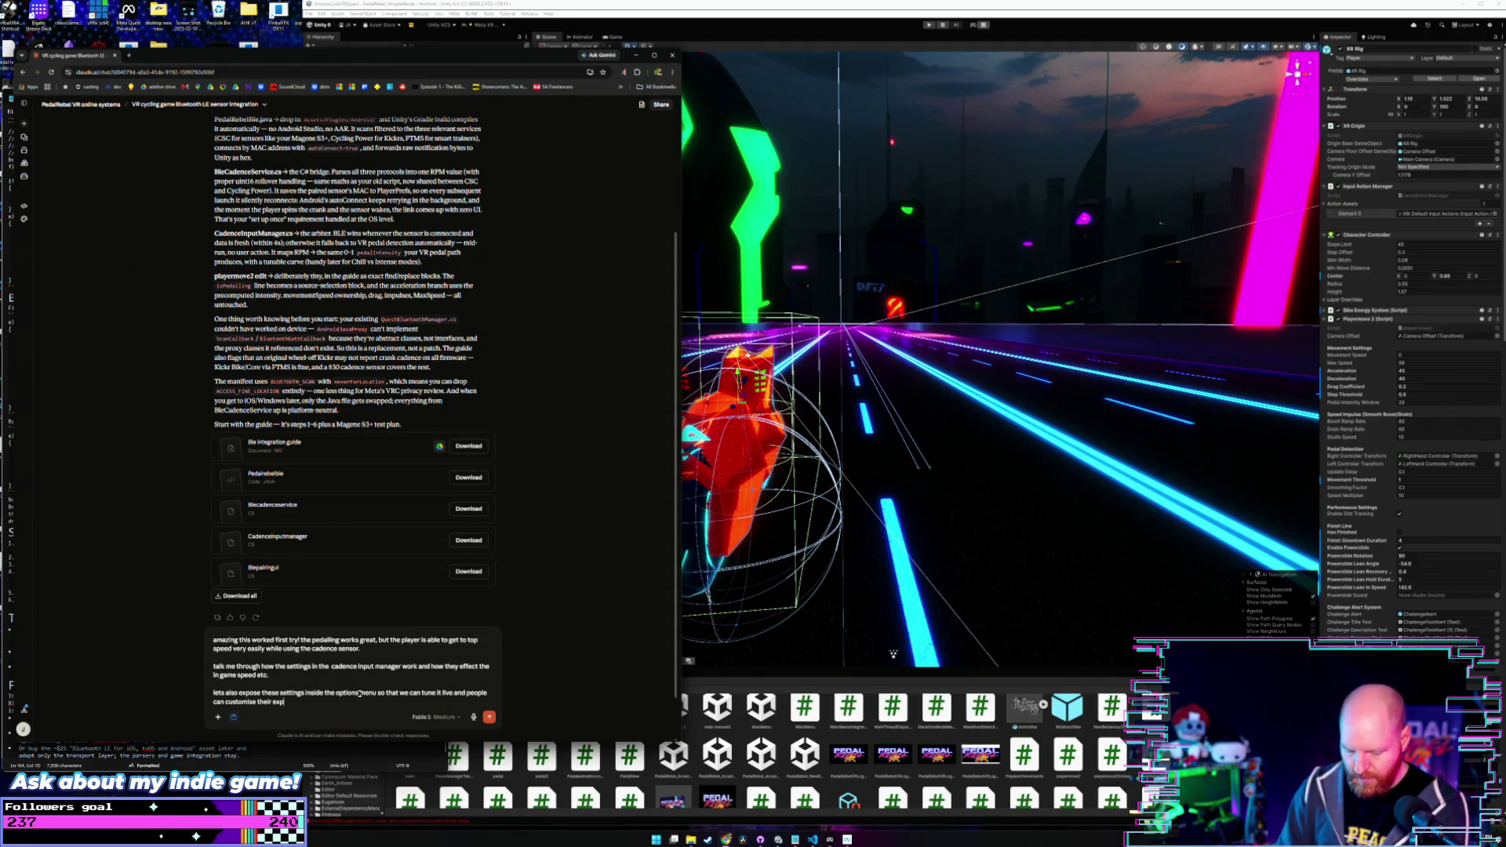
type("nce")
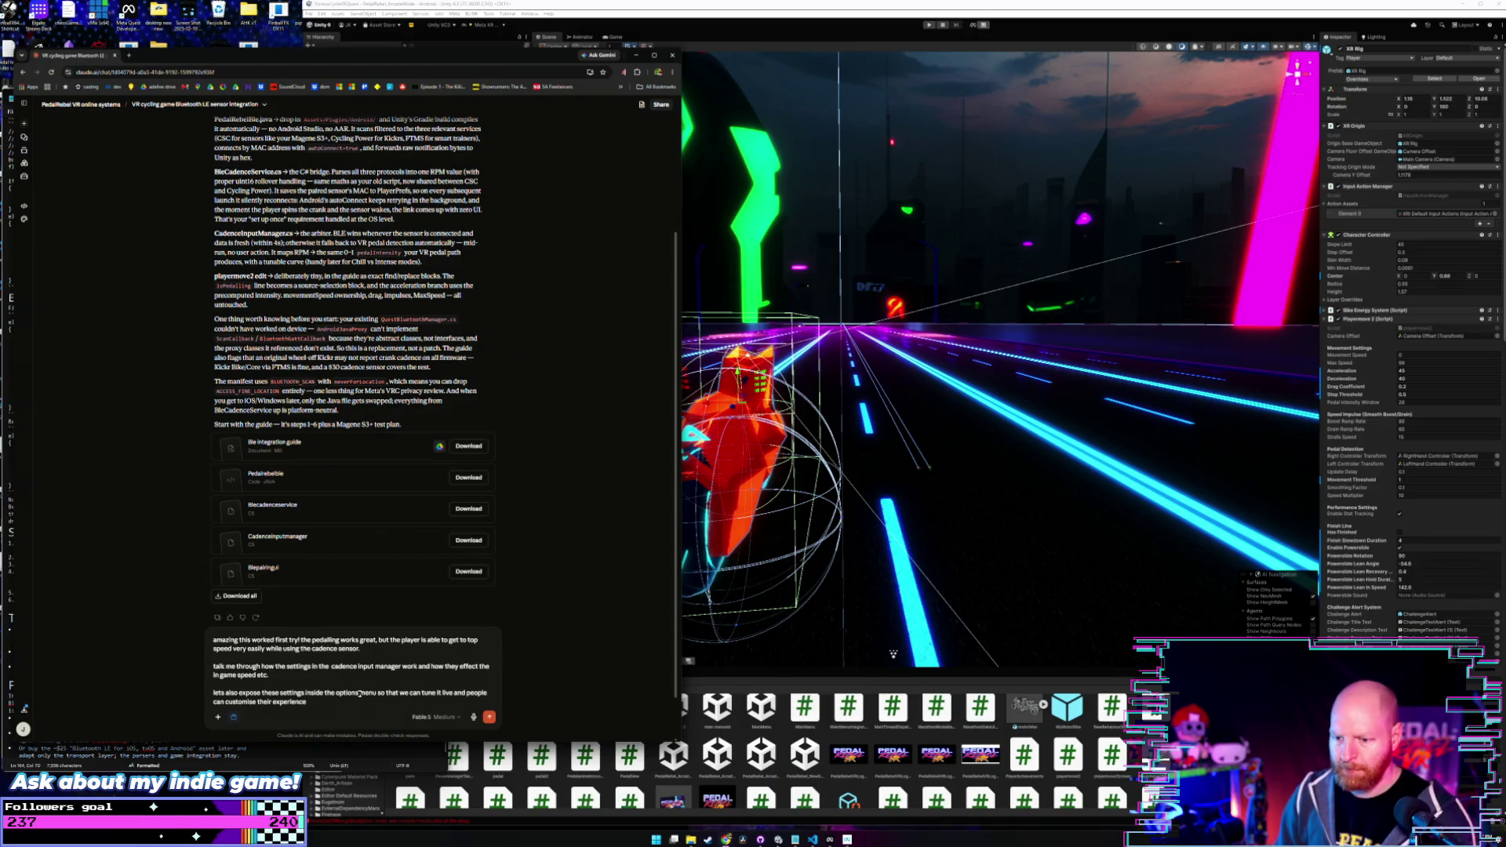
key("Up")
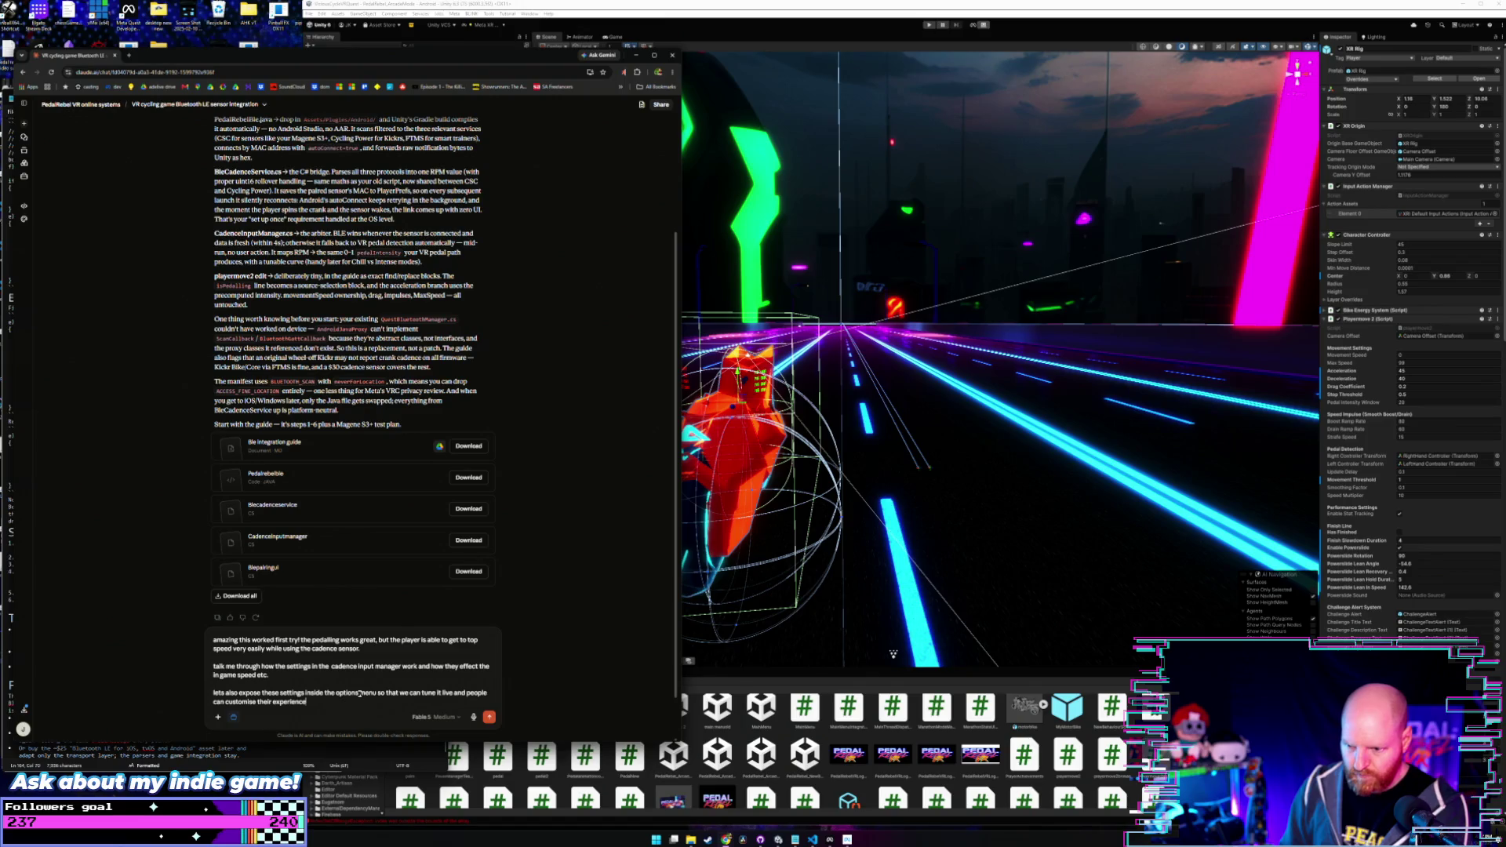
key("Return")
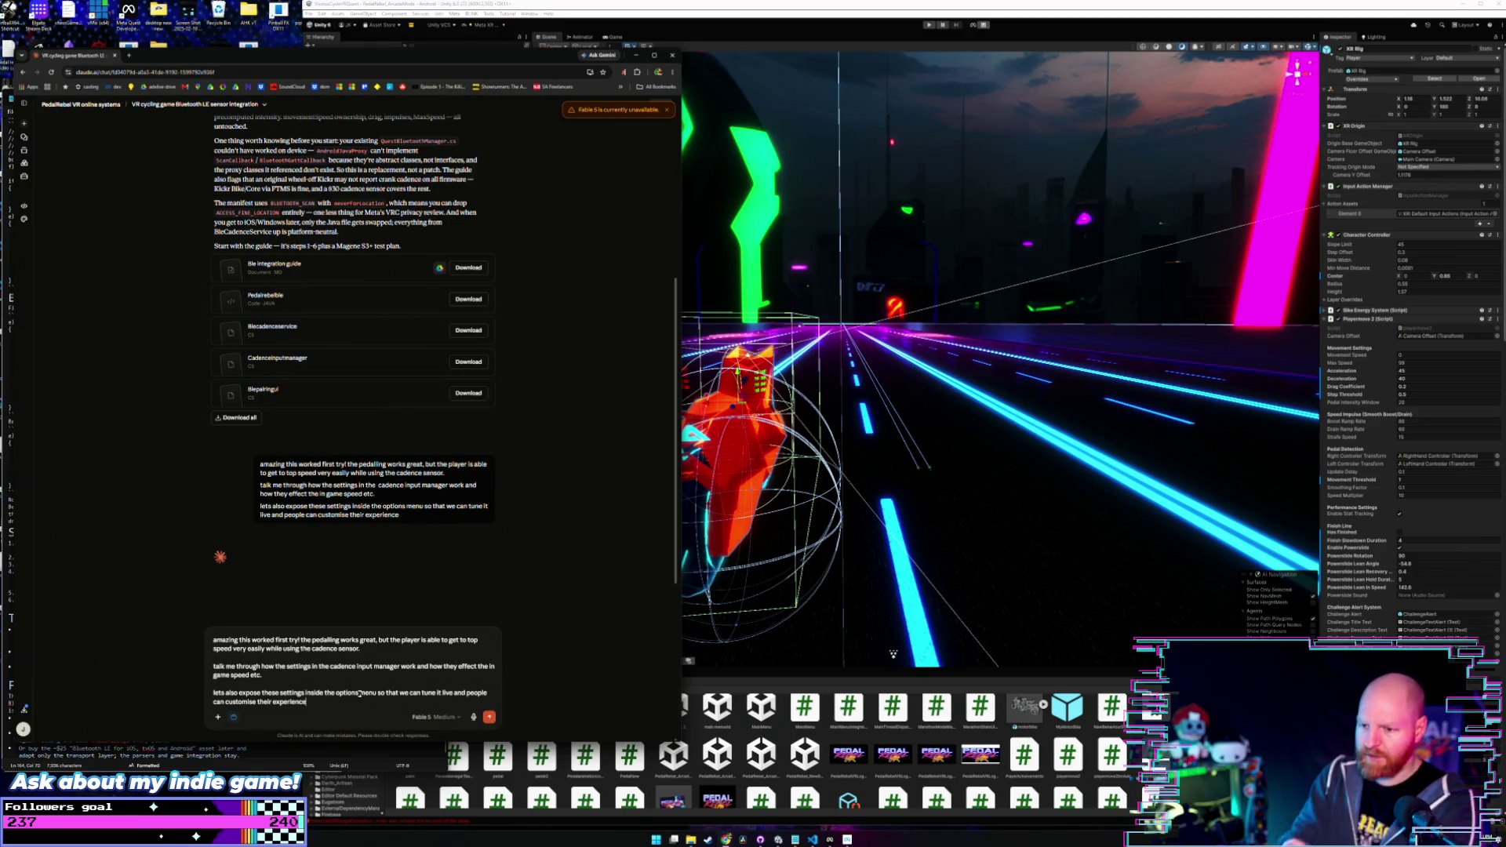
left_click(427, 717)
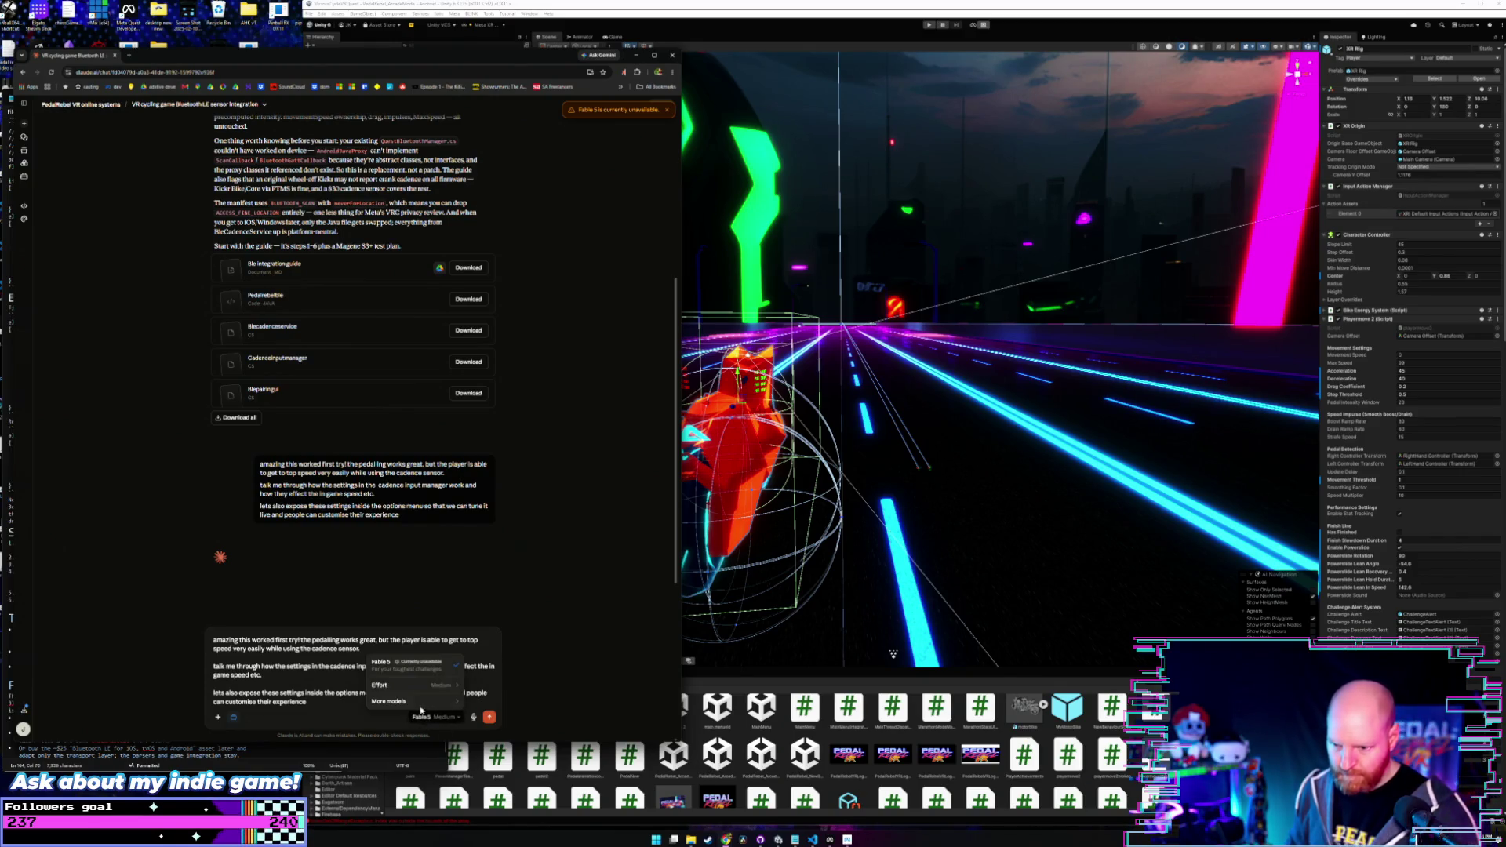
- Switch the chat model to Opus 4.6 with Medium effort
mouse_move(414, 701)
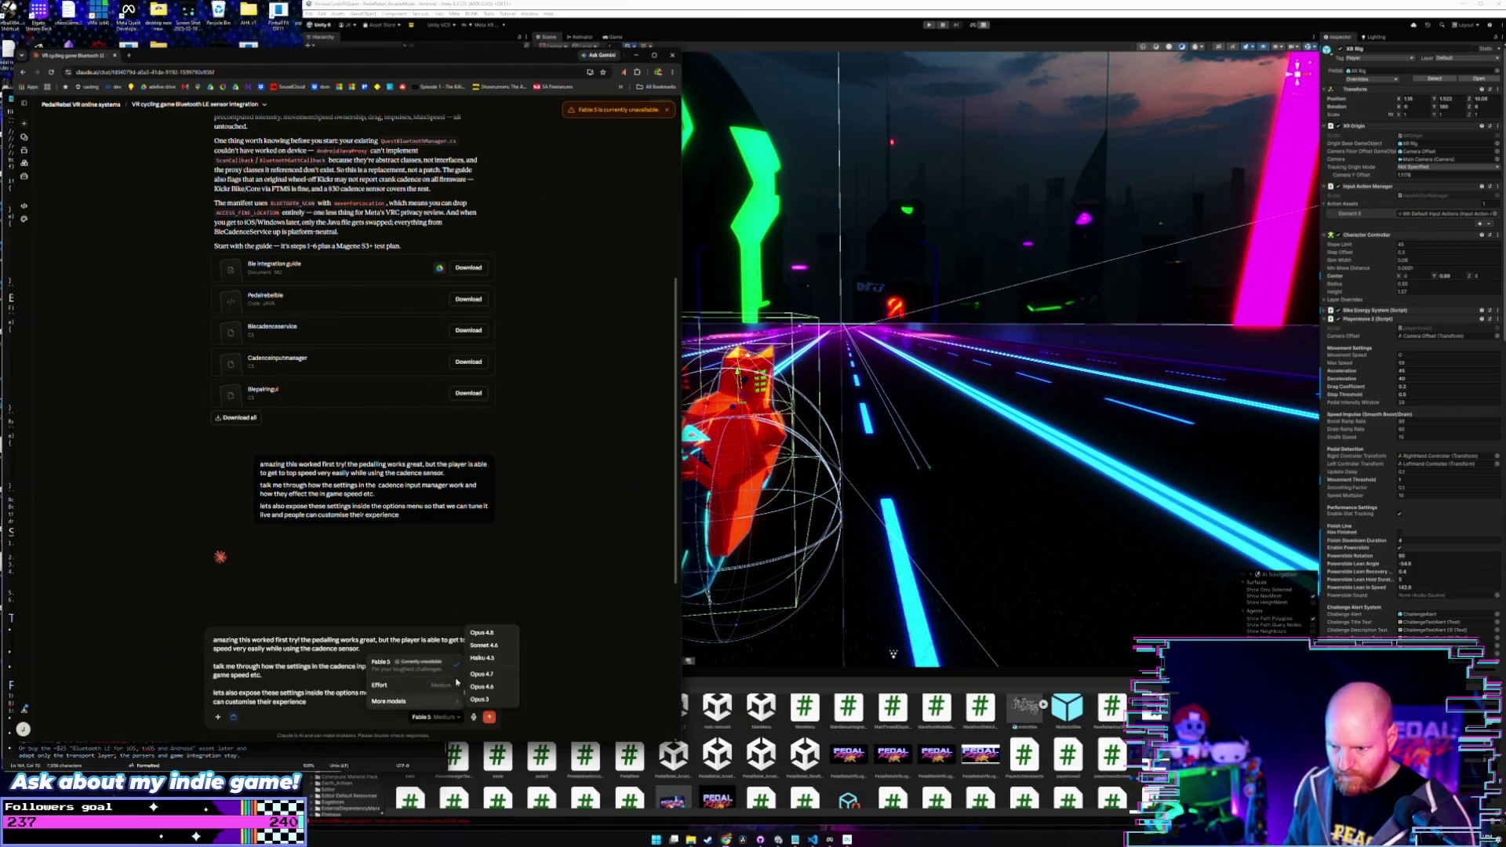
left_click(496, 633)
left_click(438, 719)
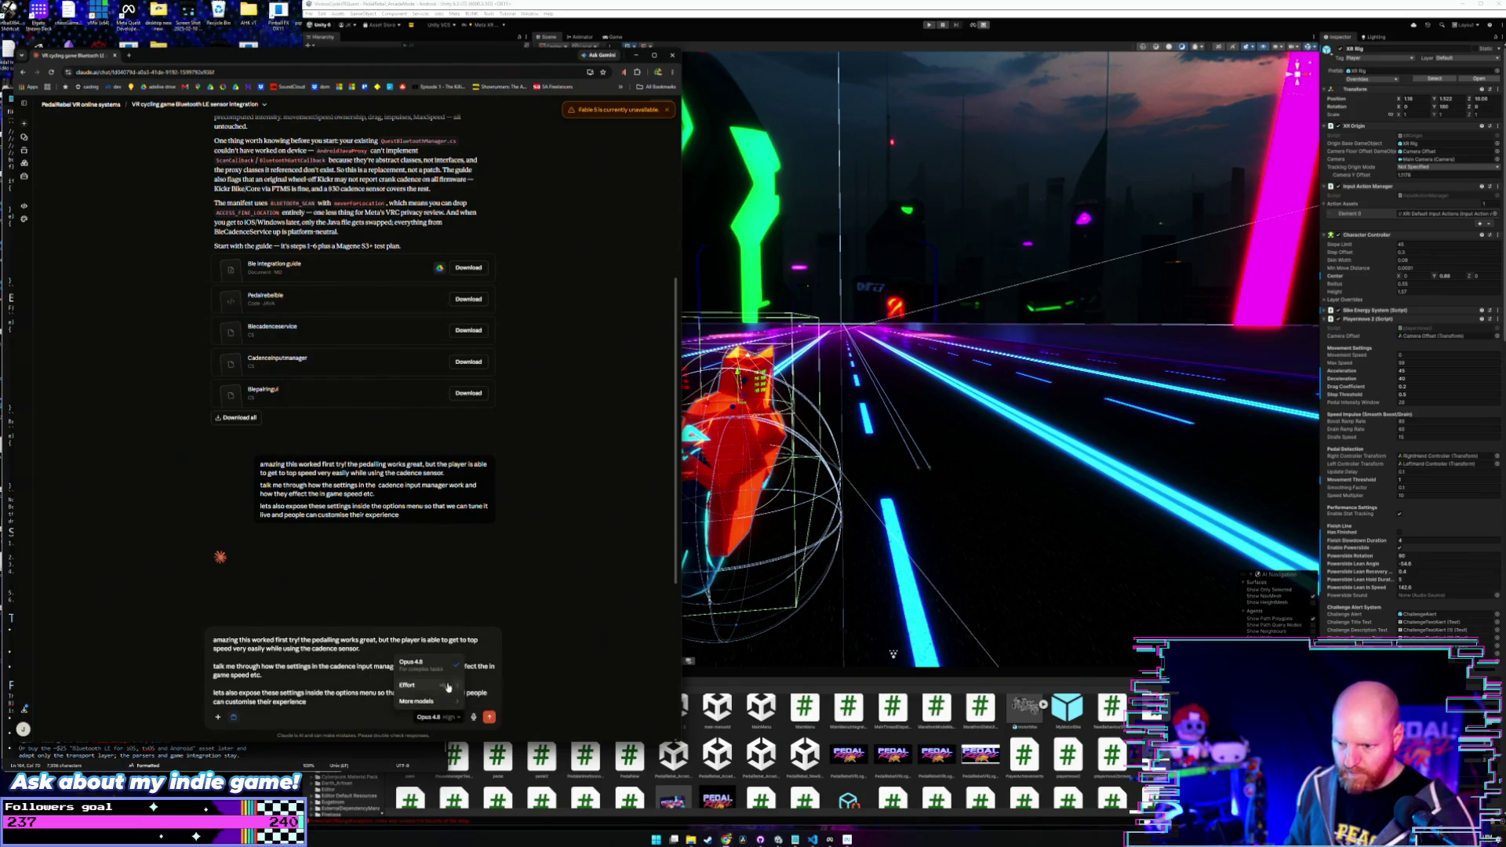
mouse_move(450, 687)
left_click(518, 621)
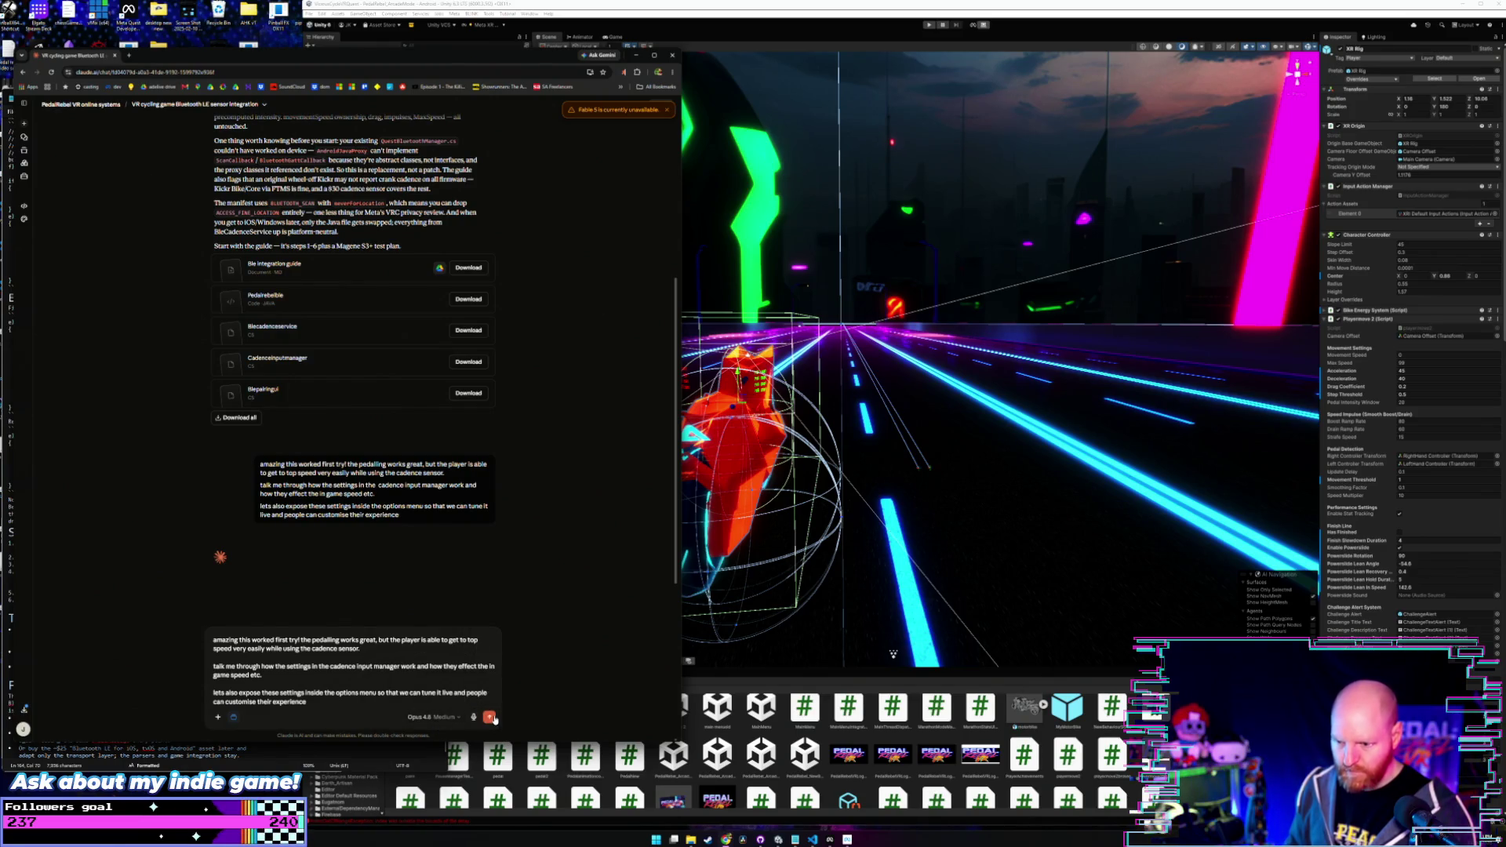
- Resend the question, dismiss the unavailable warning, and narrow the browser to reveal Unity
left_click(489, 717)
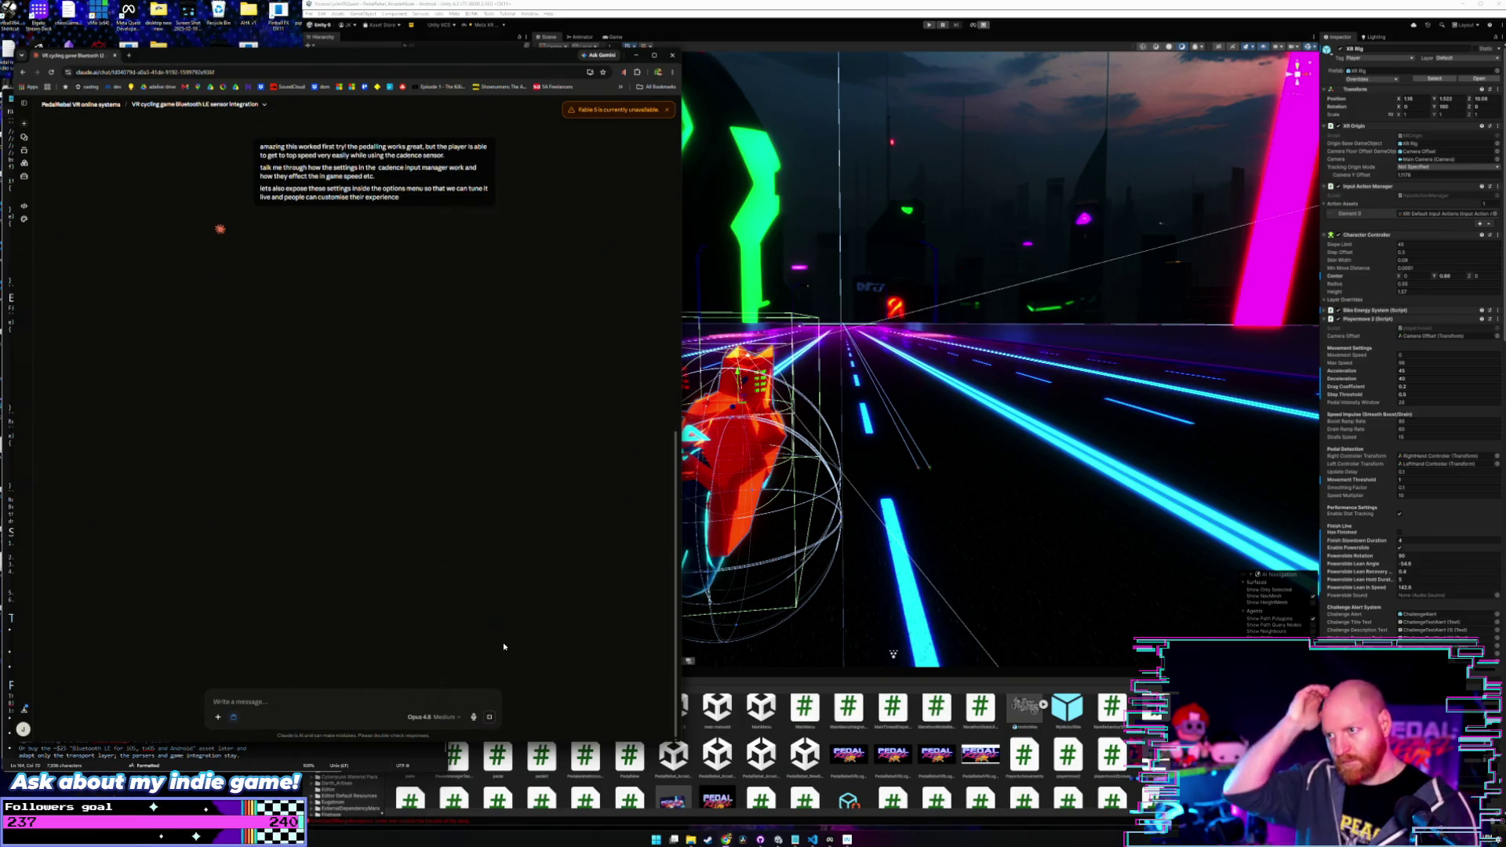
left_click(667, 110)
scroll(524, 314, "up", 5)
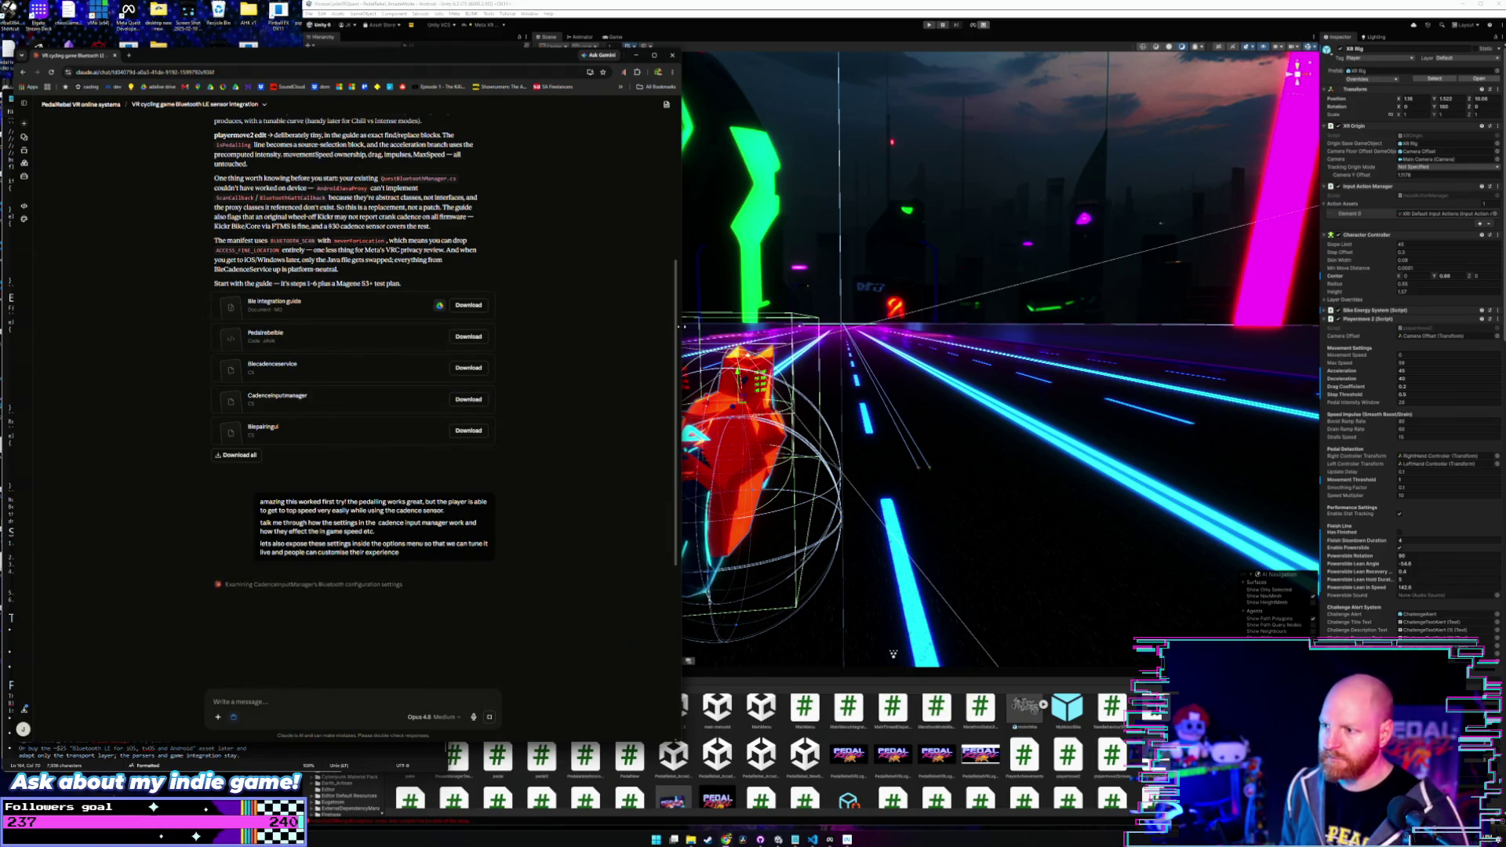
left_click_drag(682, 325, 305, 325)
- Orbit the Scene view around the red bike in the arcade scene
scroll(669, 296, "up", 5)
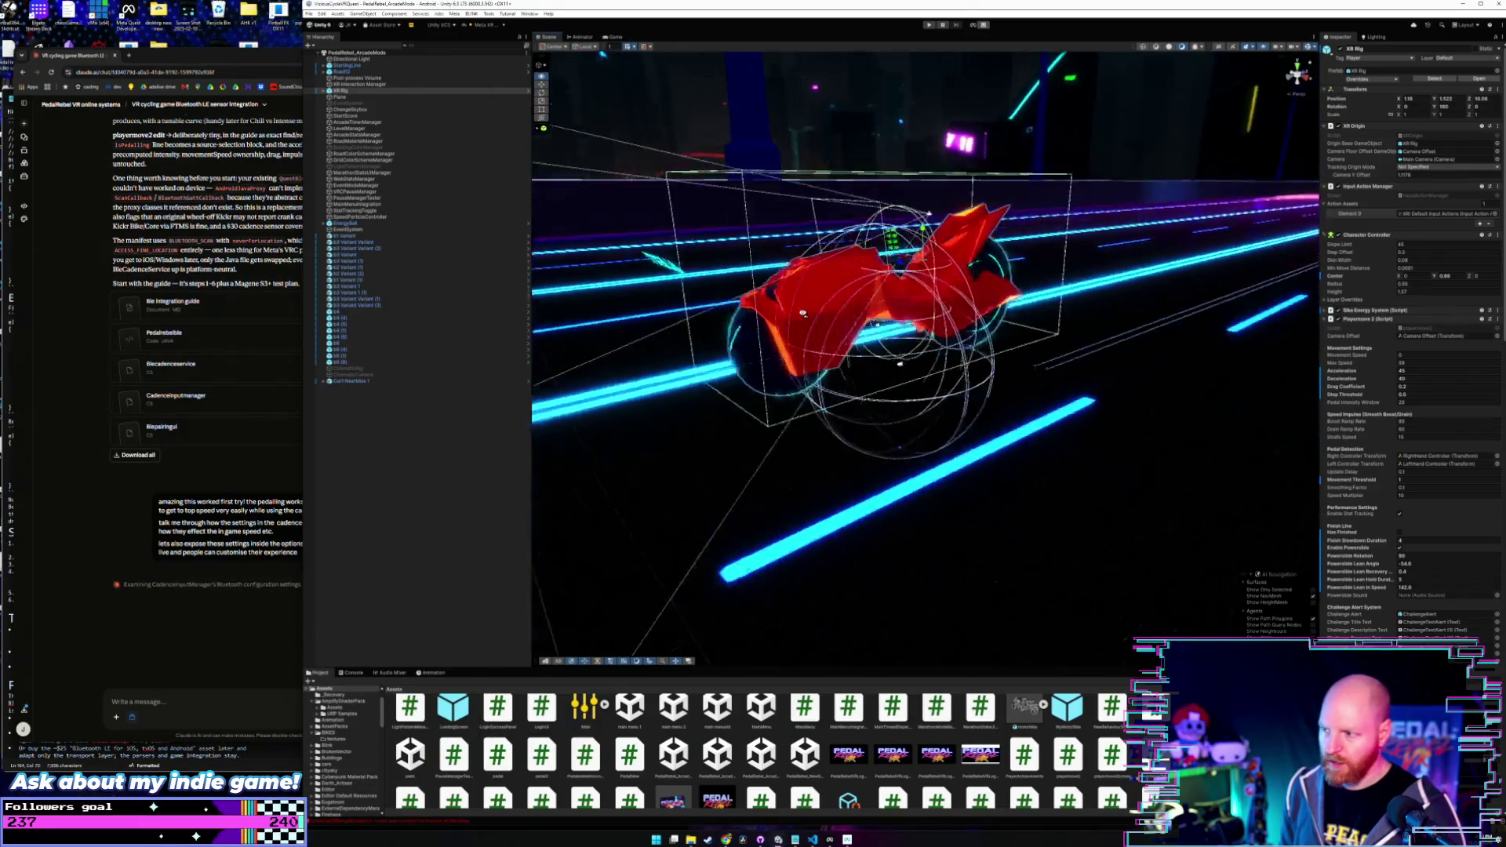
scroll(670, 296, "down", 3)
left_click_drag(669, 296, 614, 286)
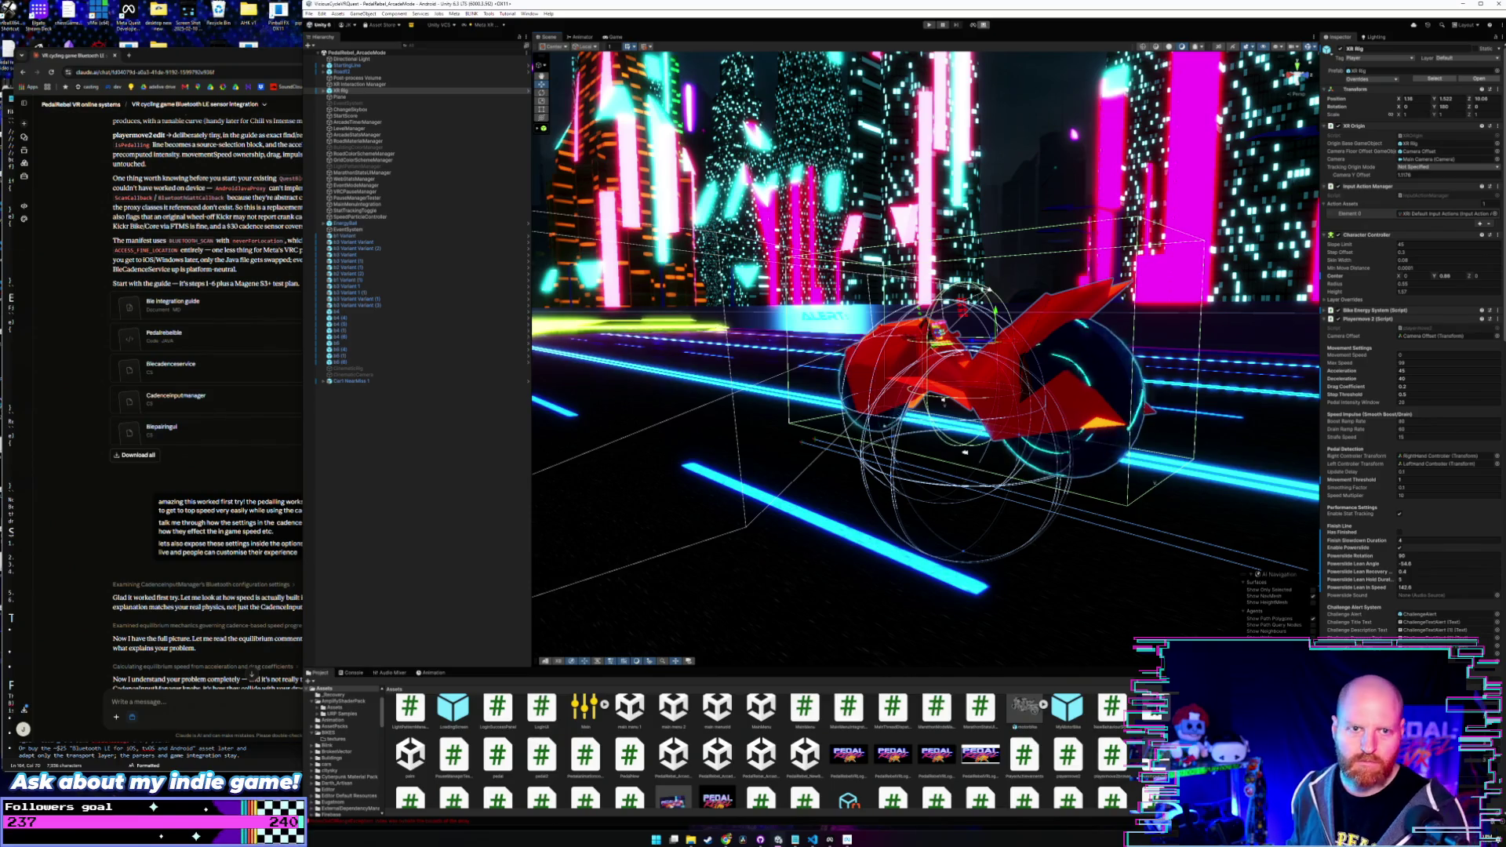
left_click(130, 544)
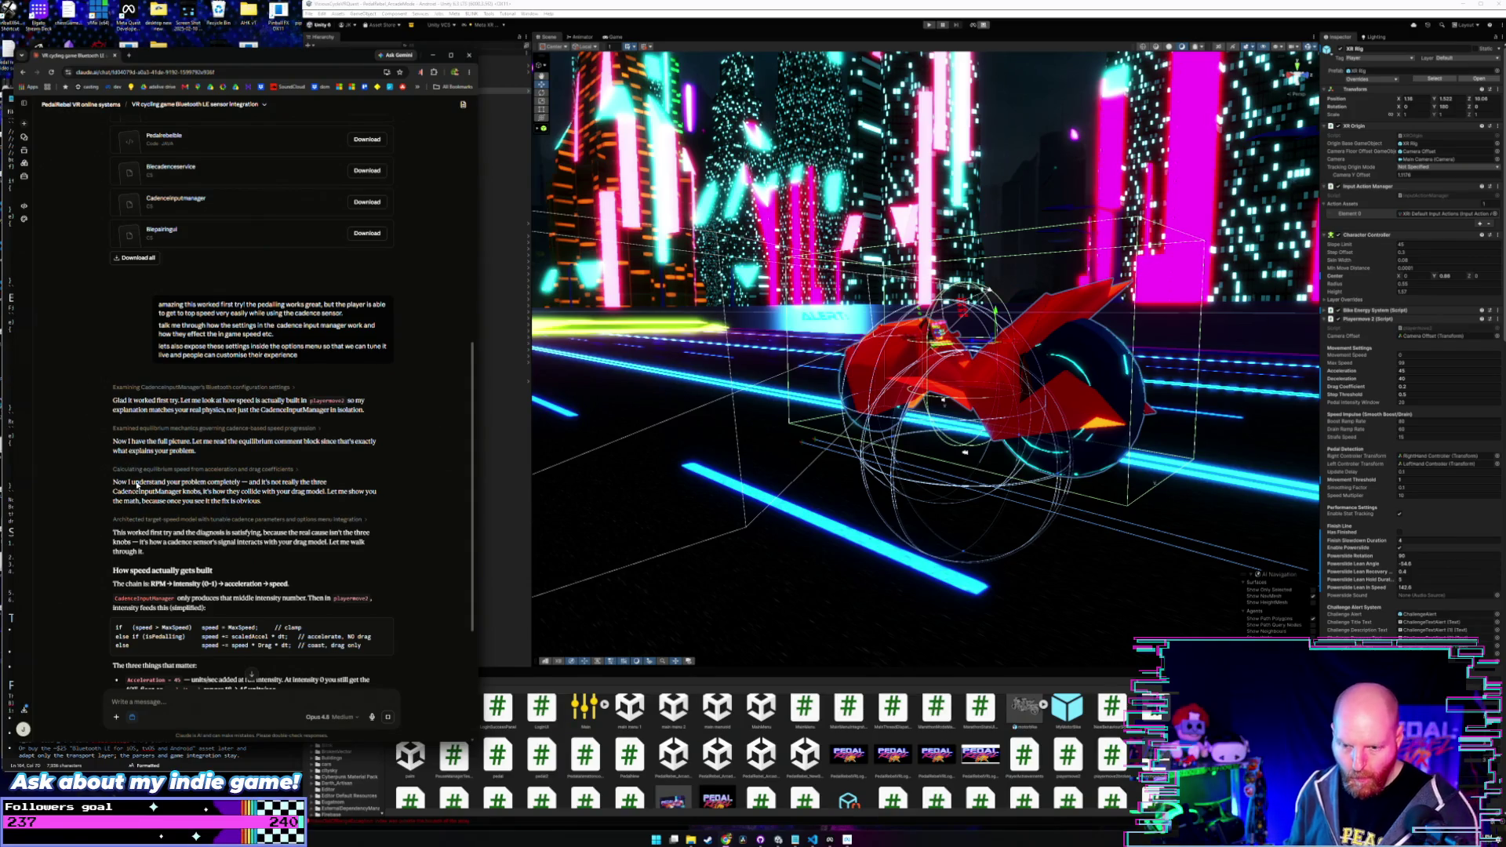
scroll(99, 508, "down", 2)
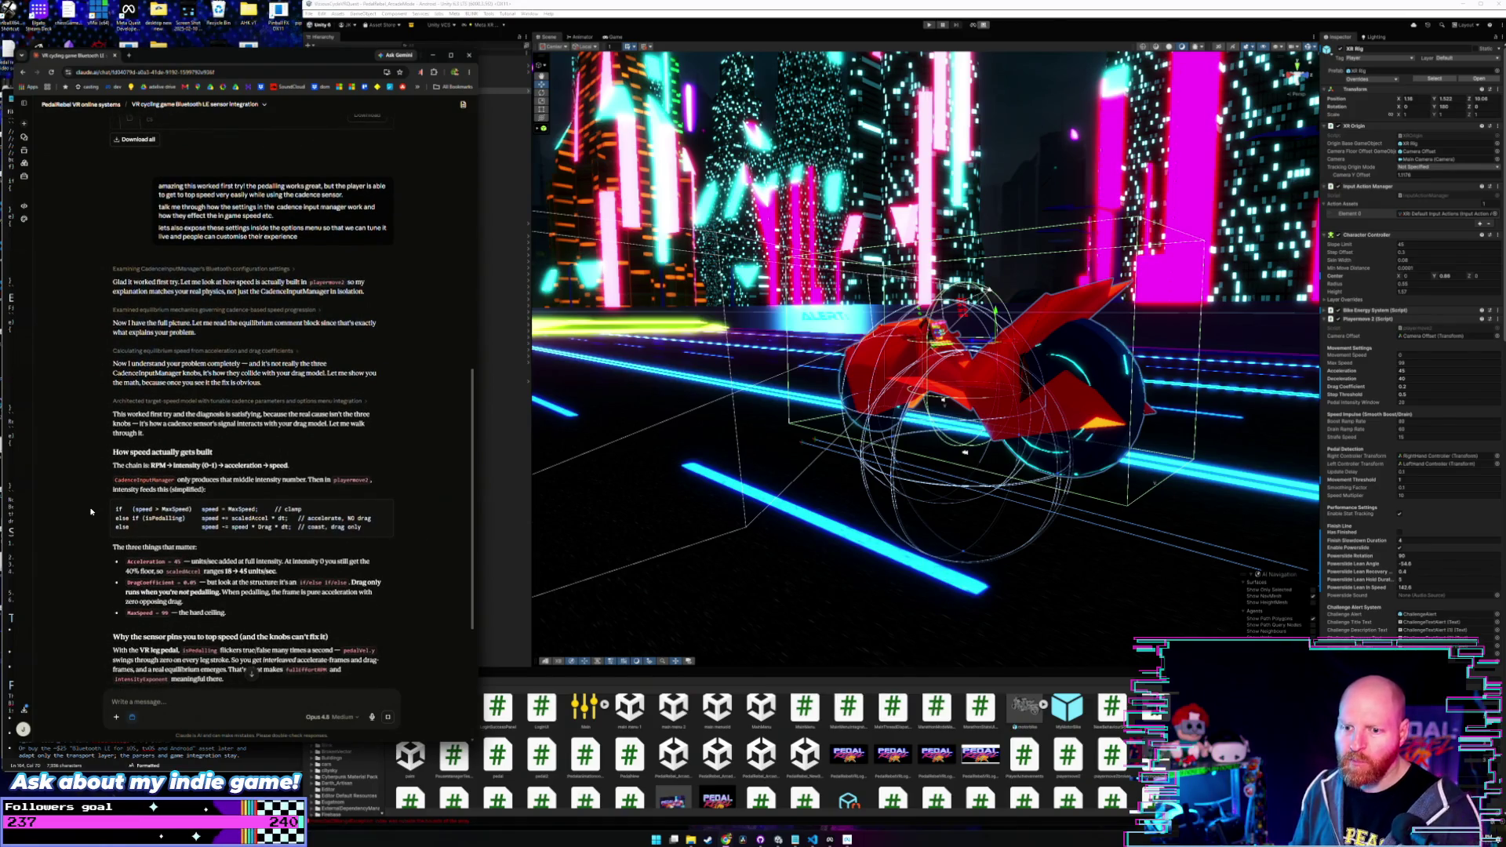
left_click(506, 487)
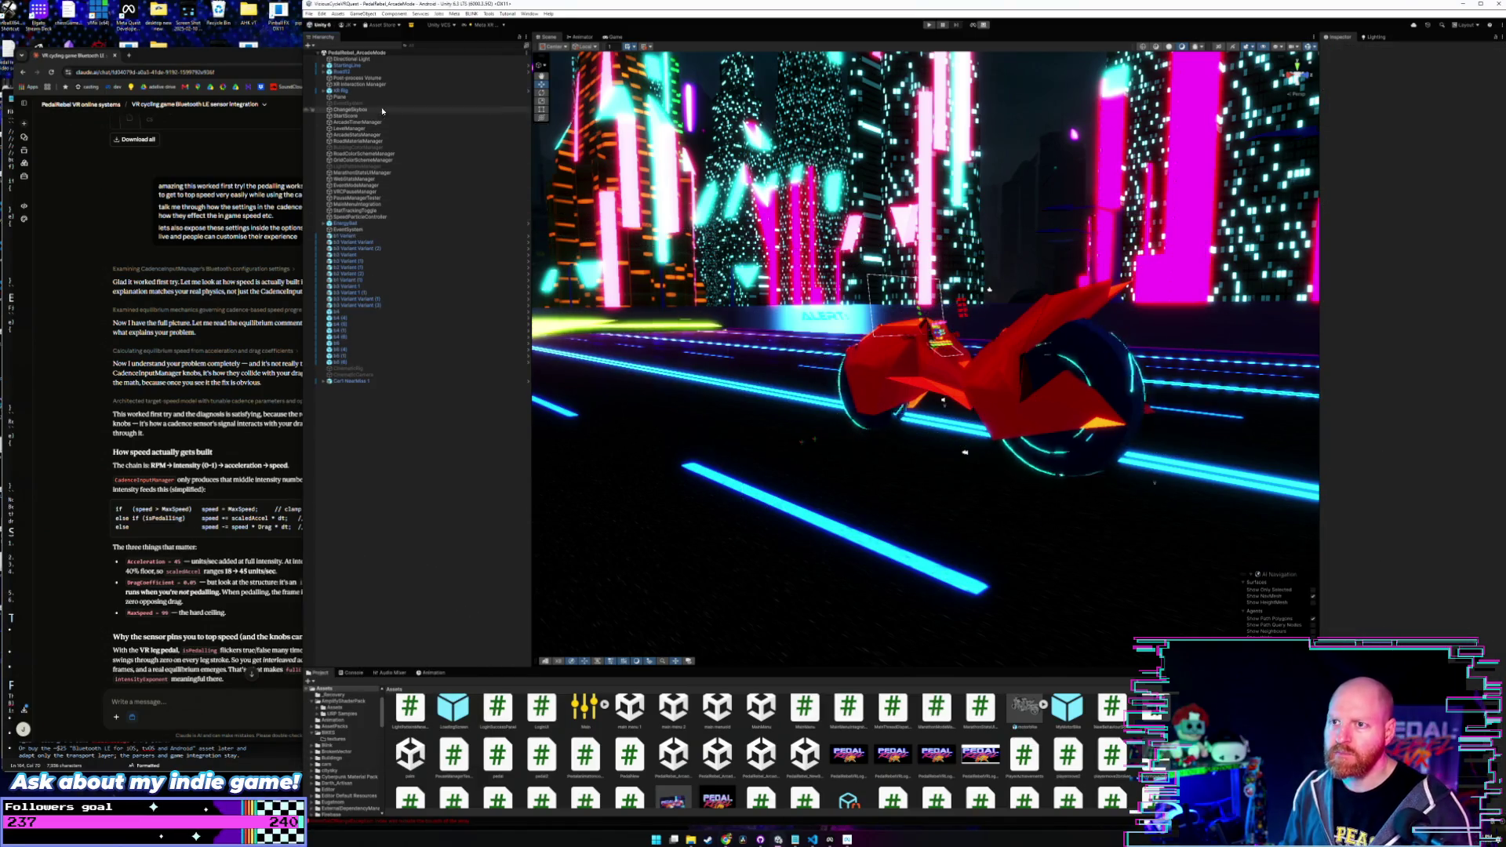
left_click(400, 90)
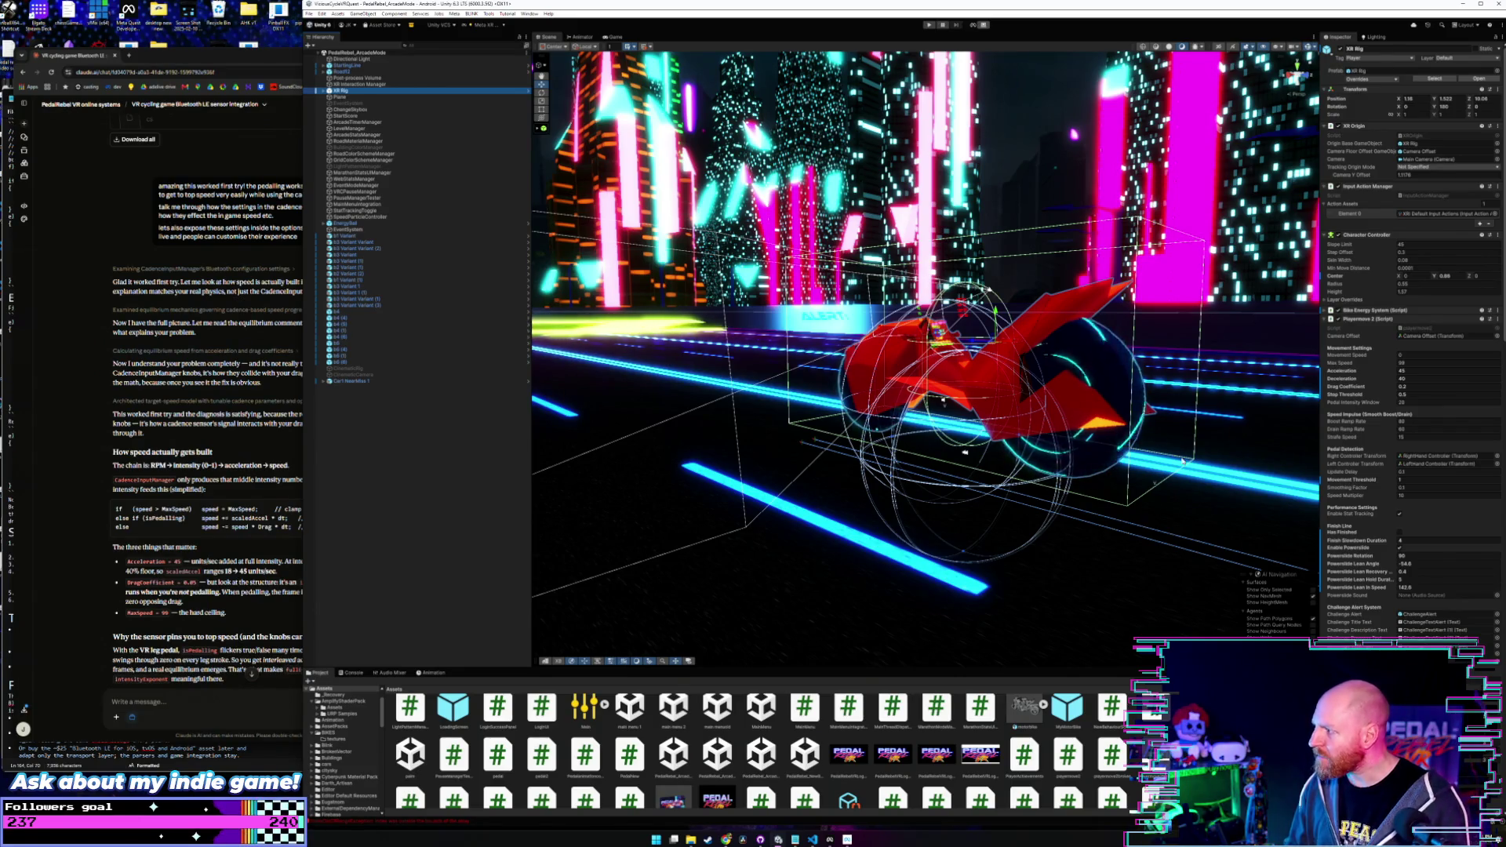
- Reselect XR Rig and scroll its Inspector to the movement speed, acceleration and drag values
scroll(1343, 453, "down", 3)
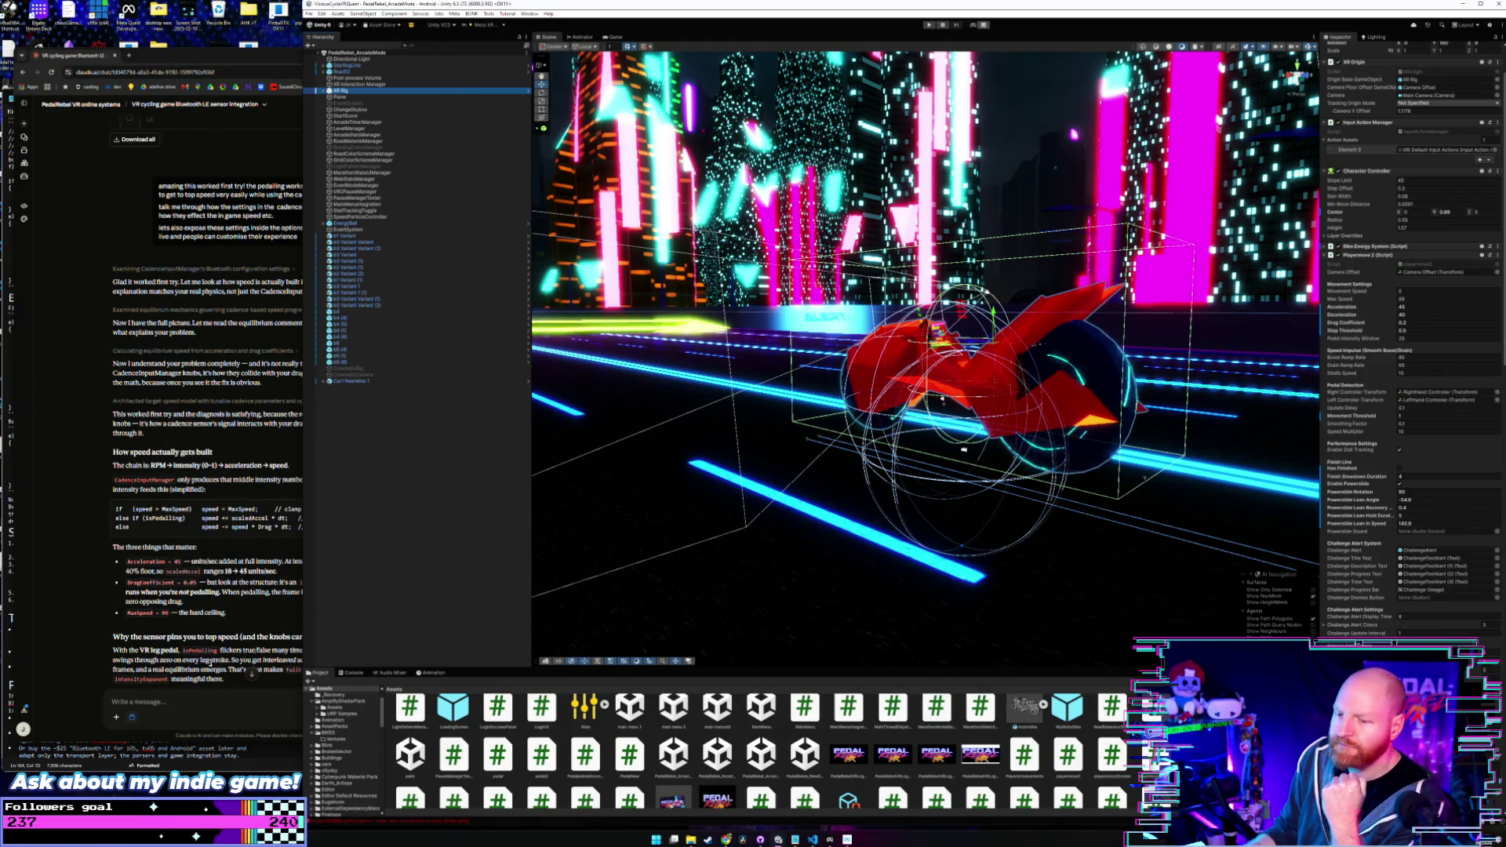
left_click(182, 694)
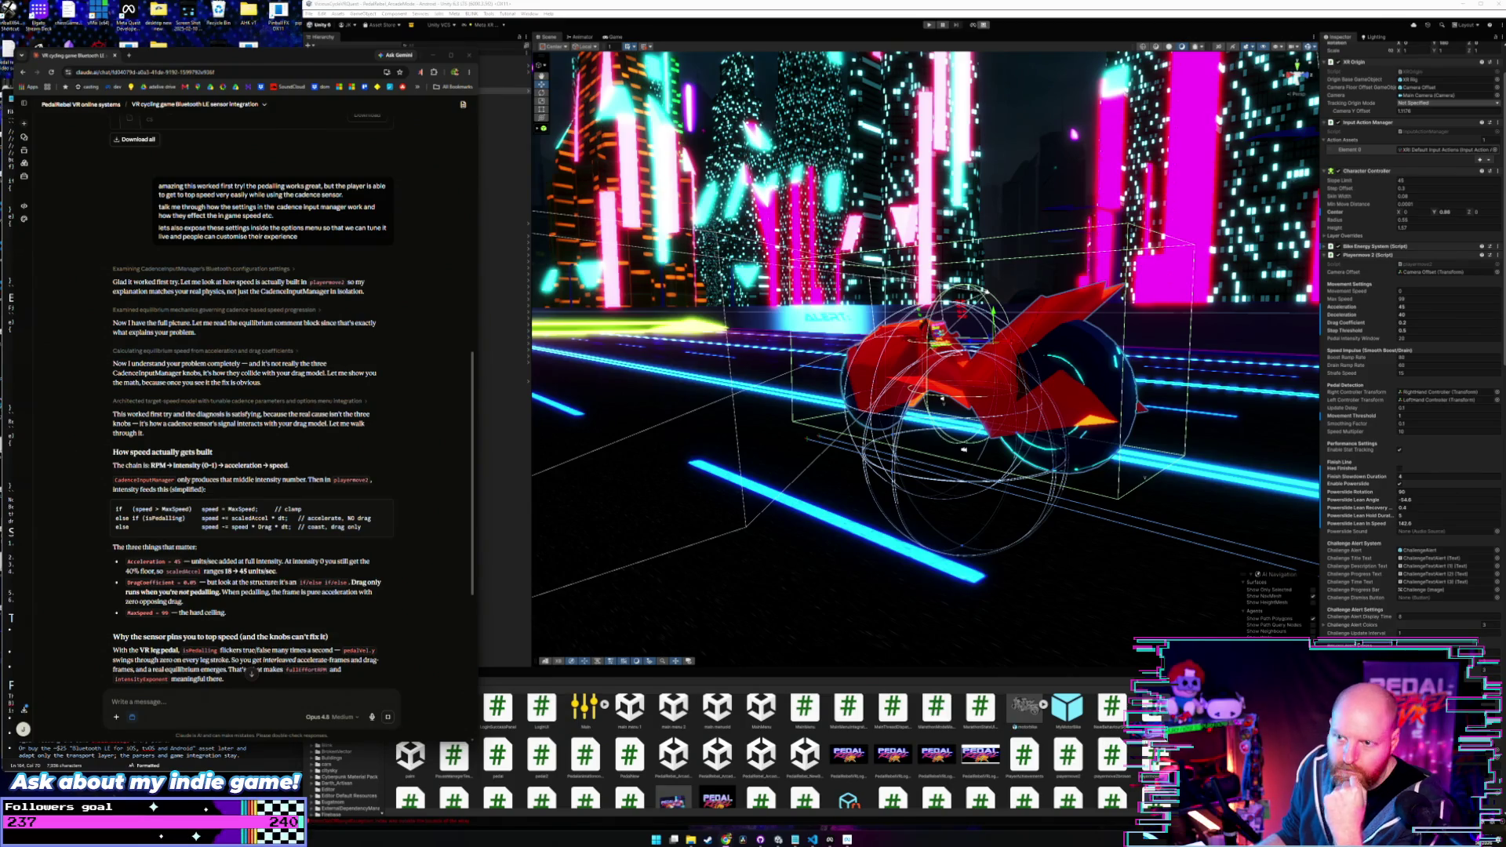
left_click(393, 92)
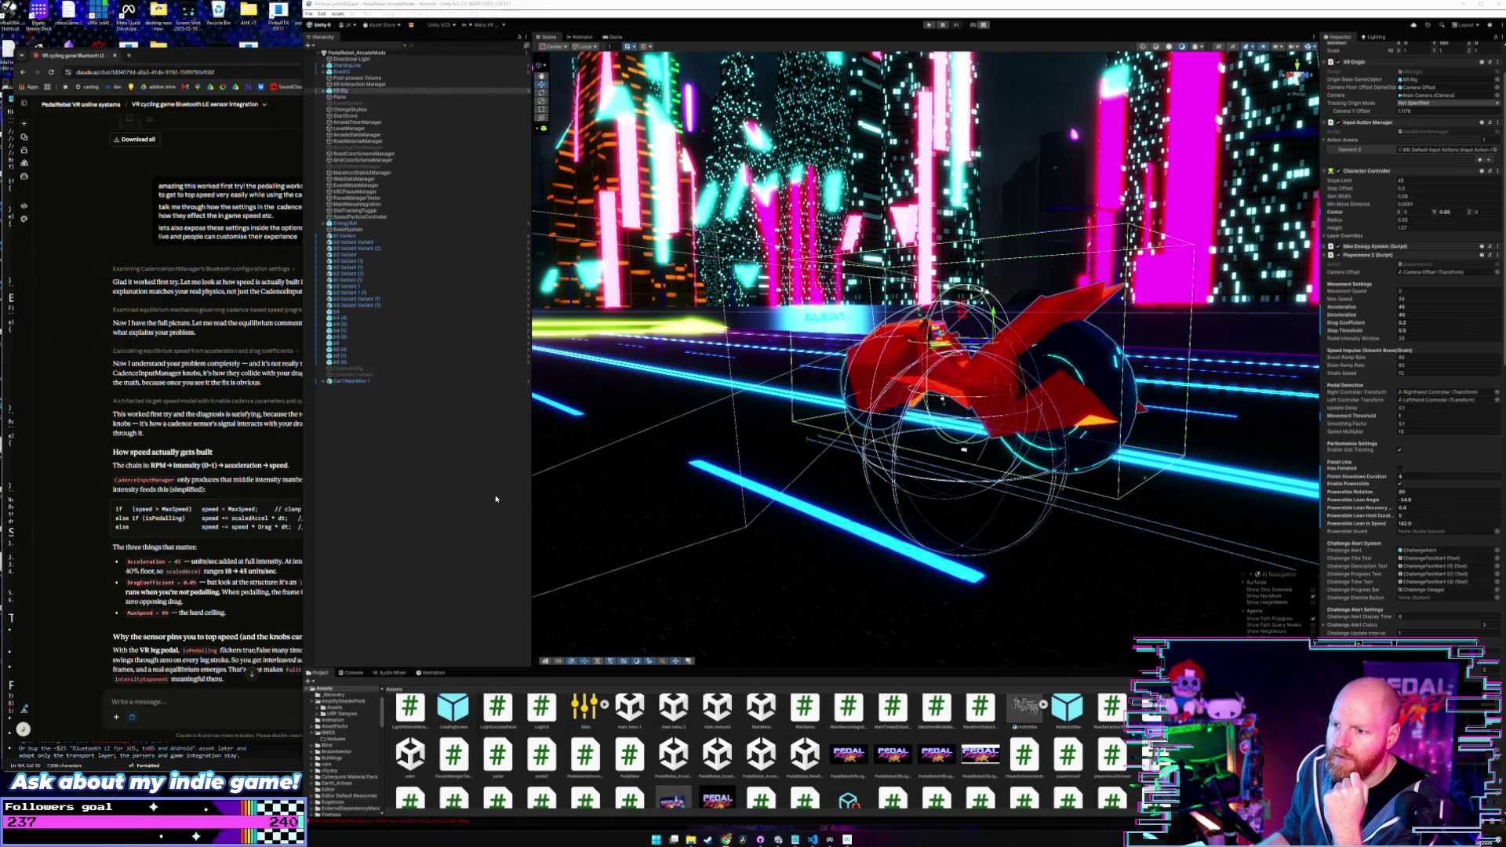
left_click(393, 91)
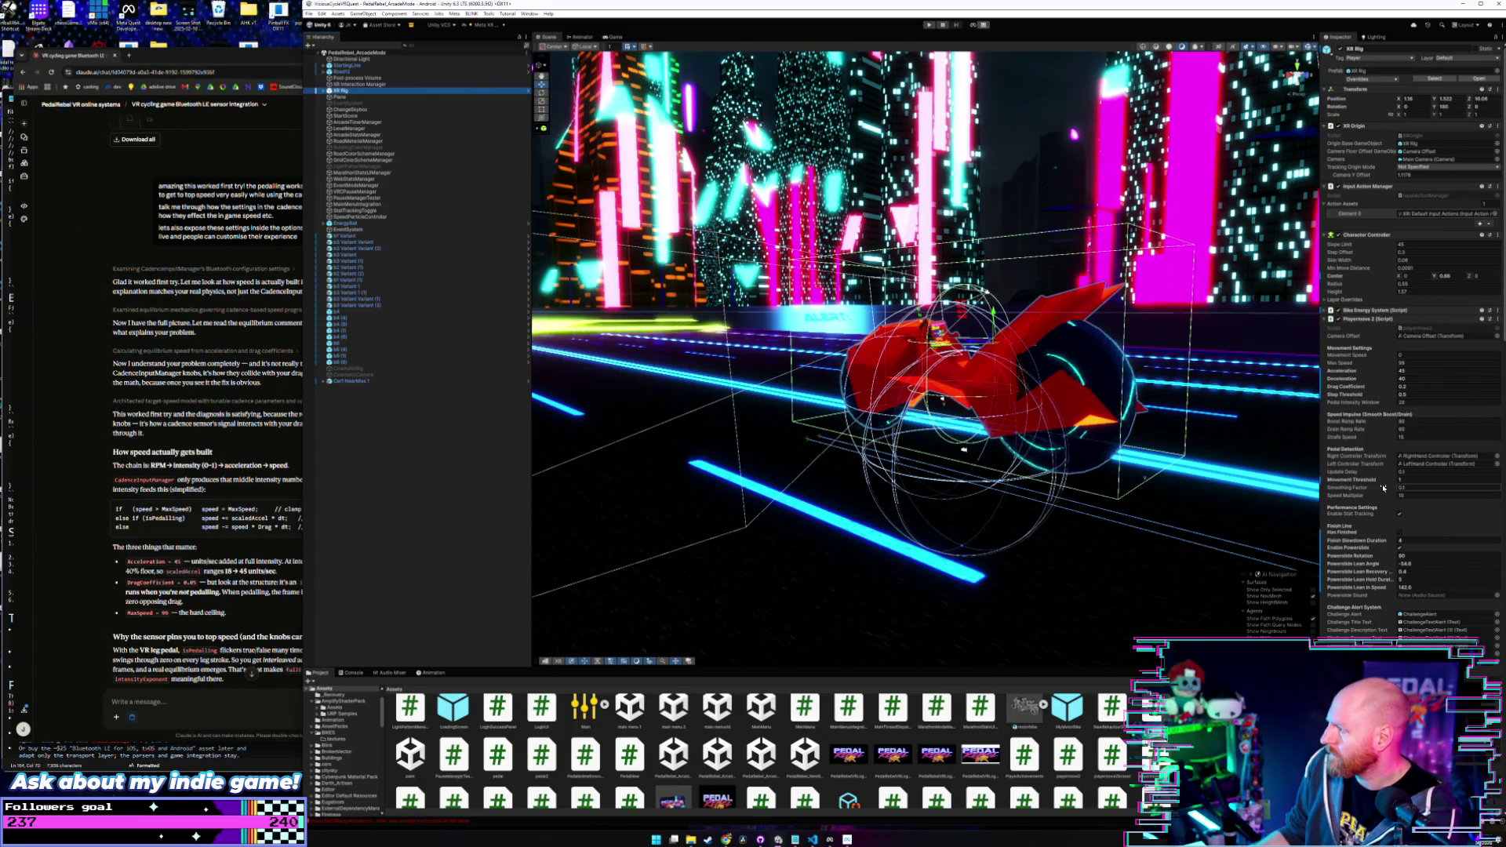
scroll(1381, 502, "down", 3)
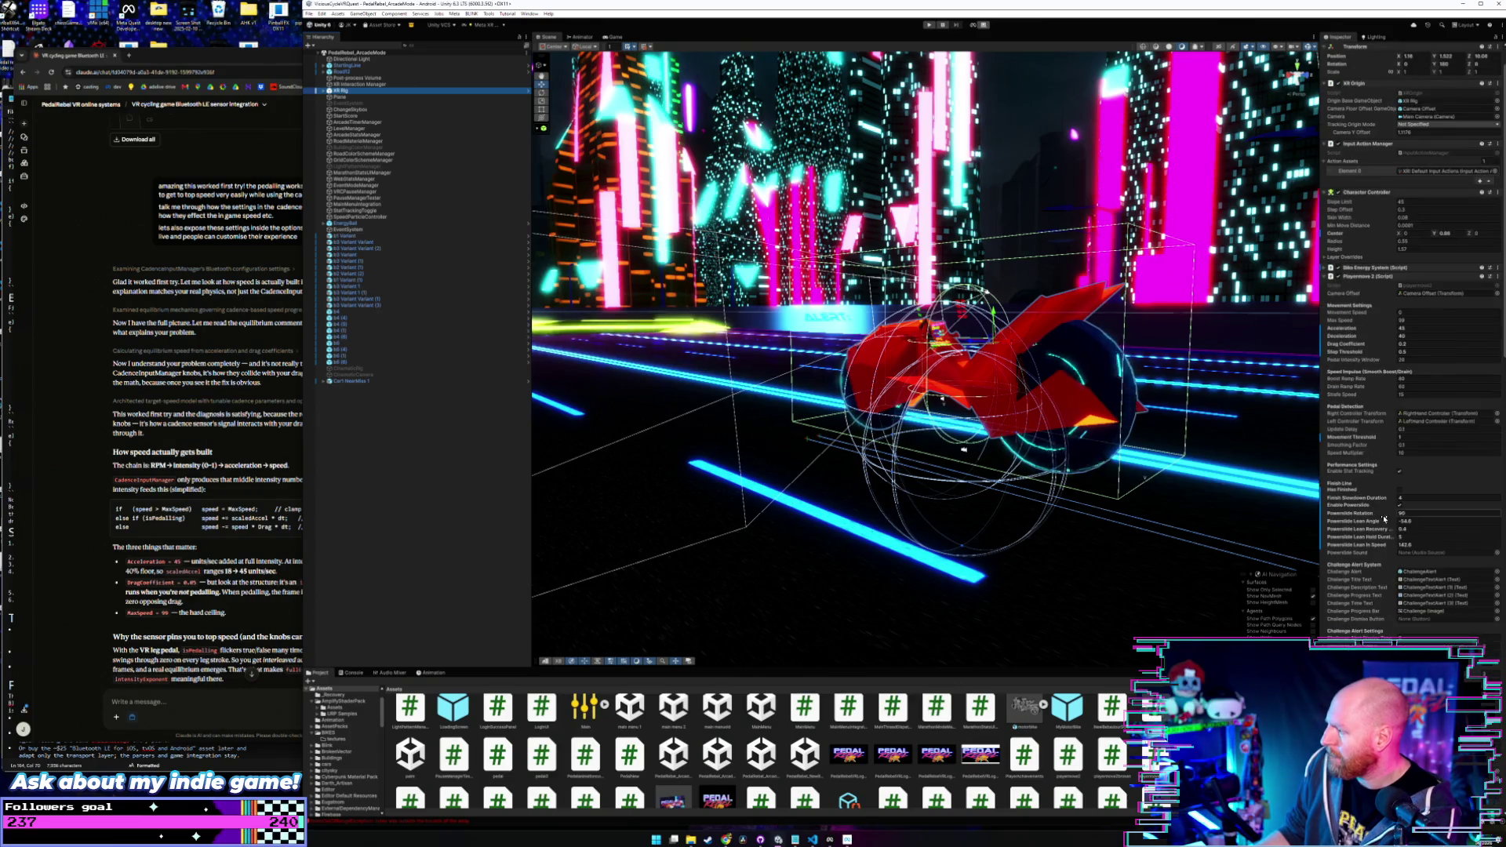
- Set the XR Rig's Powerslide Rotation to 90
left_click(1414, 515)
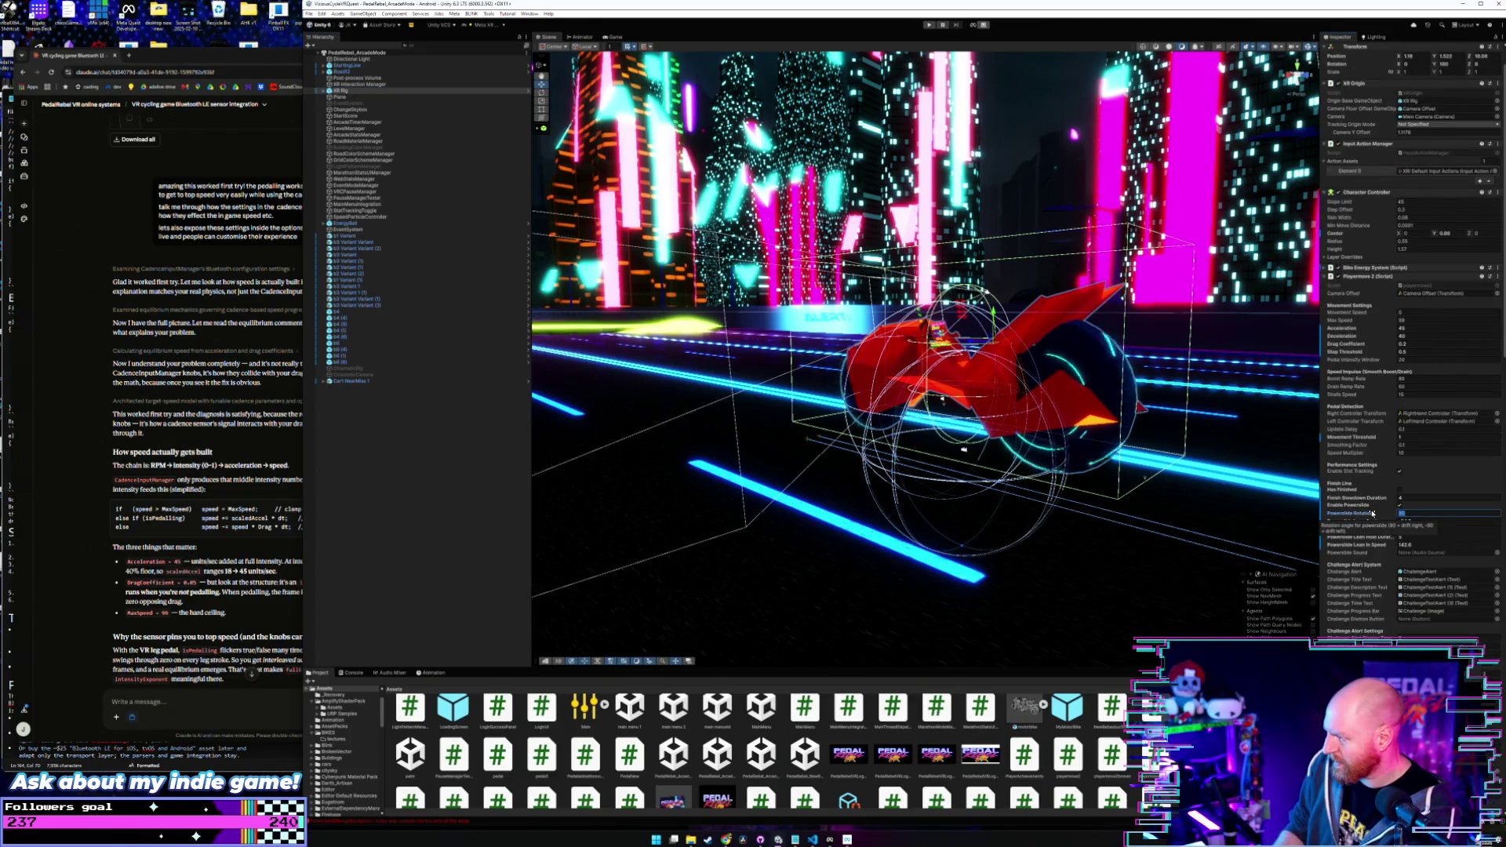
type("90")
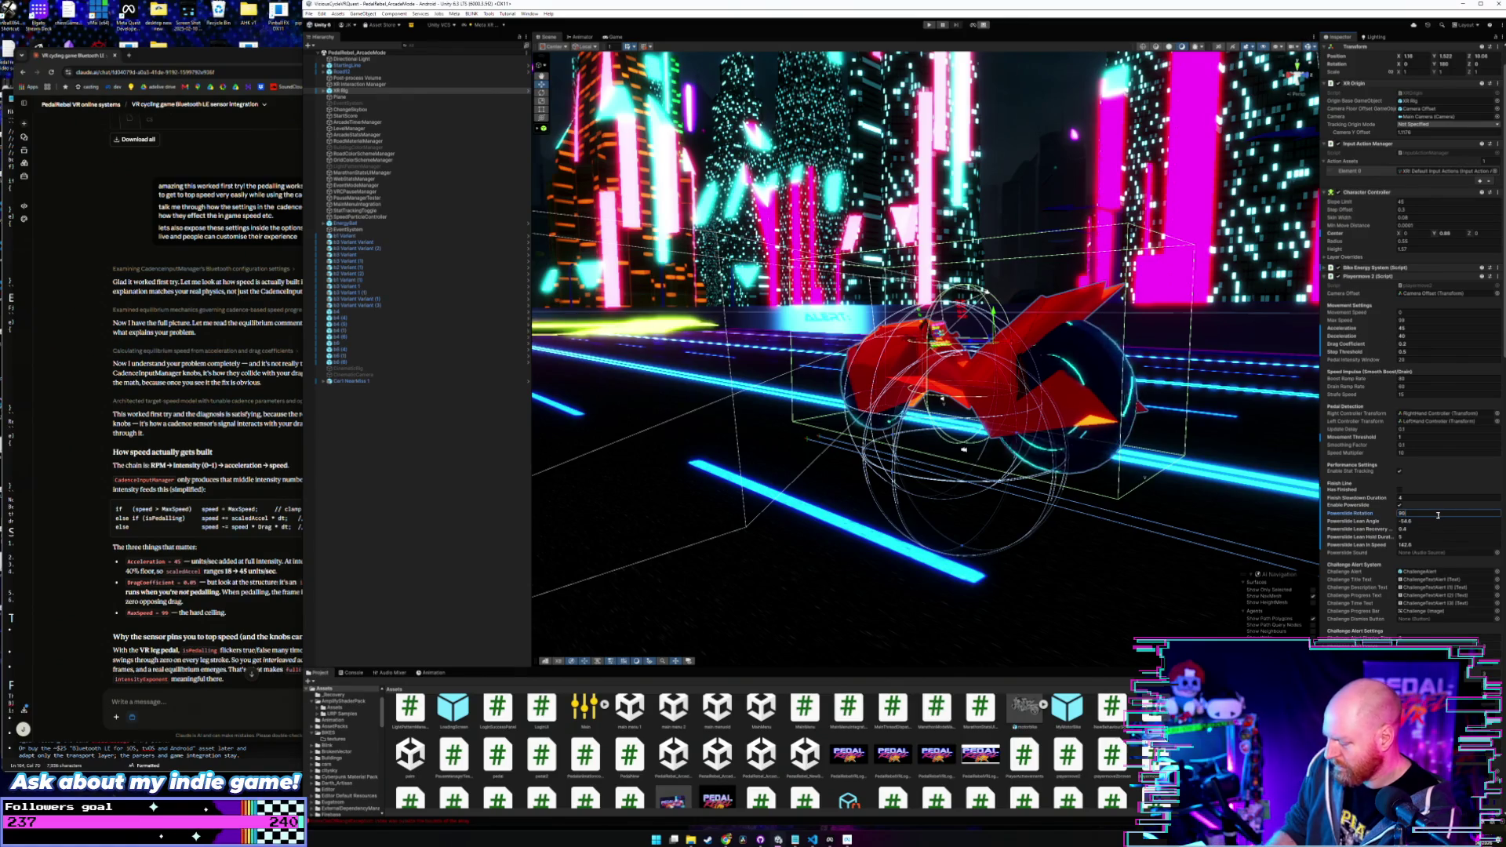
key("Return")
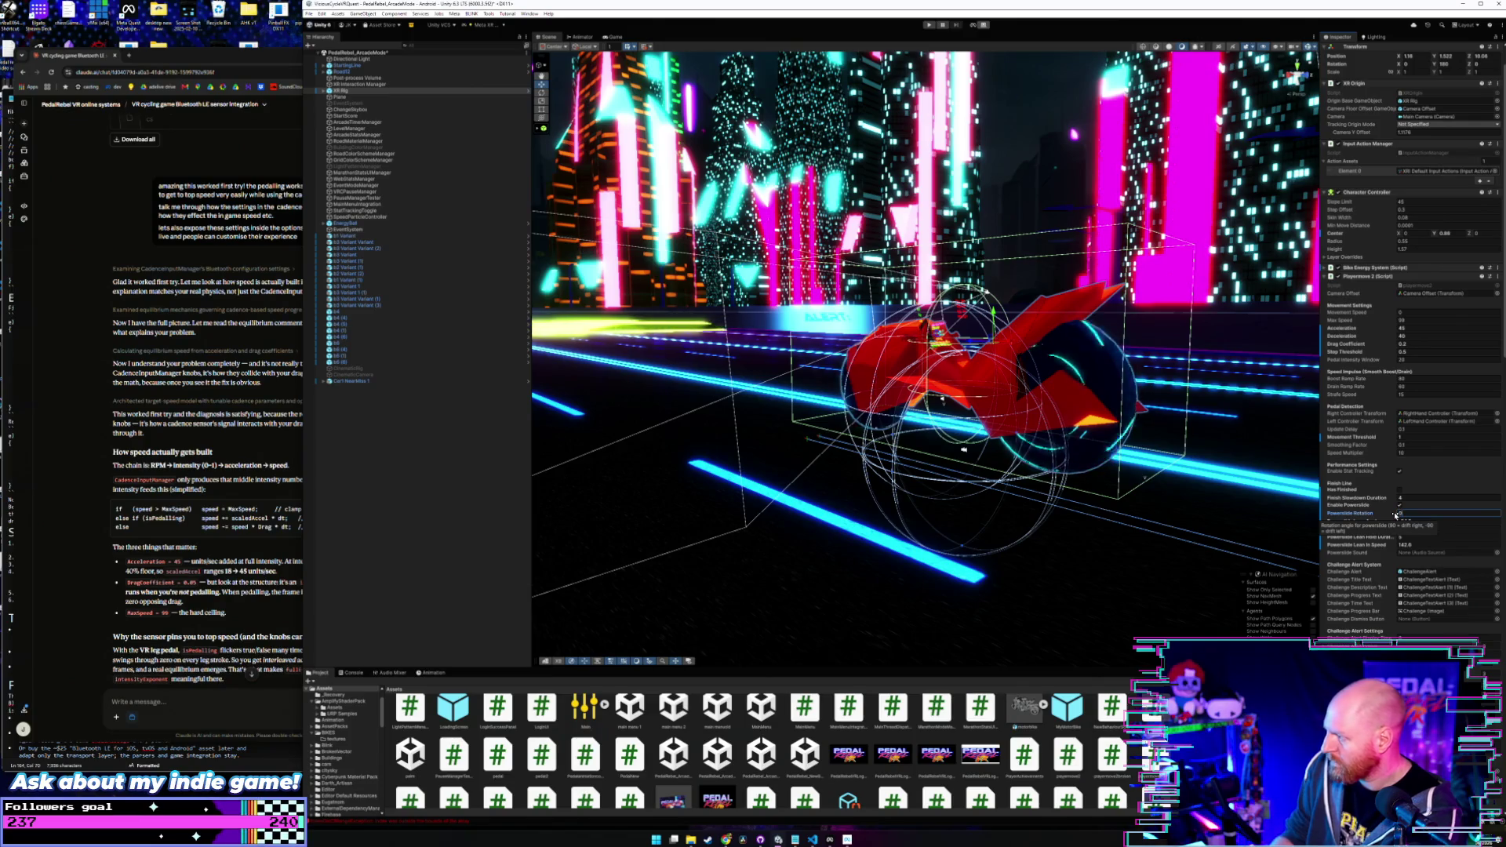
left_click(1415, 486)
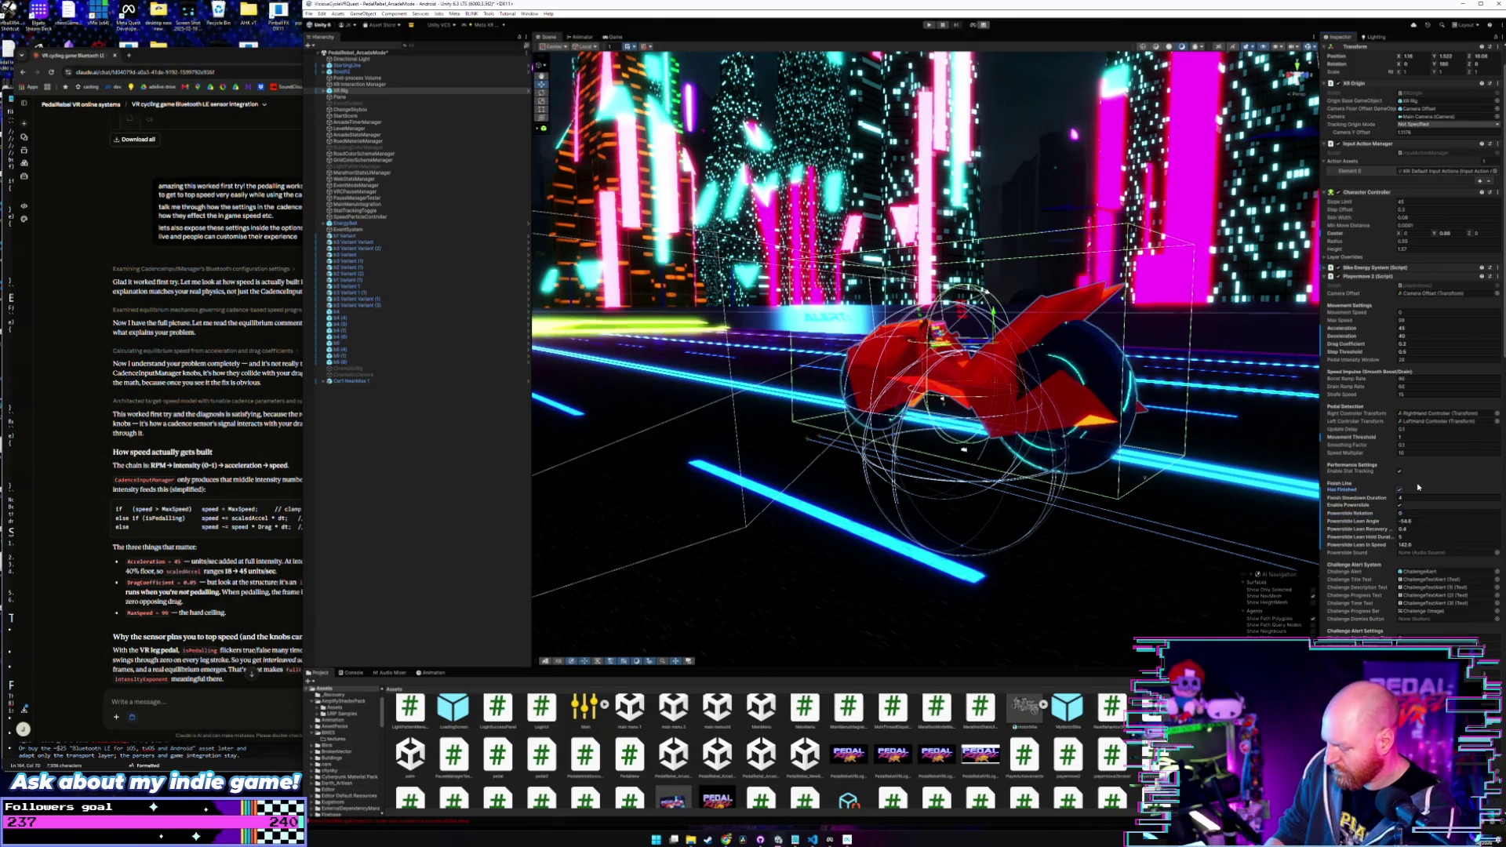
key("Num_Lock")
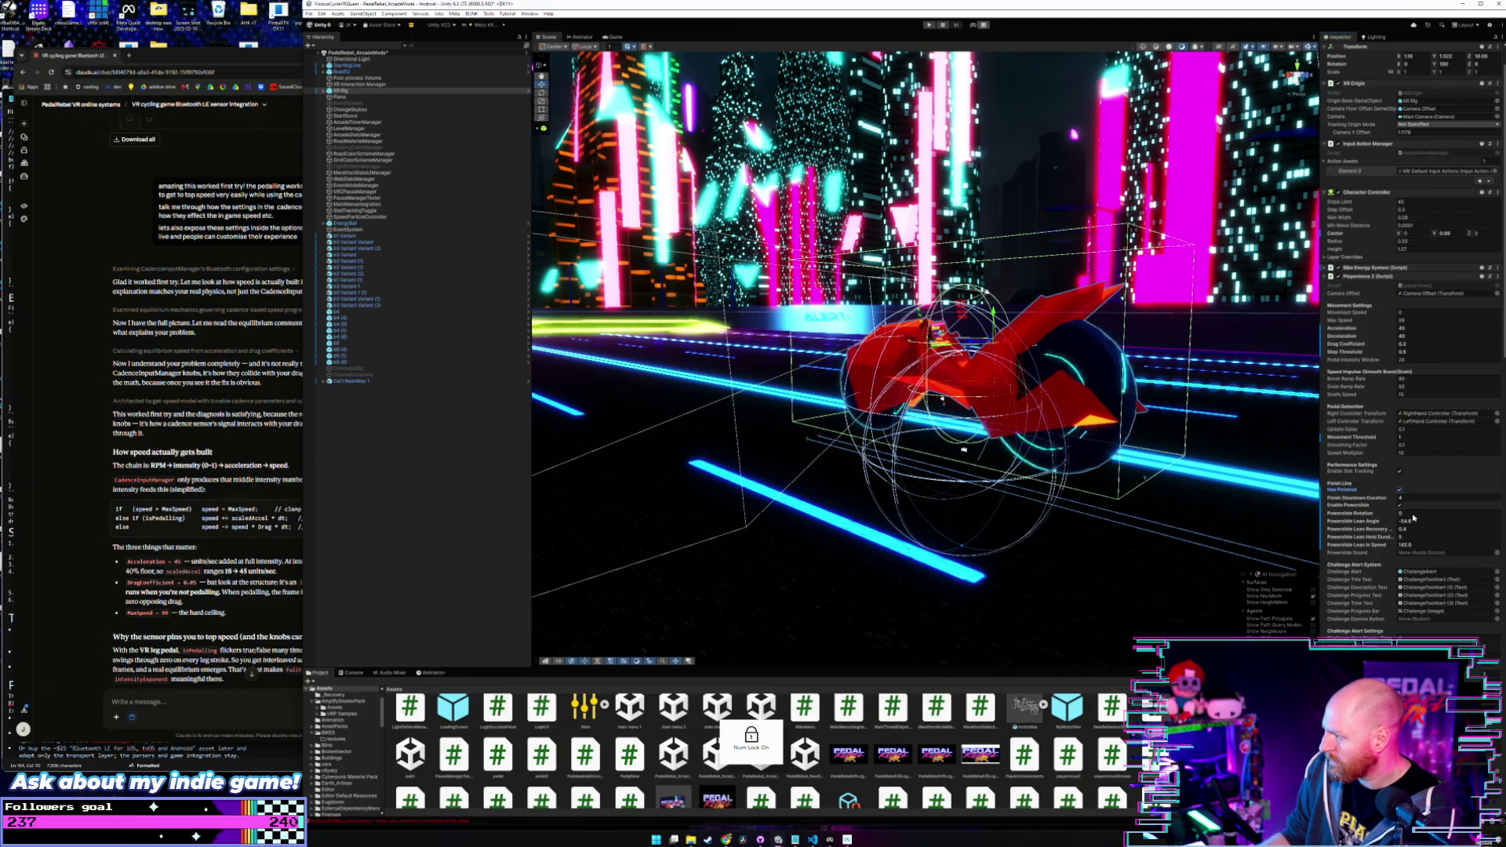
left_click(1416, 513)
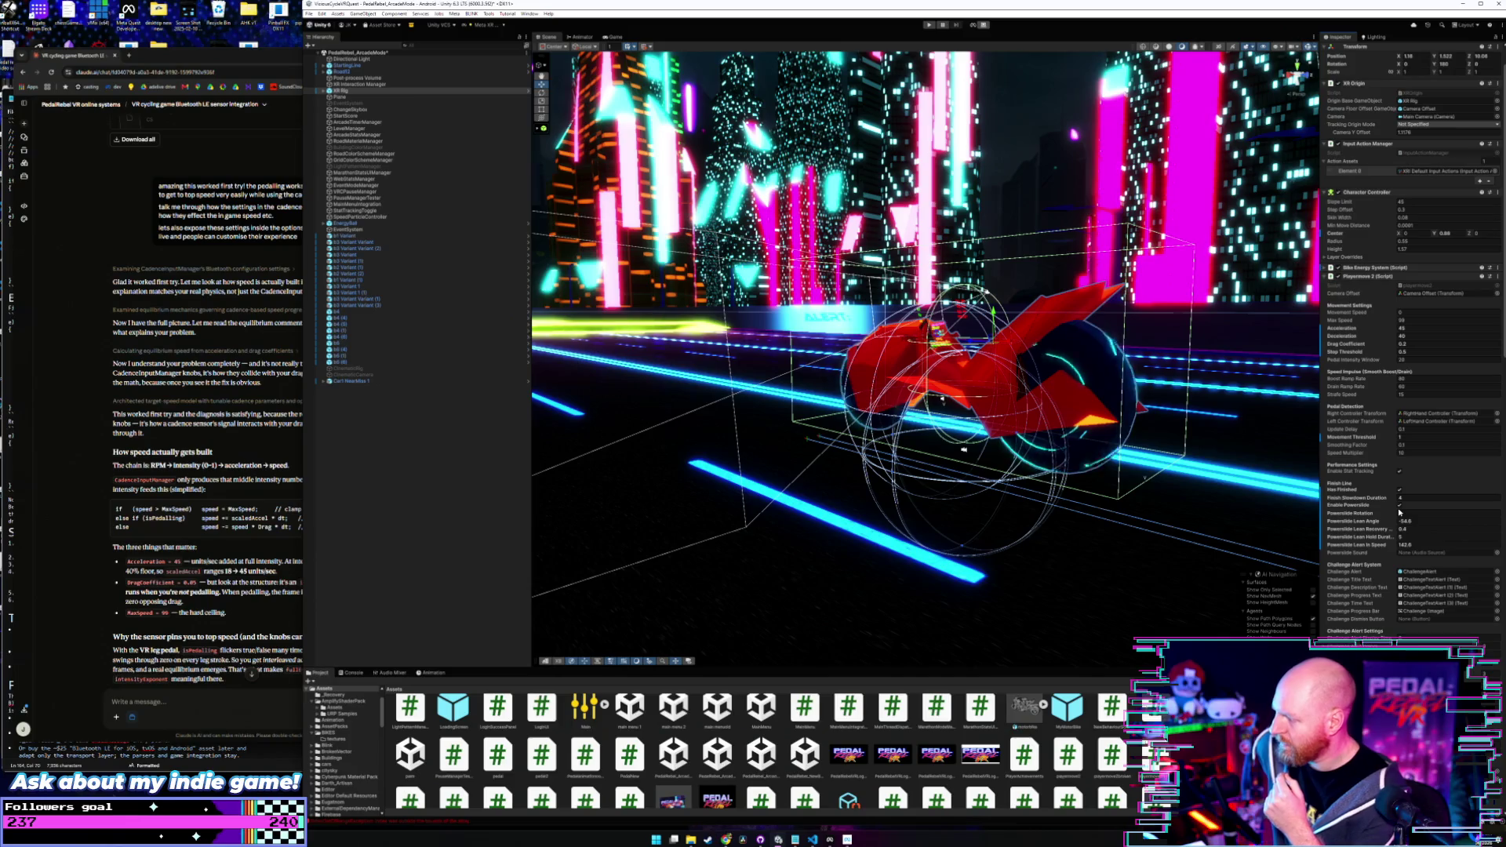
- Change Finish Slowdown Duration to 4 in the XR Rig's Inspector
left_click(1401, 499)
type("4")
key("Return")
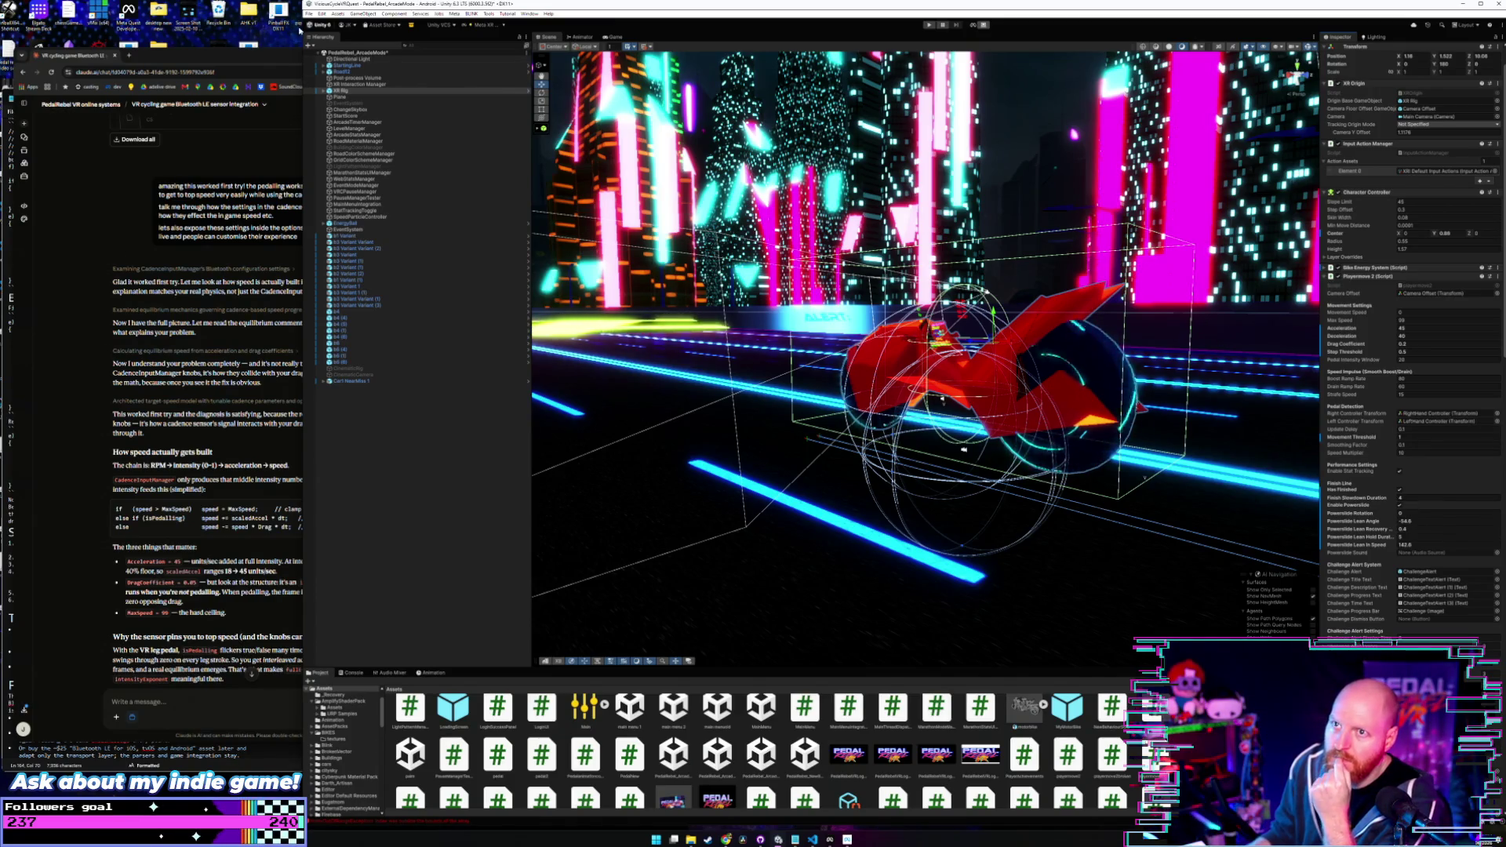
left_click(309, 13)
left_click(326, 53)
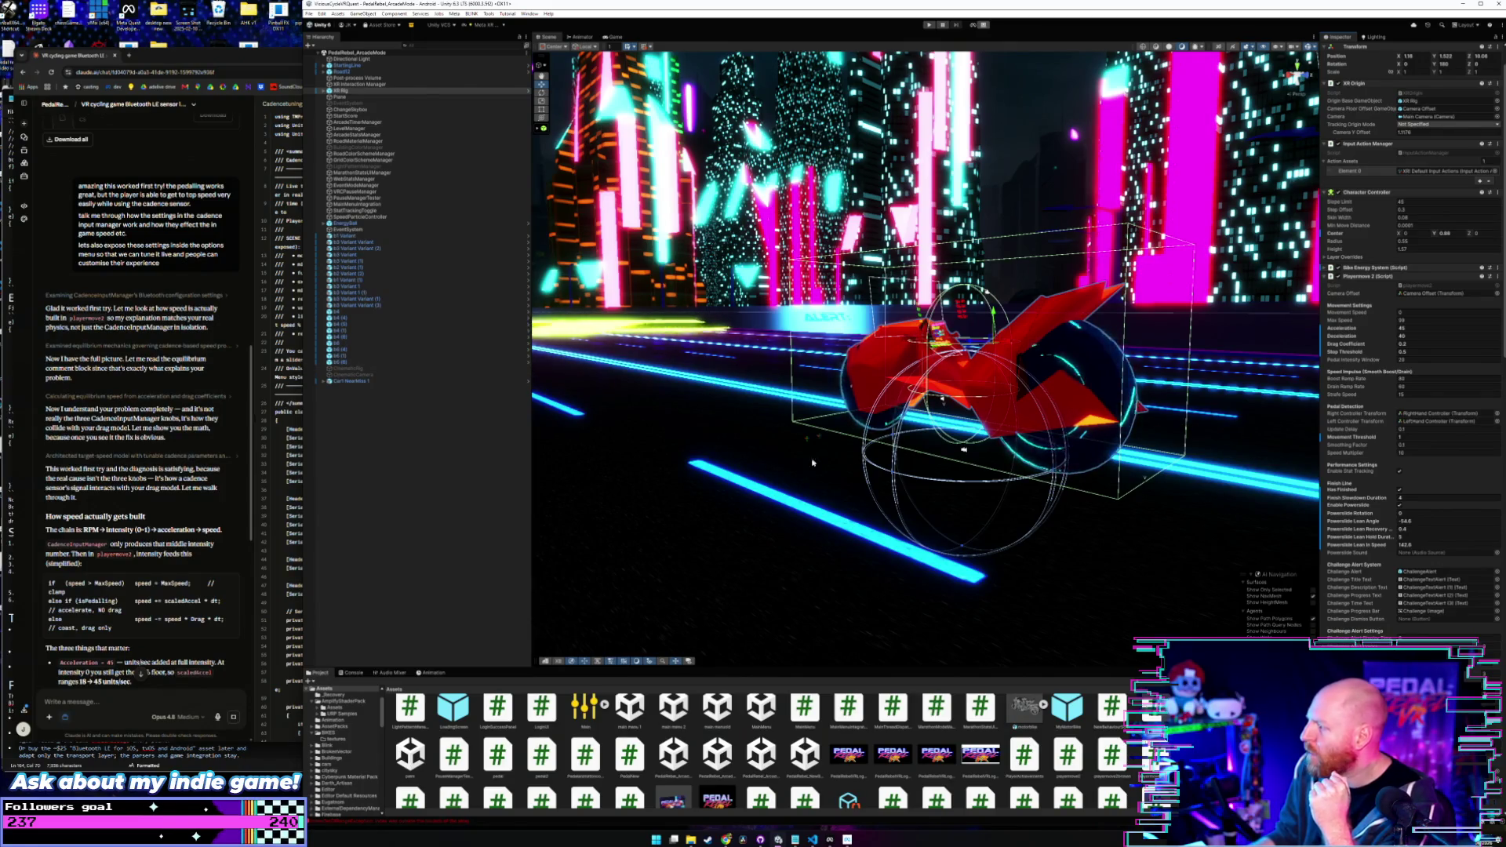
- View Claude's CadenceTuningUI script with model toggle, speed sliders, live readout and reset button
left_click(221, 62)
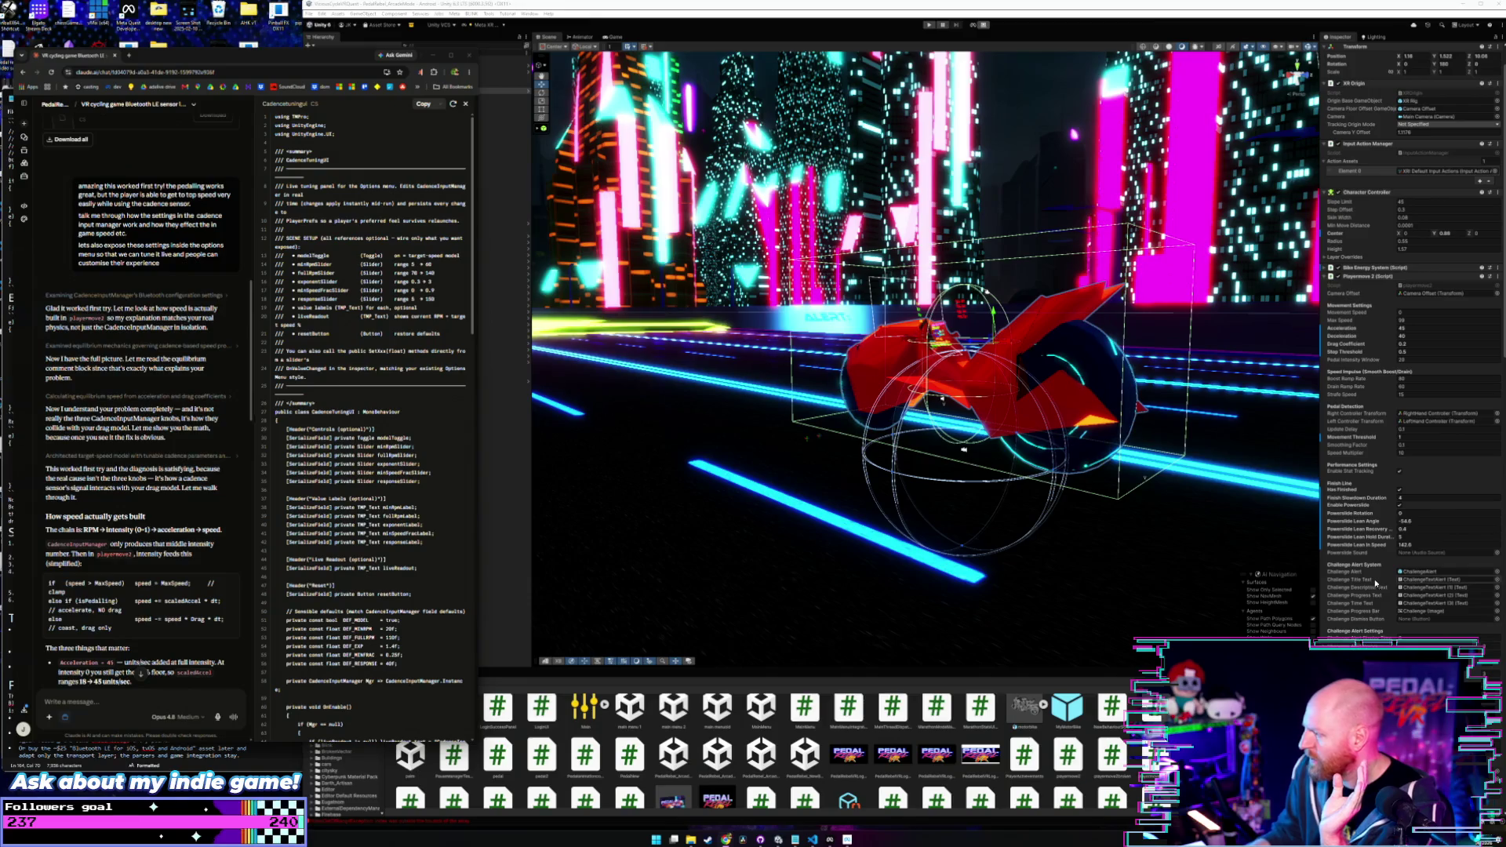
scroll(1376, 577, "down", 3)
scroll(1376, 578, "down", 10)
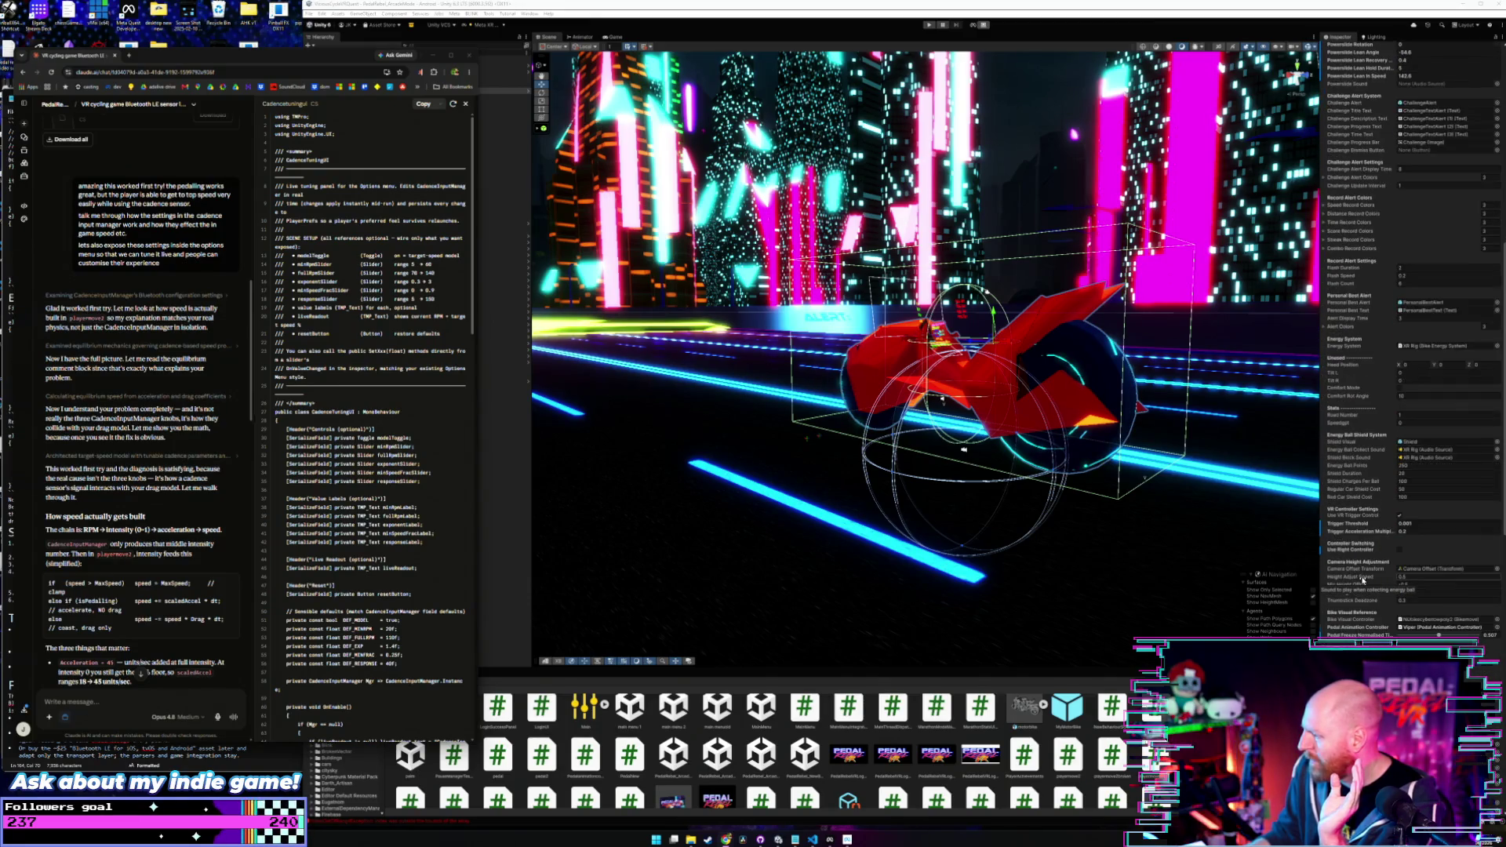
scroll(1364, 581, "down", 2)
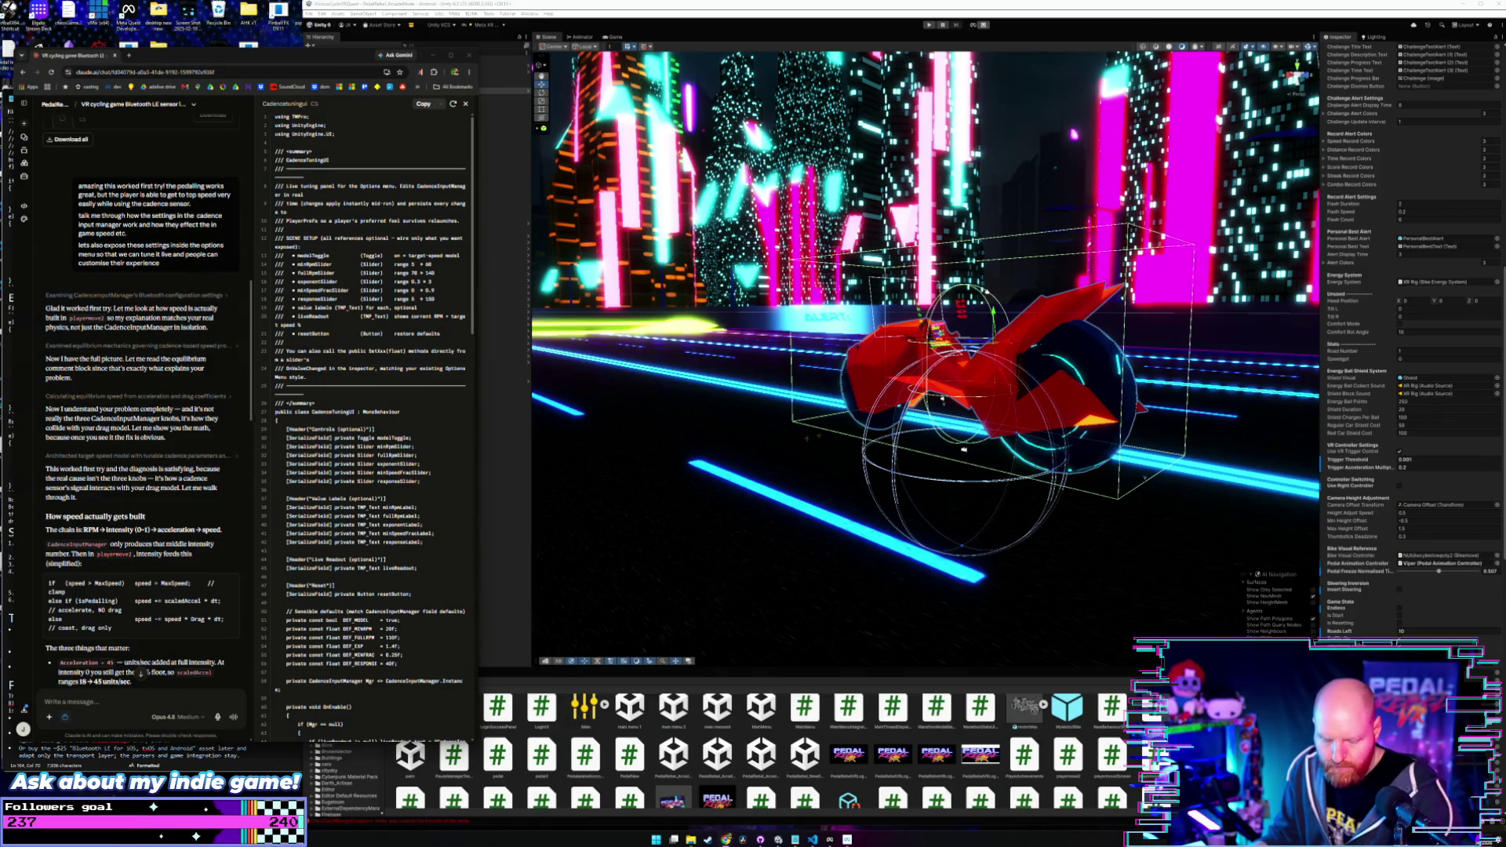
scroll(172, 439, "down", 1)
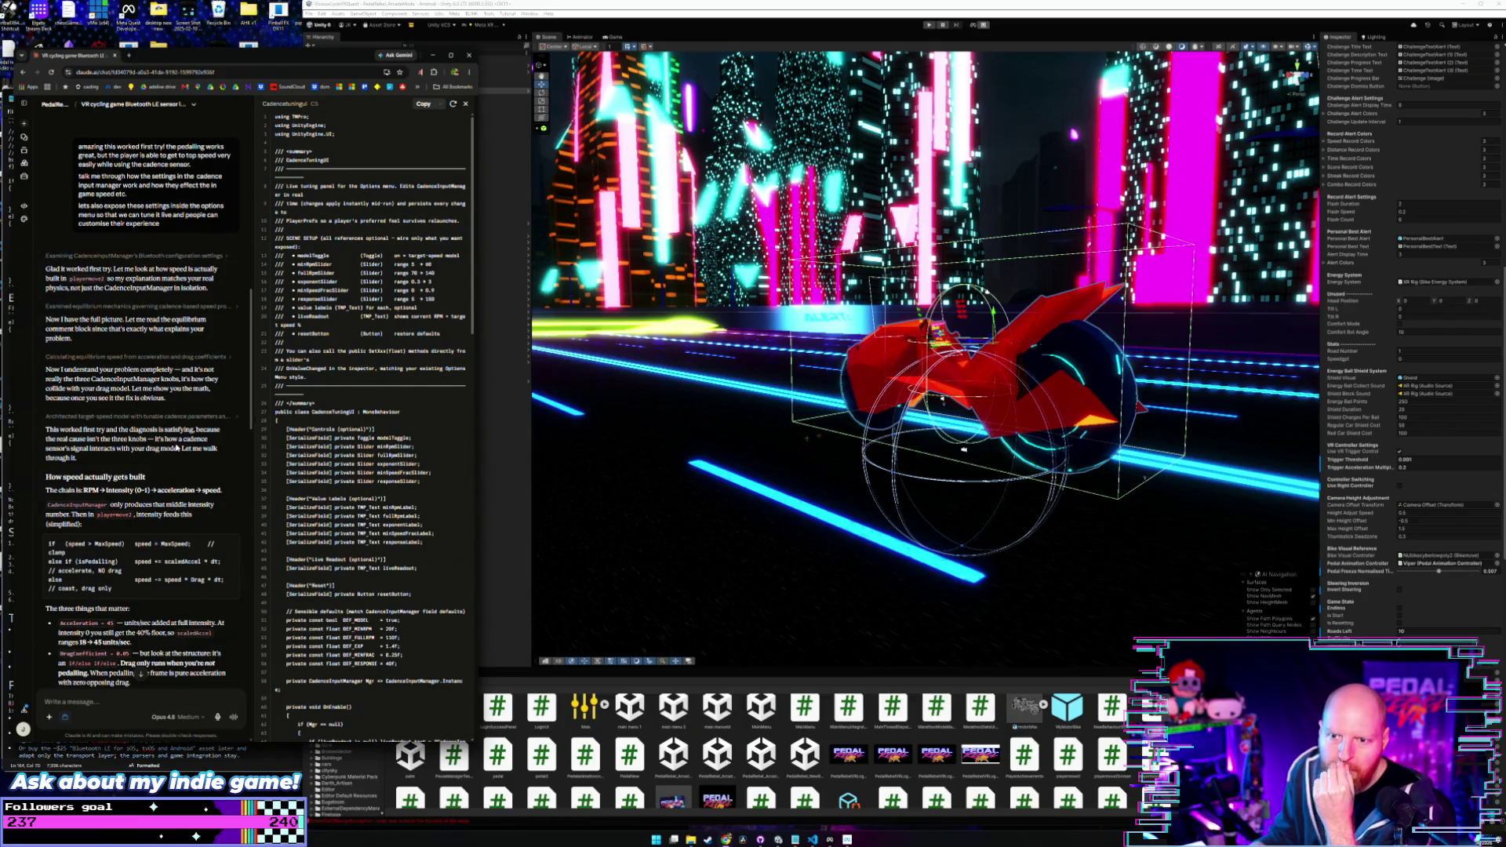
scroll(173, 451, "down", 1)
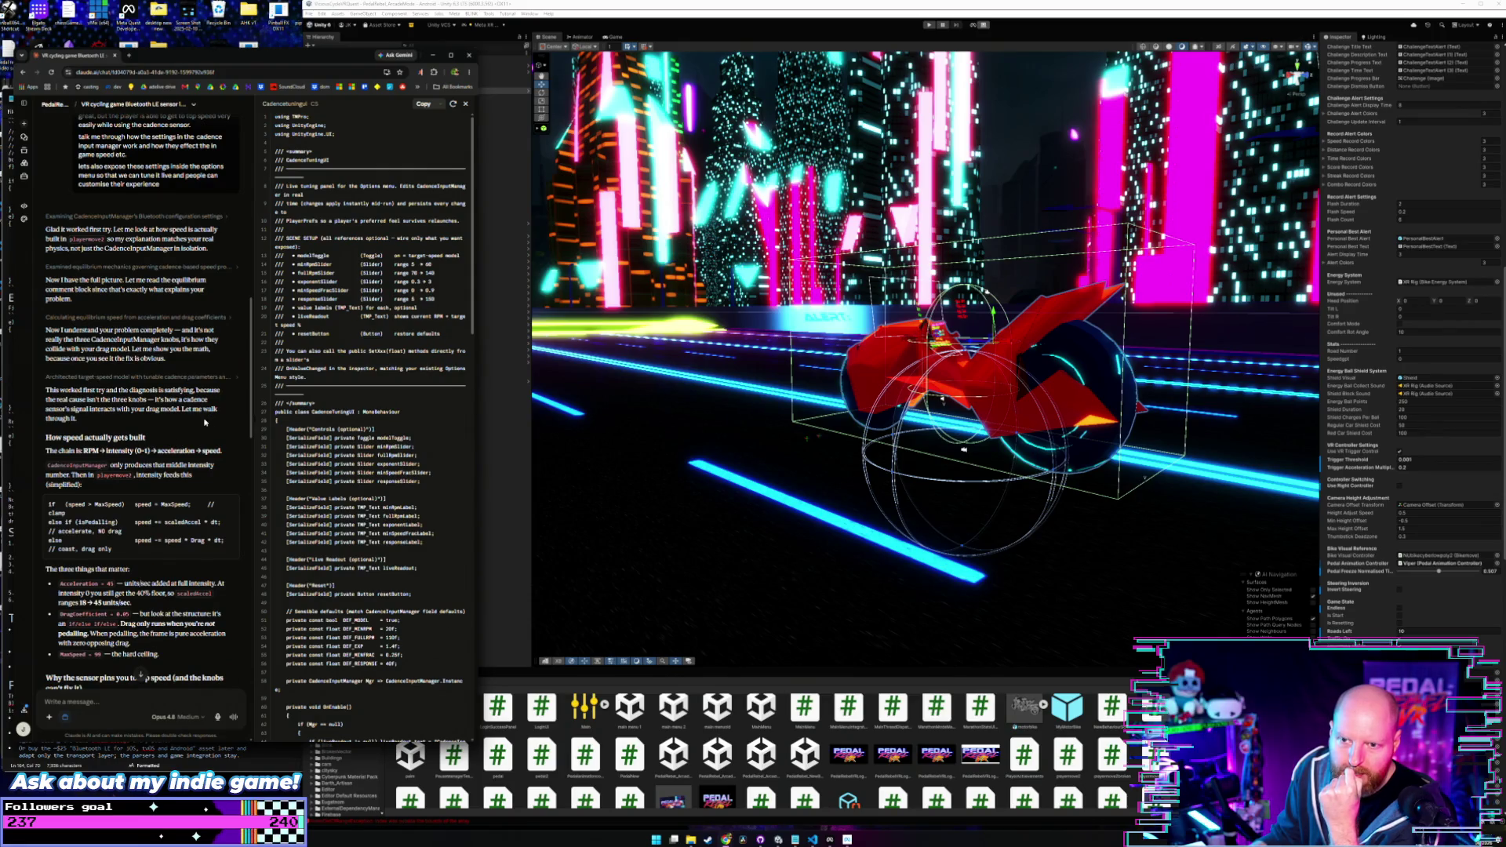
scroll(201, 426, "down", 2)
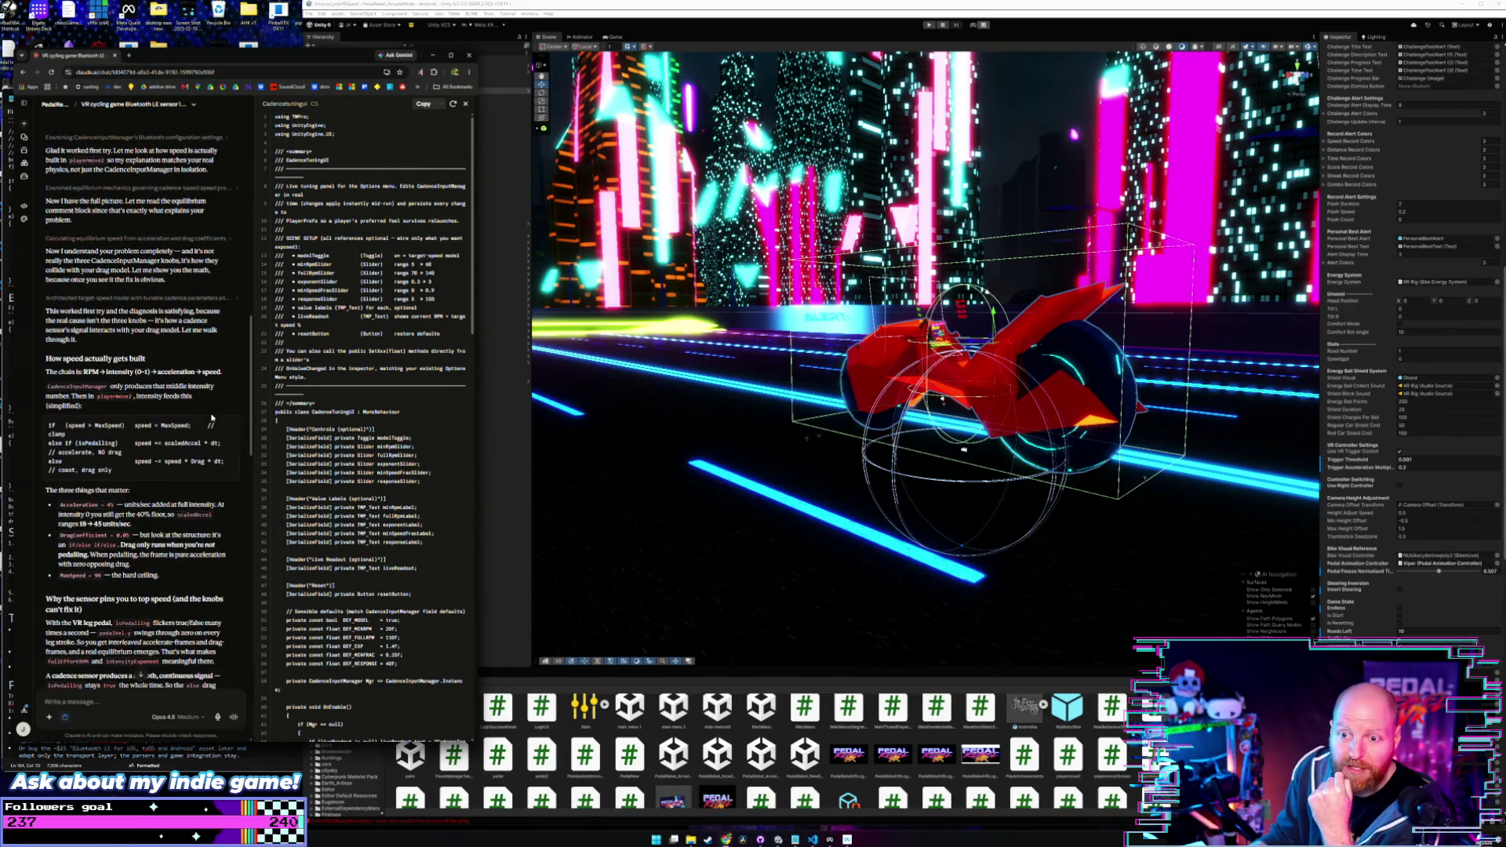